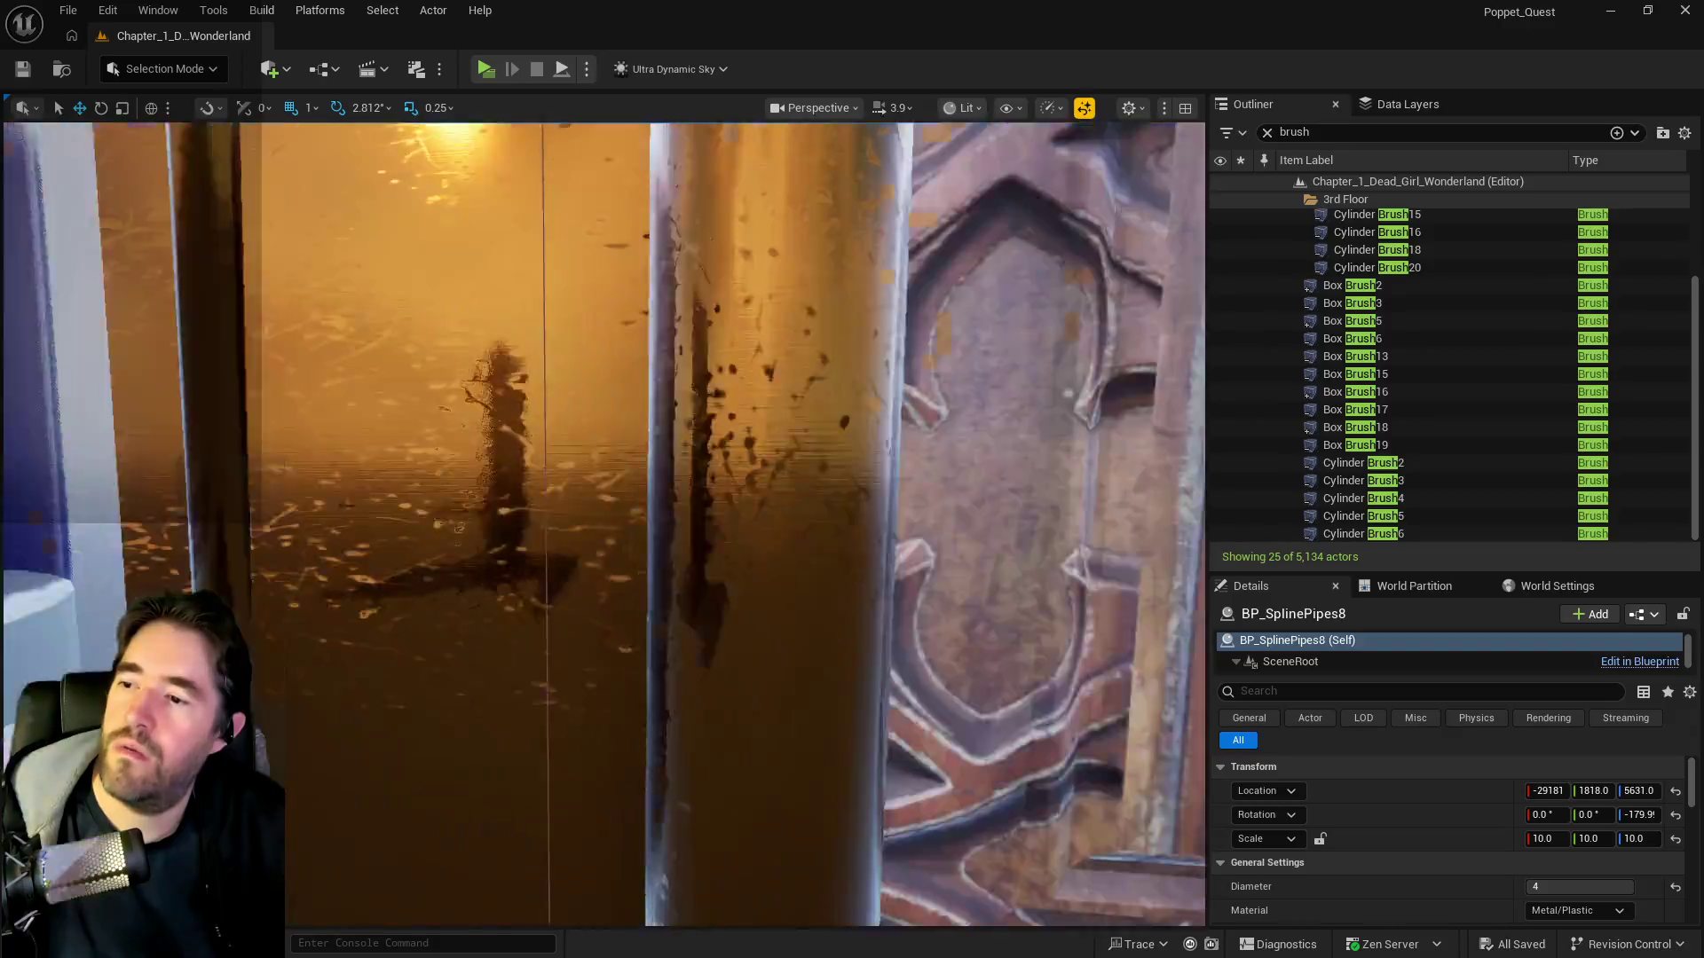
# - Frame the BP_SplinePipes8 pipe, then focus the view on wall brushes Box Brush3 and Box Brush2
pyautogui.press('f')
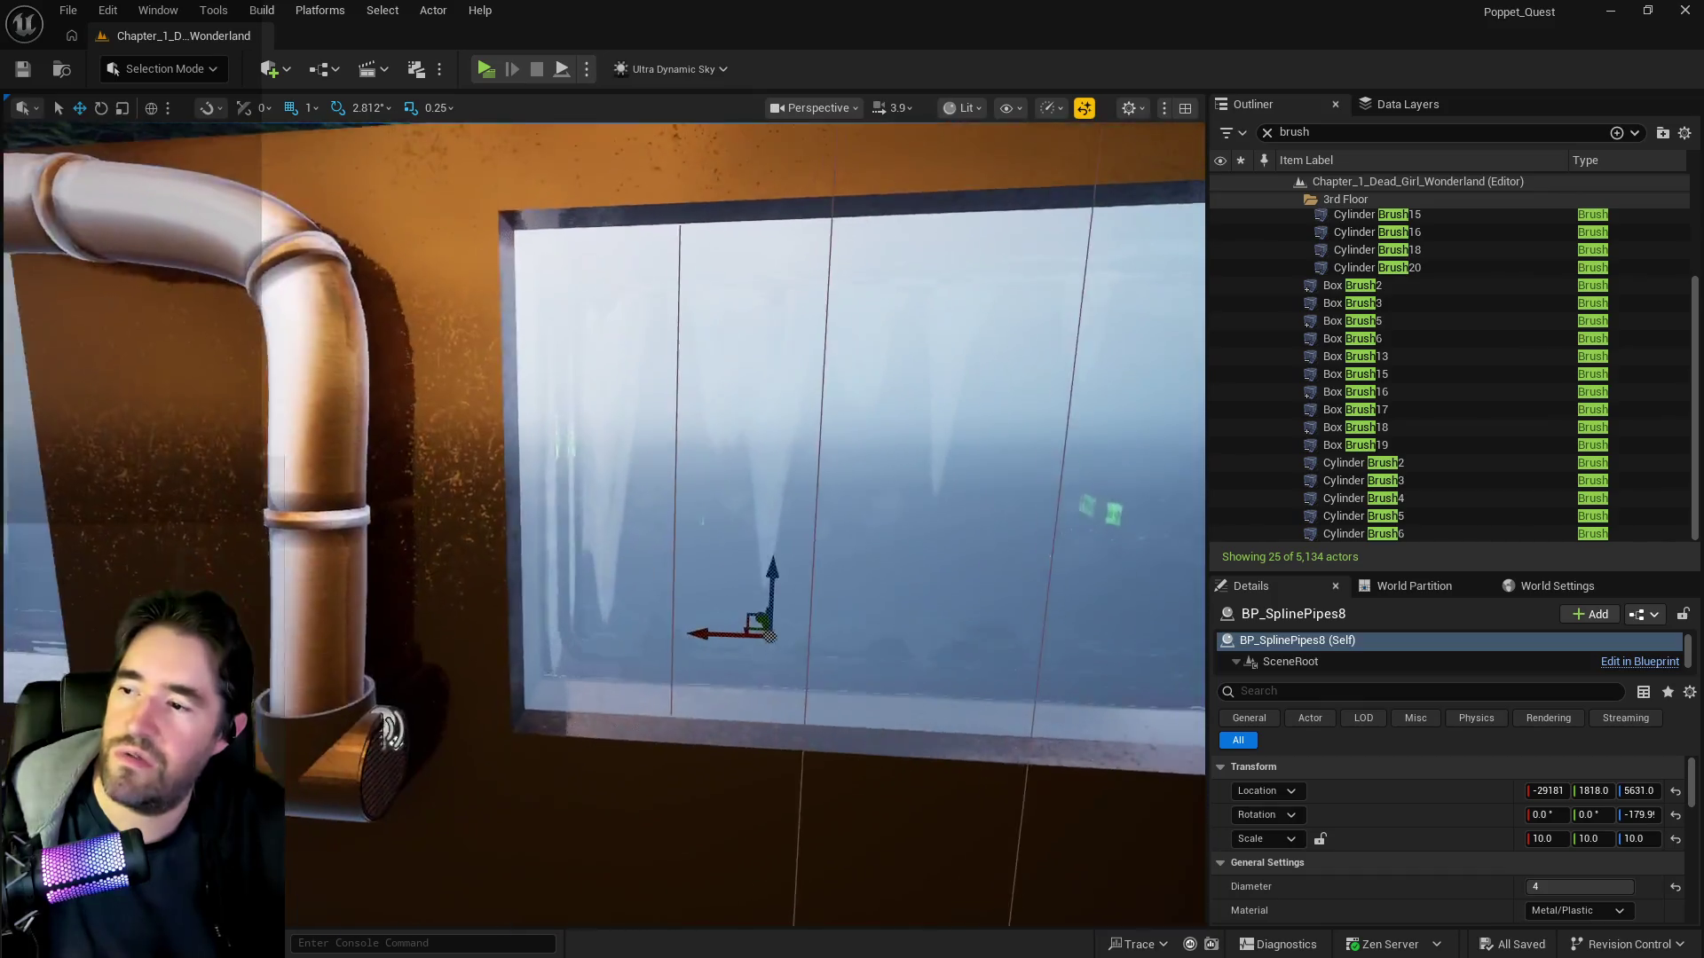
pyautogui.press('f')
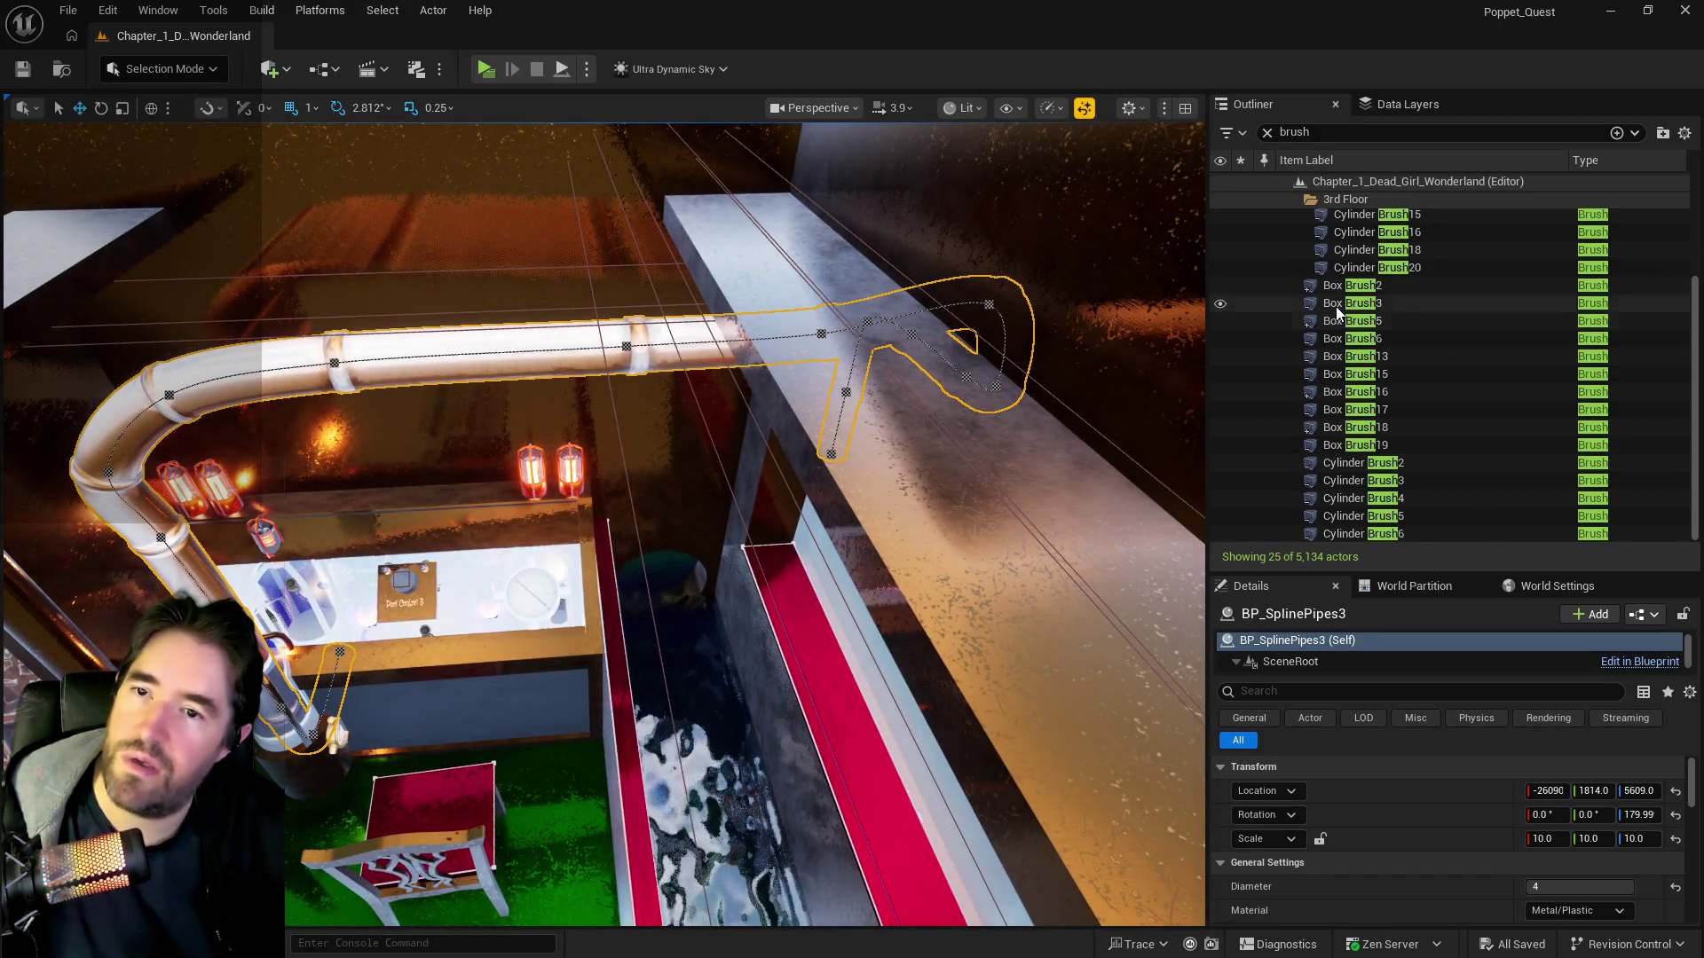
pyautogui.doubleClick(1335, 306)
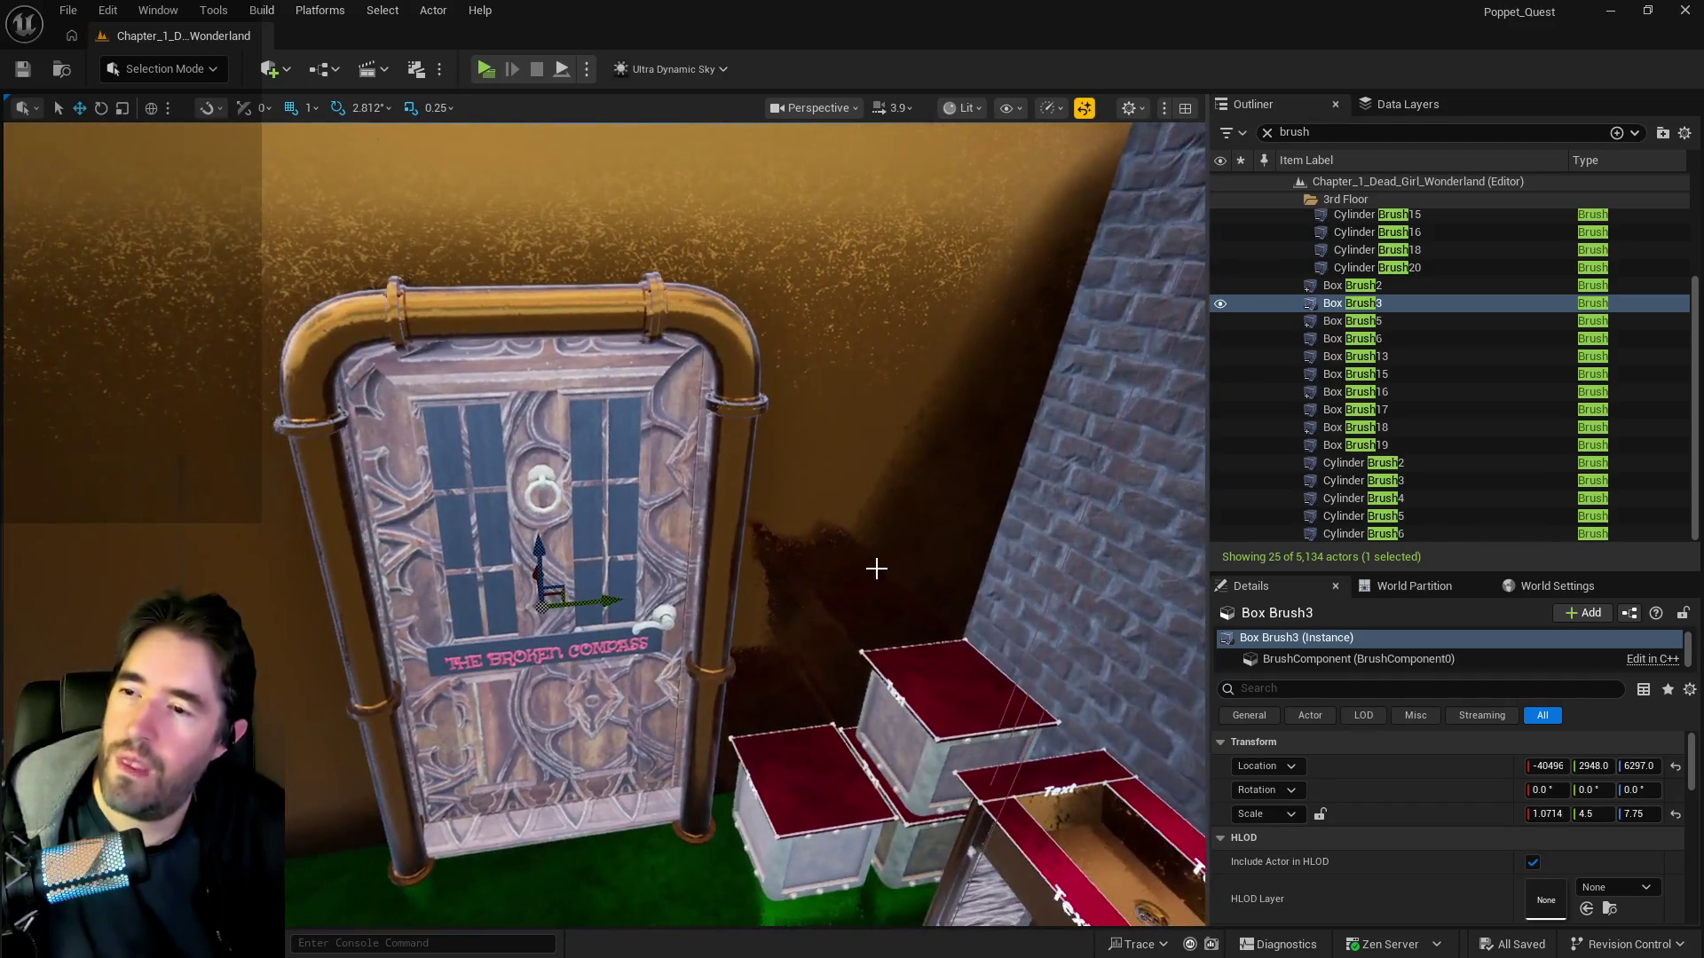
pyautogui.doubleClick(1310, 286)
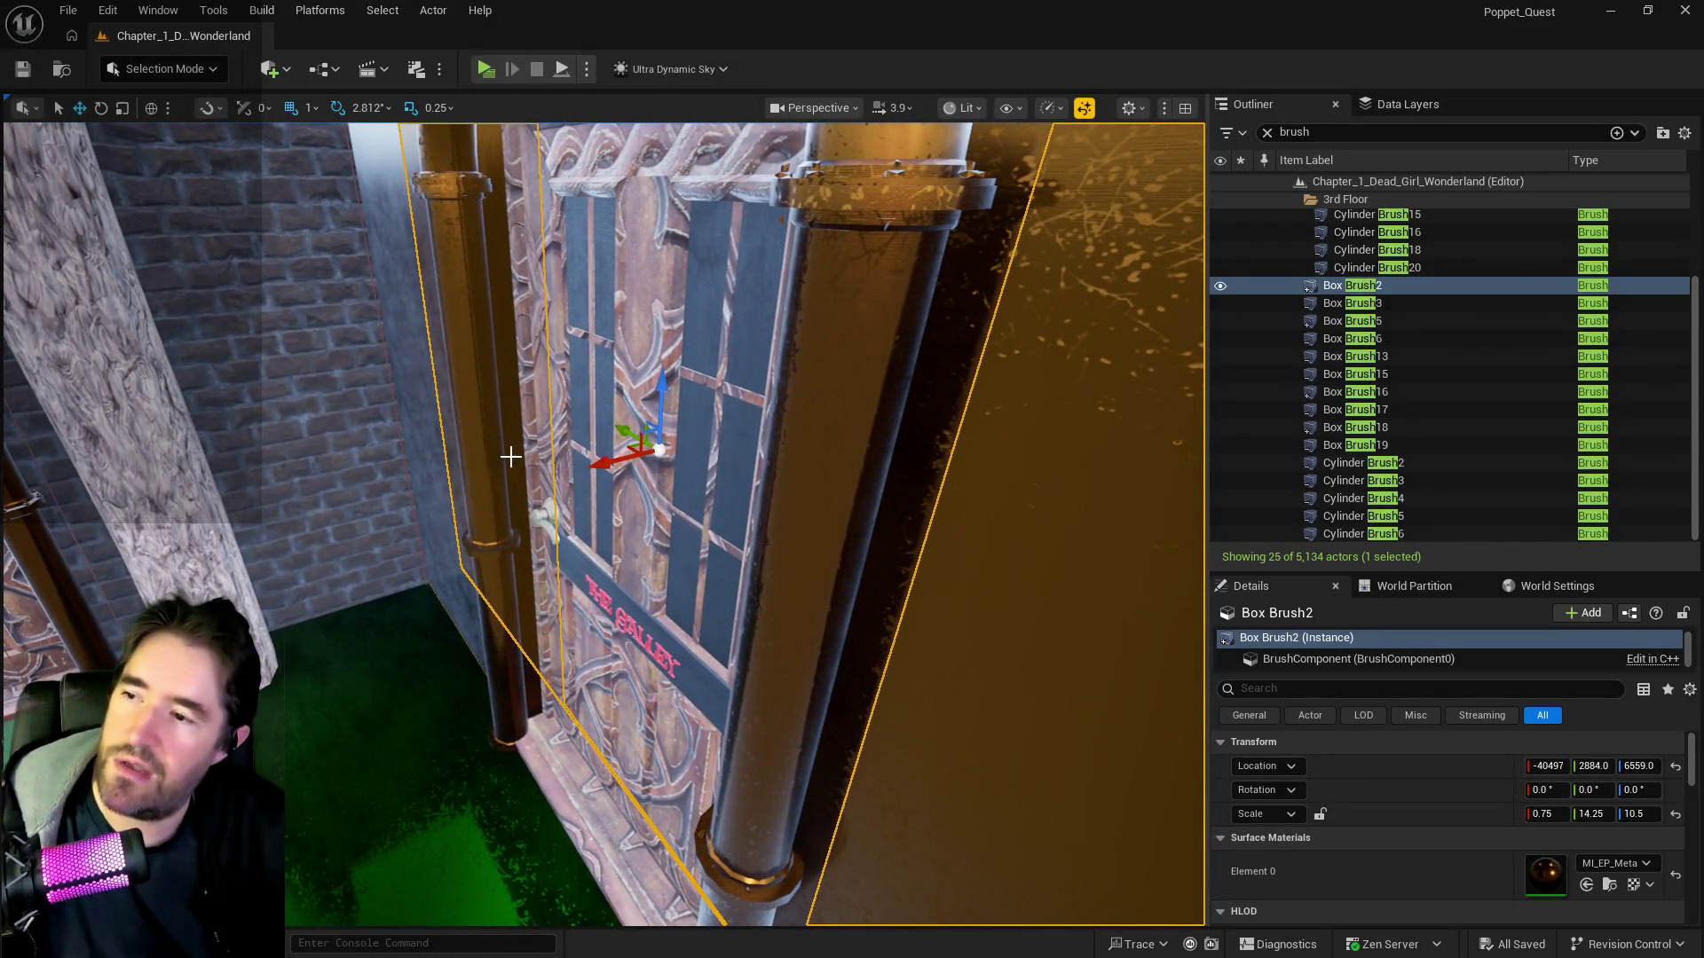
# - Add Box Brush3 to the selection alongside Box Brush2
pyautogui.keyDown('ctrl'); pyautogui.click(510, 457); pyautogui.keyUp('ctrl')
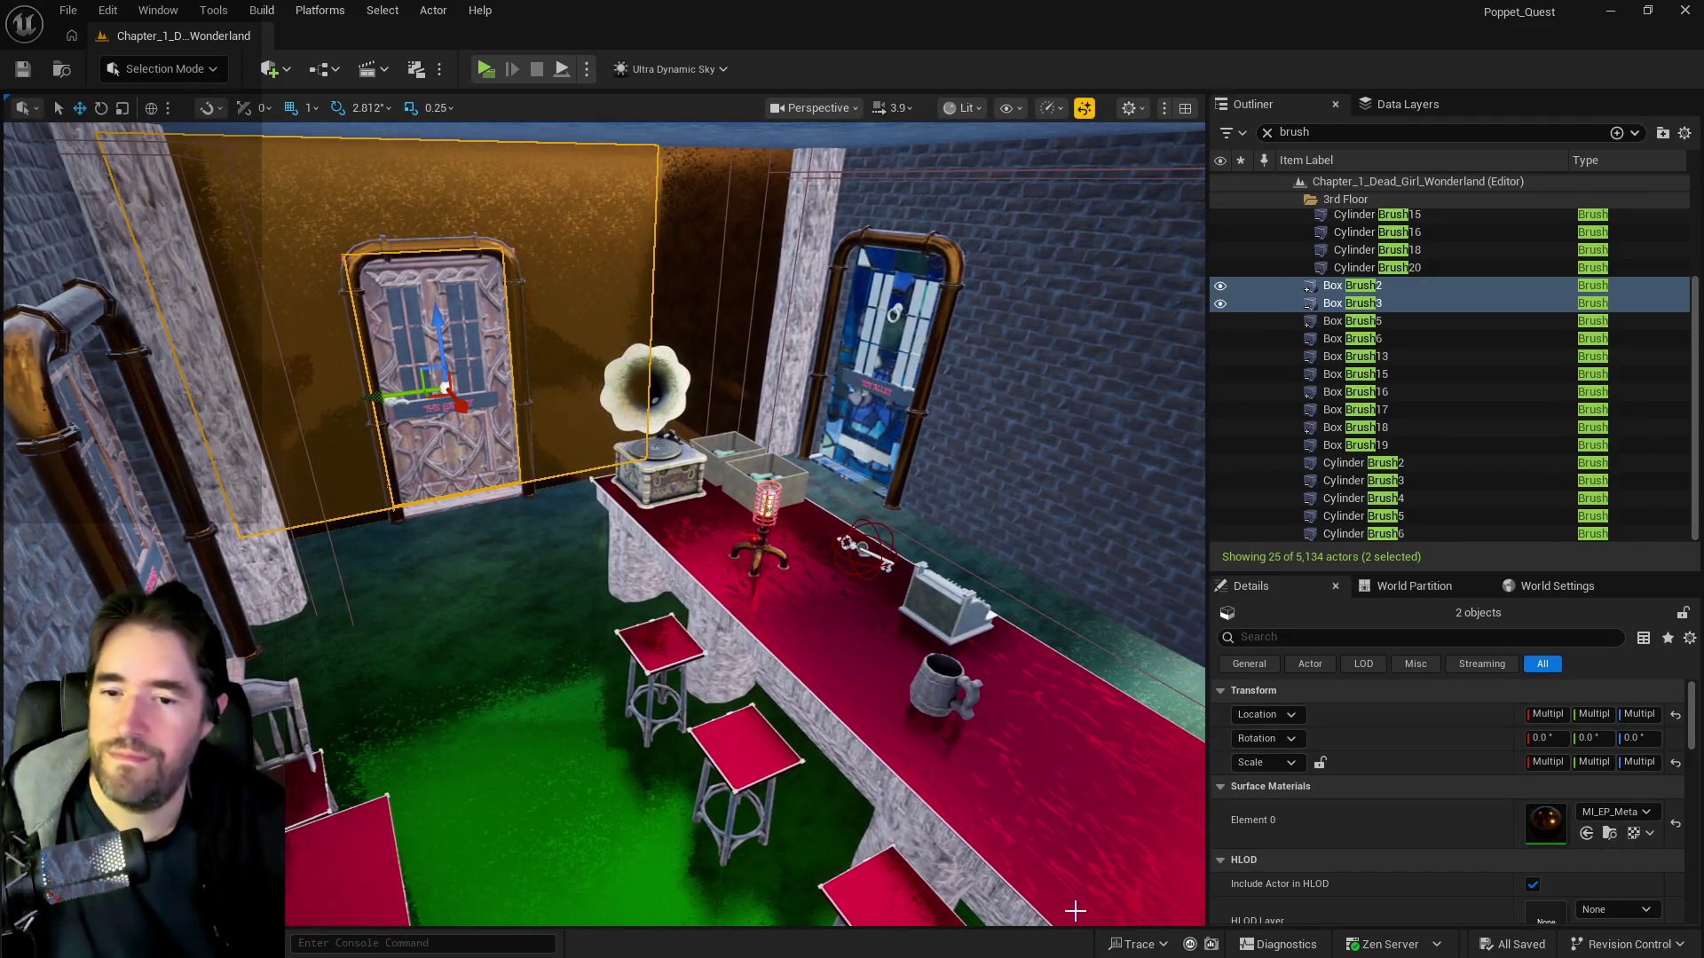
# - Select all surfaces adjacent to the two wall brushes
pyautogui.scroll(-5, 1273, 903)
pyautogui.click(1270, 840)
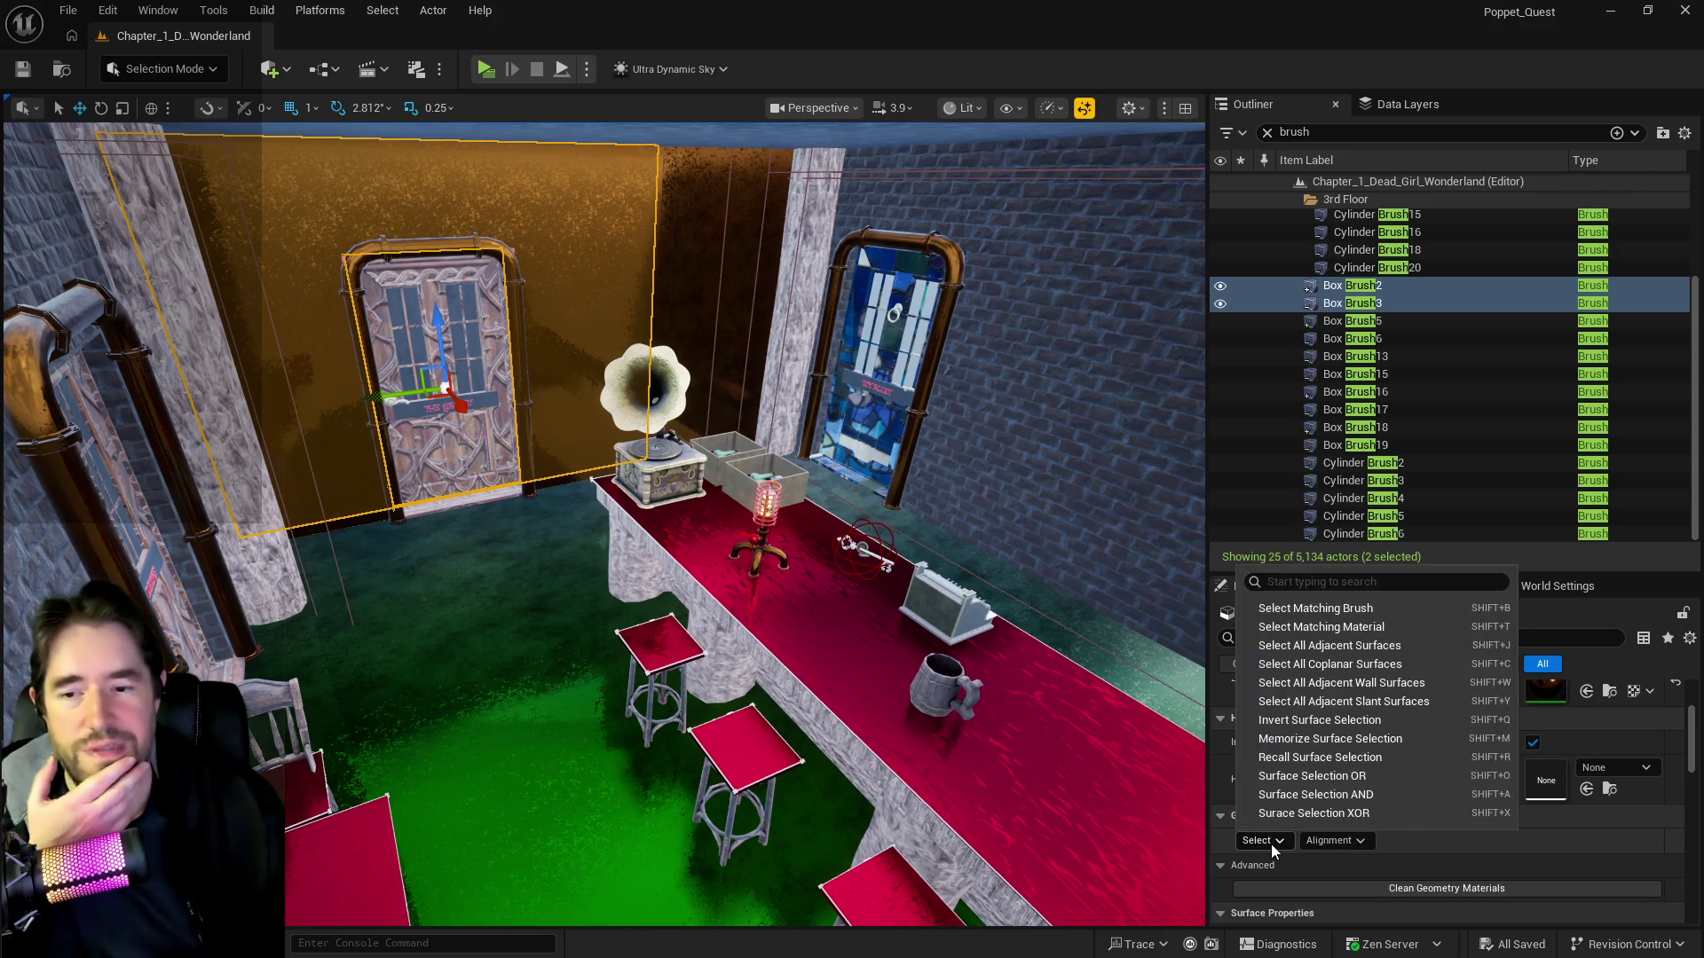
pyautogui.click(1294, 648)
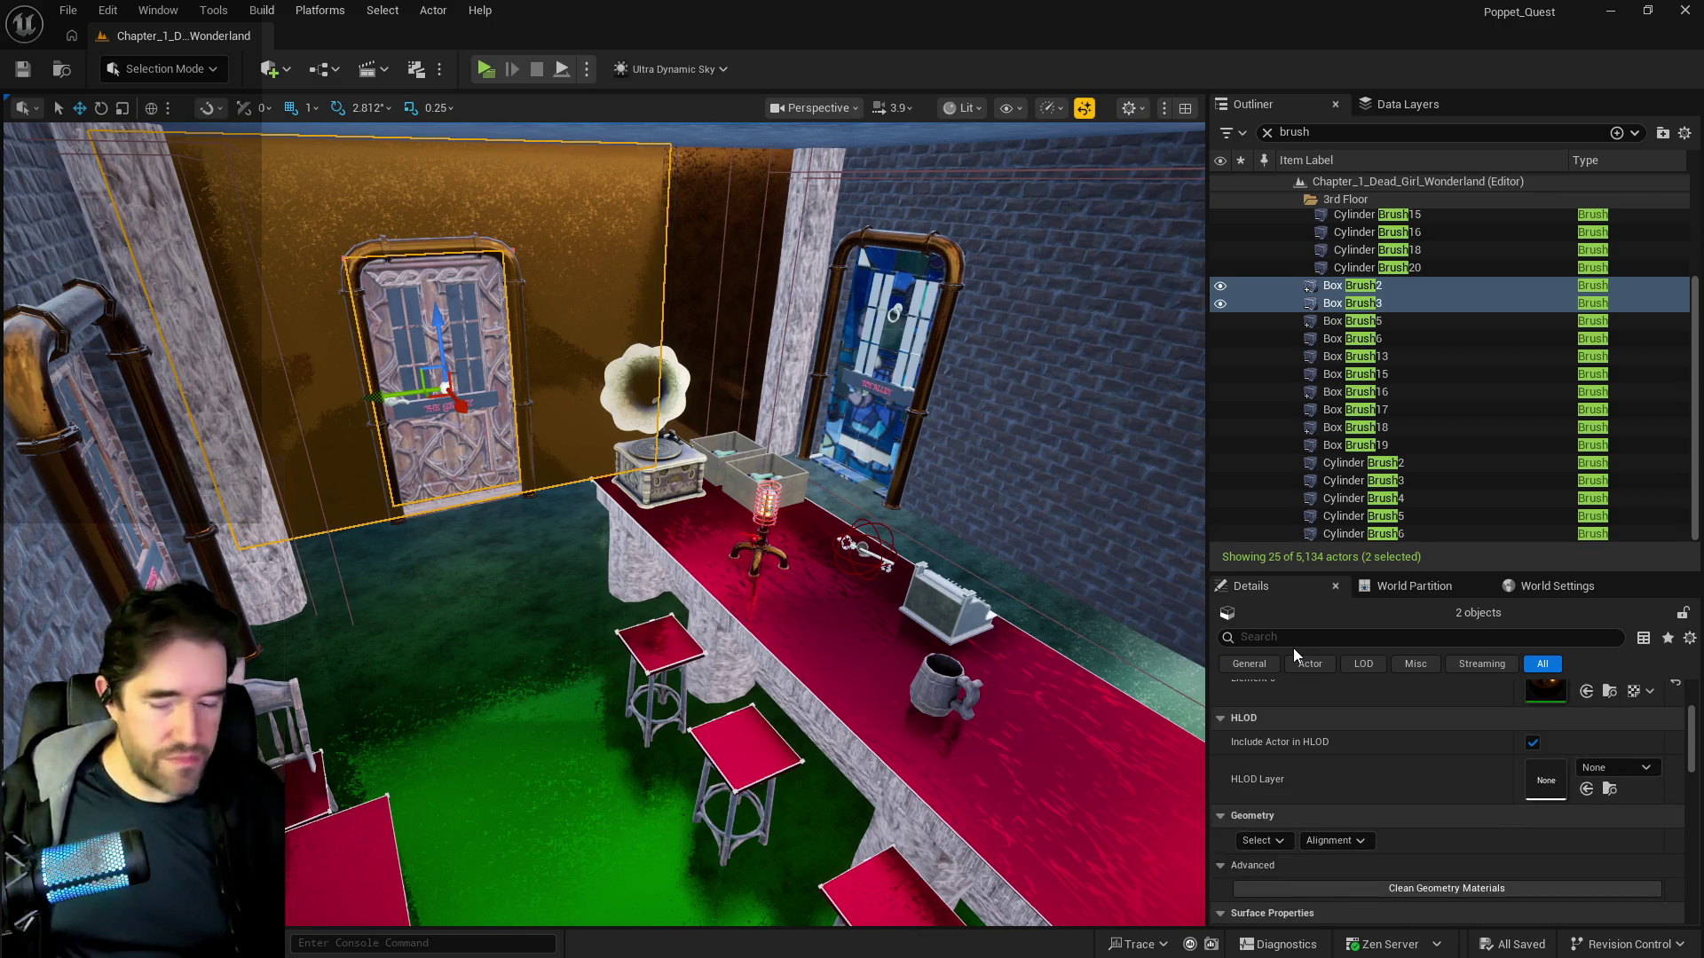
# - Set the locked surface texture scale U and V to 10, then begin static mesh creation
pyautogui.scroll(-5, 1366, 799)
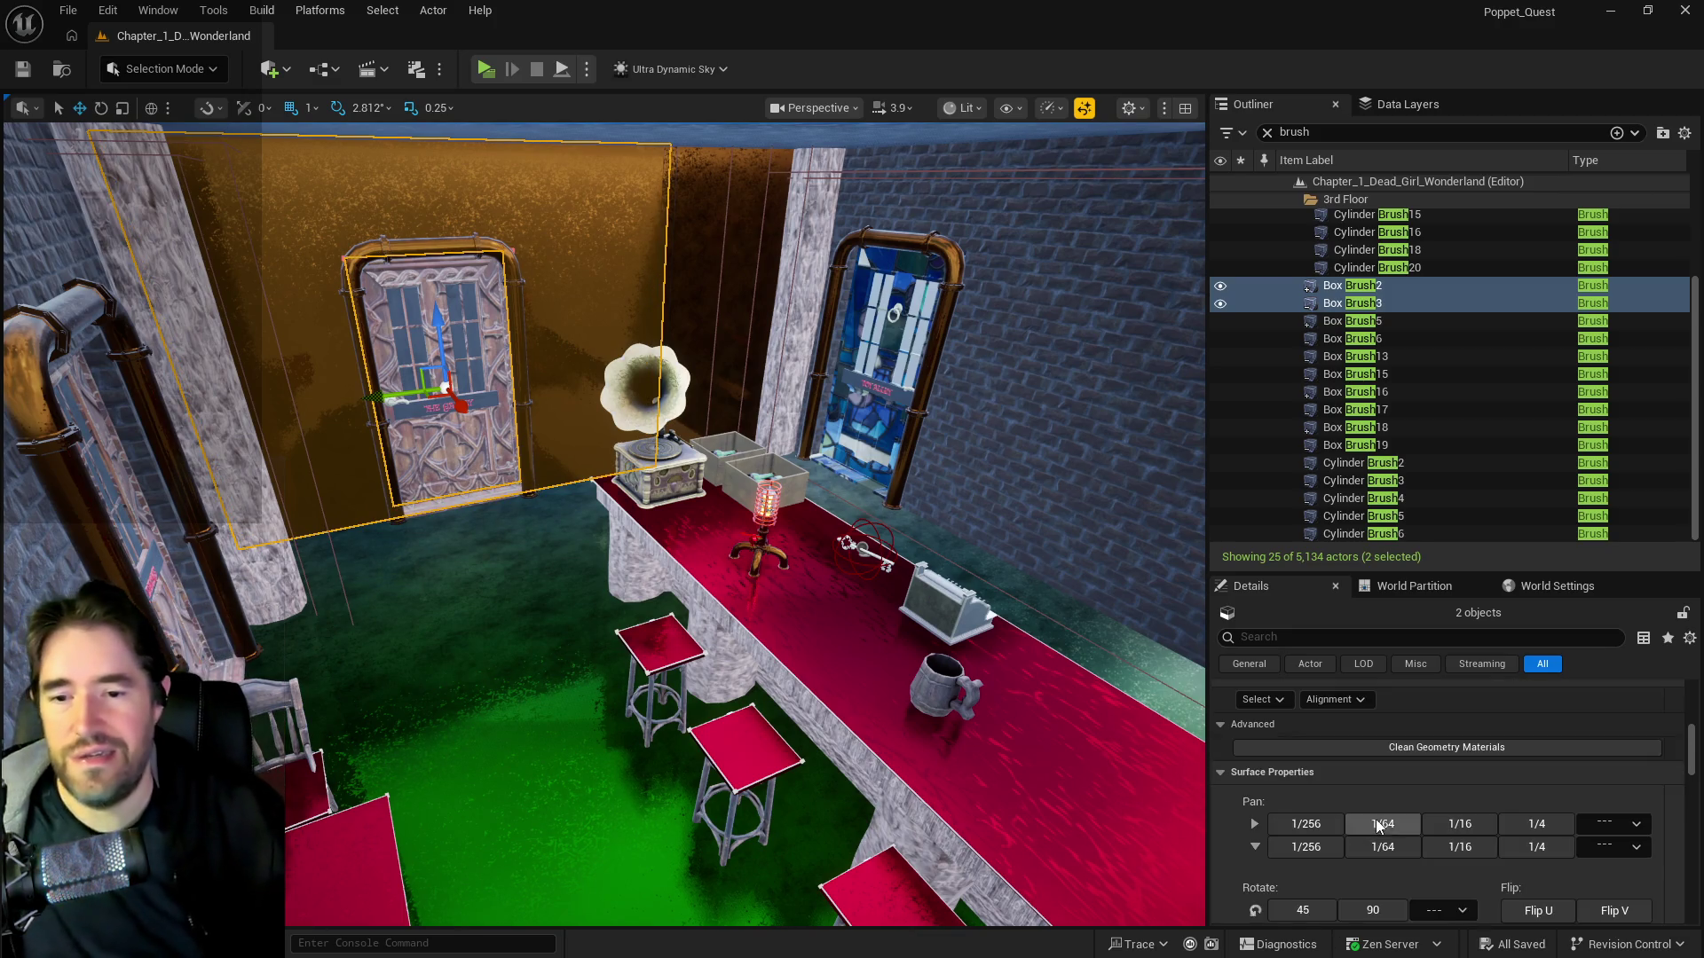
pyautogui.click(1302, 887)
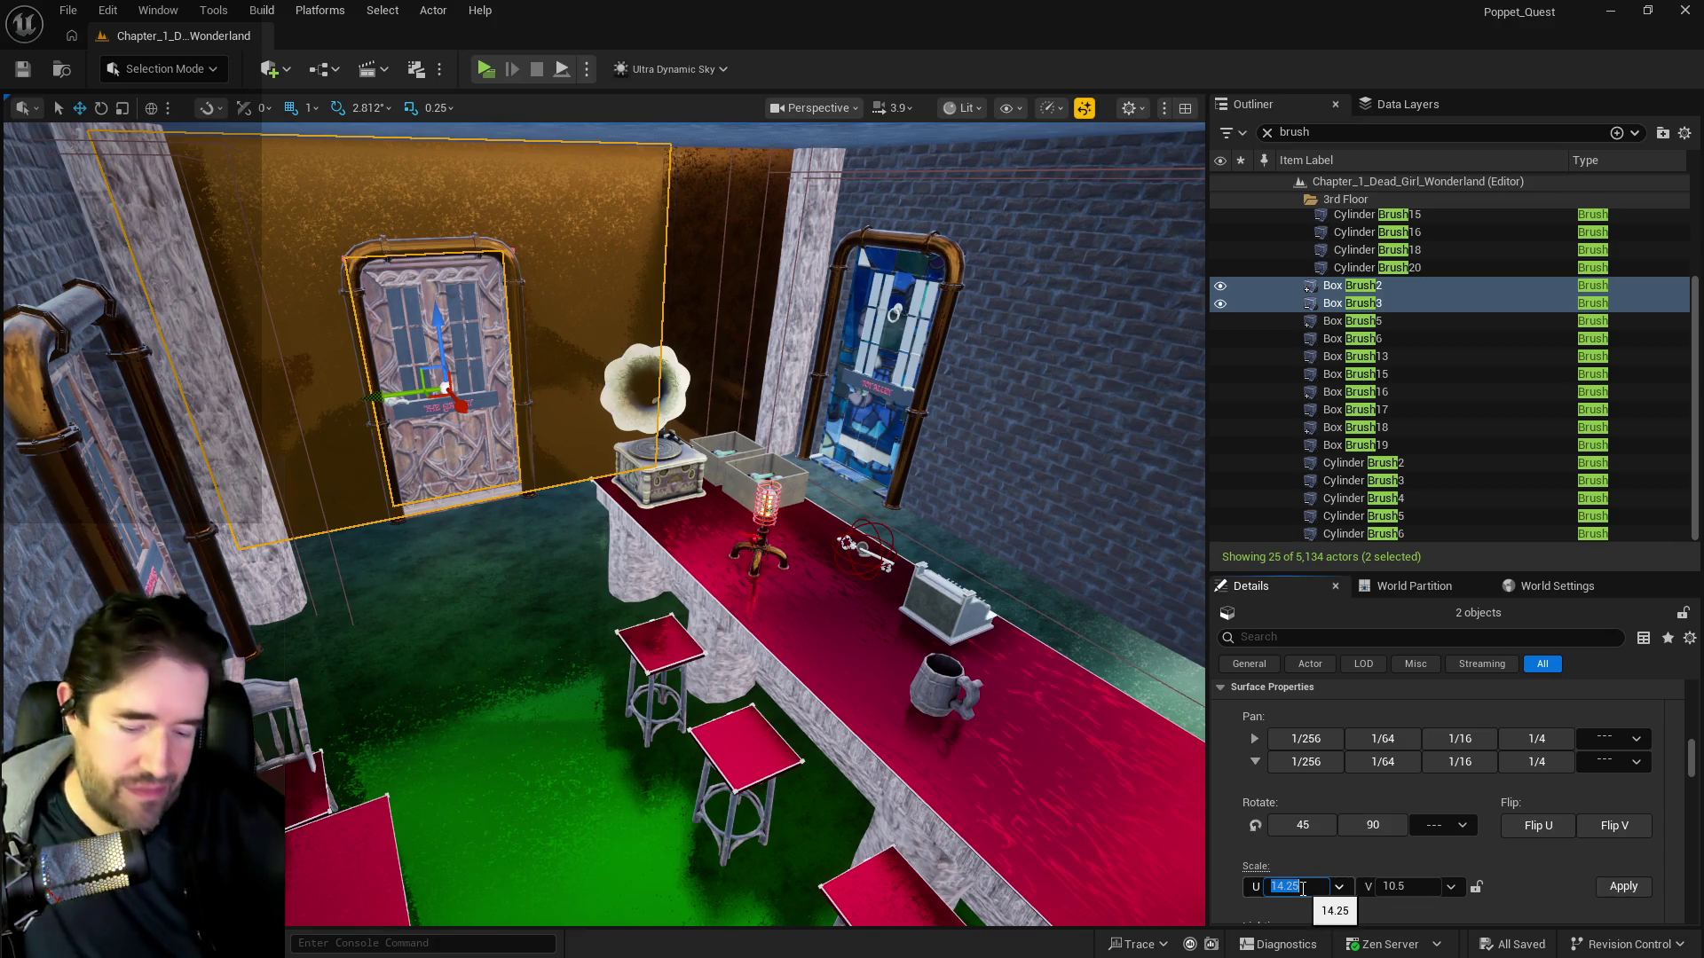
pyautogui.write('10')
pyautogui.click(1476, 887)
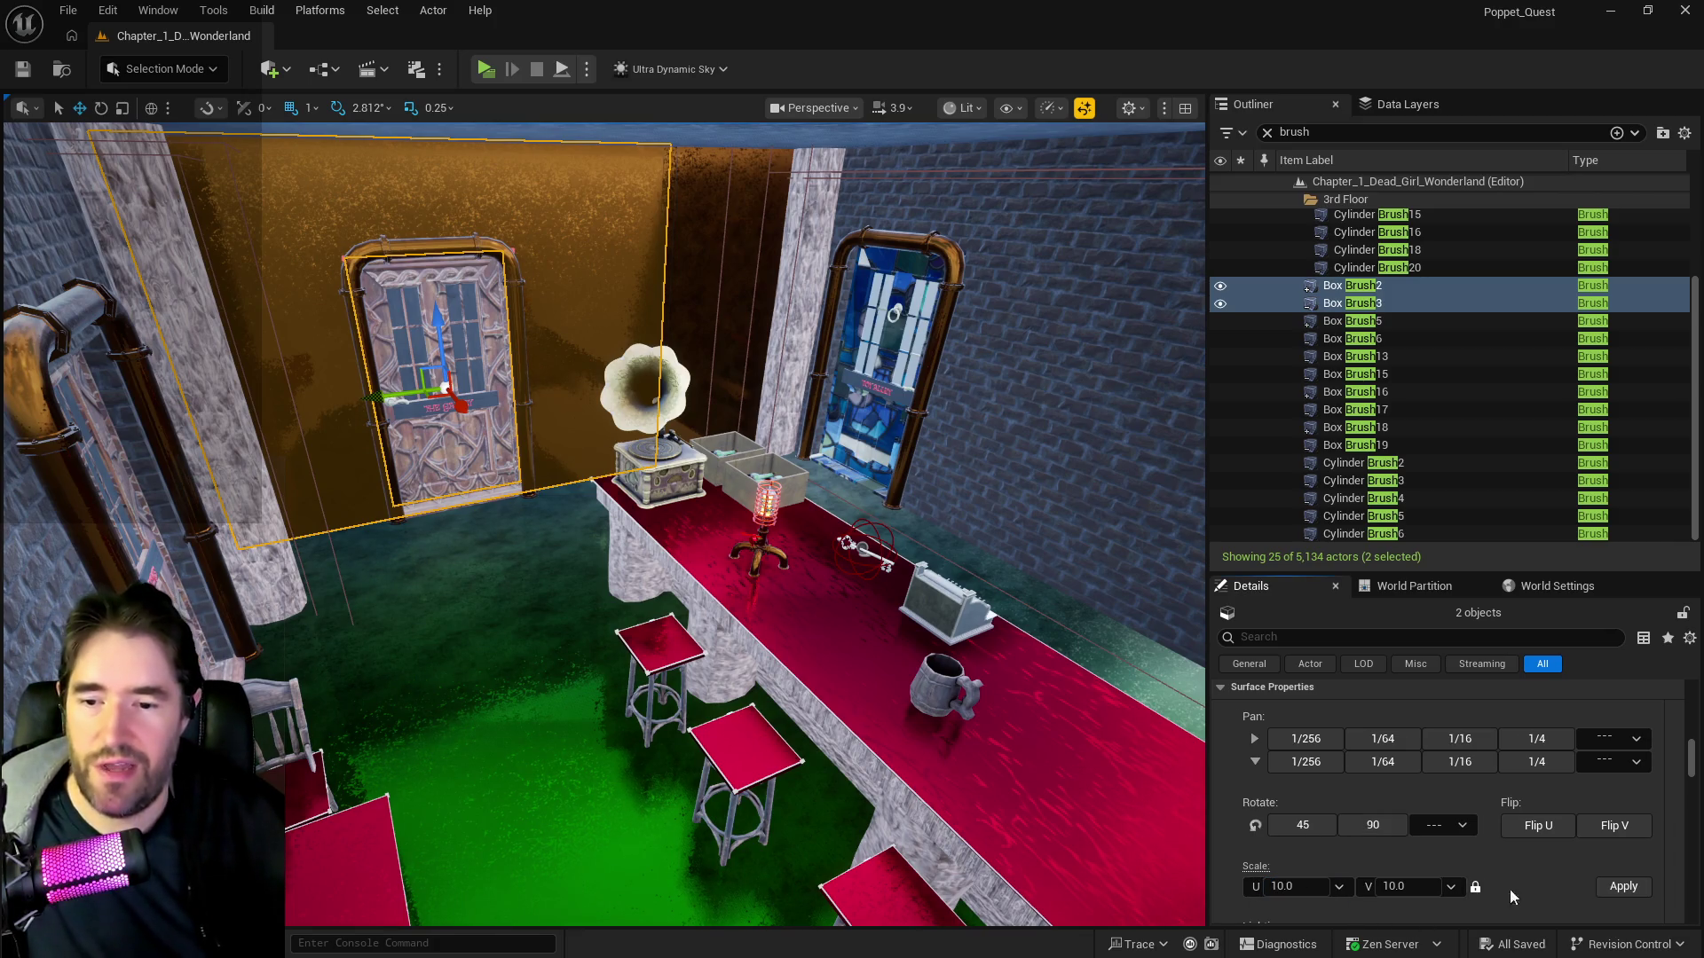
pyautogui.scroll(-3, 1487, 903)
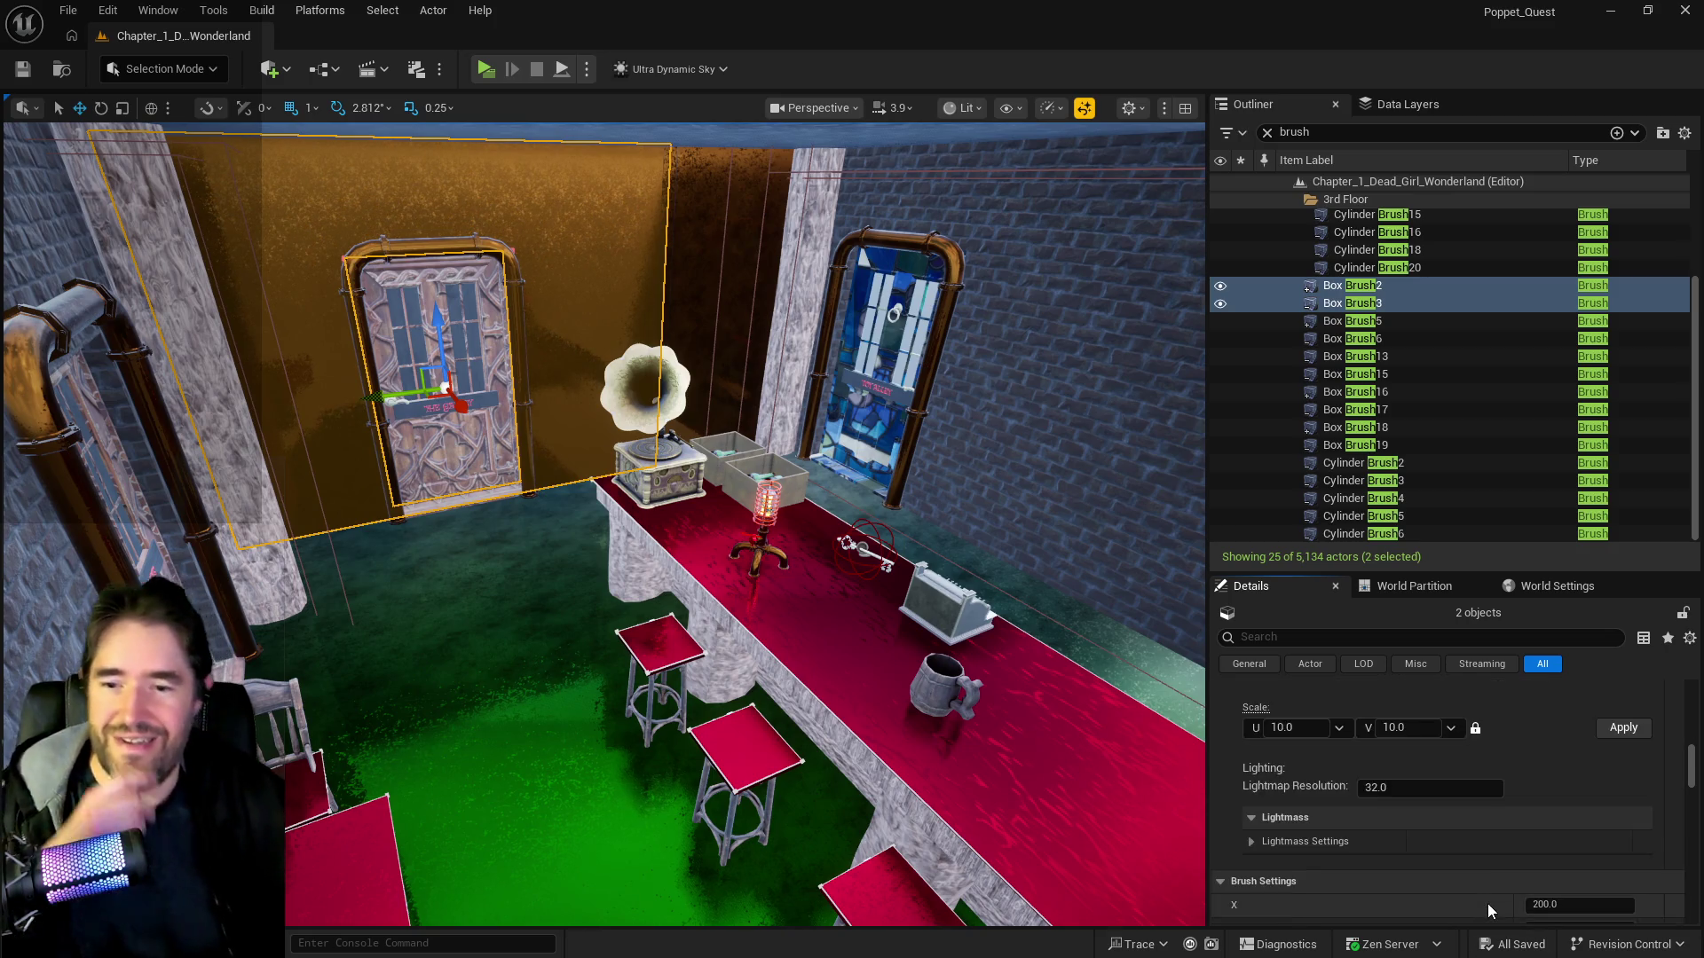
pyautogui.scroll(4, 1488, 904)
pyautogui.scroll(-5, 1499, 878)
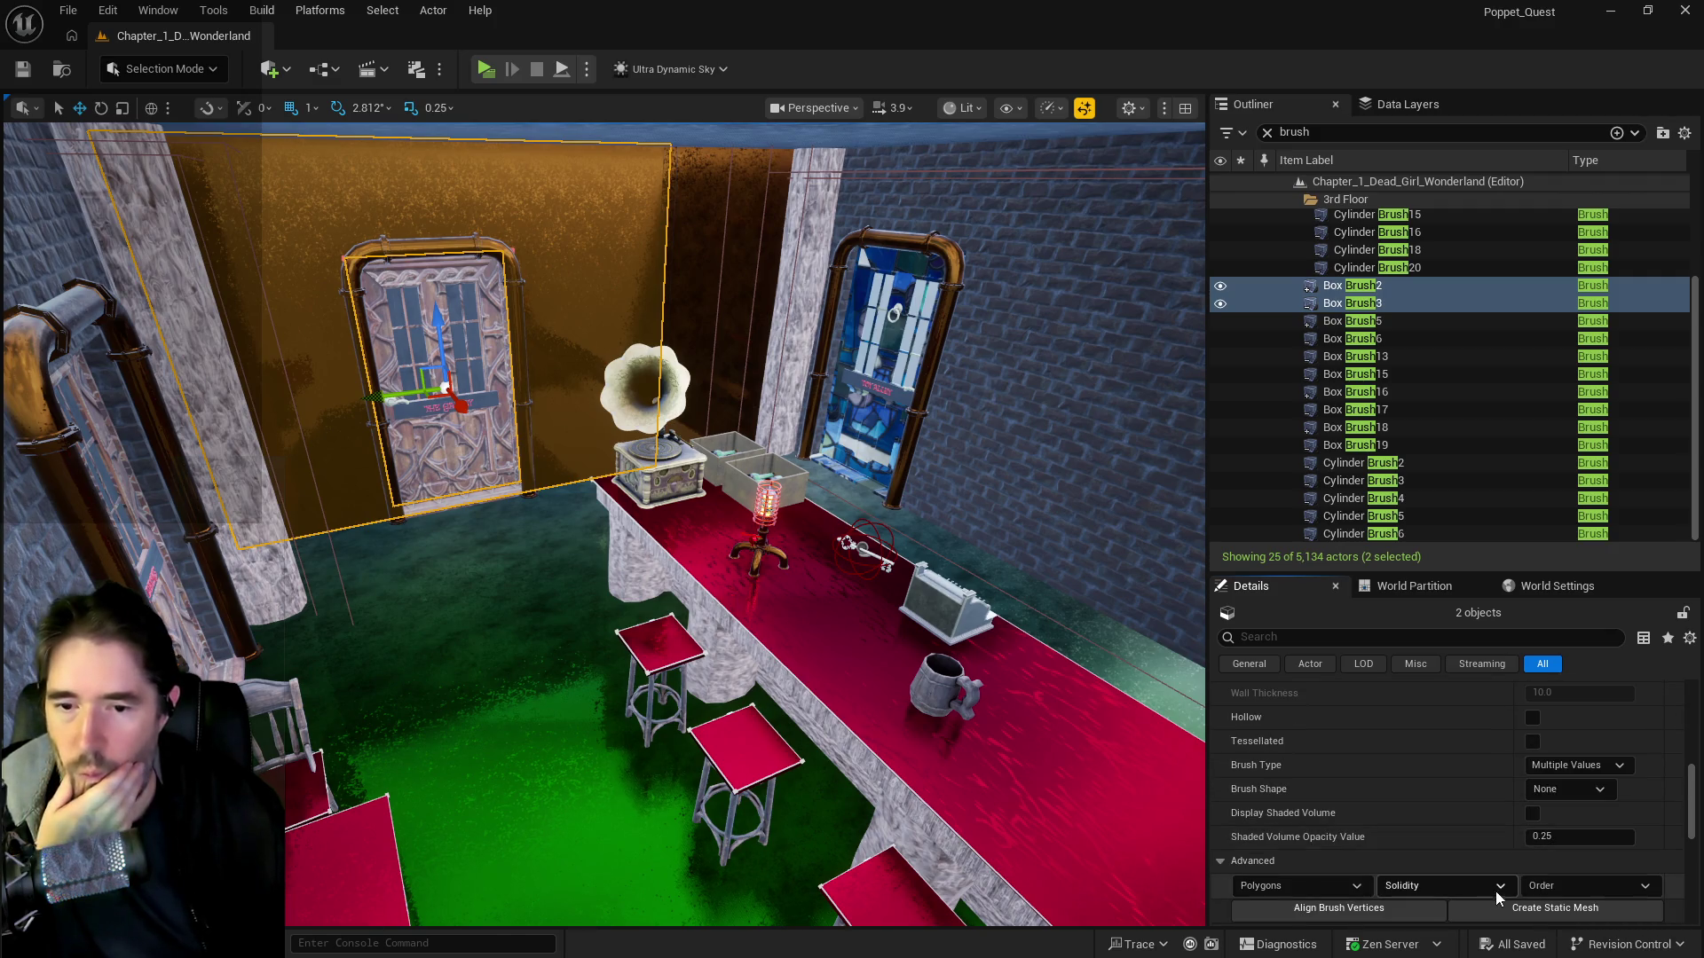
pyautogui.click(1500, 903)
# - Choose Content/2DSideScrollerBP/A/Whimsy_Wonders as the new mesh's destination folder
pyautogui.scroll(-2, 1499, 906)
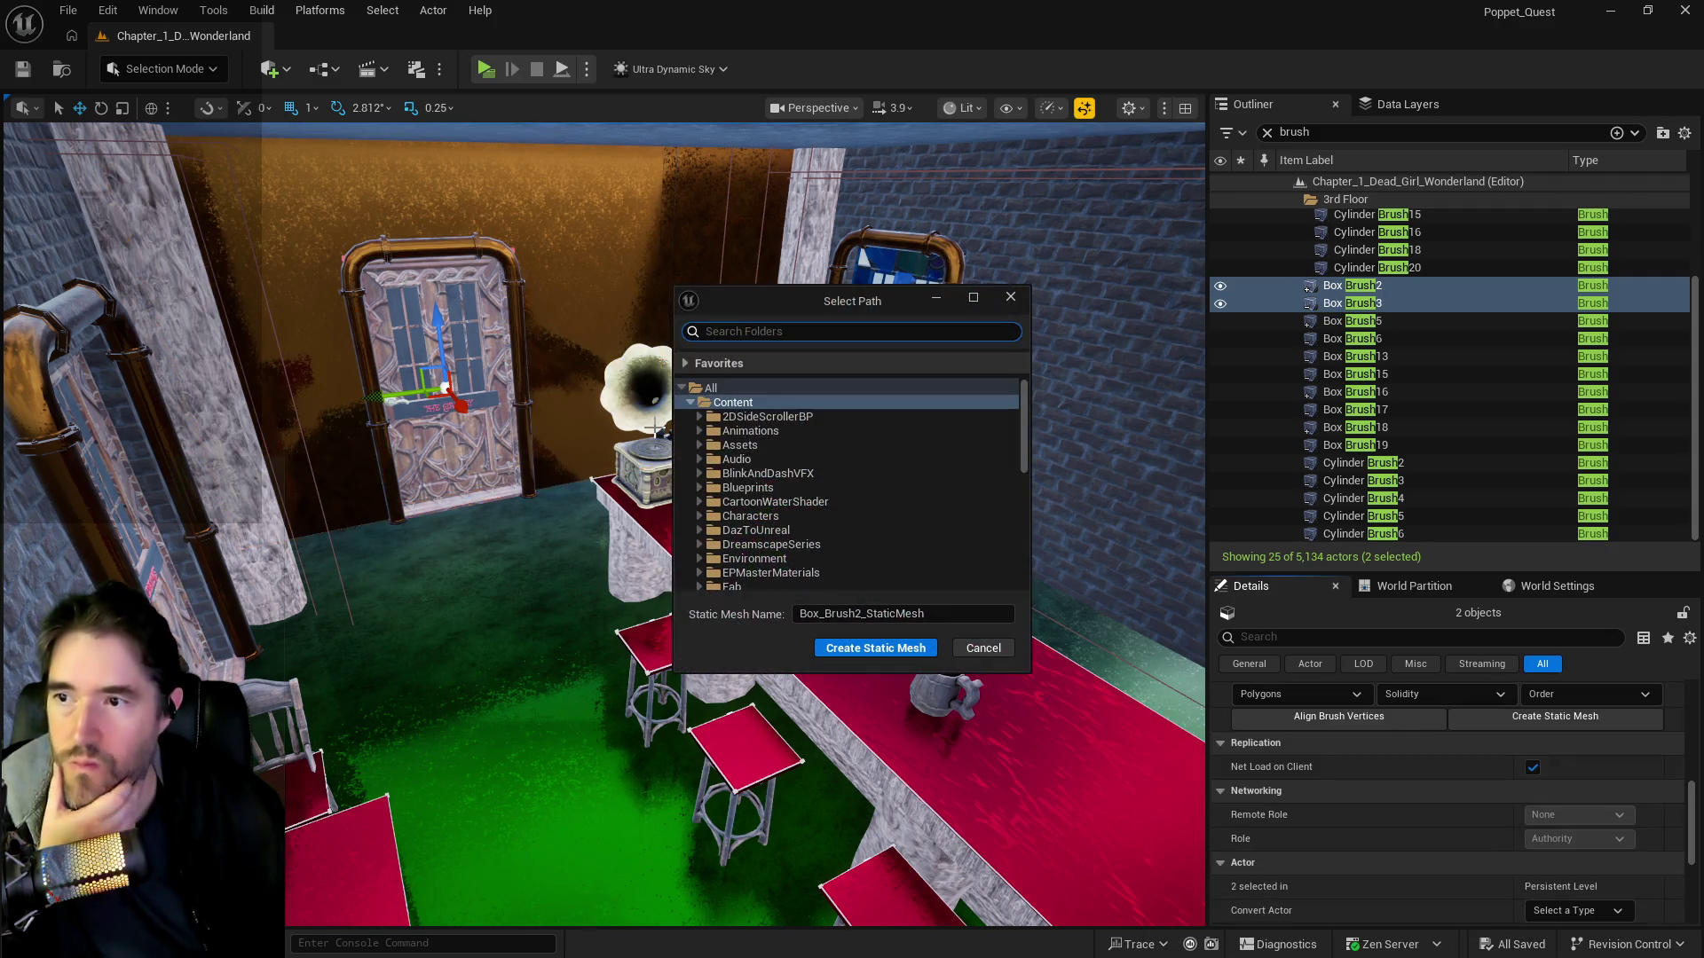
pyautogui.click(700, 416)
pyautogui.scroll(-12, 775, 528)
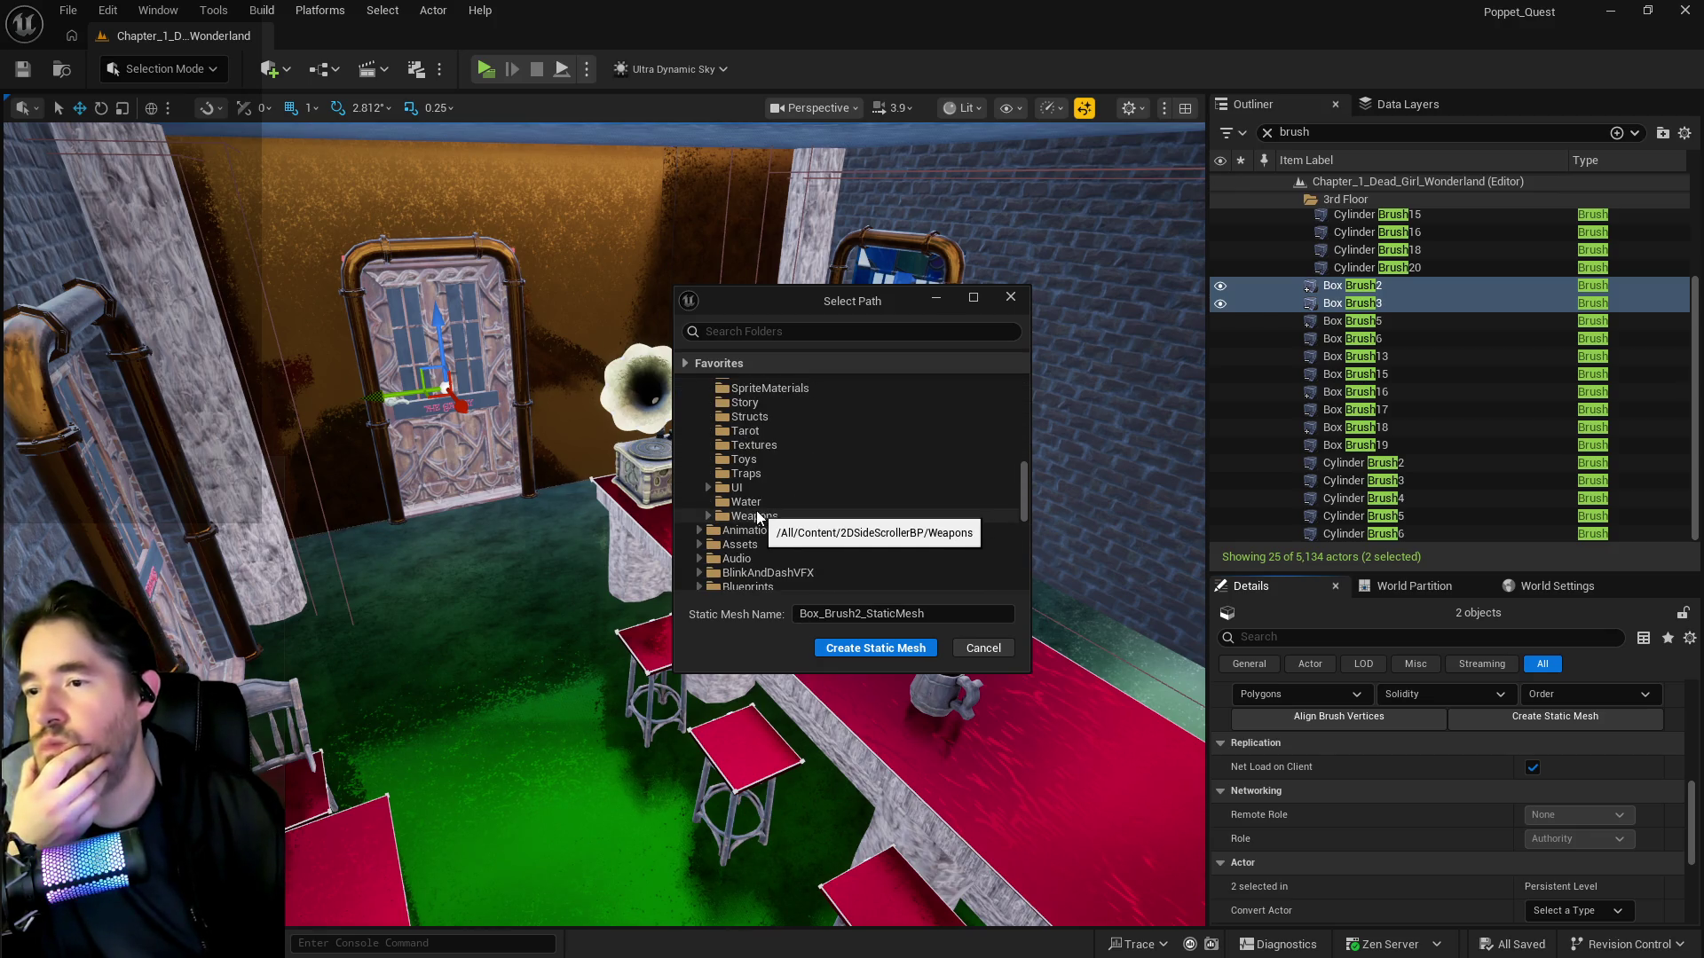
pyautogui.scroll(6, 737, 521)
pyautogui.scroll(8, 752, 516)
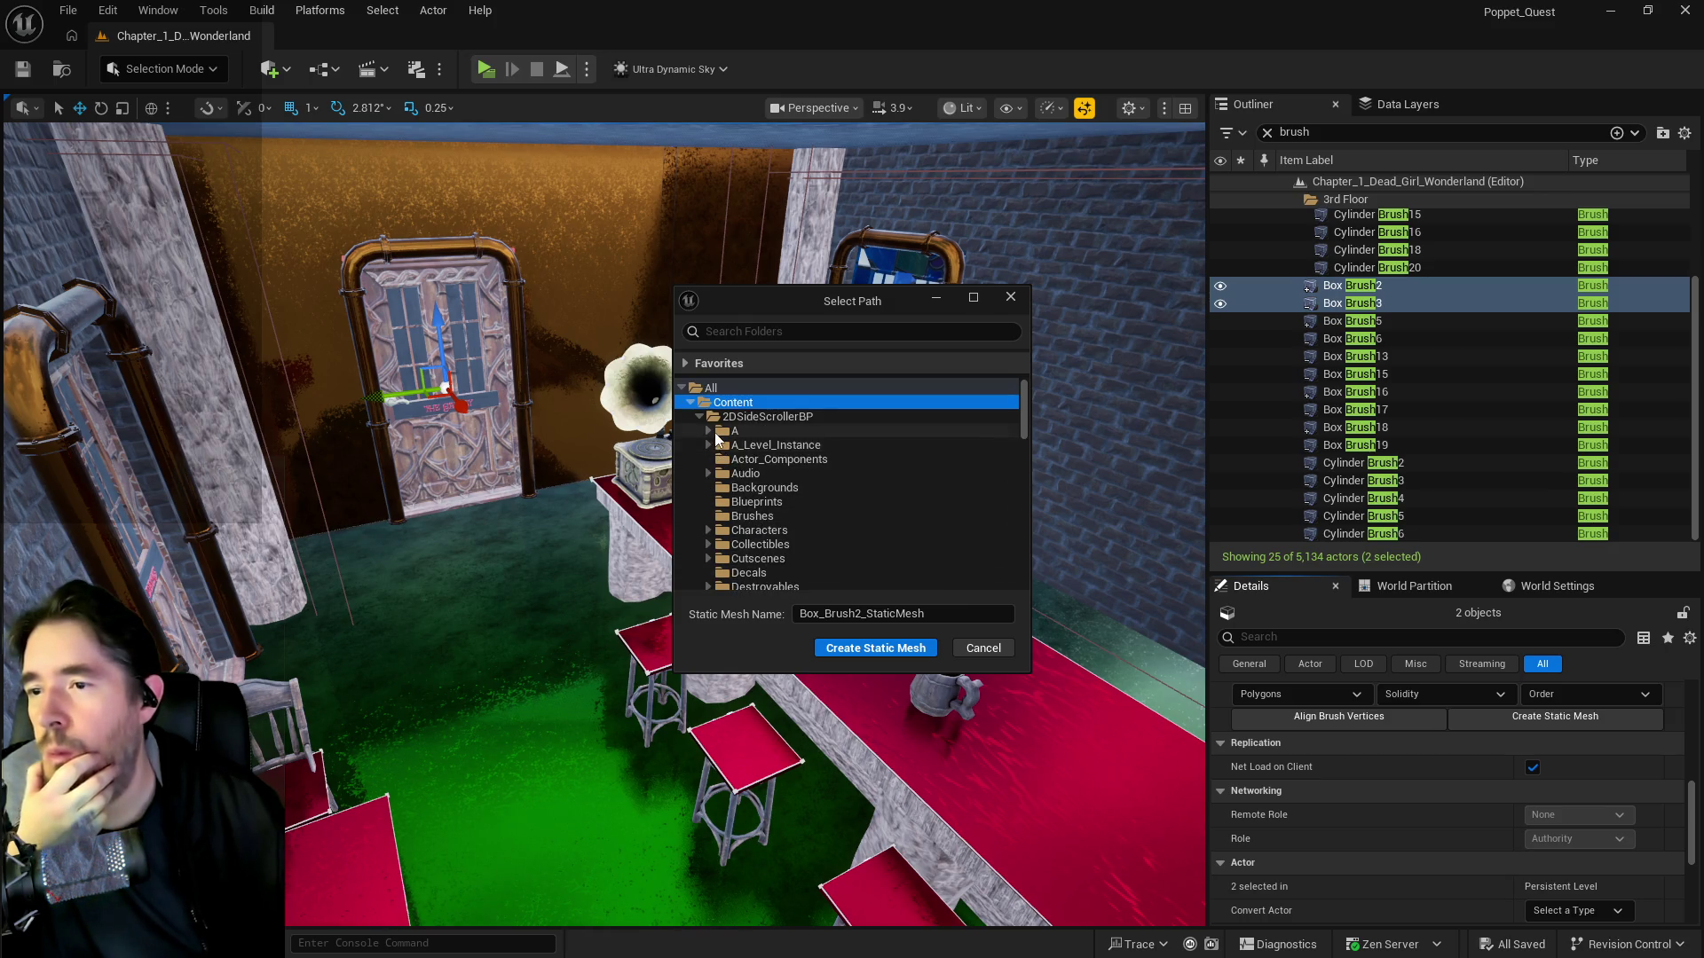
pyautogui.click(708, 431)
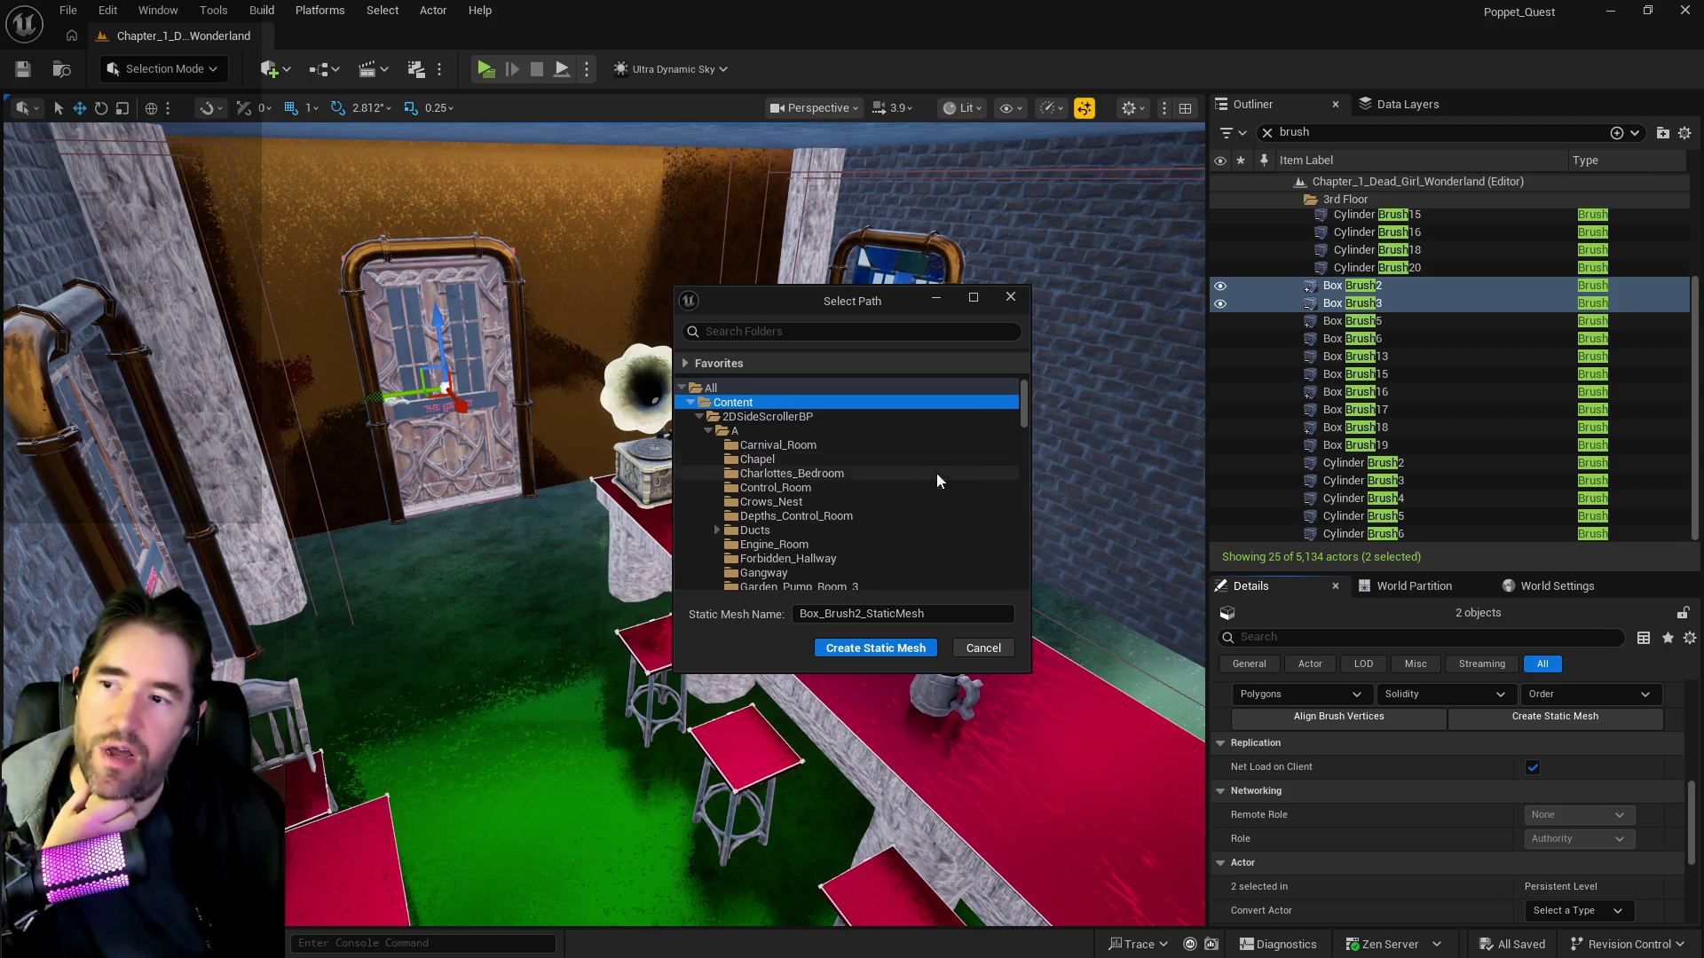
pyautogui.scroll(-1, 801, 543)
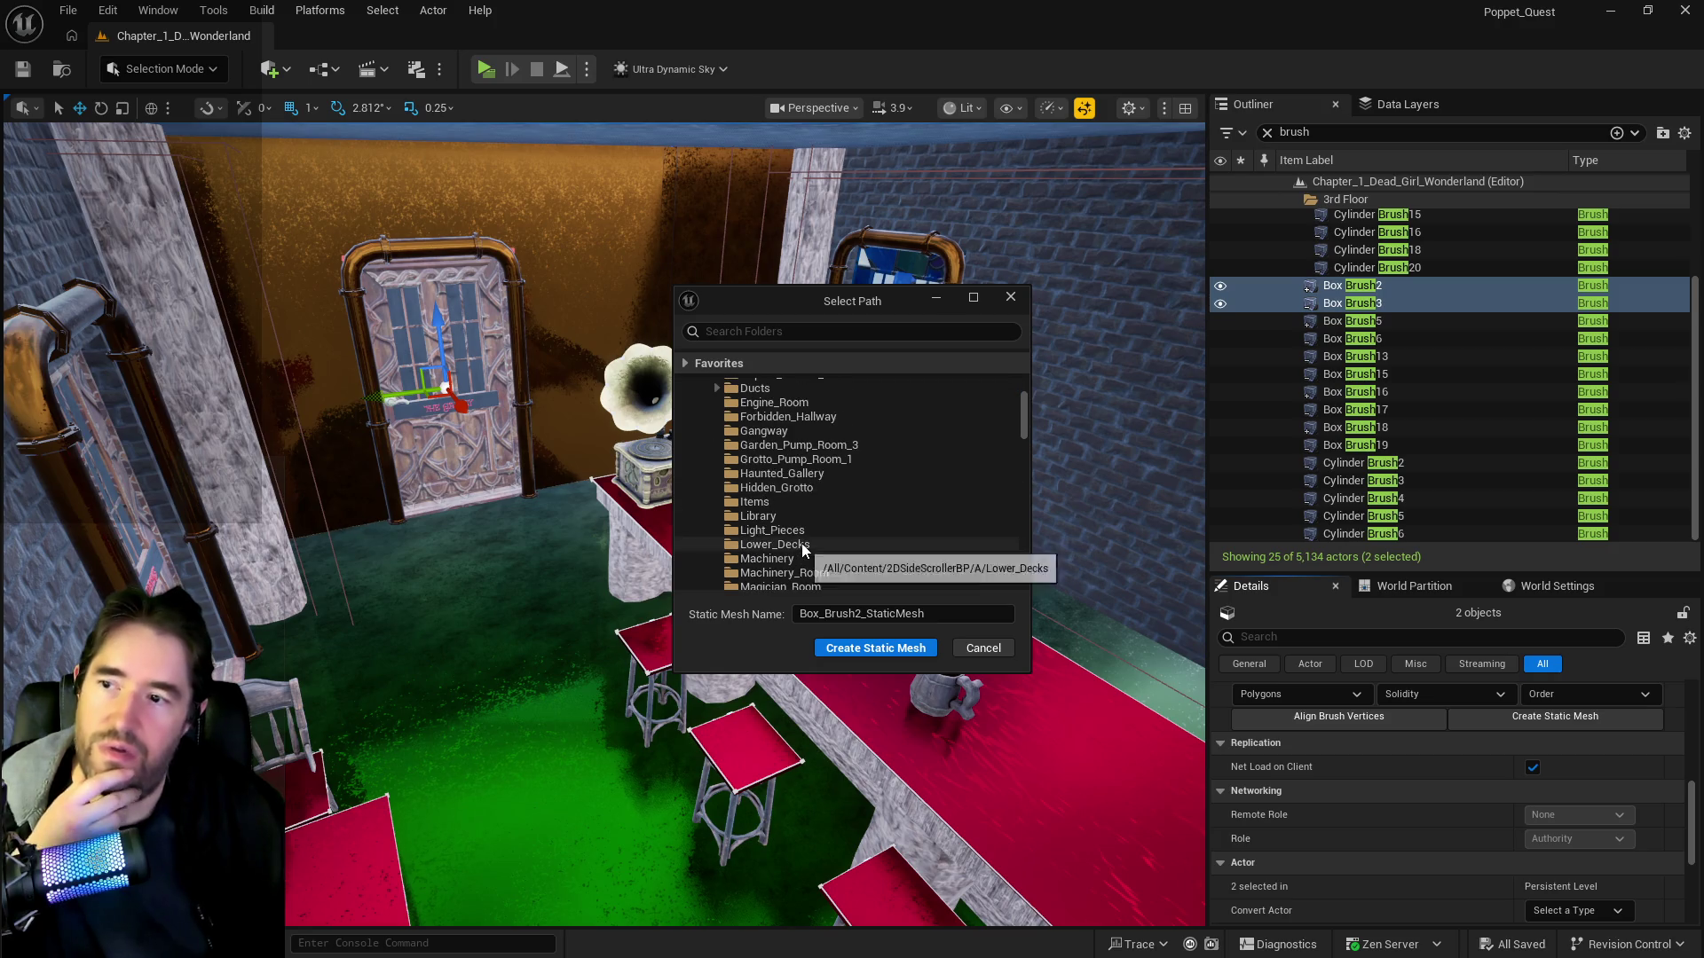
pyautogui.scroll(-4, 801, 543)
pyautogui.scroll(-6, 781, 550)
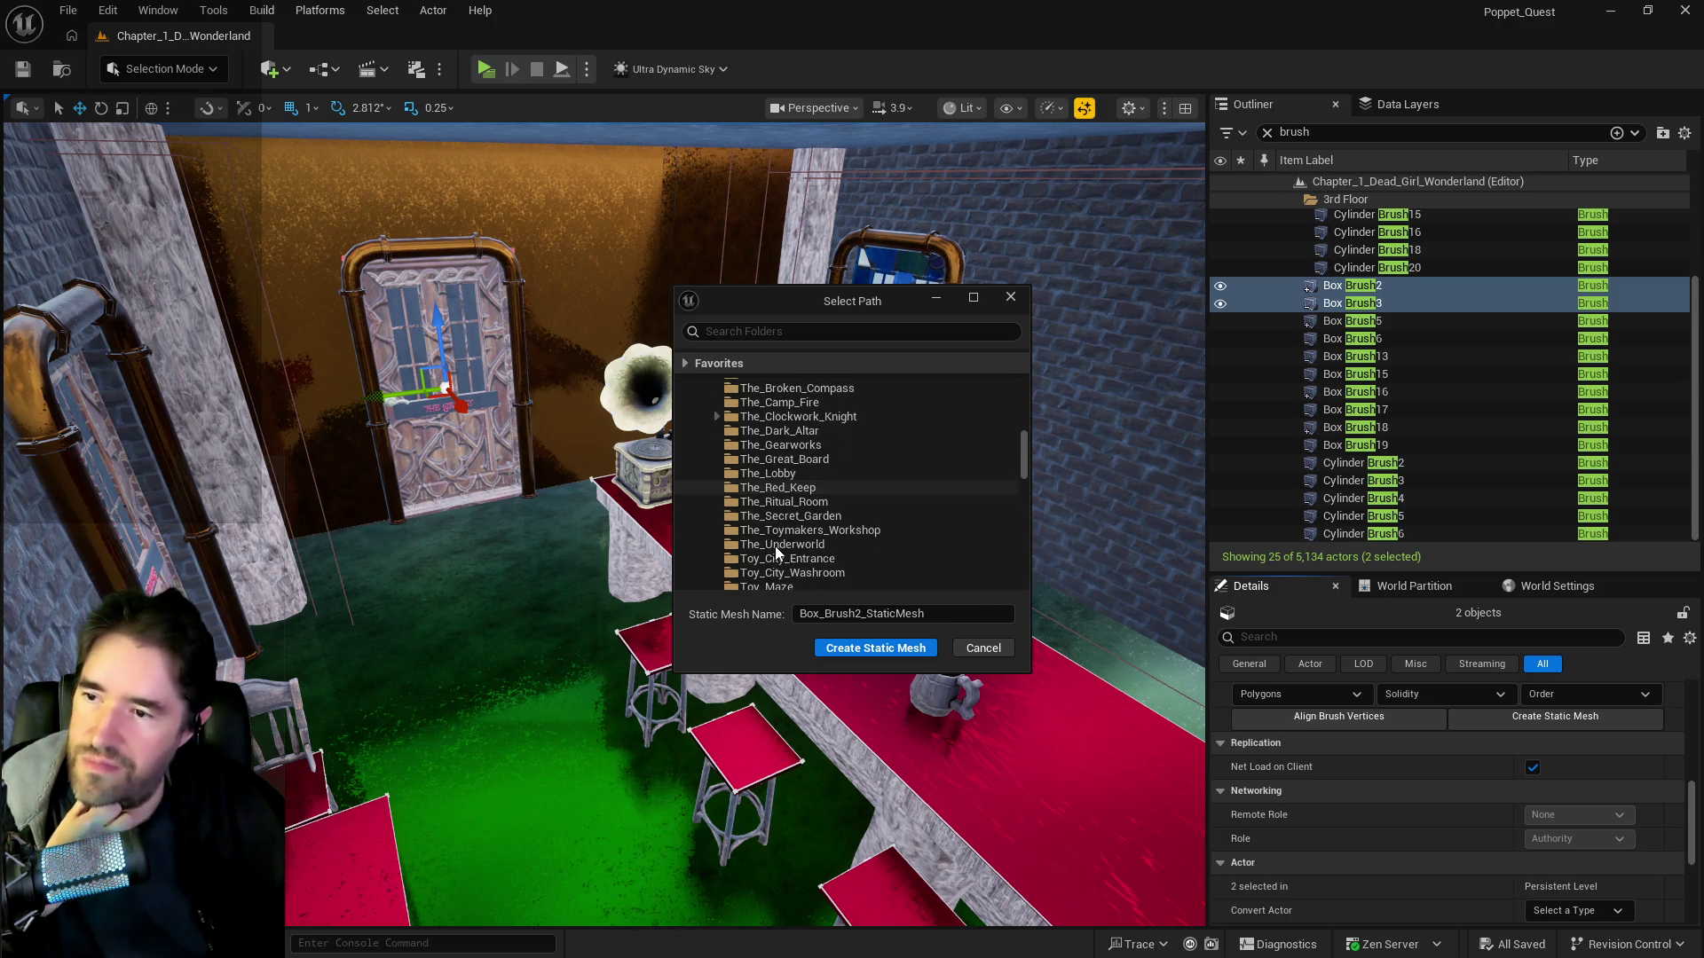
pyautogui.click(783, 516)
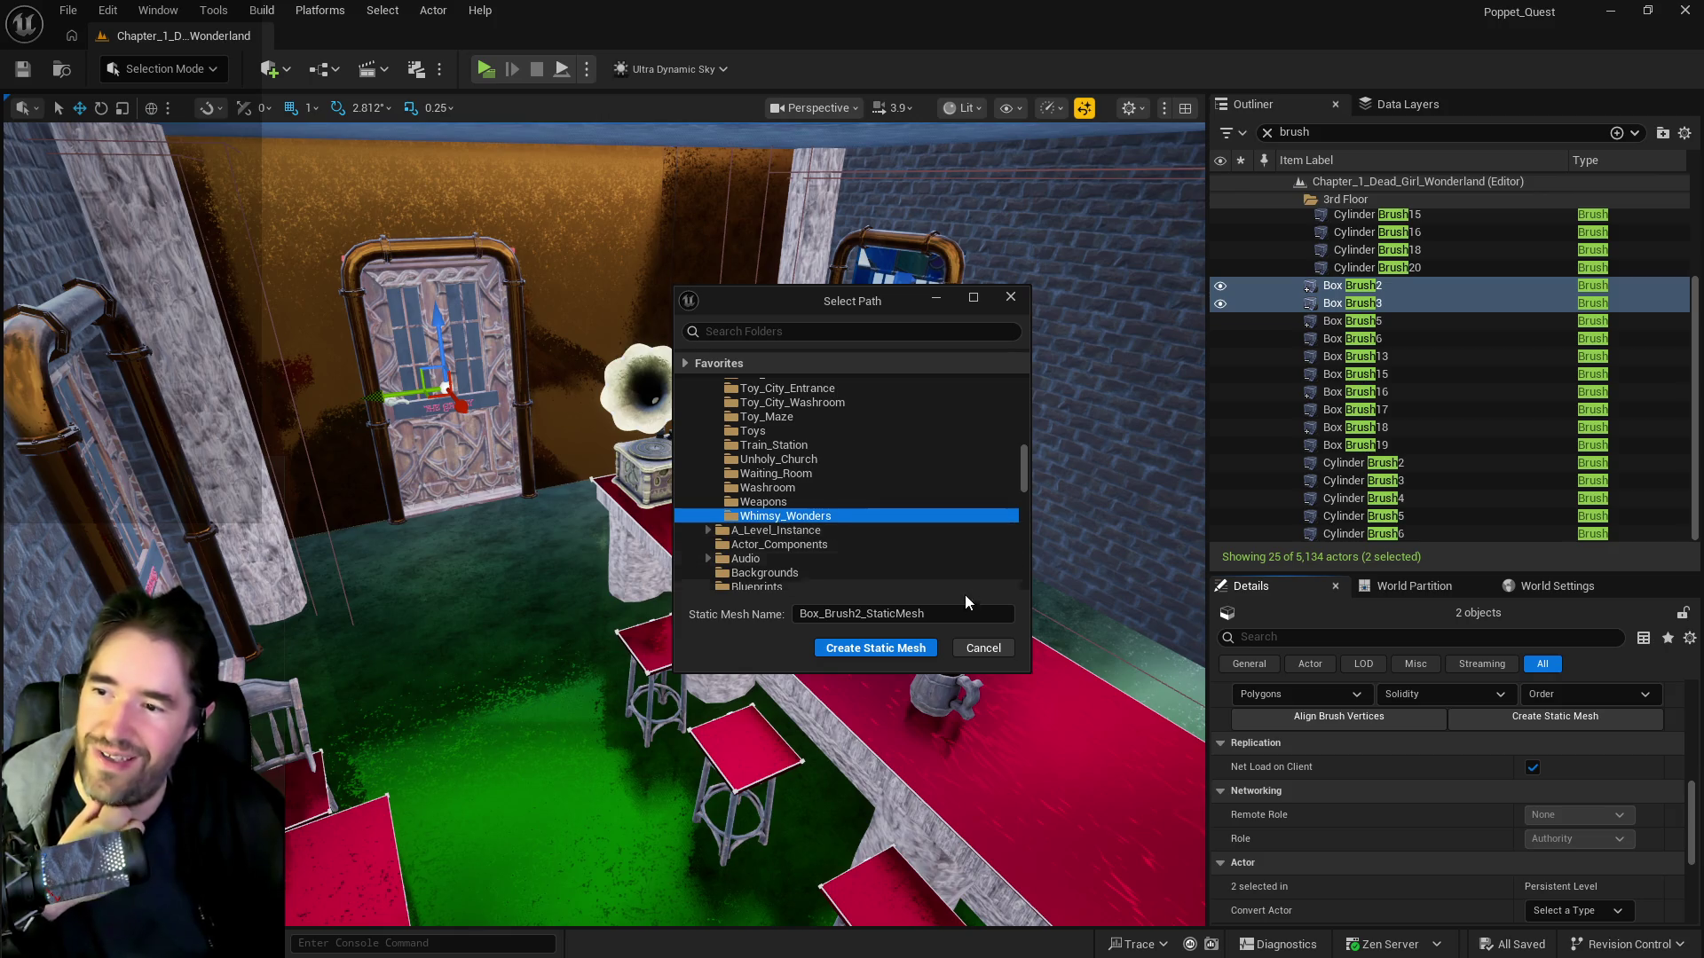
# - Name the mesh SM_The_Galley_Broken_Compass_Wall and create it
pyautogui.click(971, 612)
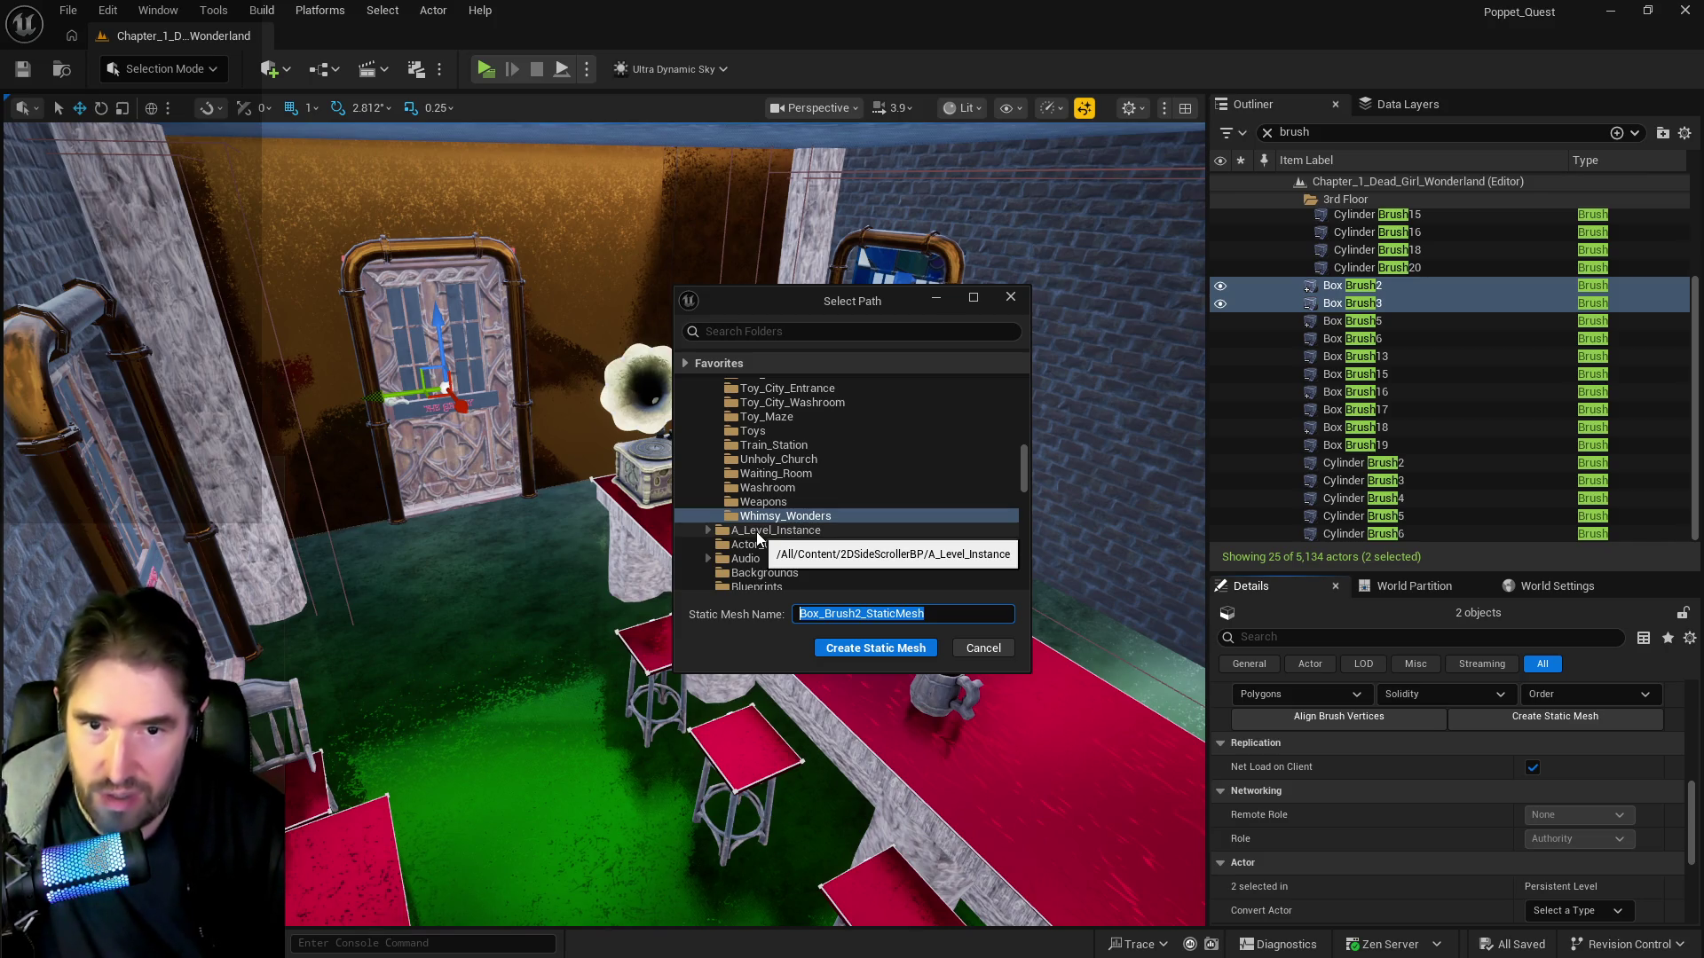
pyautogui.write('S')
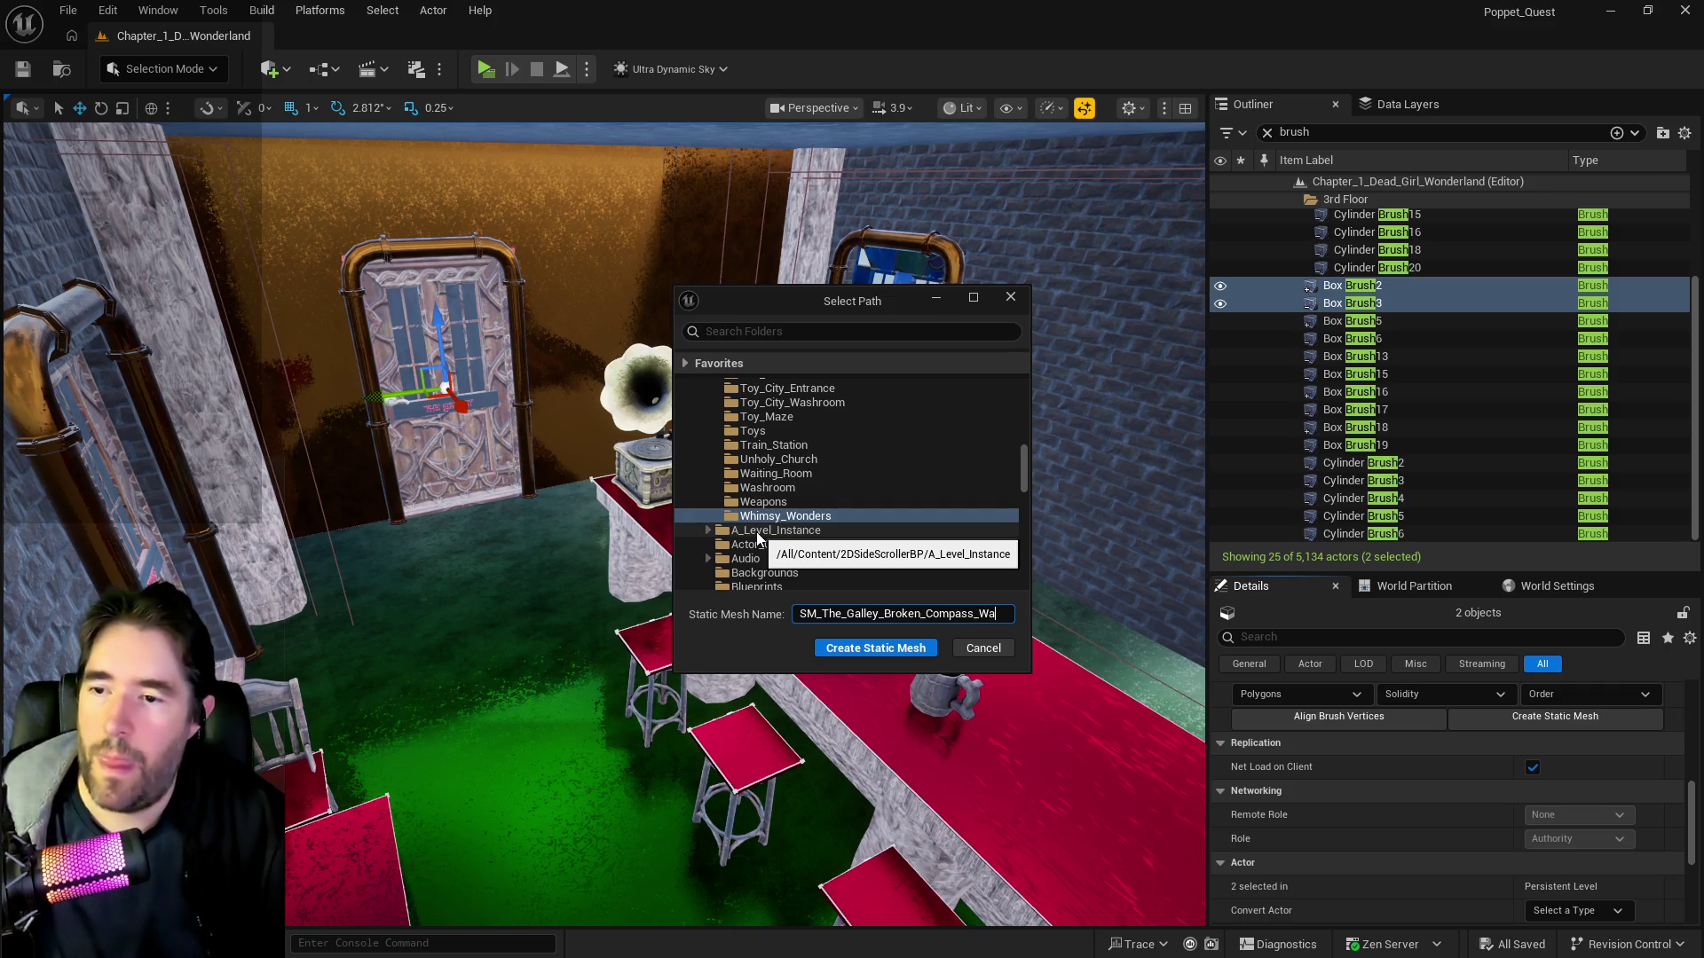
pyautogui.click(843, 648)
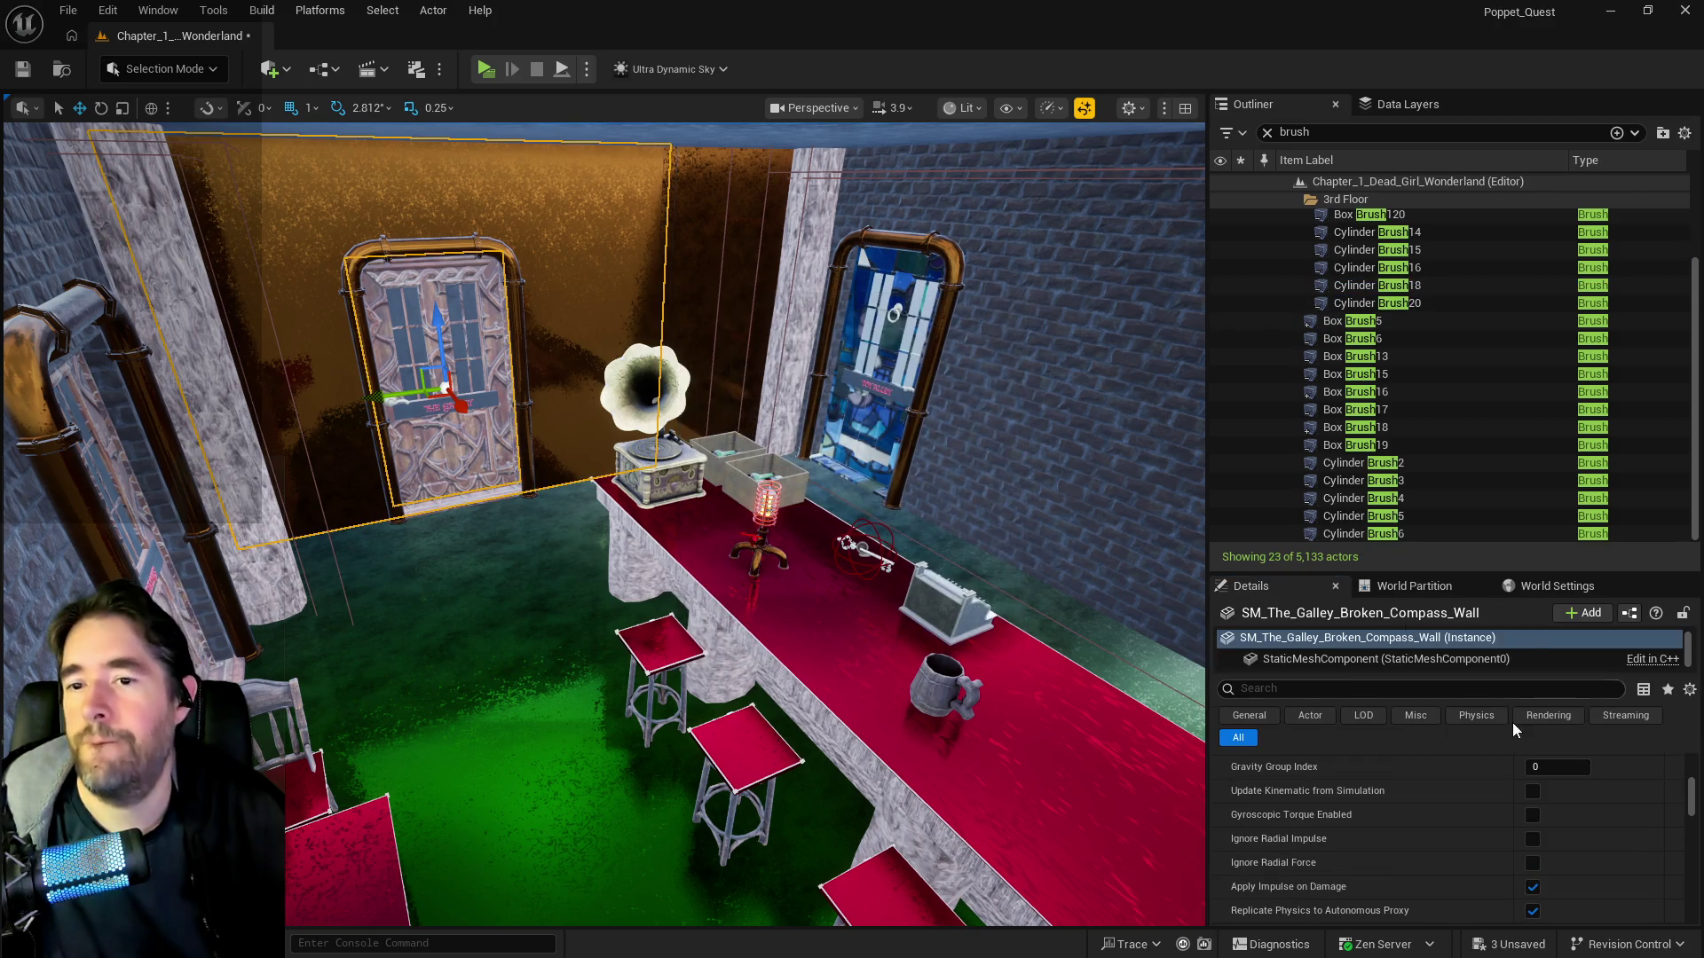
# - Set SM_The_Galley_Broken_Compass_Wall's Collision Complexity to Use Complex Collision As Simple and save it
pyautogui.rightClick(572, 312)
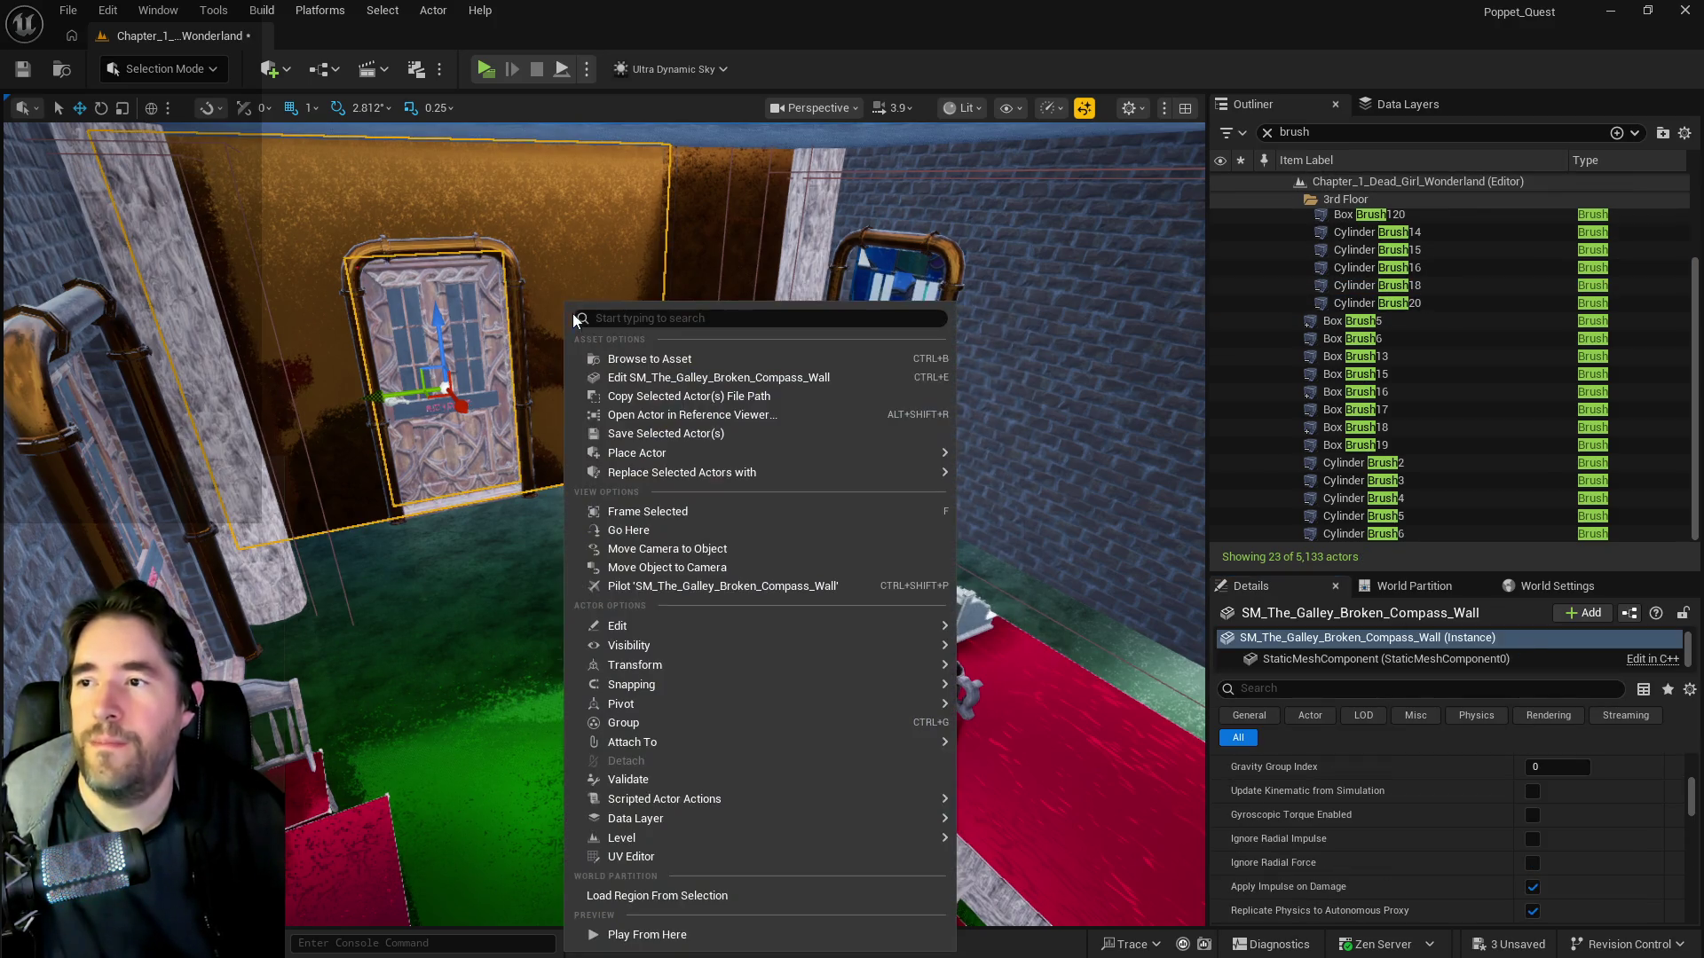
pyautogui.click(660, 376)
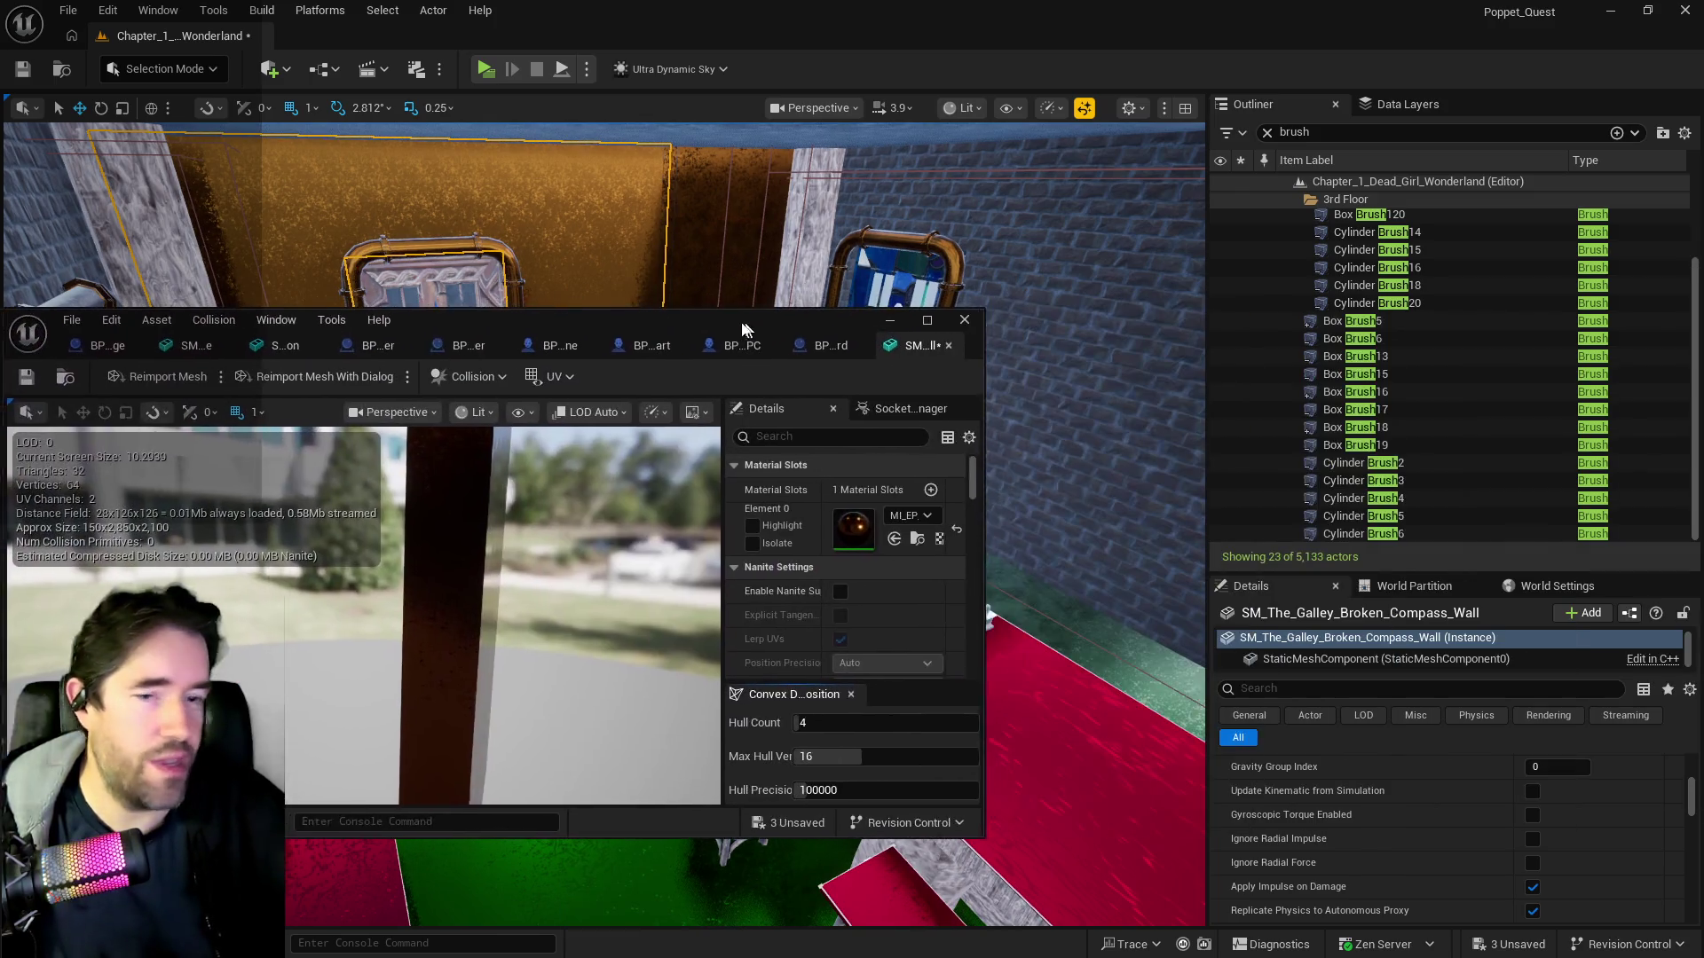
pyautogui.click(925, 333)
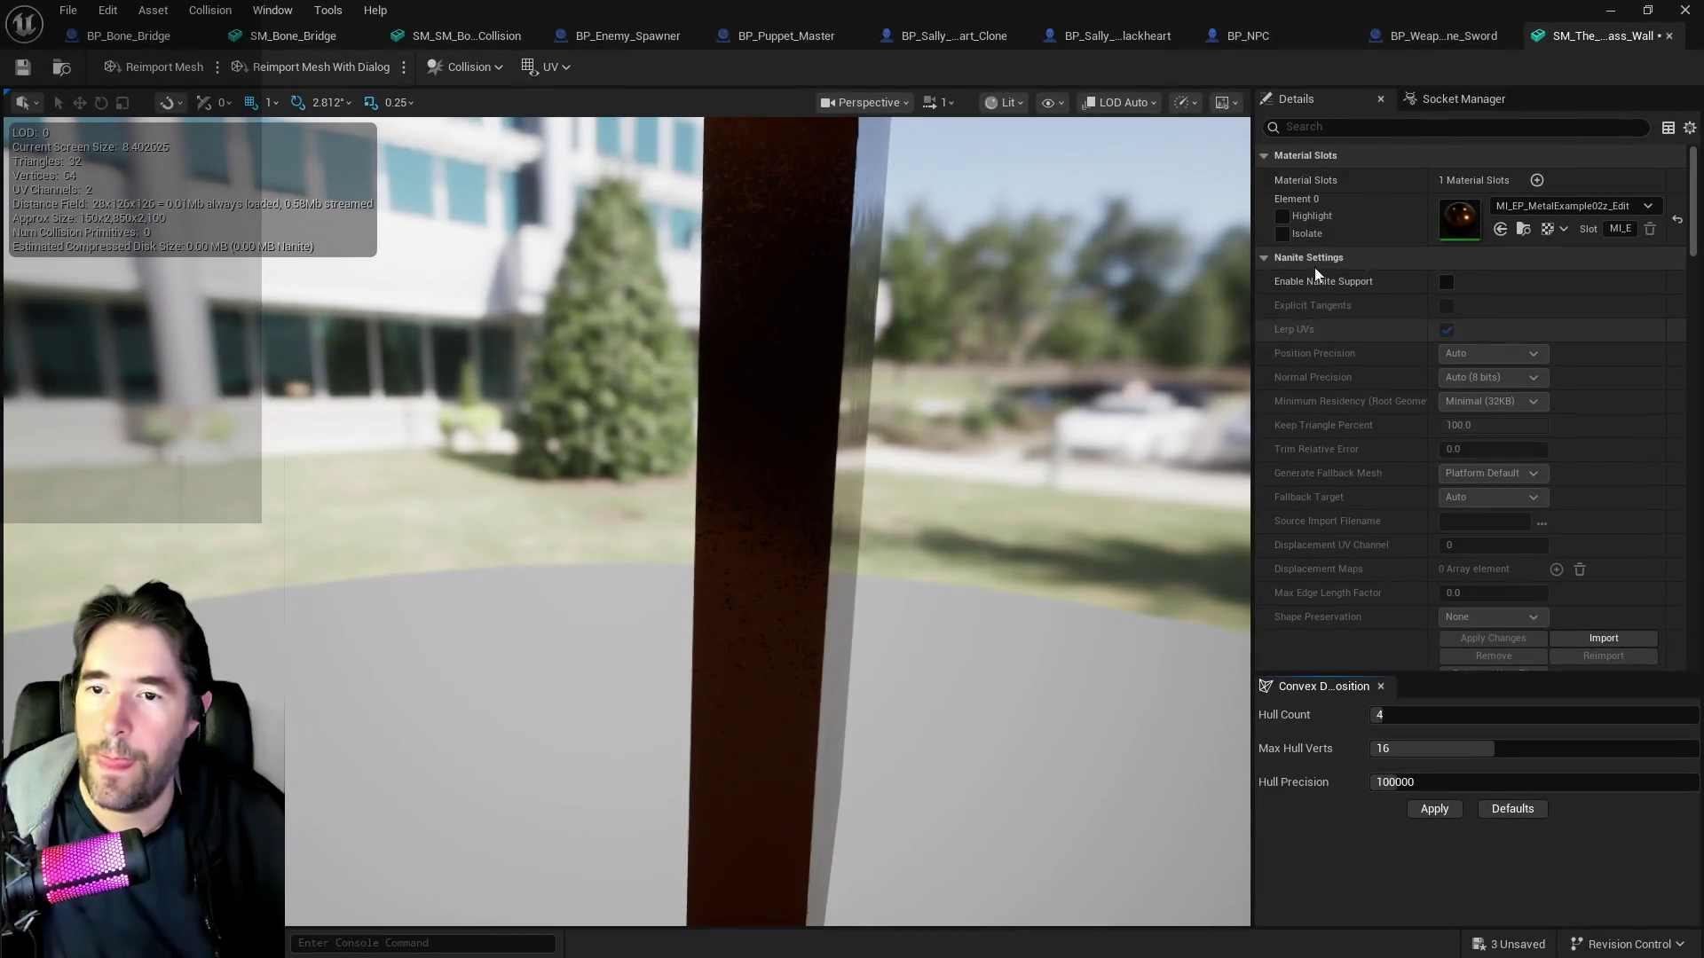
pyautogui.click(1366, 127)
pyautogui.write('com')
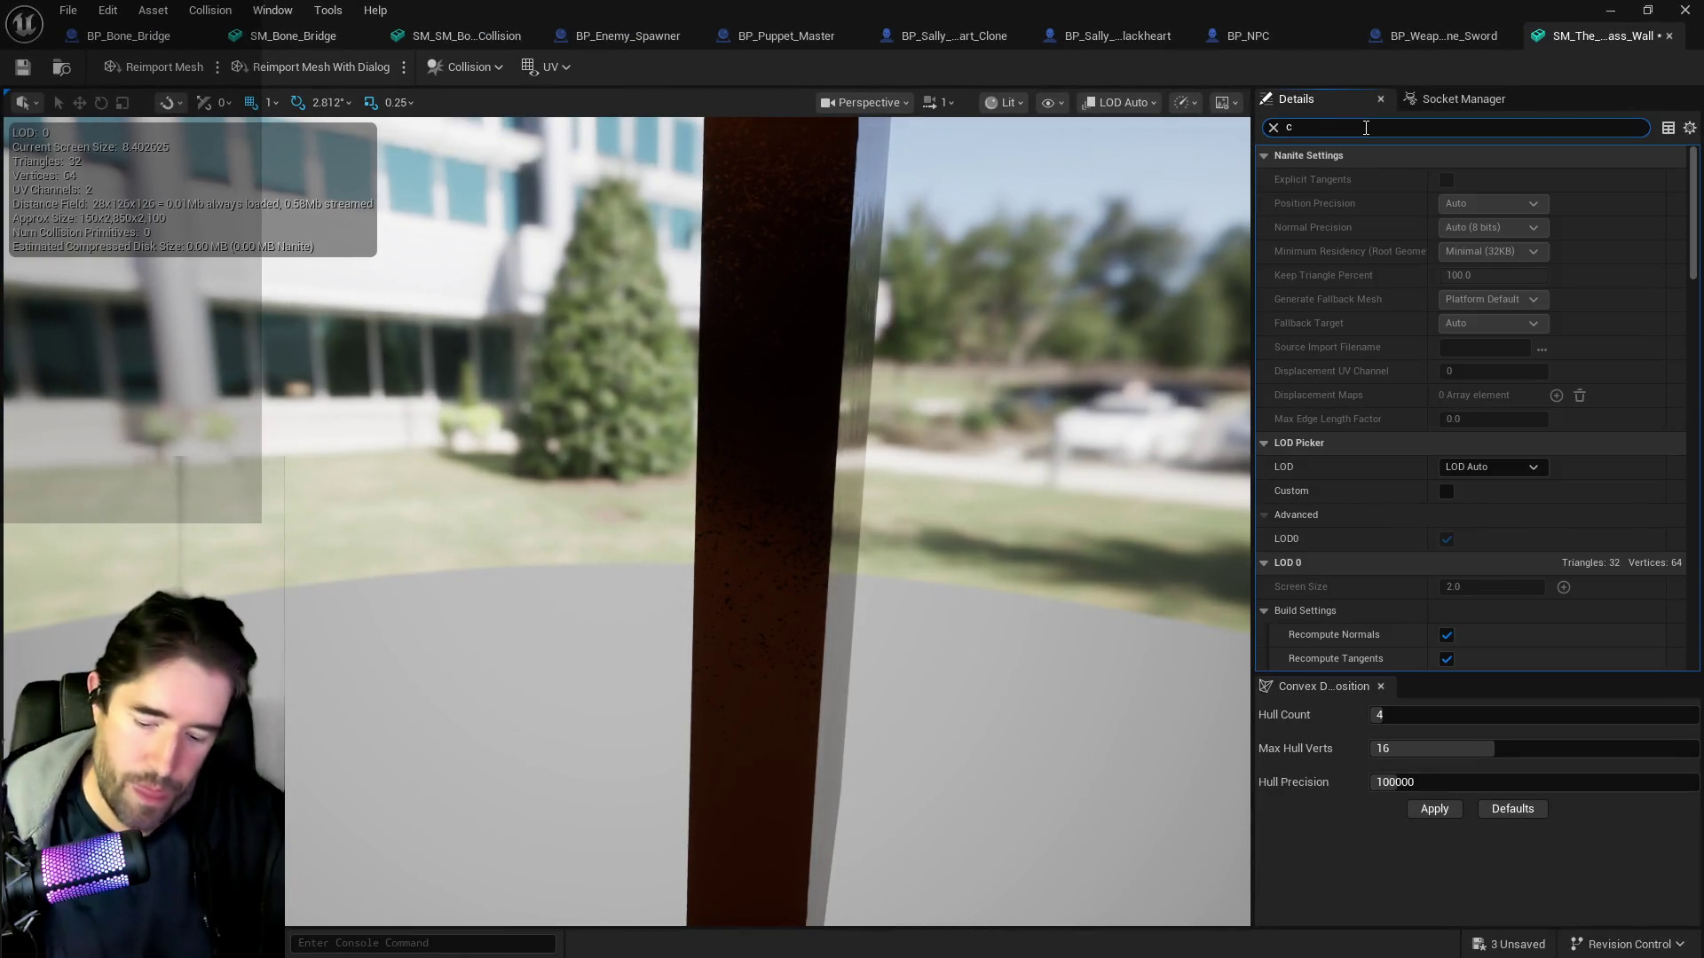
pyautogui.click(1506, 371)
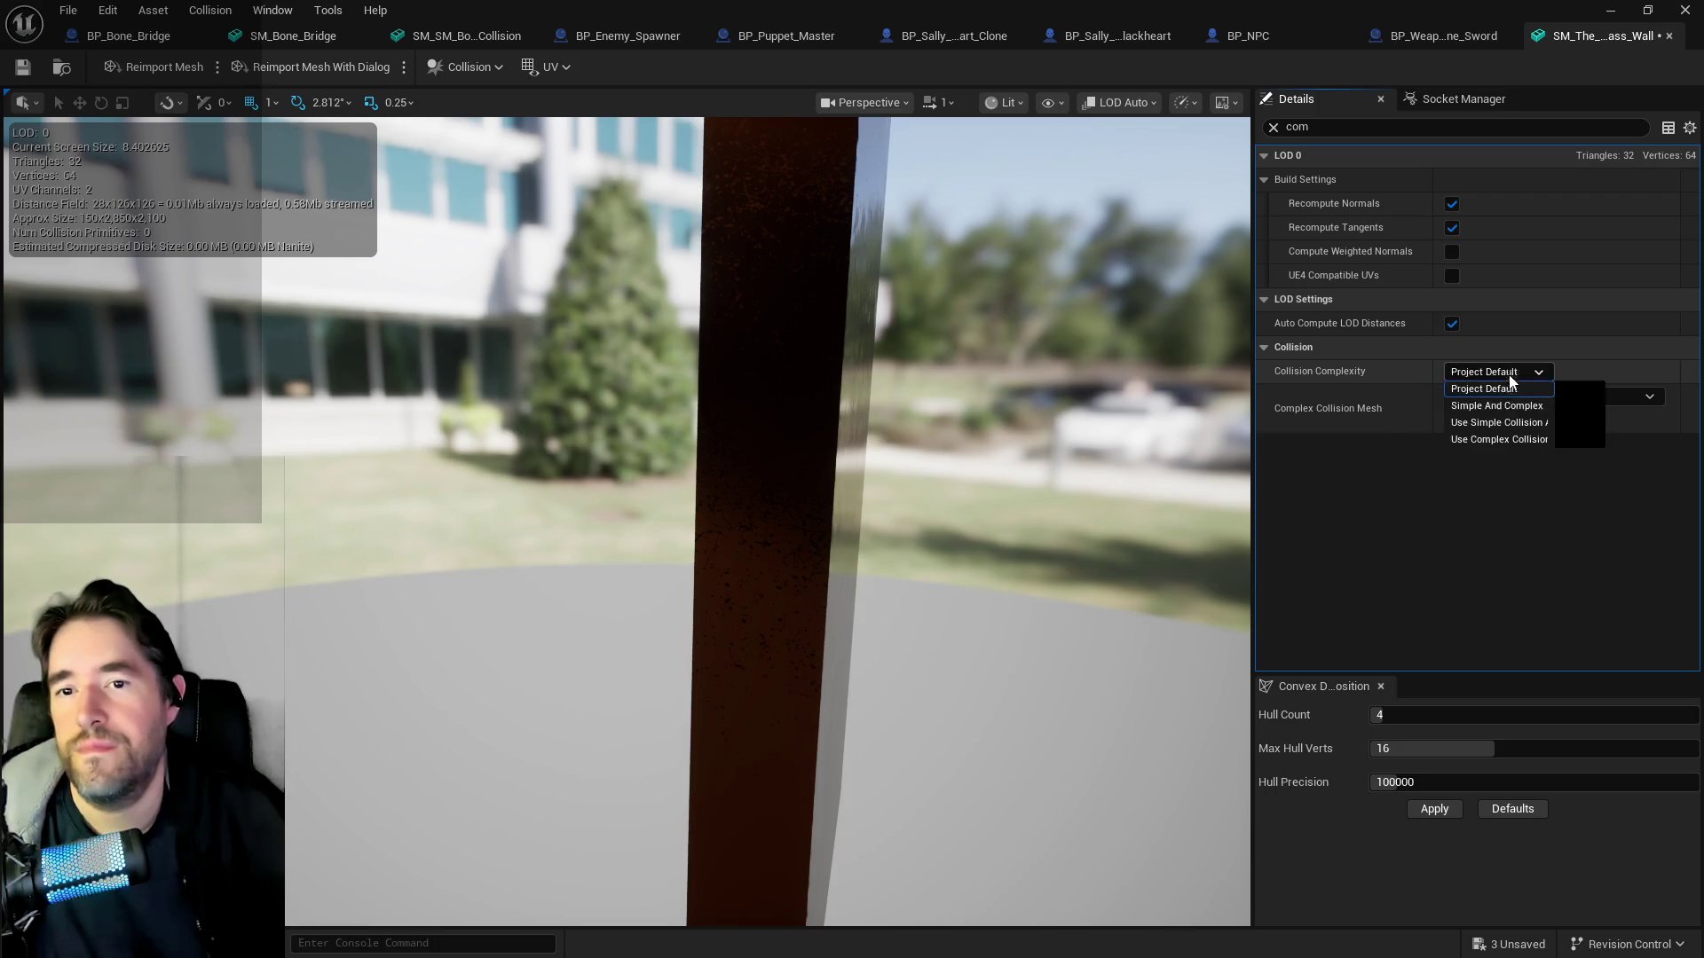
pyautogui.click(1488, 444)
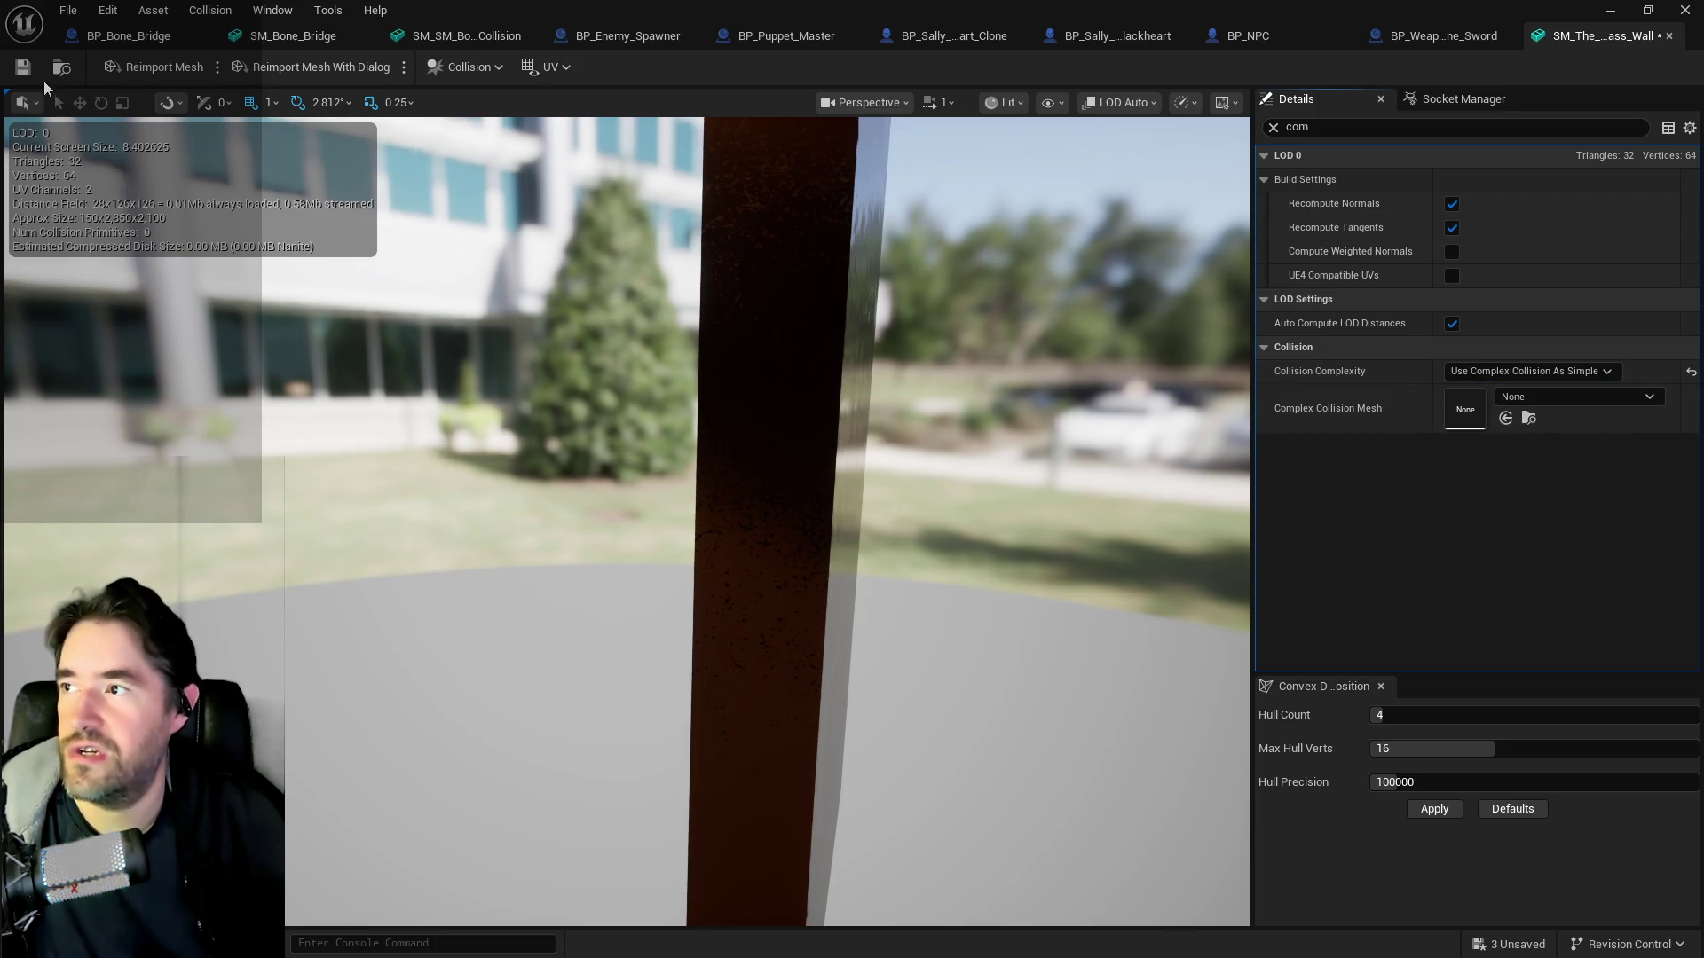
pyautogui.hotkey('ctrl', 's')
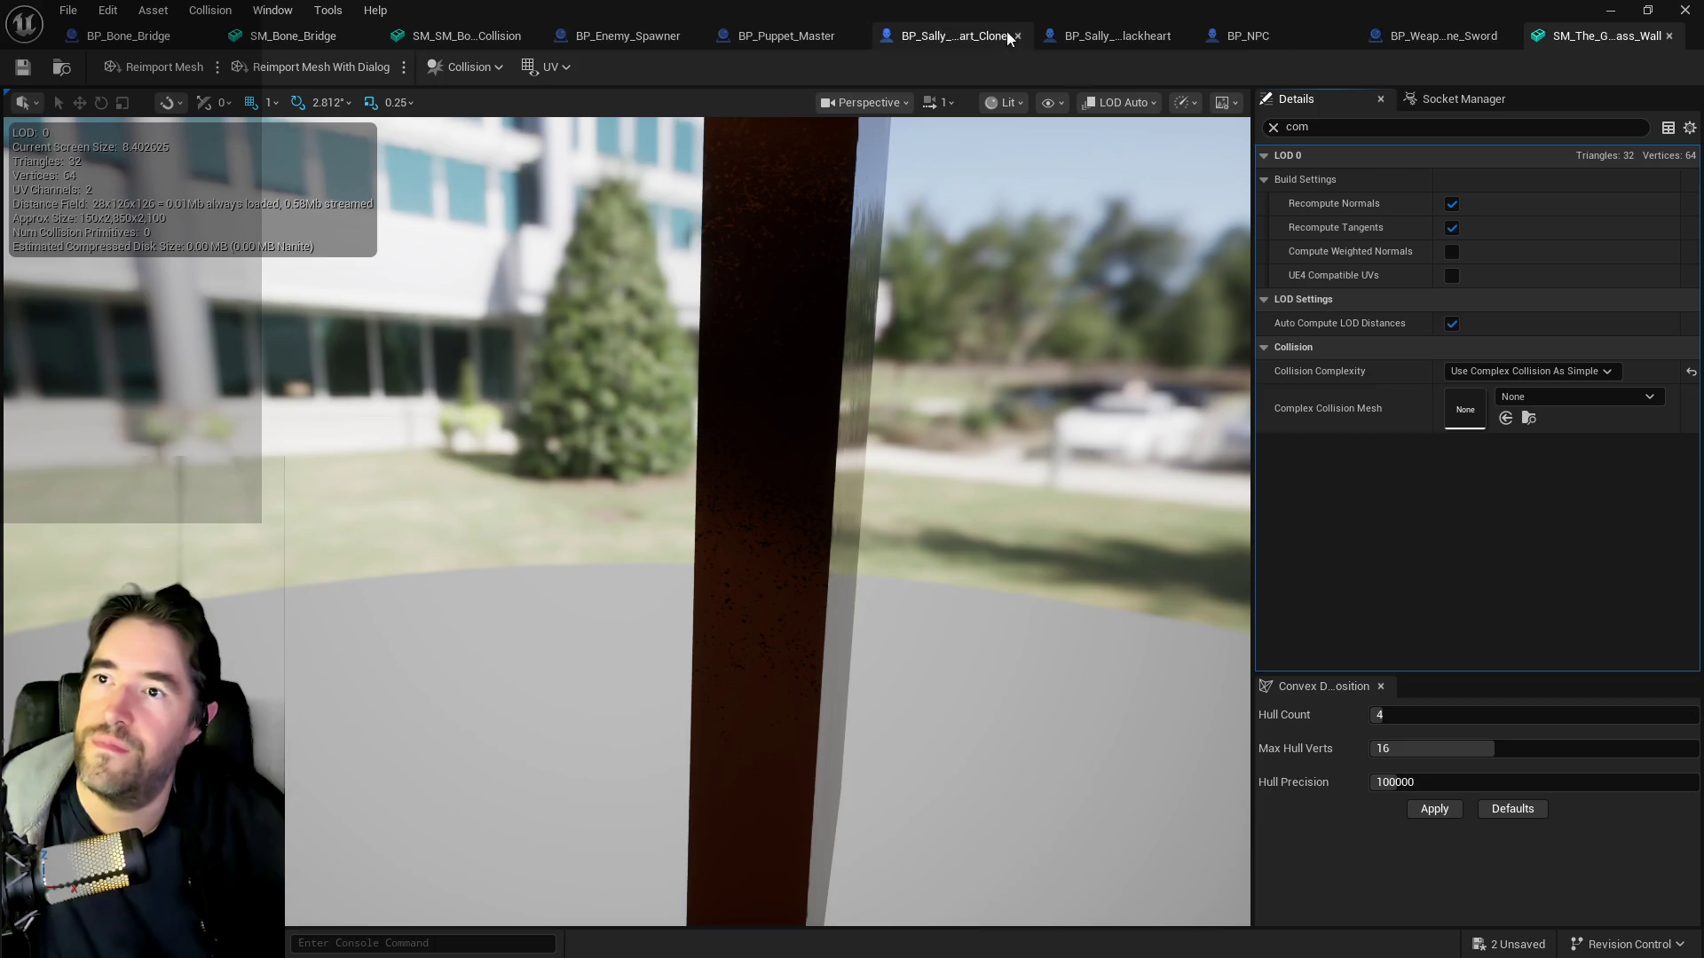
pyautogui.hotkey('alt', 'Tab')
# - Fly past the tables, then focus on Box Brush5 and move the camera toward it
pyautogui.press('w')
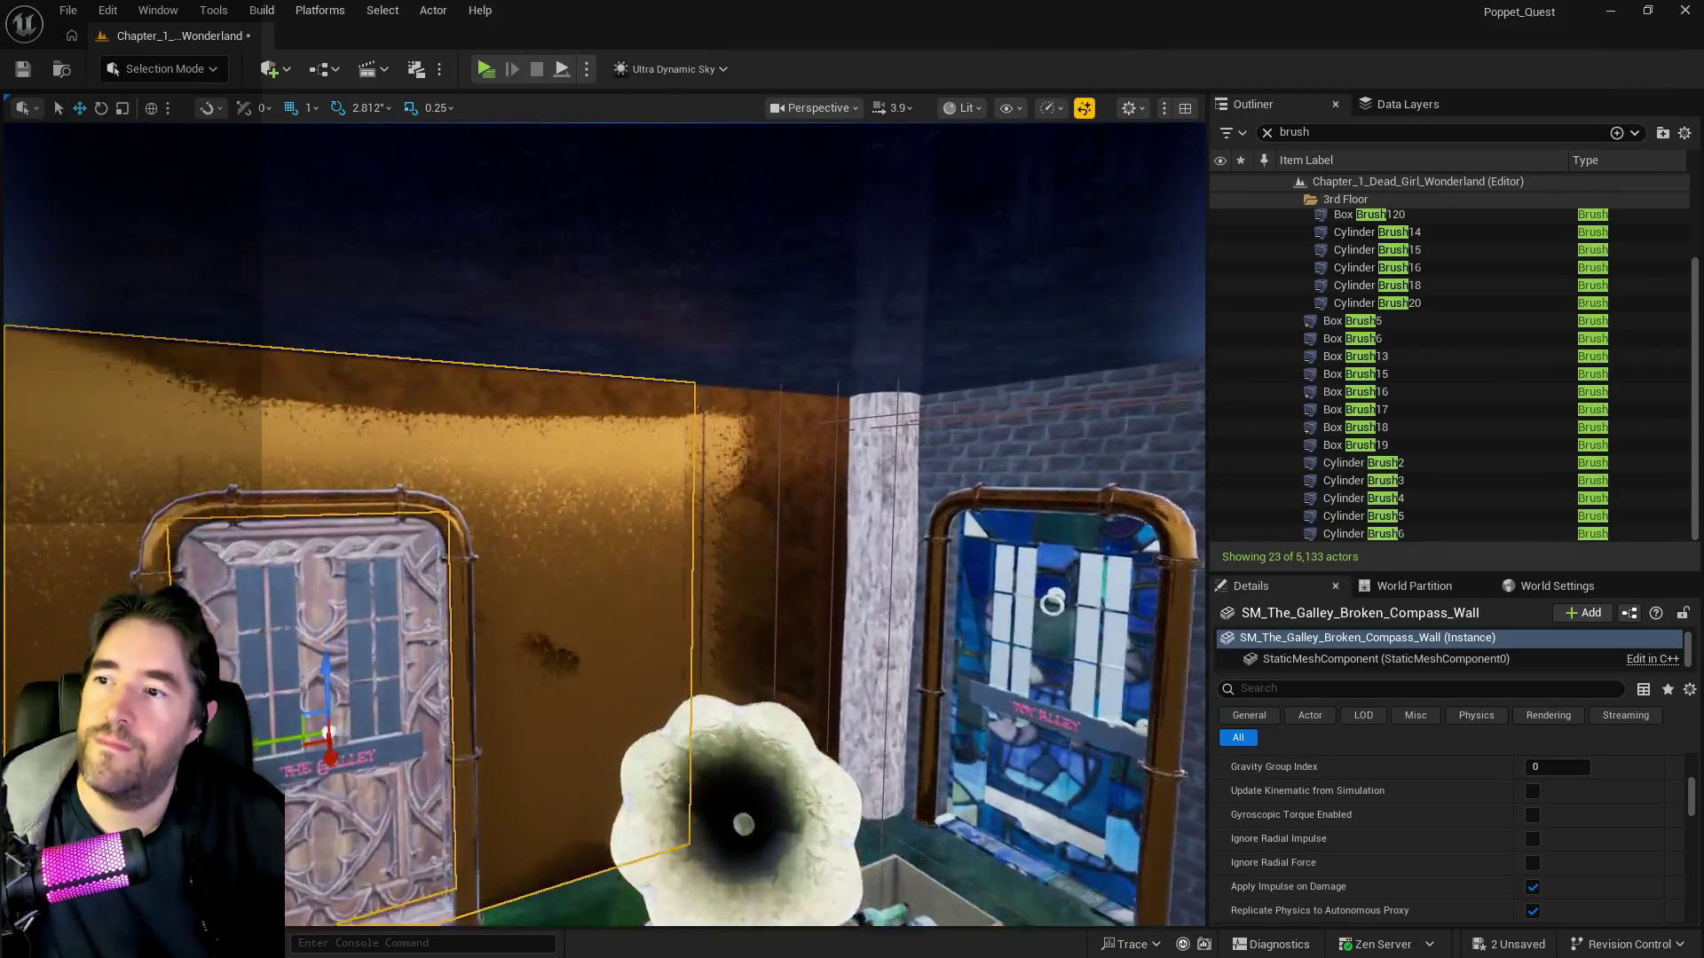
pyautogui.press('w')
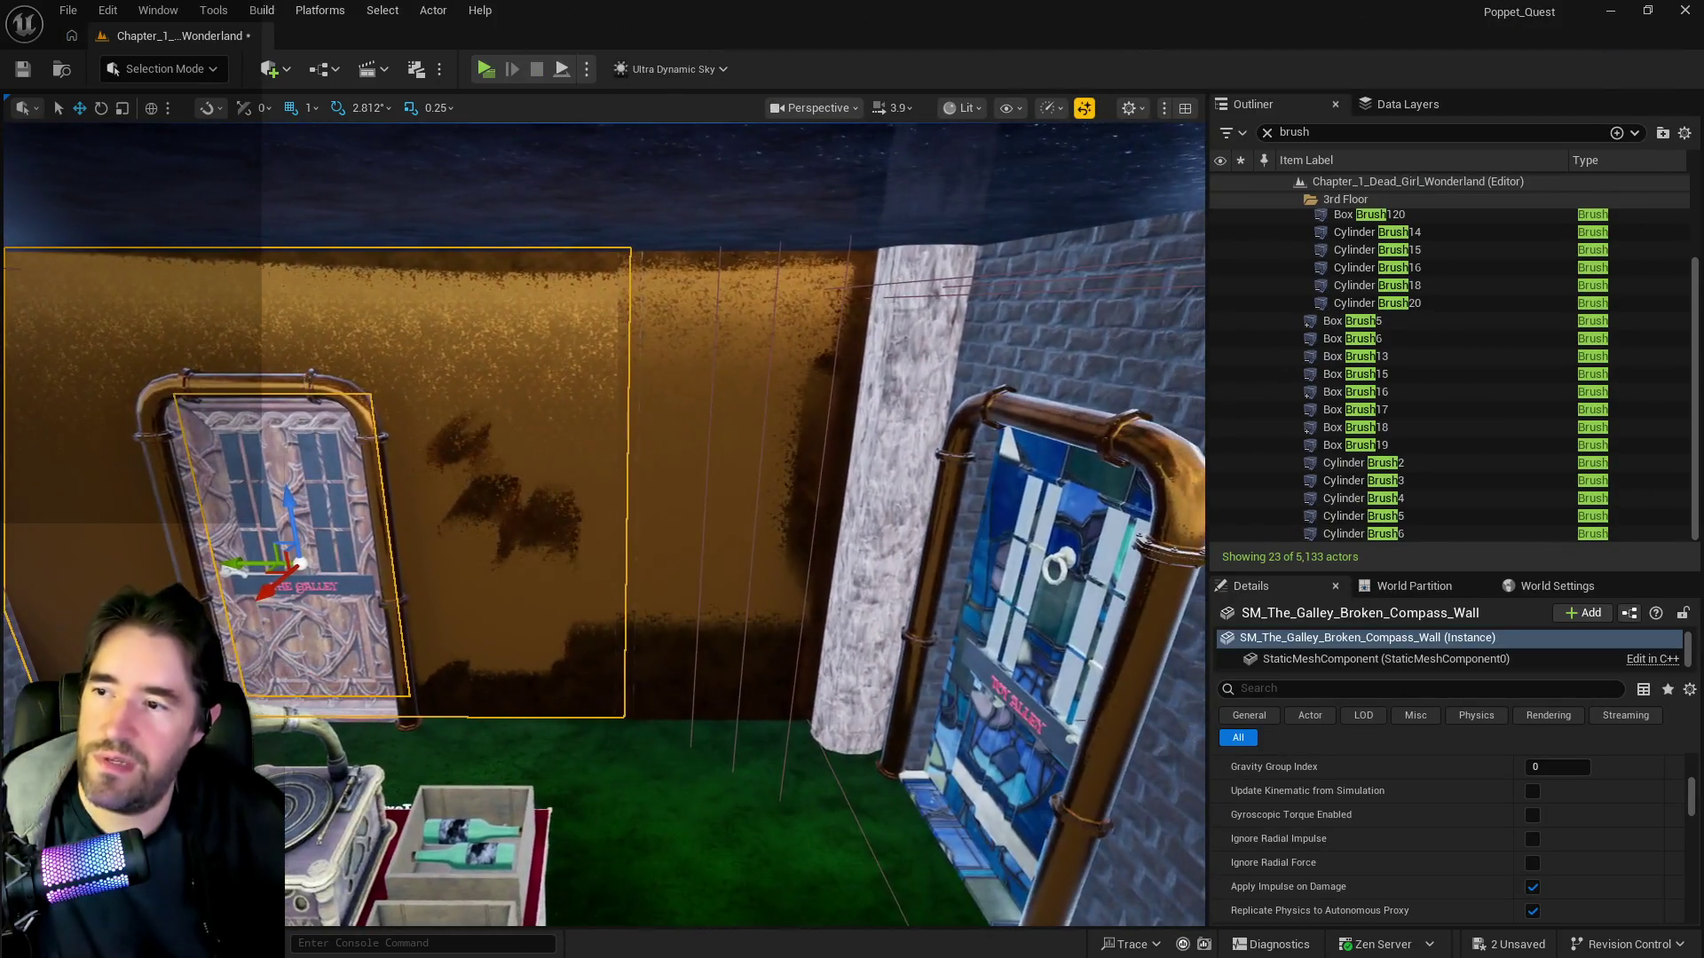
pyautogui.press('w')
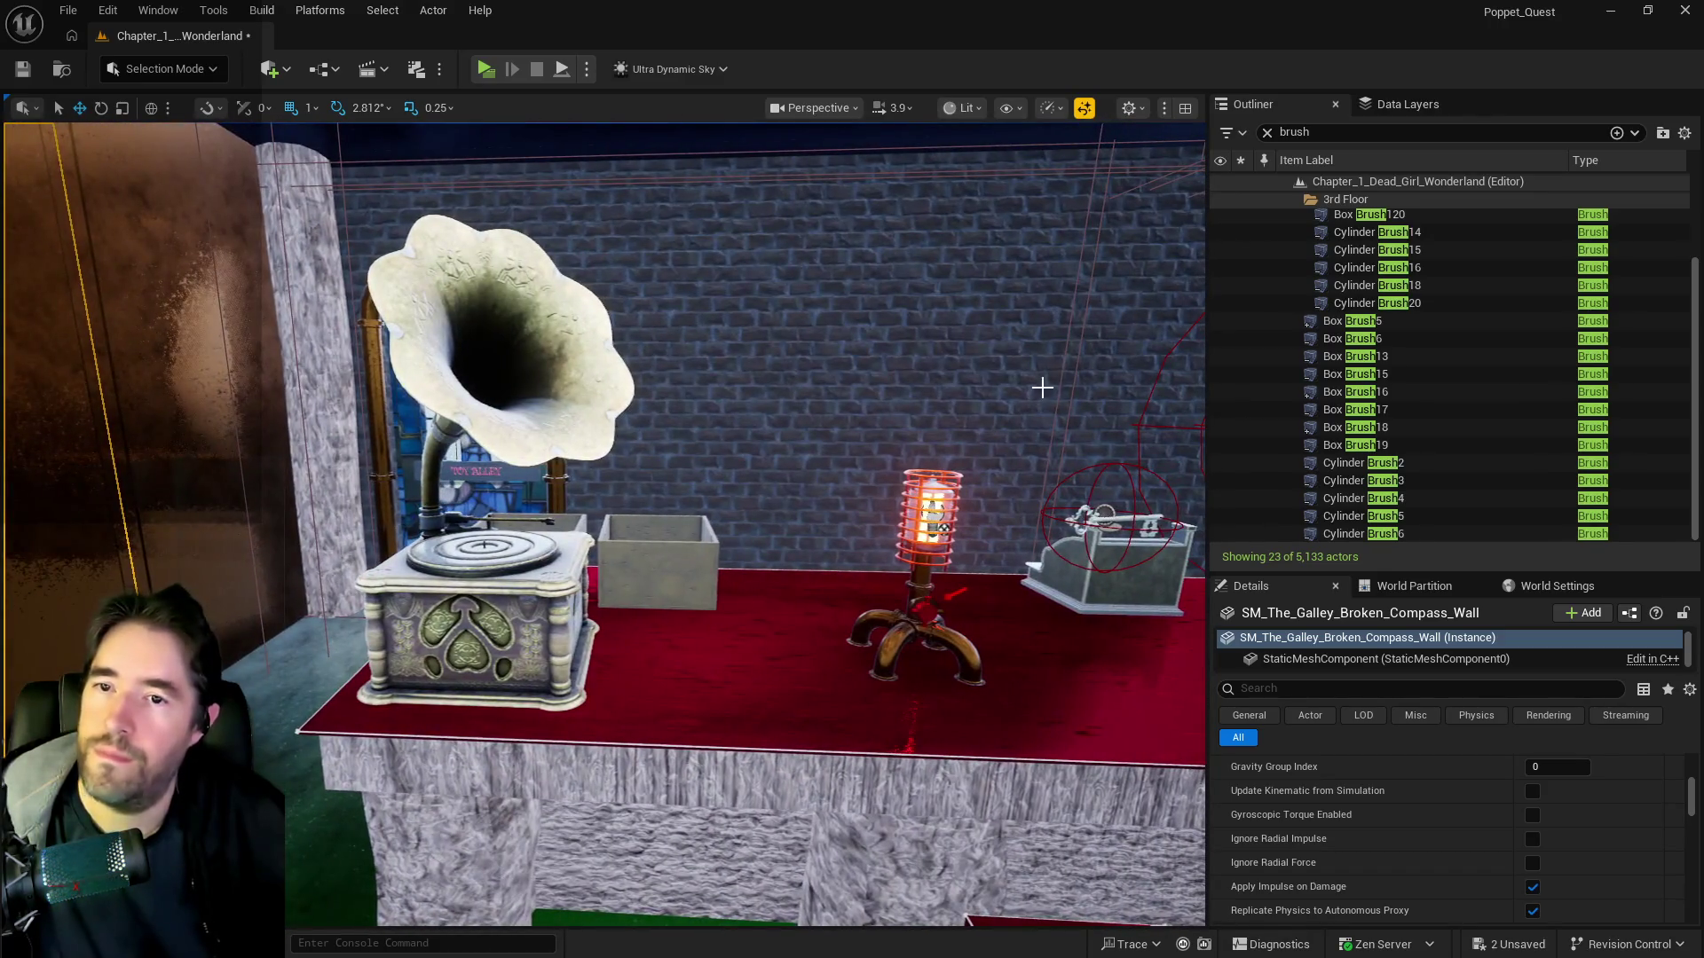
pyautogui.doubleClick(1350, 322)
pyautogui.moveTo(621, 579)
pyautogui.mouseDown()
pyautogui.moveTo(550, 575)
pyautogui.moveTo(615, 583)
pyautogui.mouseUp()
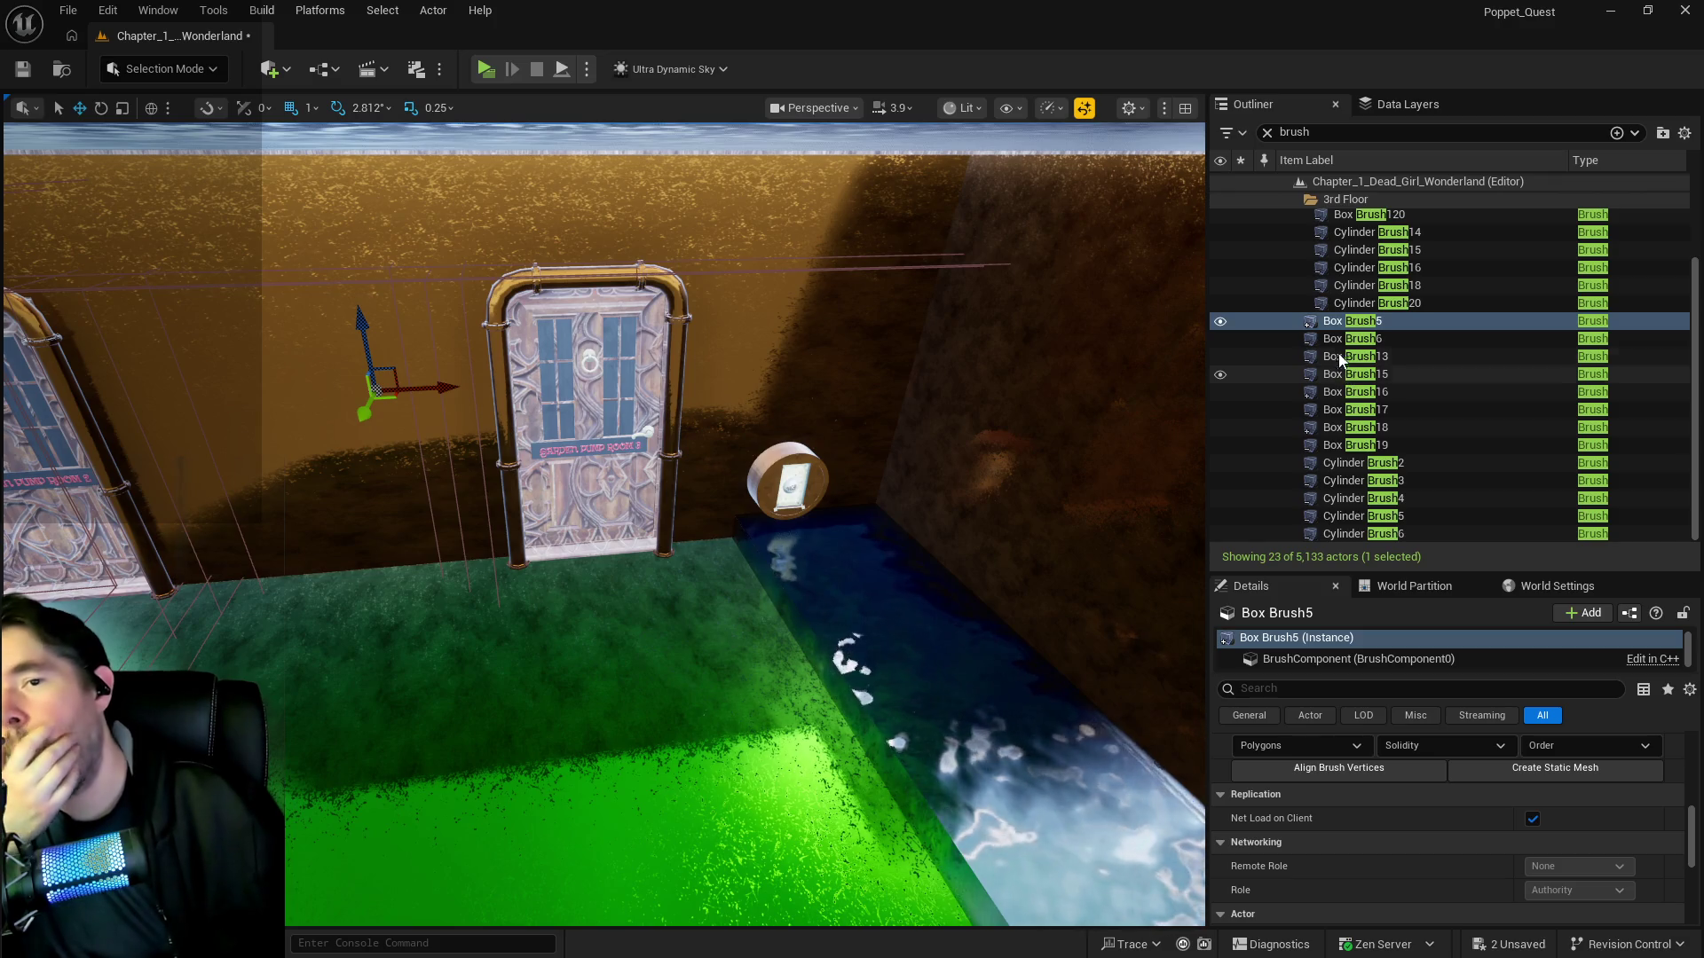
# - Frame Box Brush5's room, look over its green floor, and select door BP_Door_79
pyautogui.press('f')
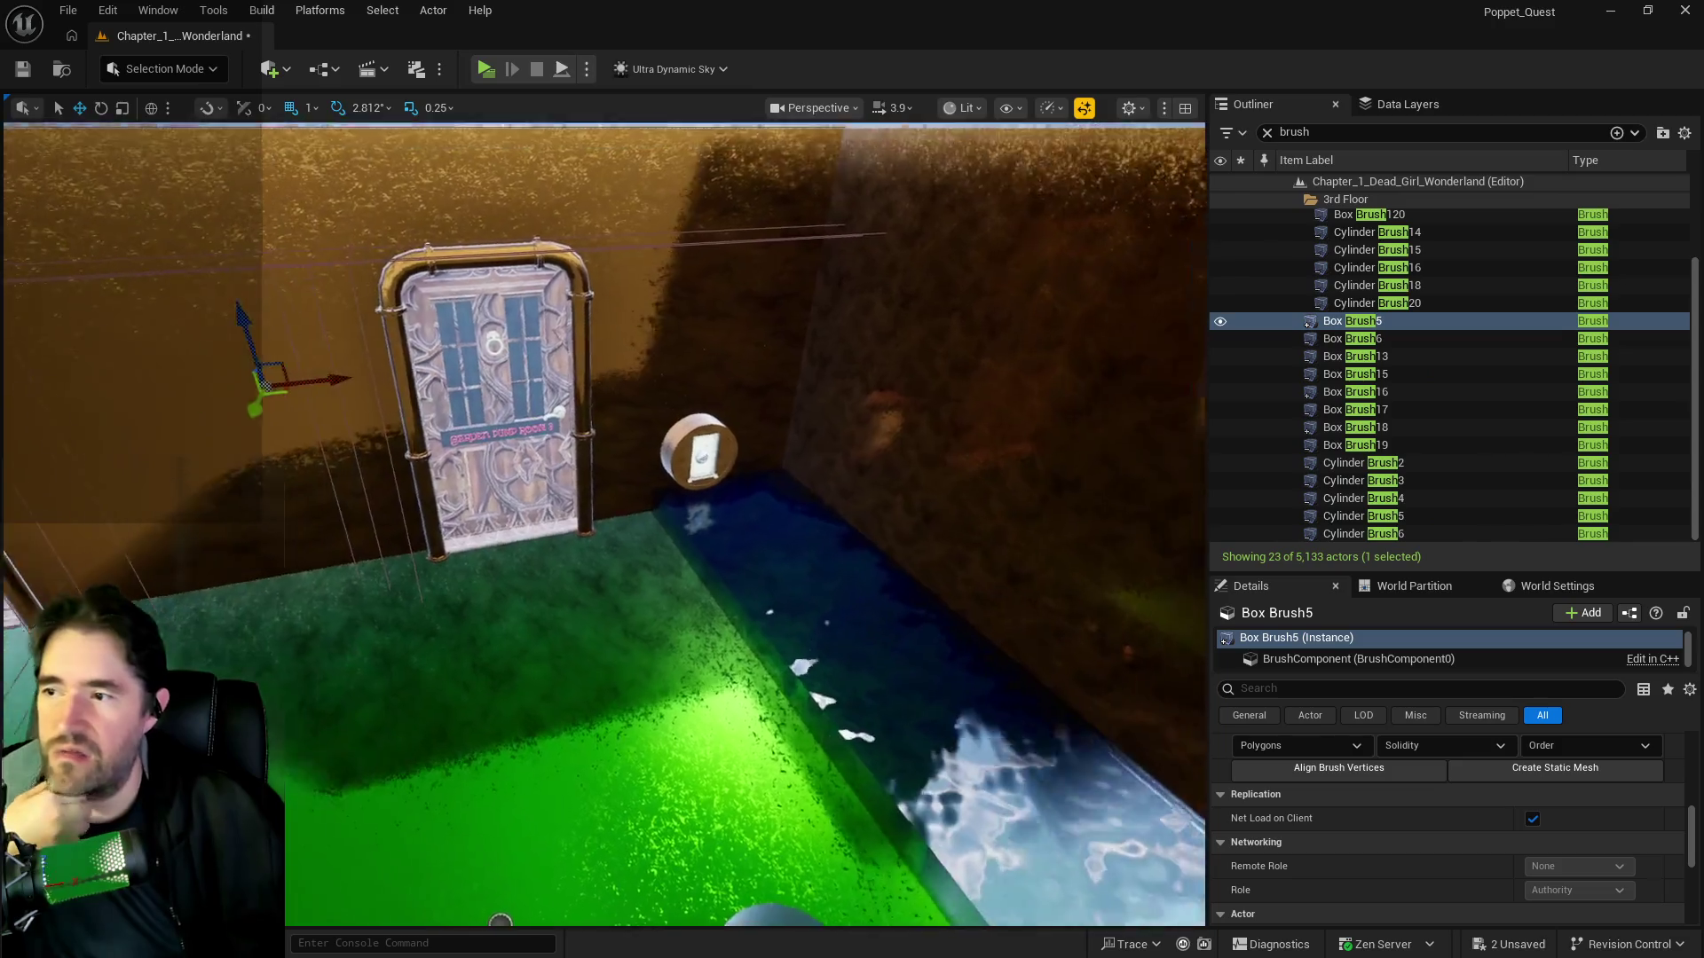
pyautogui.press('f')
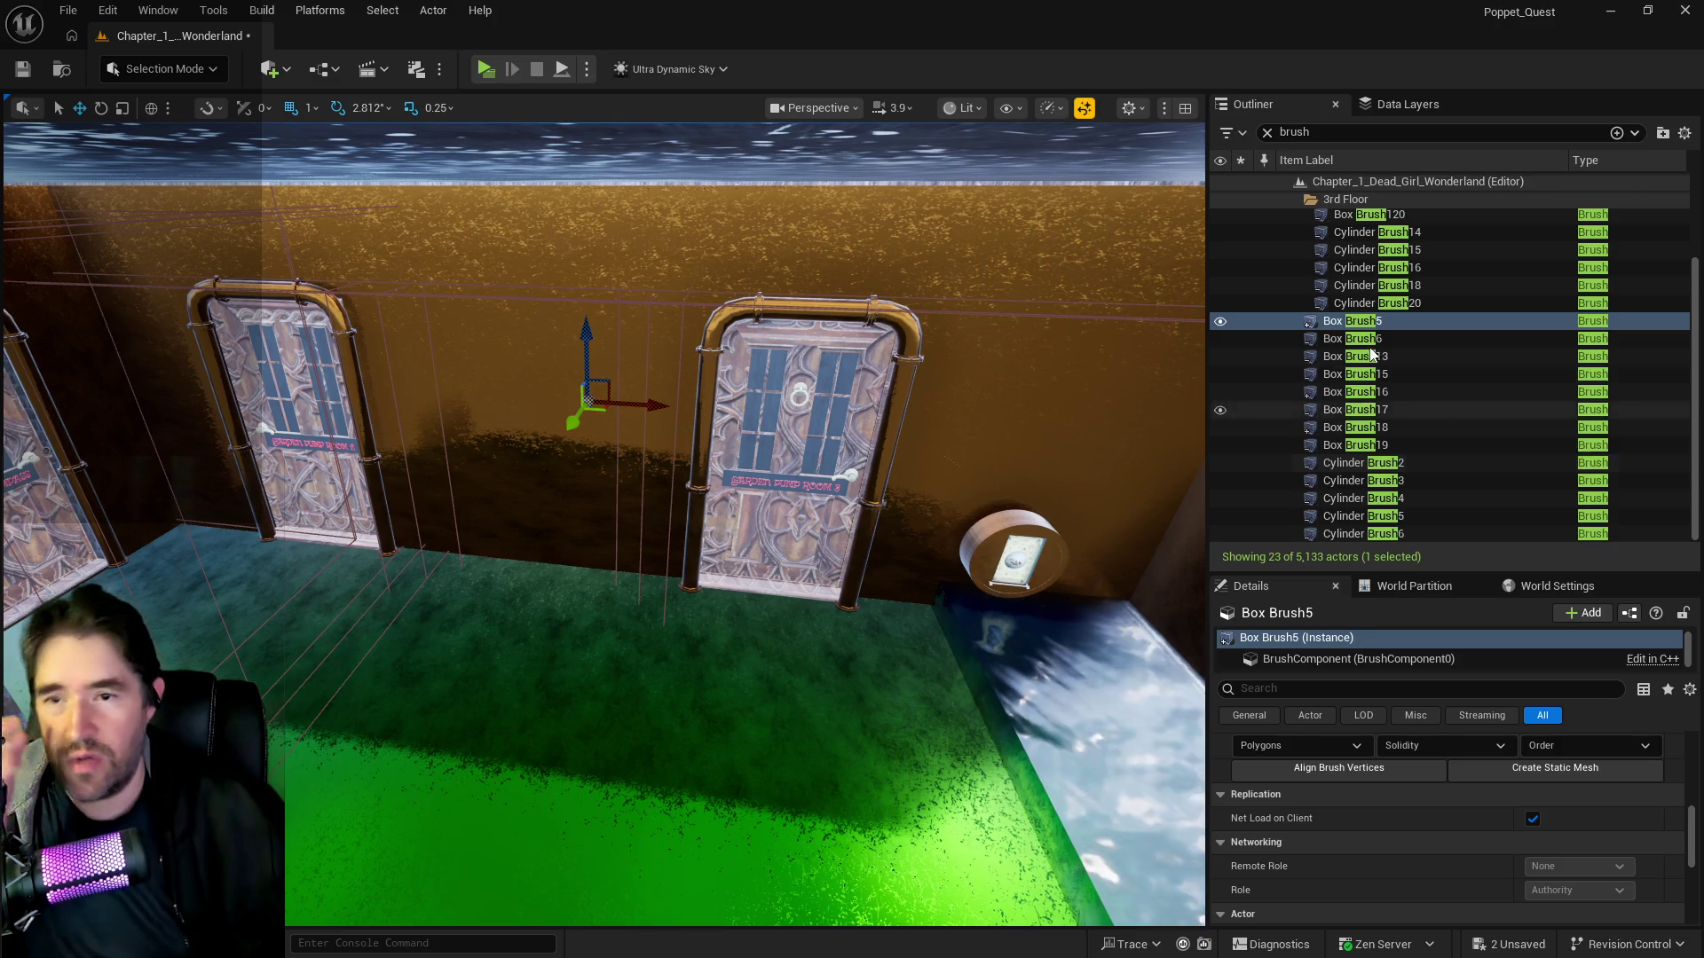
pyautogui.moveTo(798, 532)
pyautogui.mouseDown()
pyautogui.moveTo(407, 745)
pyautogui.moveTo(903, 562)
pyautogui.mouseUp()
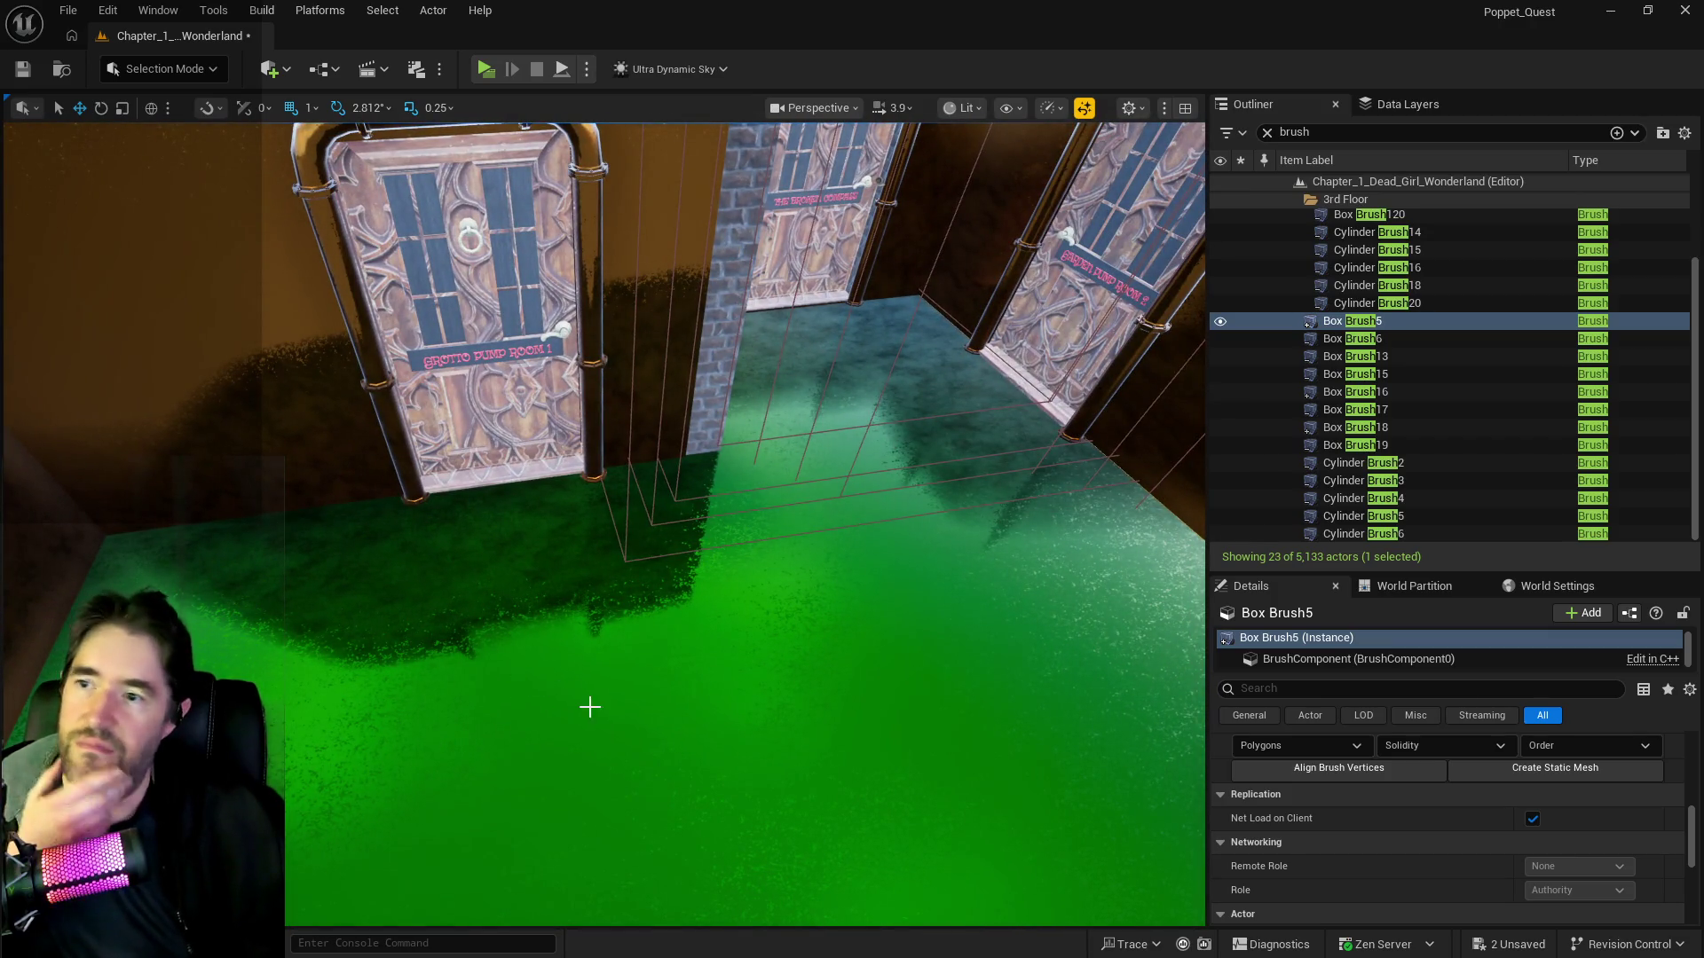
pyautogui.moveTo(673, 670)
pyautogui.mouseDown()
pyautogui.moveTo(586, 461)
pyautogui.moveTo(583, 506)
pyautogui.mouseUp()
pyautogui.click(582, 506)
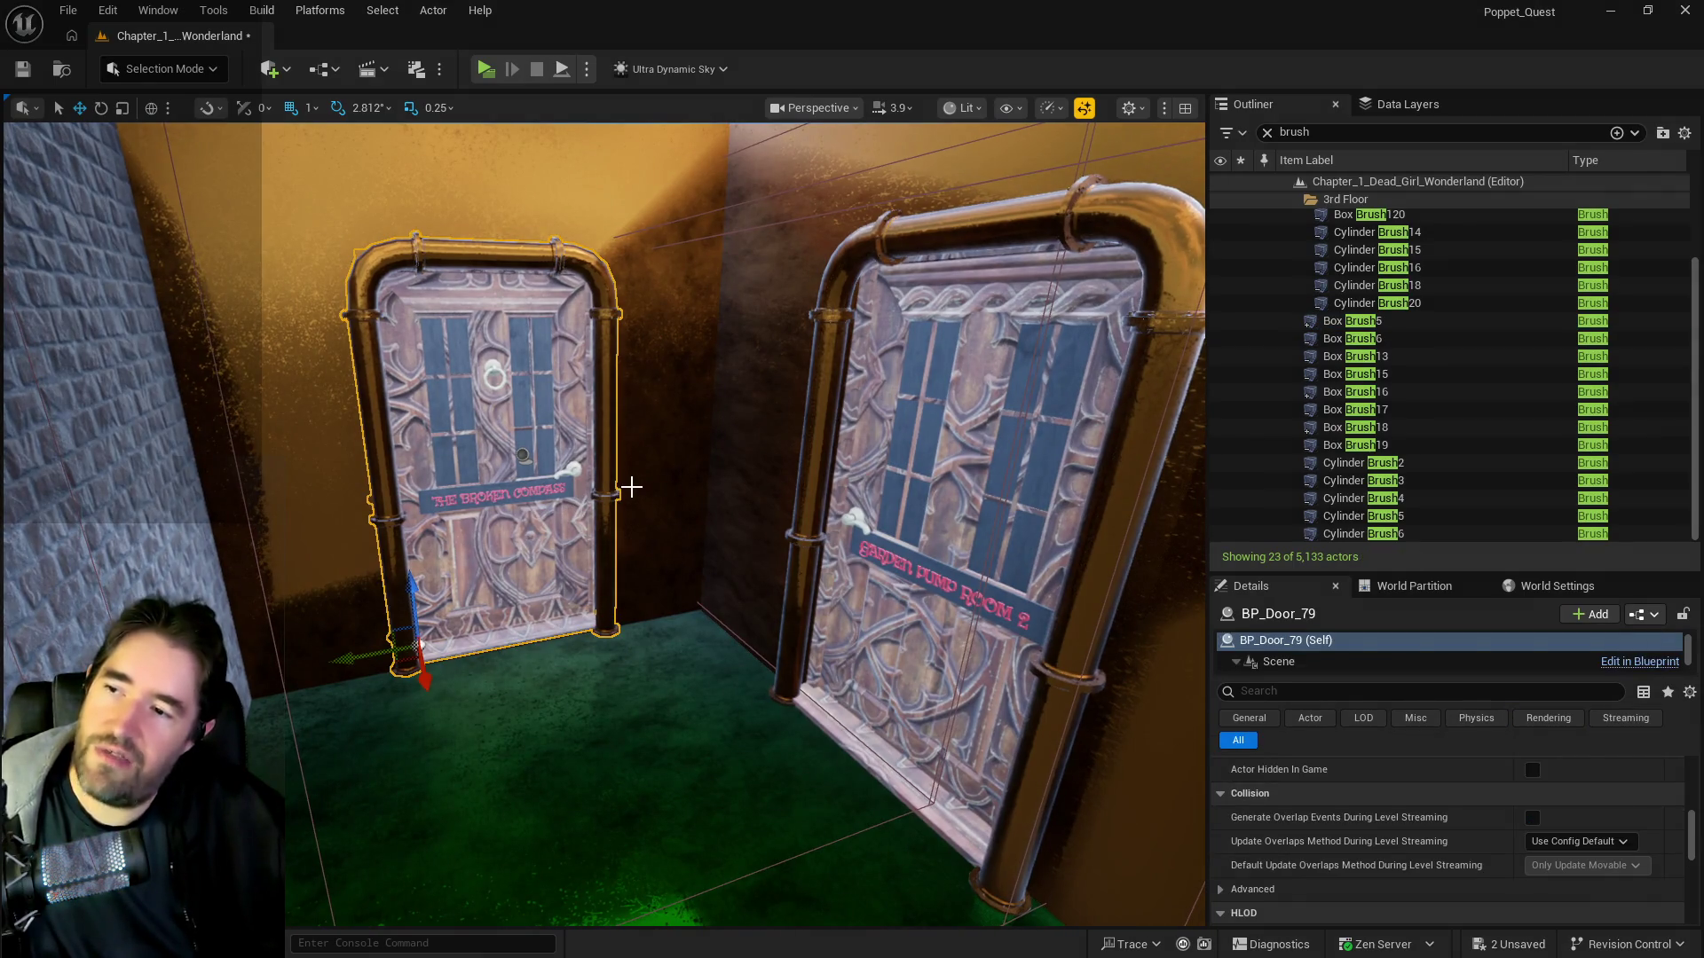
# - Select and focus Box Brush18, then add Box Brush19 to the selection
pyautogui.keyDown('ctrl'); pyautogui.click(1308, 428); pyautogui.keyUp('ctrl')
pyautogui.press('f')
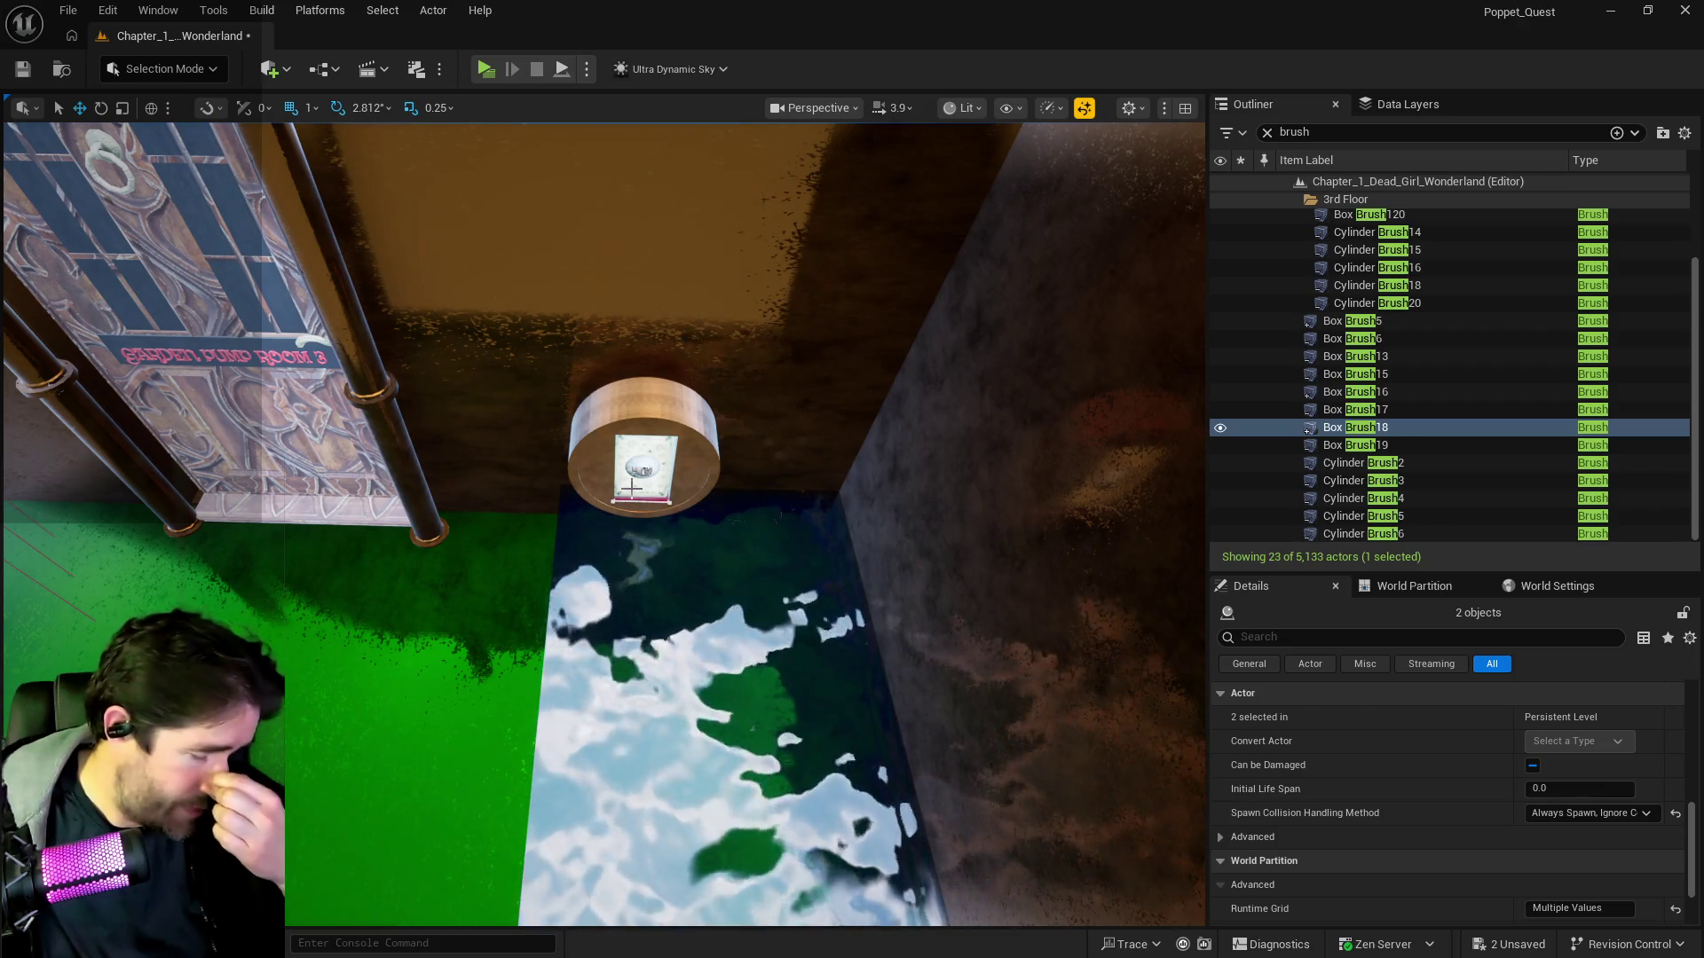
pyautogui.press('f')
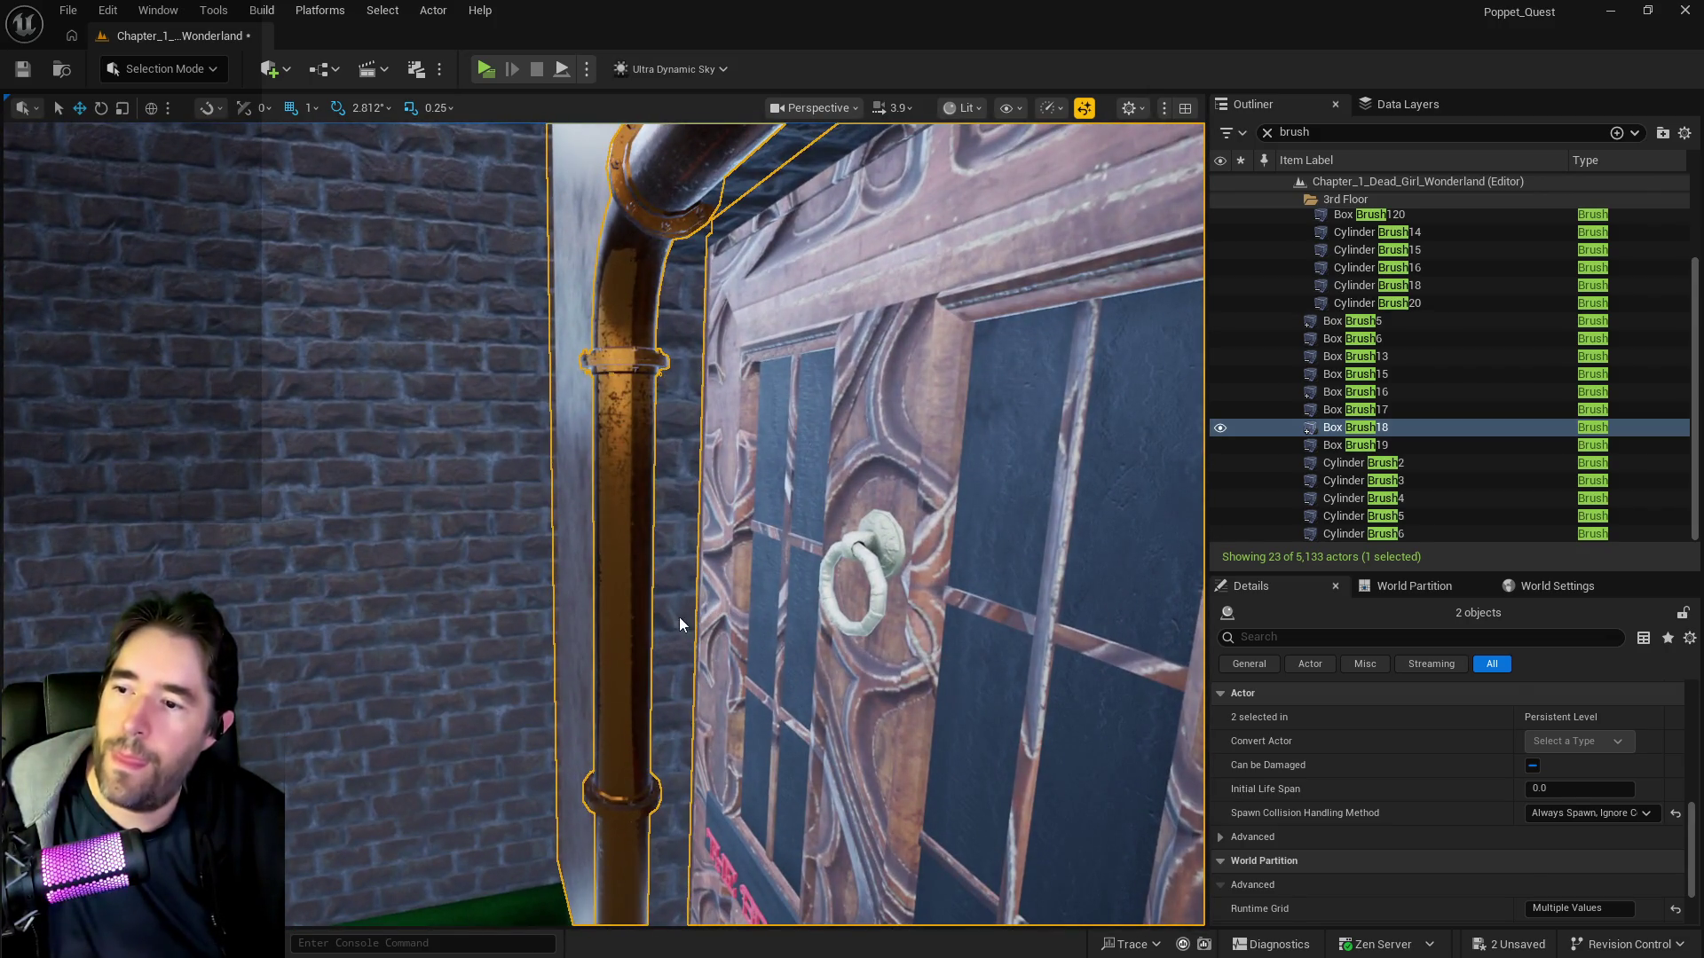
pyautogui.keyDown('ctrl'); pyautogui.click(682, 623); pyautogui.keyUp('ctrl')
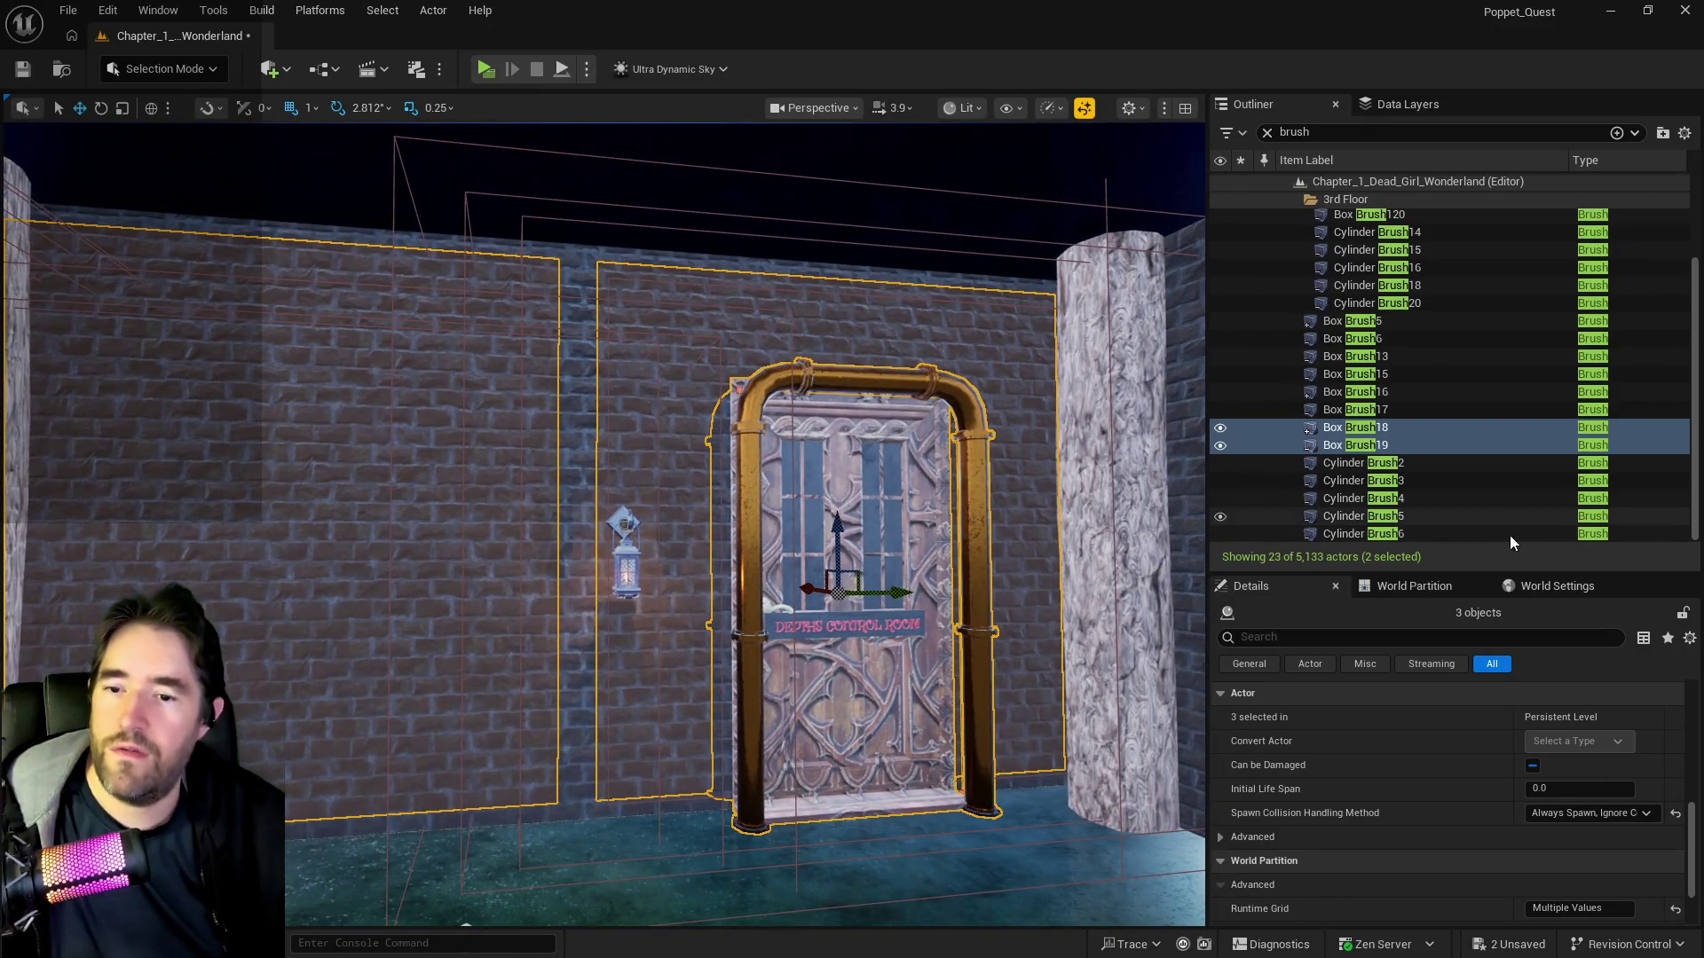
# - Select all coplanar surfaces on Box Brush18 and Box Brush19
pyautogui.scroll(-1, 1312, 811)
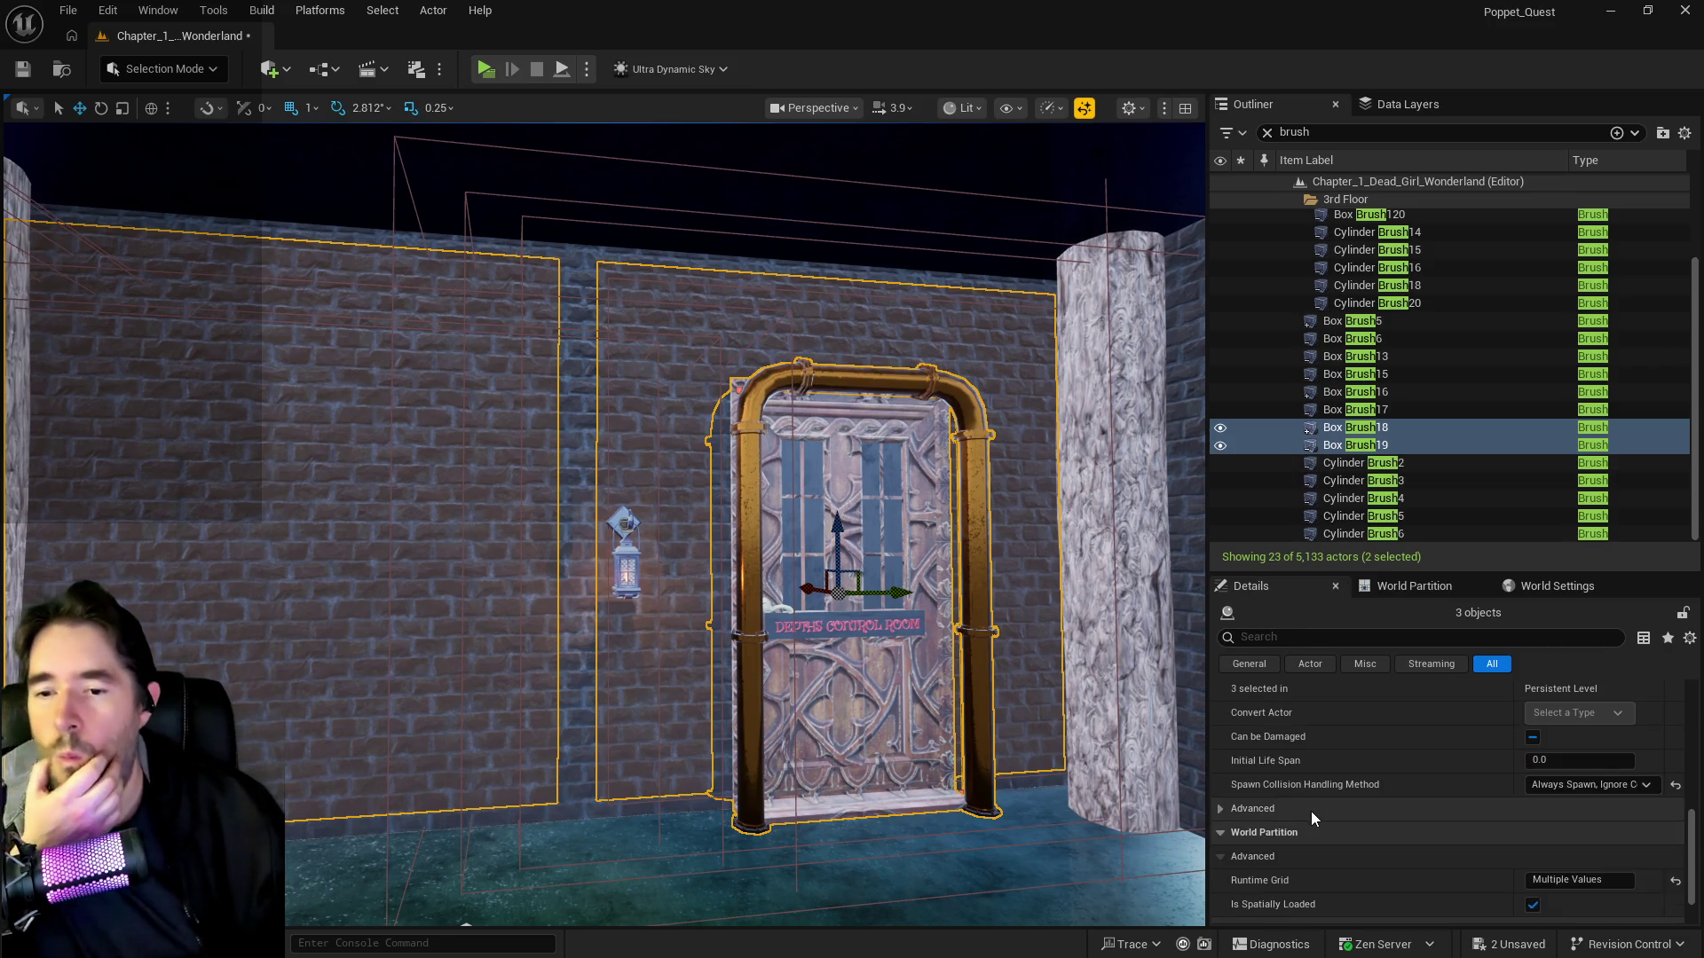
pyautogui.scroll(-5, 1308, 811)
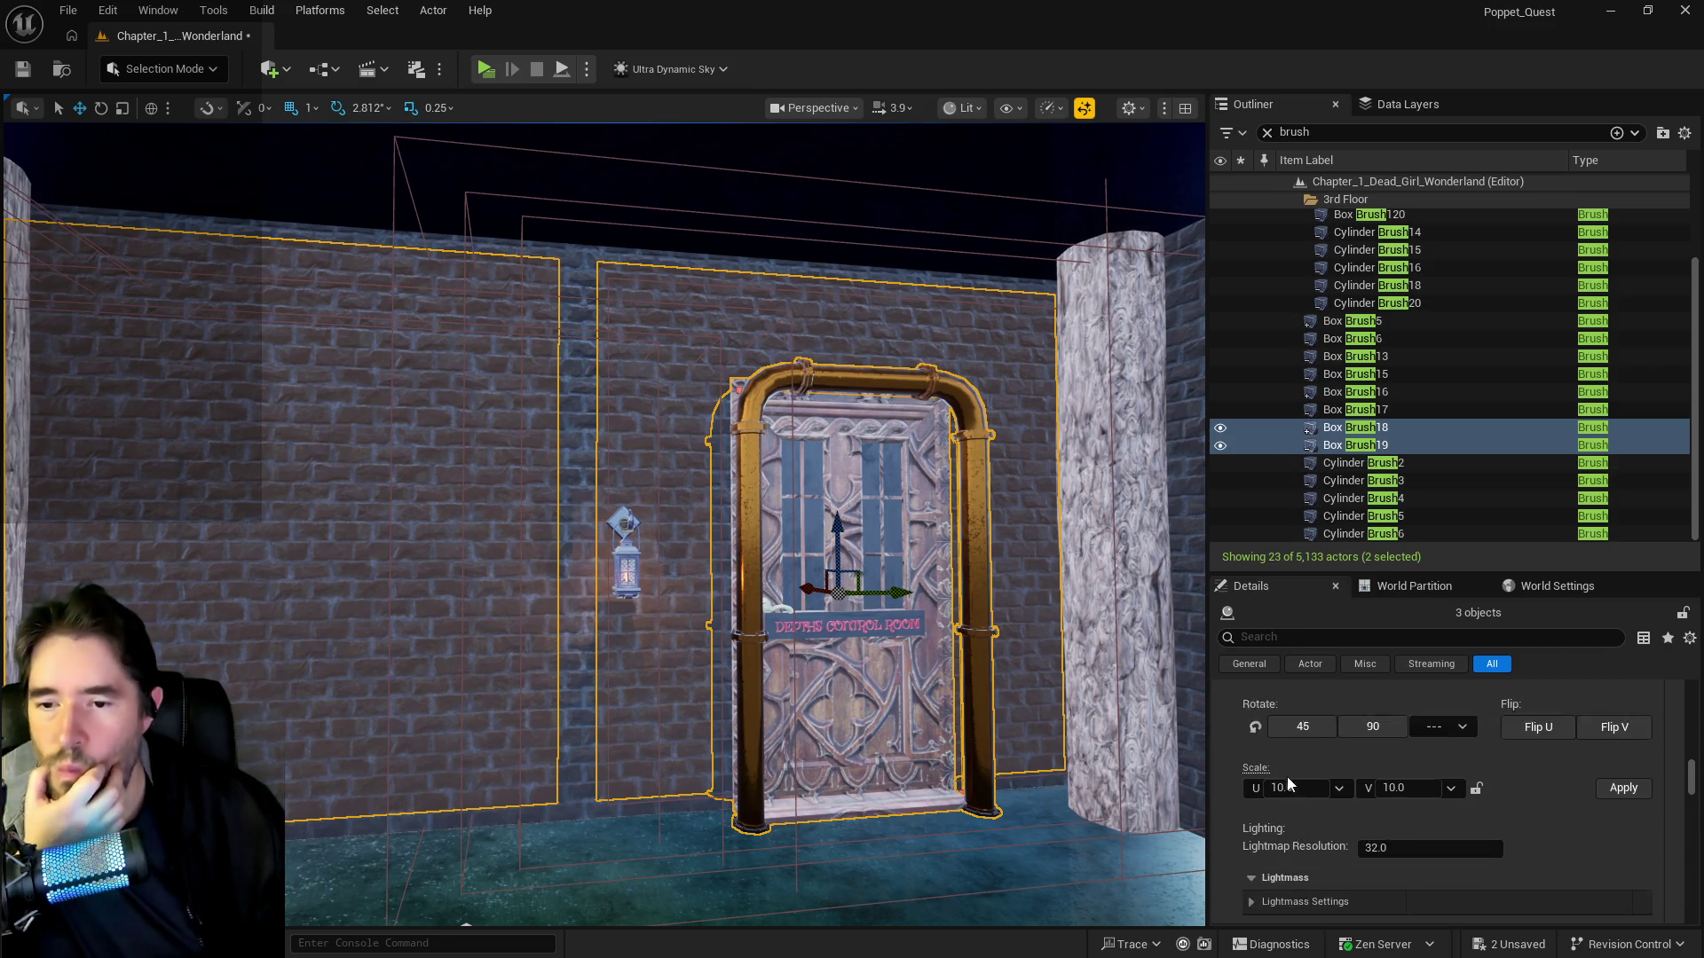
pyautogui.scroll(5, 1286, 776)
pyautogui.click(1260, 793)
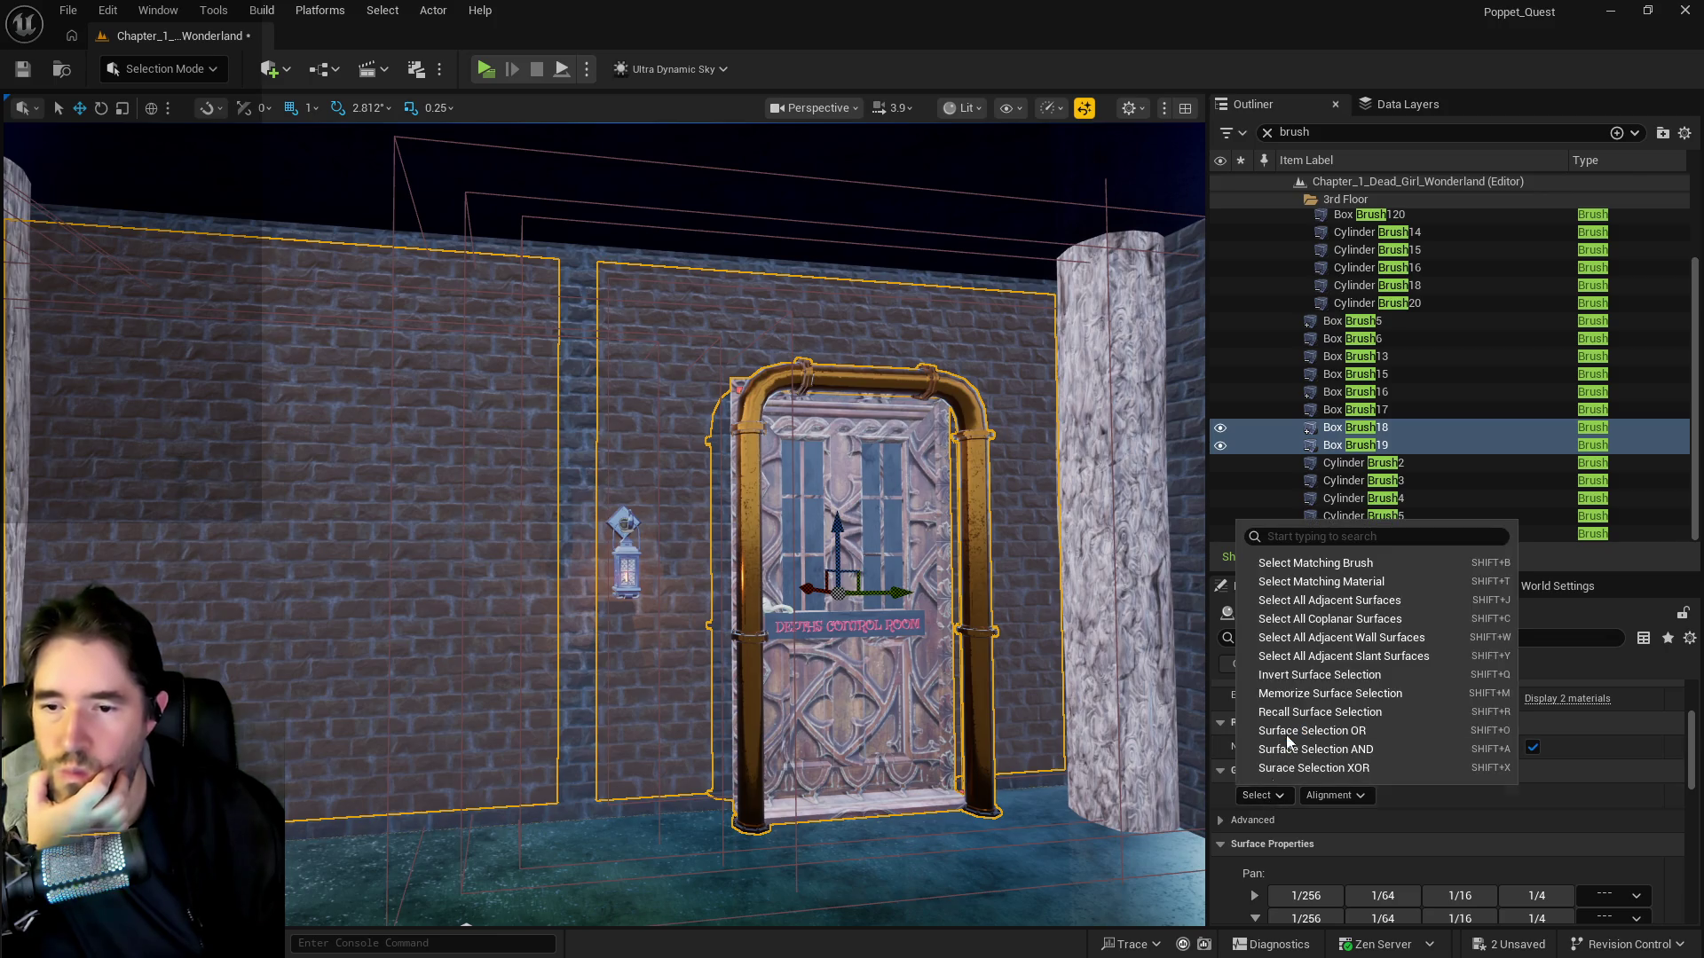
pyautogui.click(1314, 619)
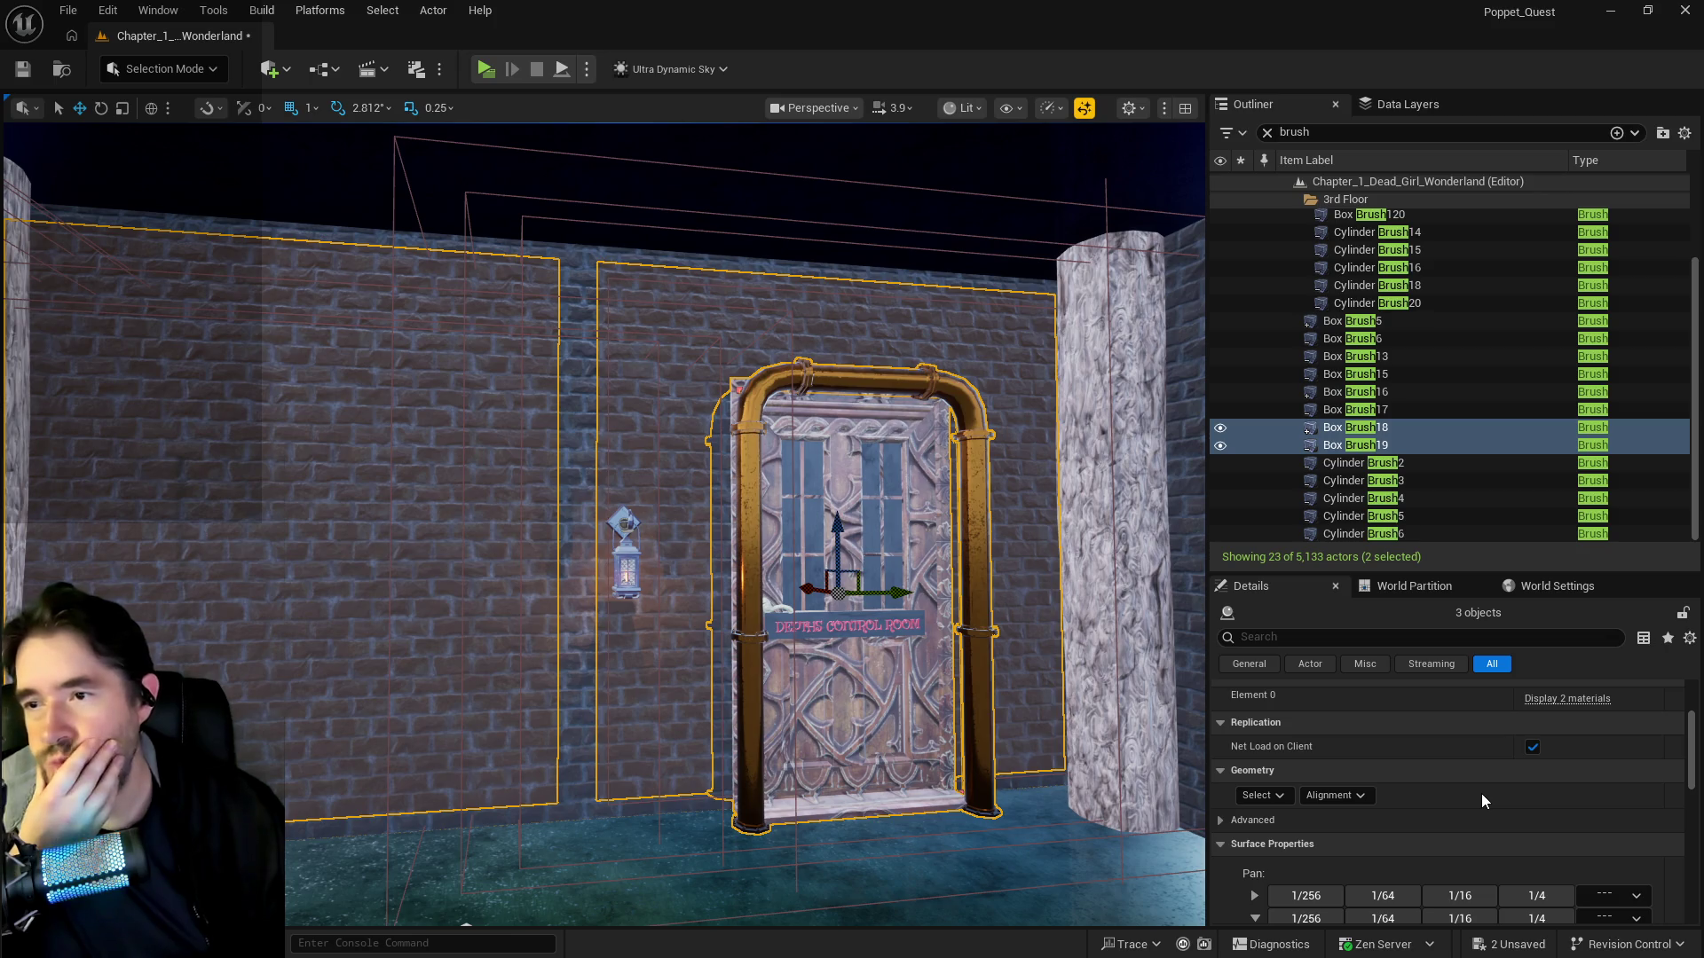
pyautogui.scroll(-3, 1484, 795)
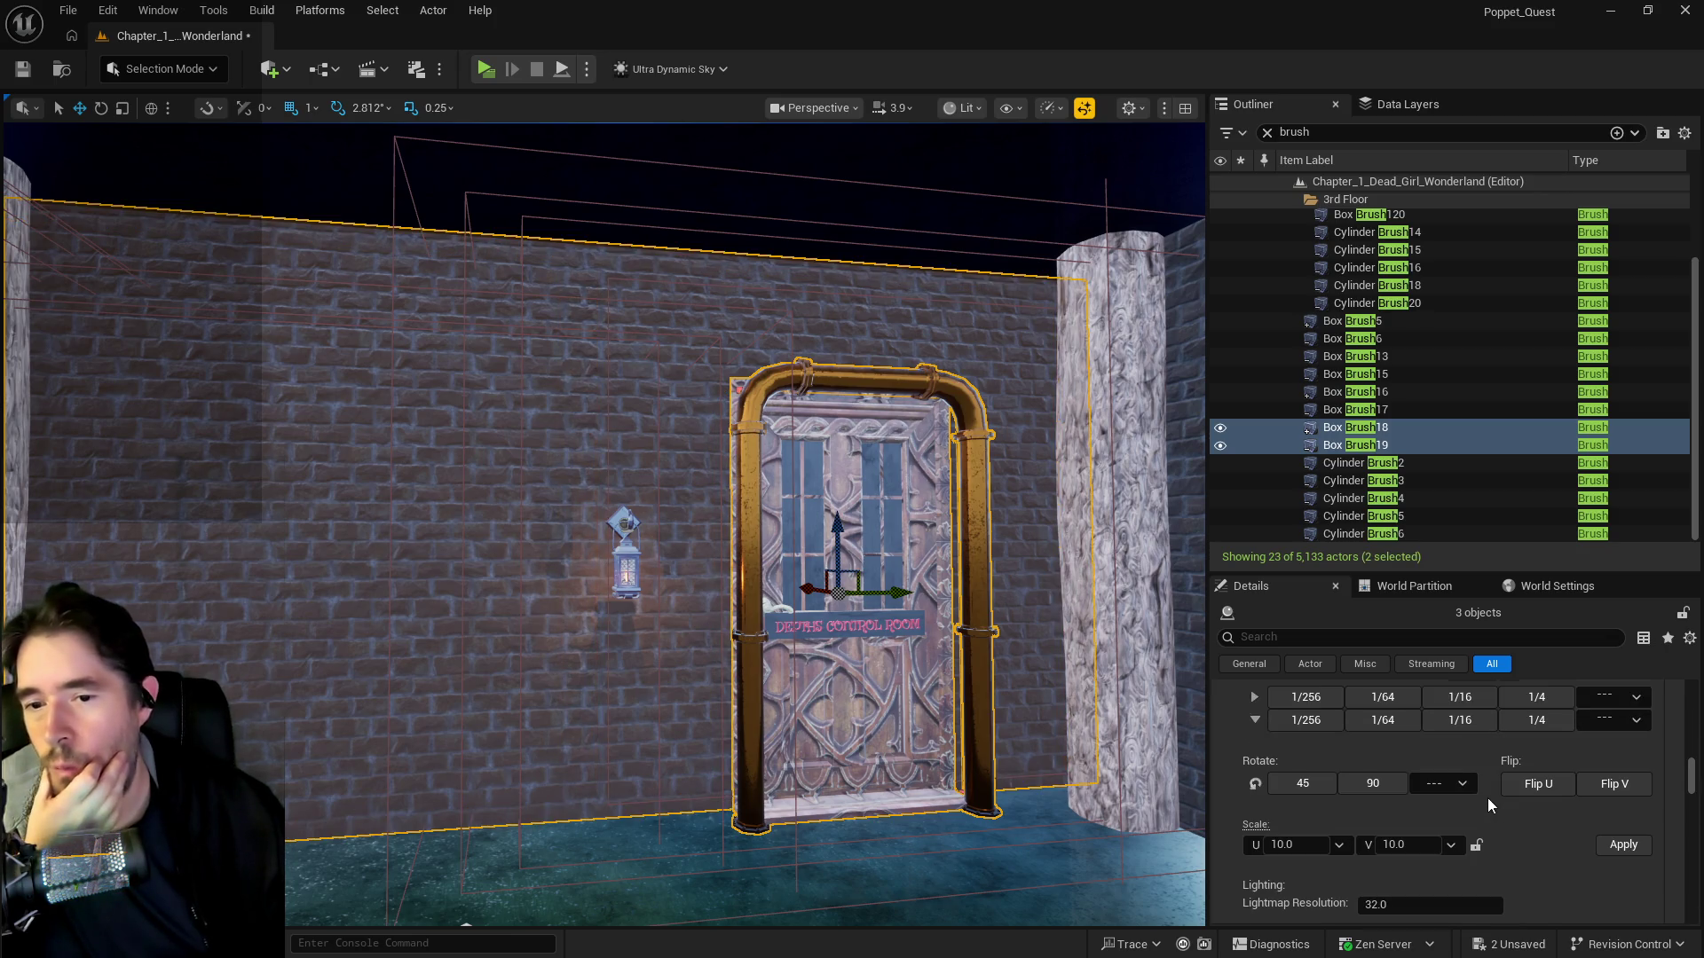
pyautogui.scroll(-2, 1482, 804)
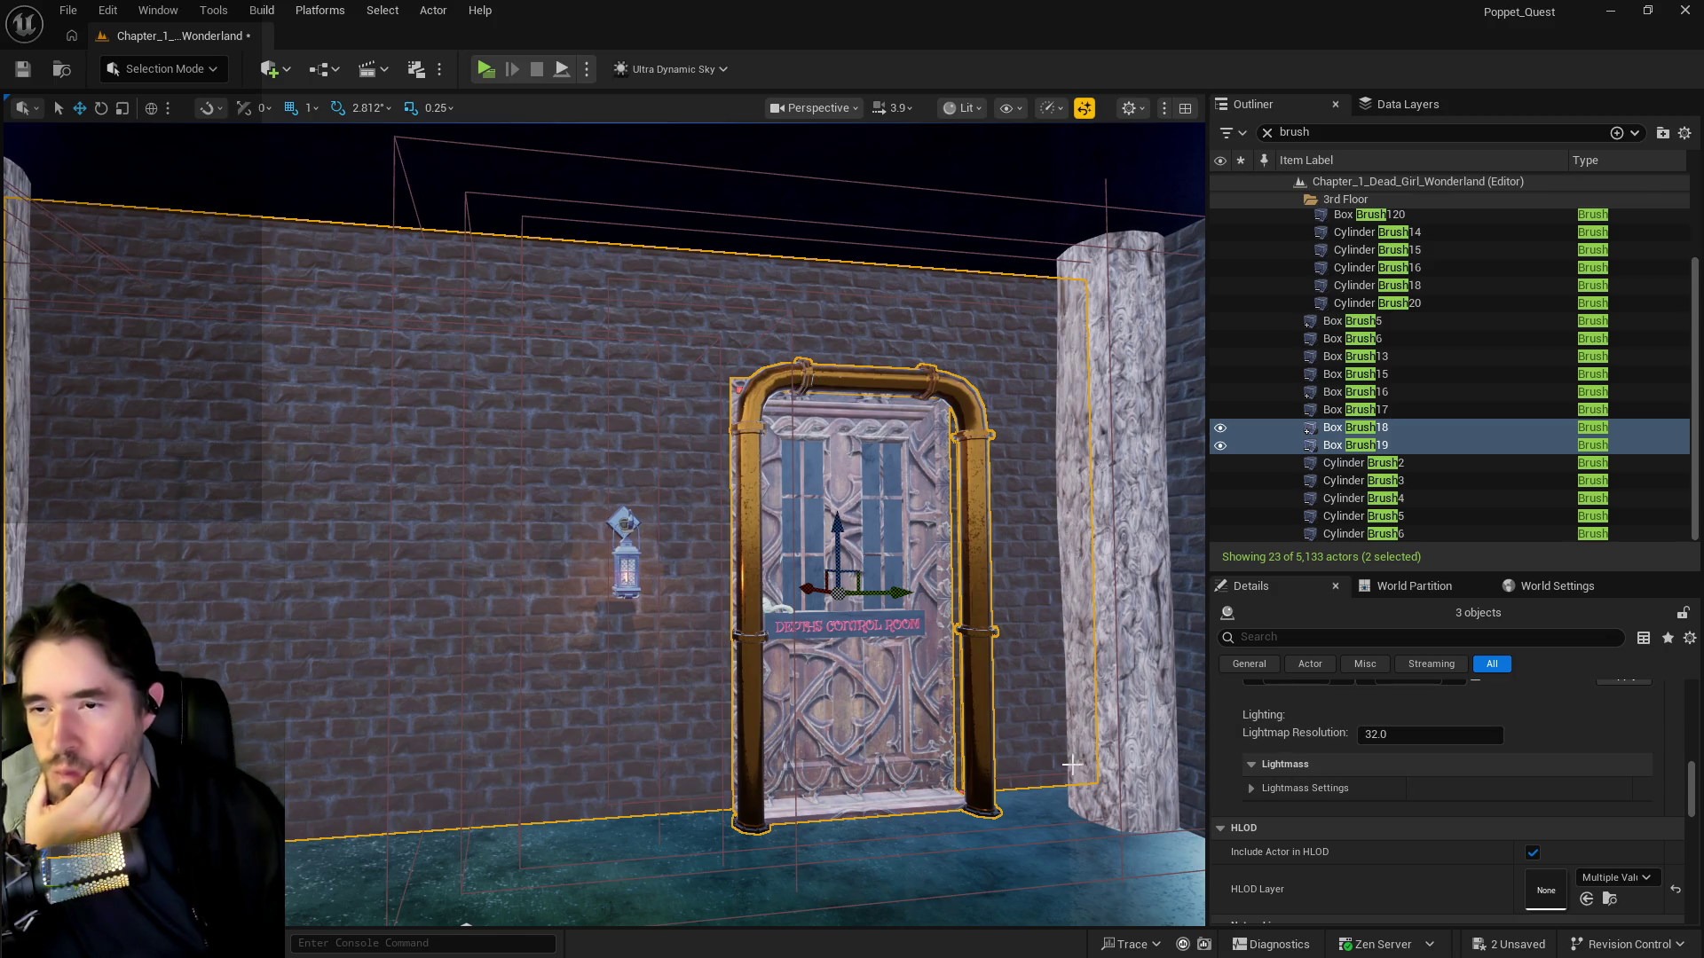
pyautogui.moveTo(603, 524)
pyautogui.mouseDown()
pyautogui.moveTo(426, 541)
pyautogui.moveTo(622, 533)
pyautogui.mouseUp()
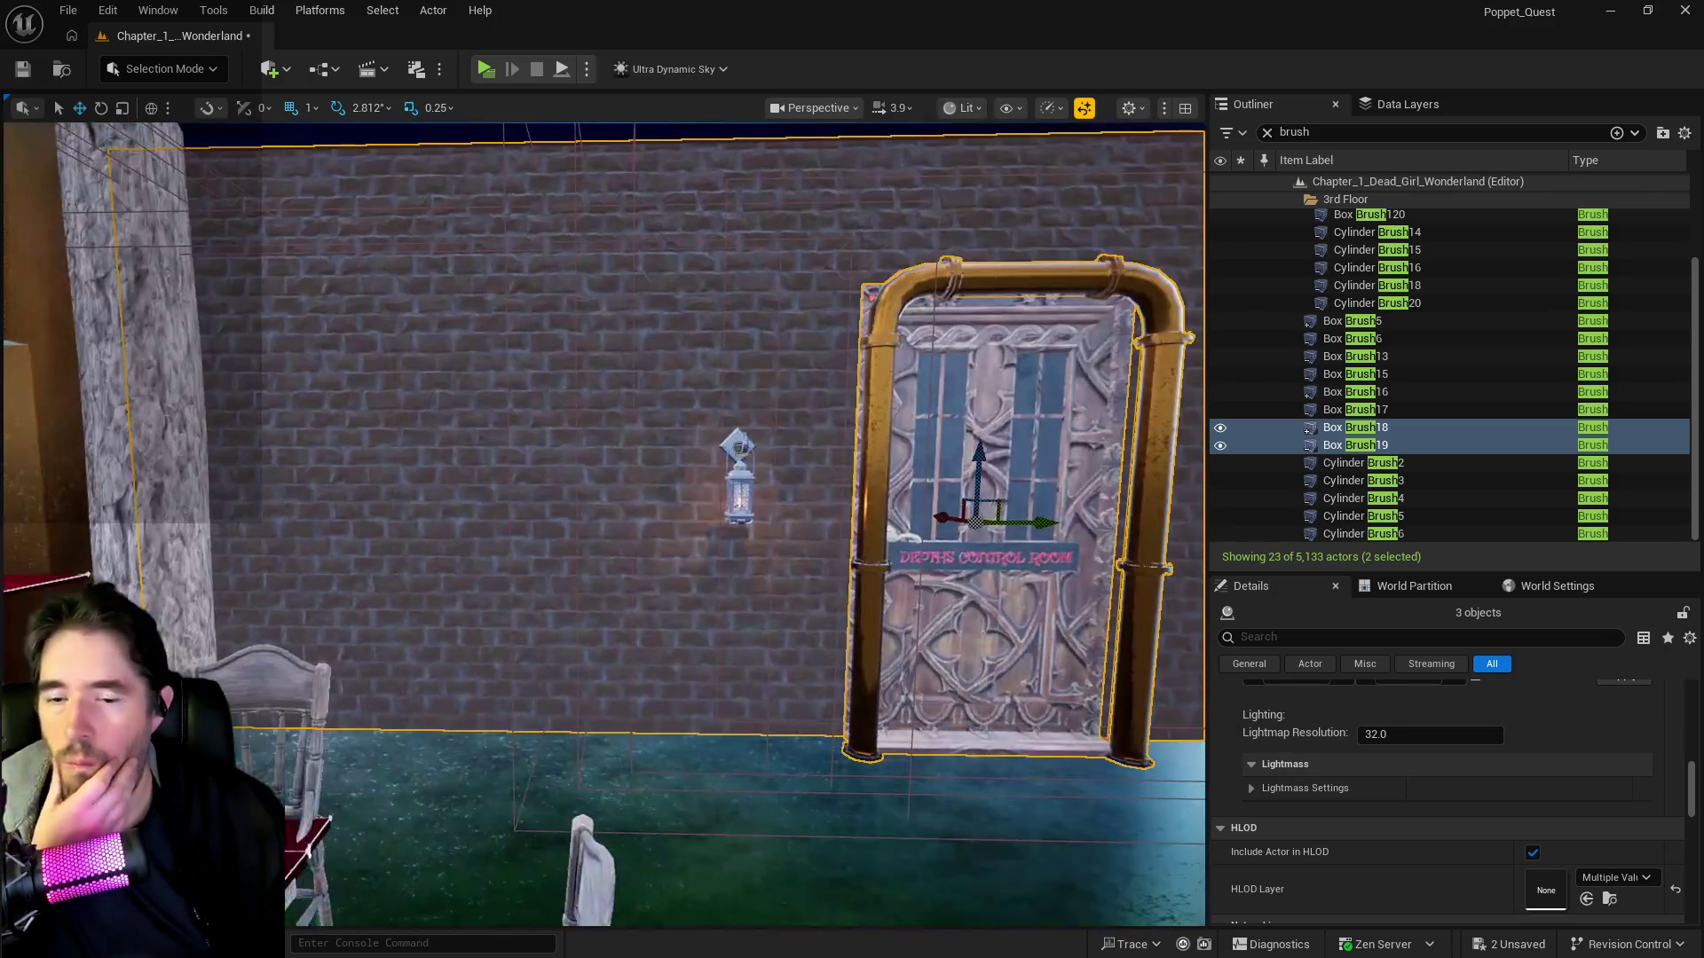
# - Expand the Actor section's advanced options and review them
pyautogui.scroll(2, 1494, 832)
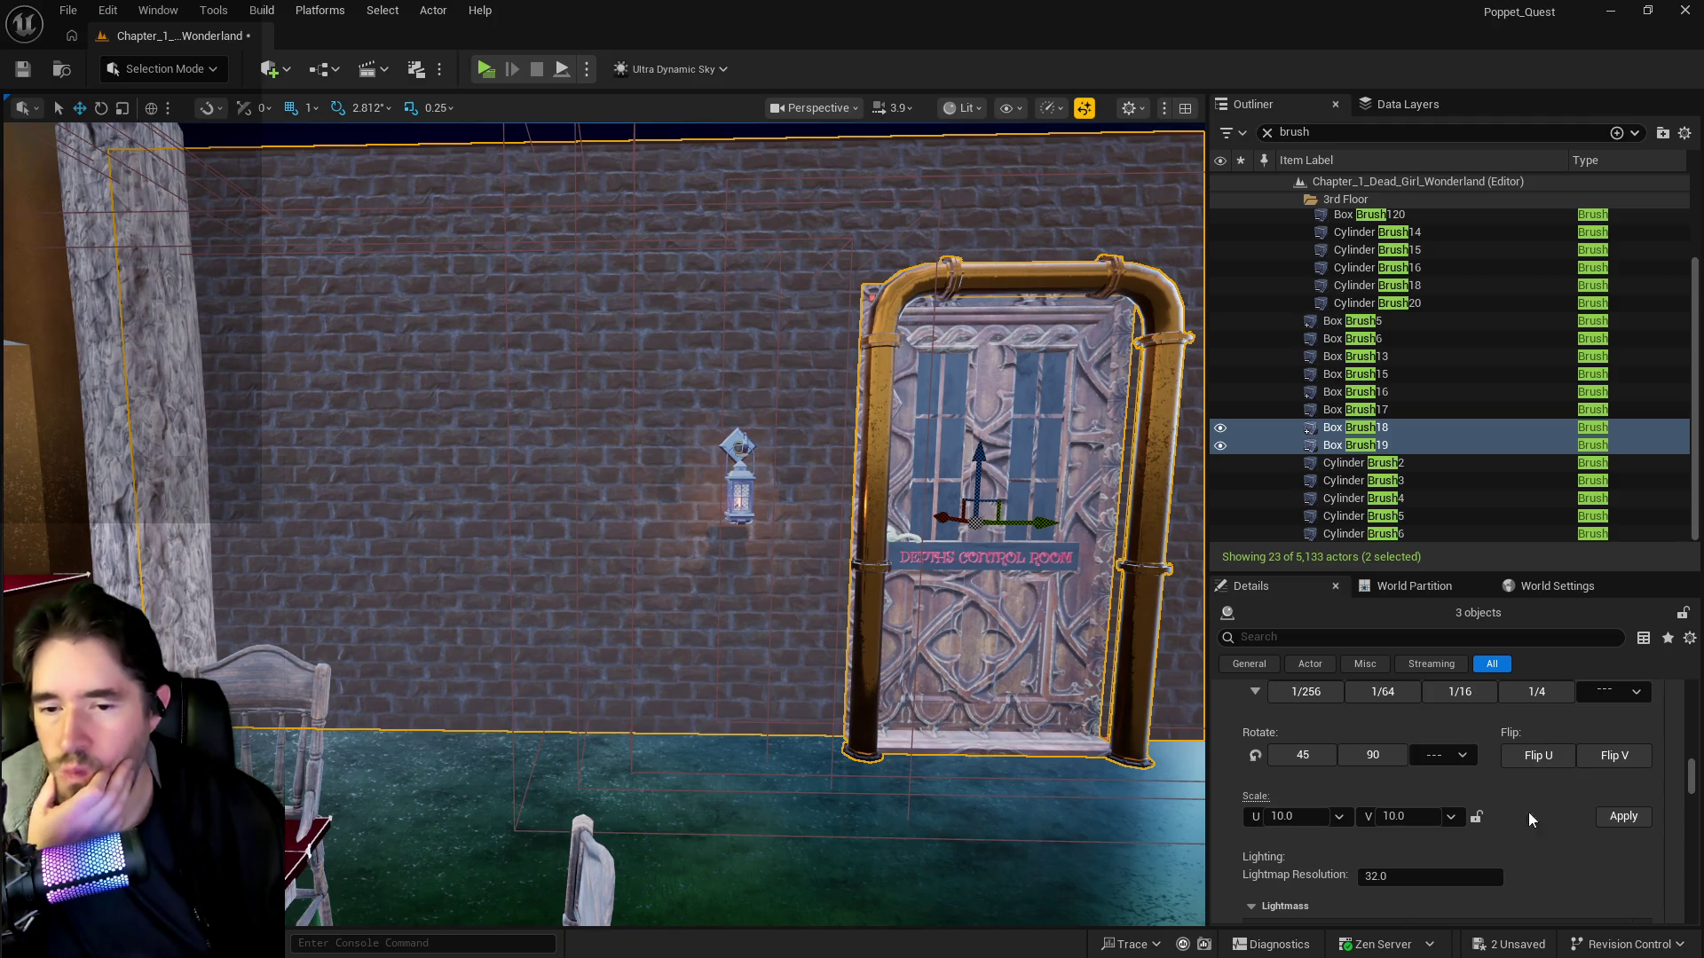
pyautogui.scroll(-10, 1488, 844)
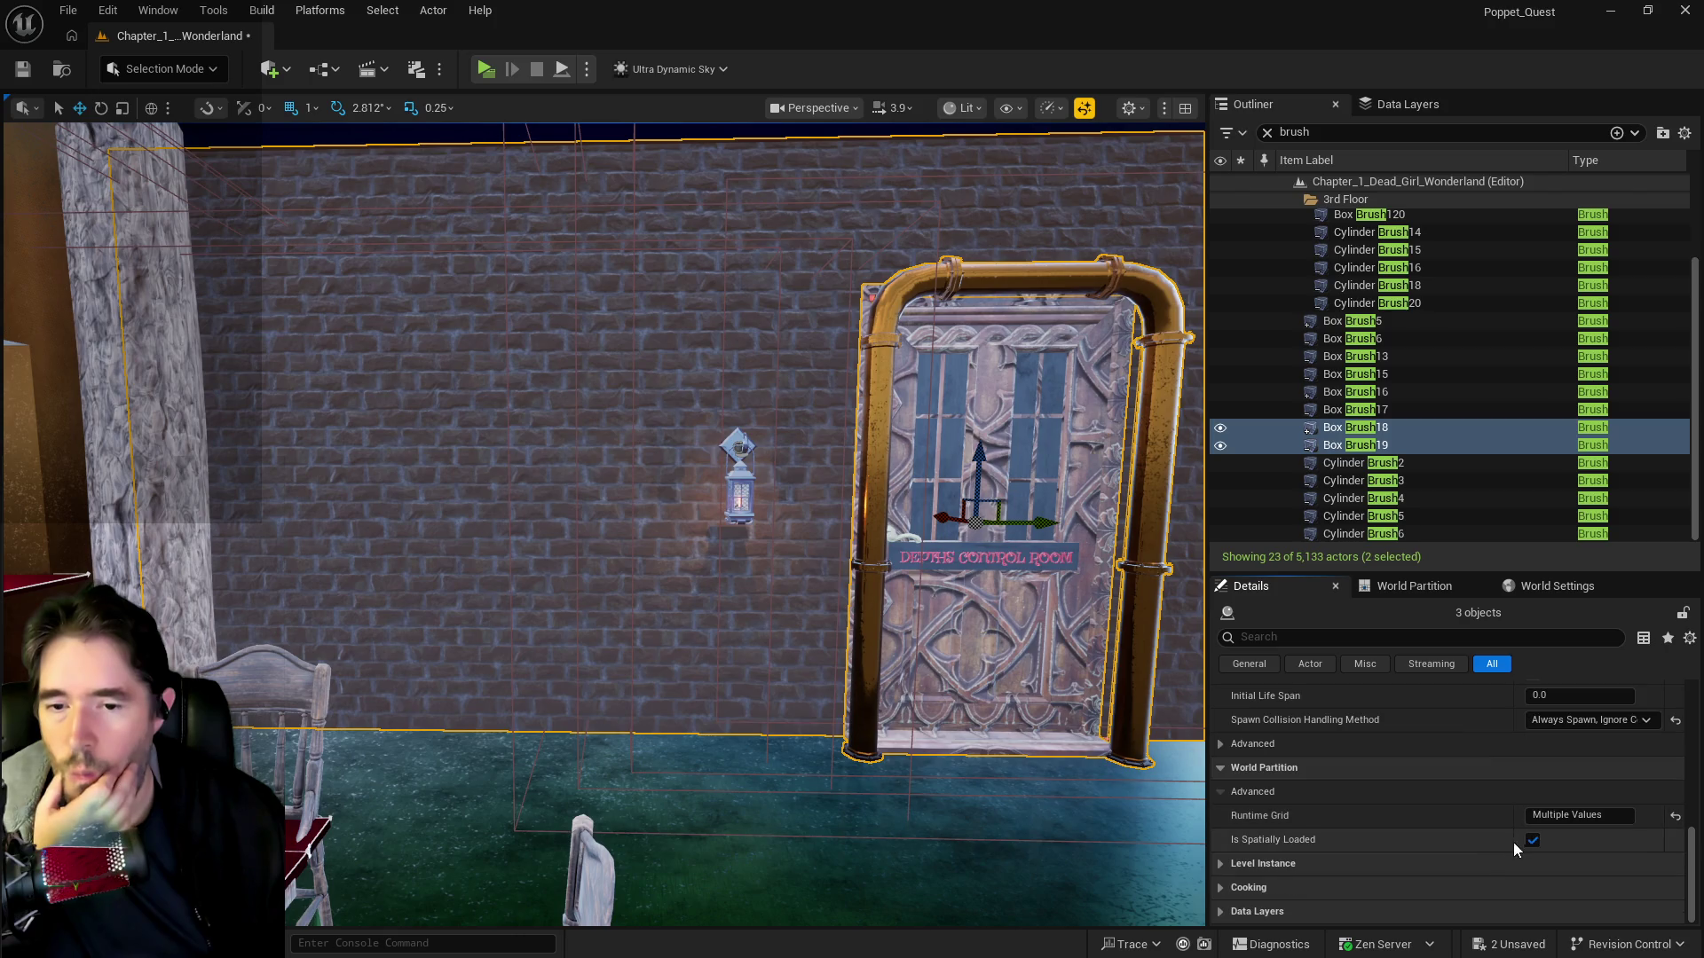
pyautogui.scroll(2, 1425, 854)
pyautogui.click(1228, 827)
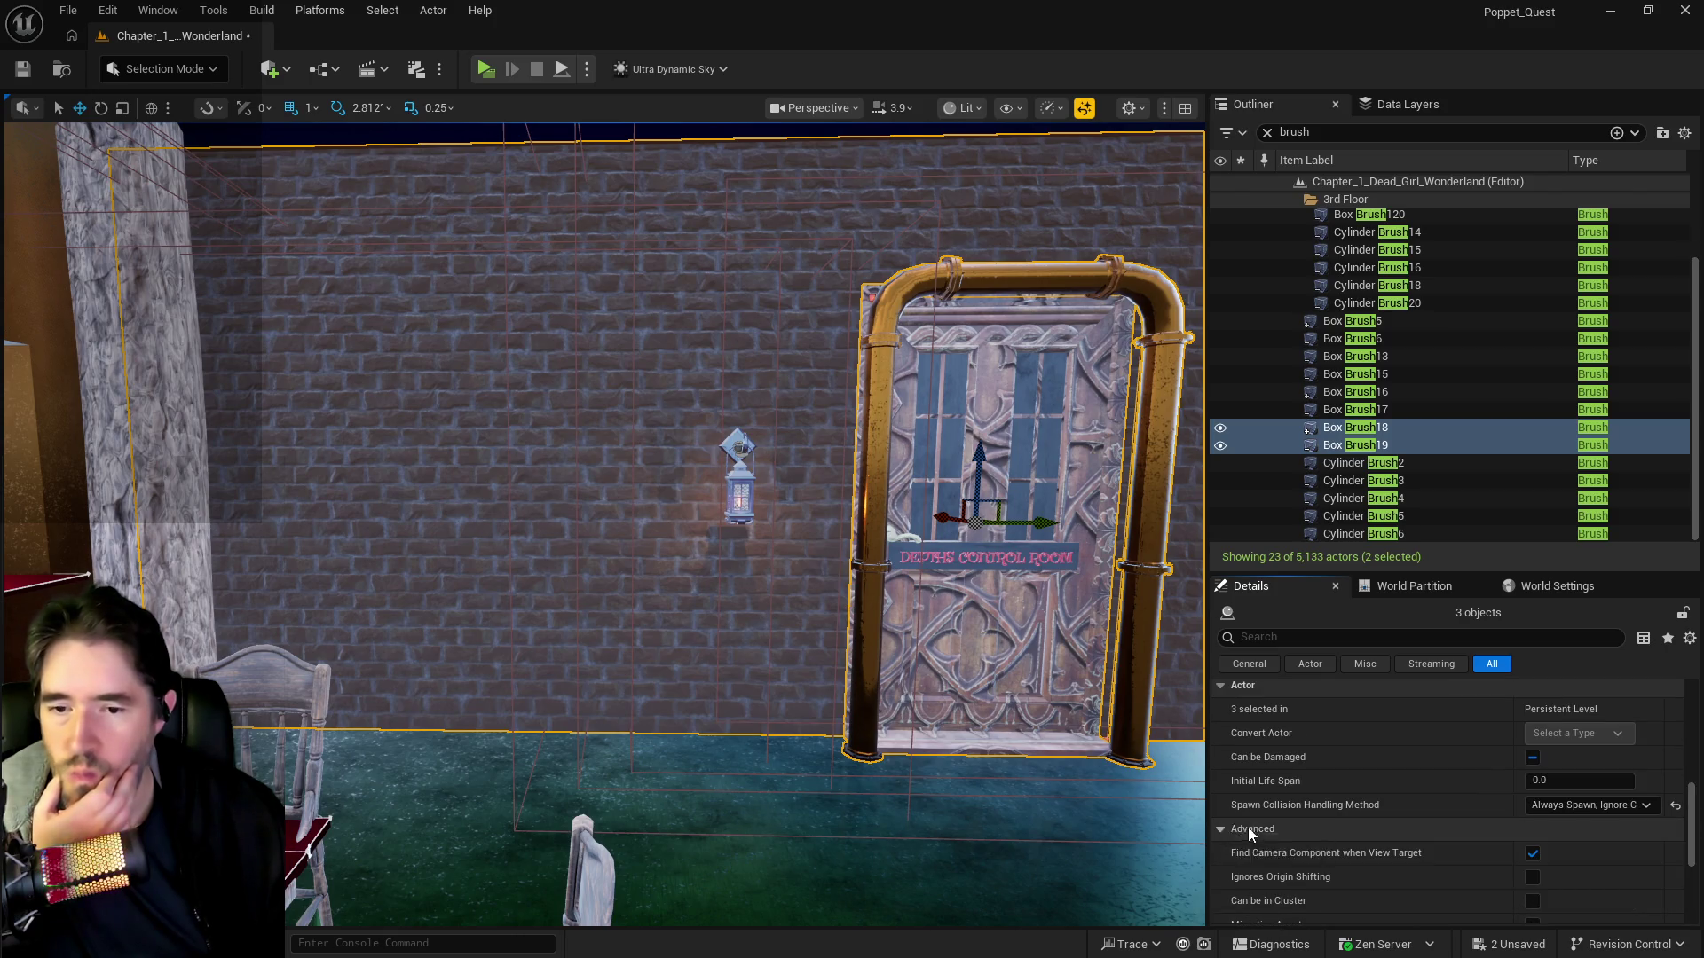
pyautogui.scroll(5, 1244, 843)
pyautogui.scroll(3, 1239, 851)
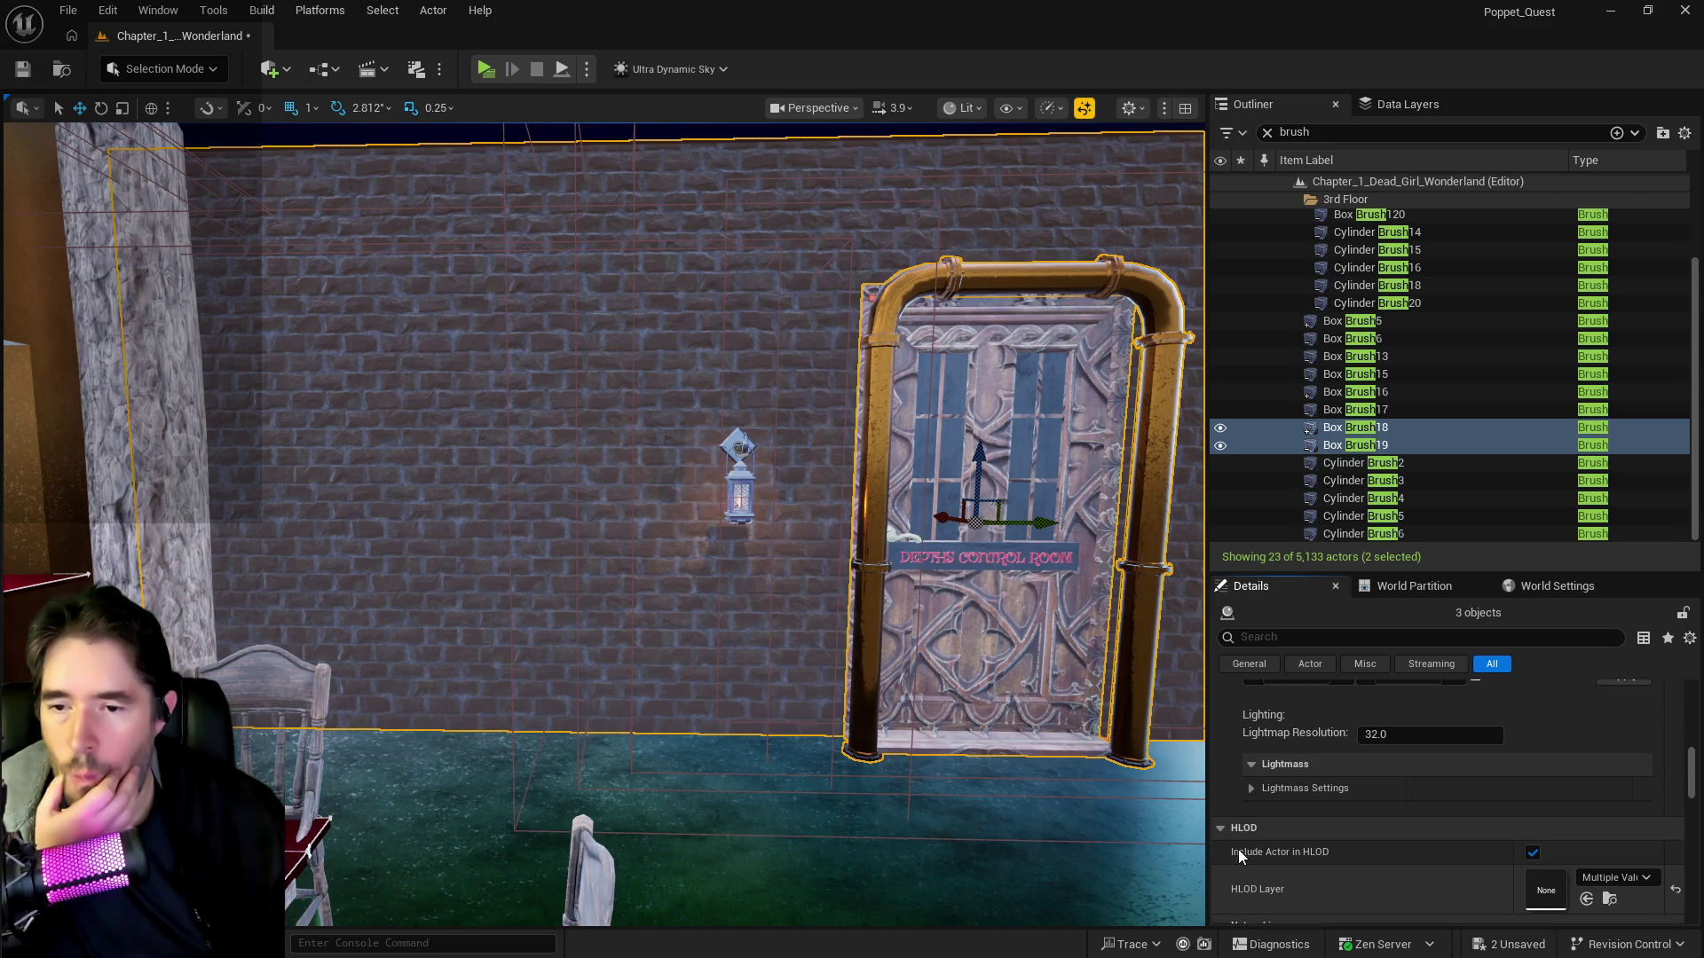
pyautogui.scroll(-3, 1237, 848)
pyautogui.scroll(-5, 1239, 848)
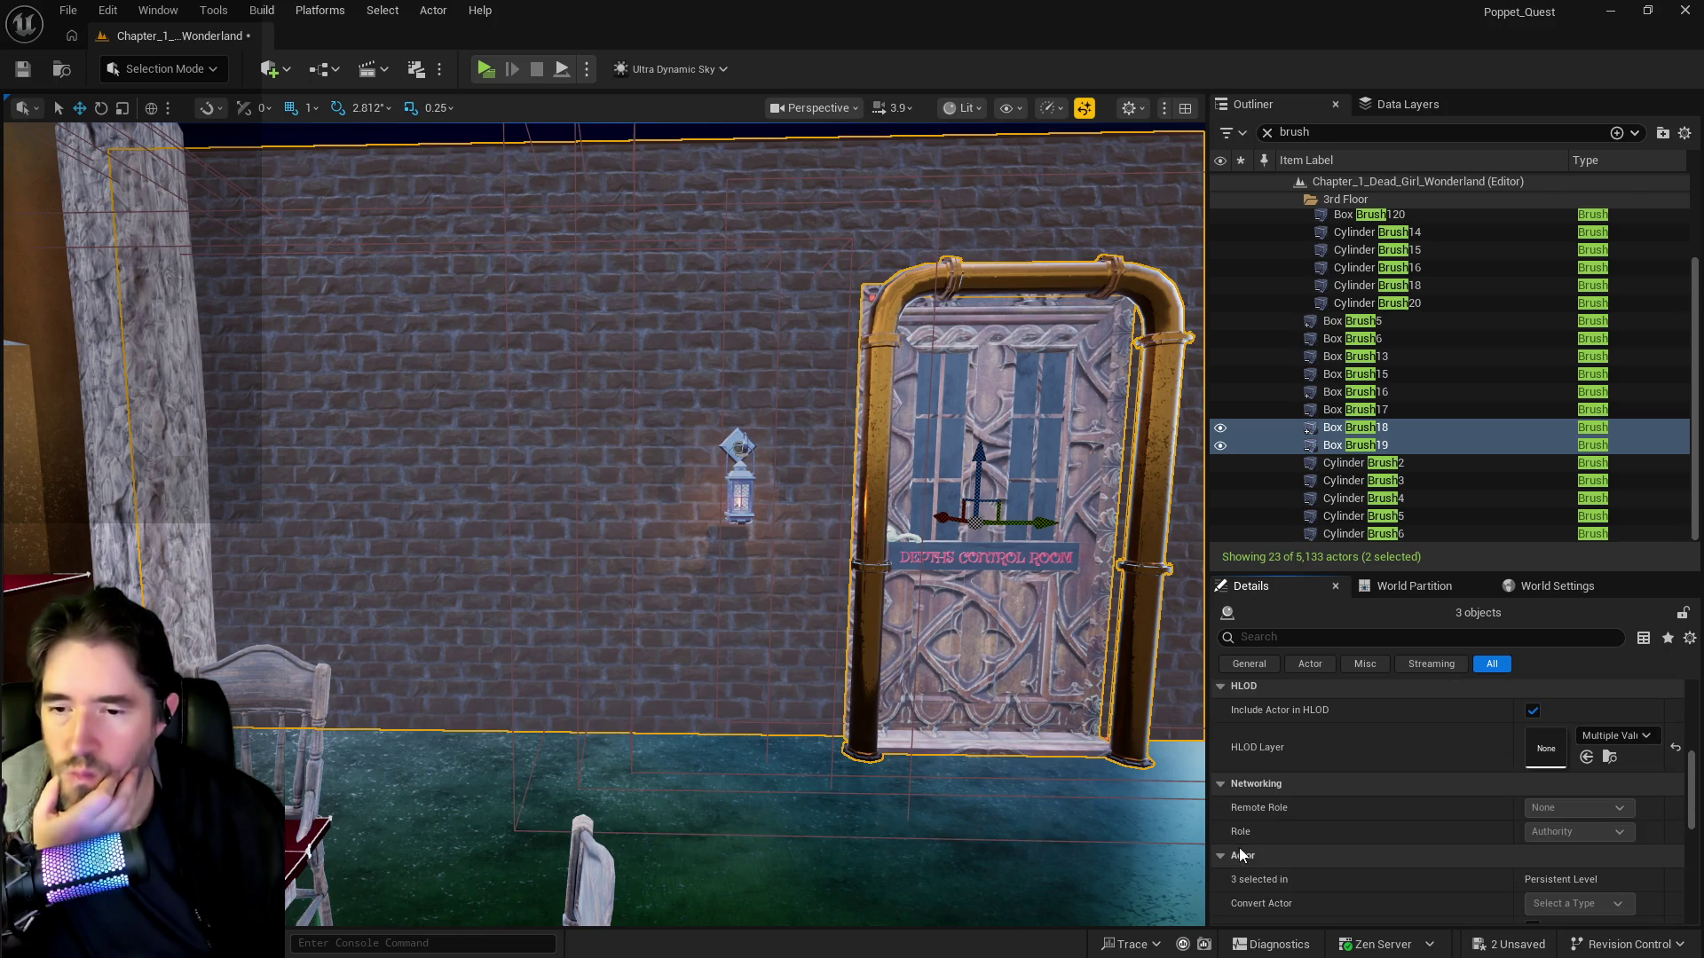
pyautogui.scroll(-2, 1239, 849)
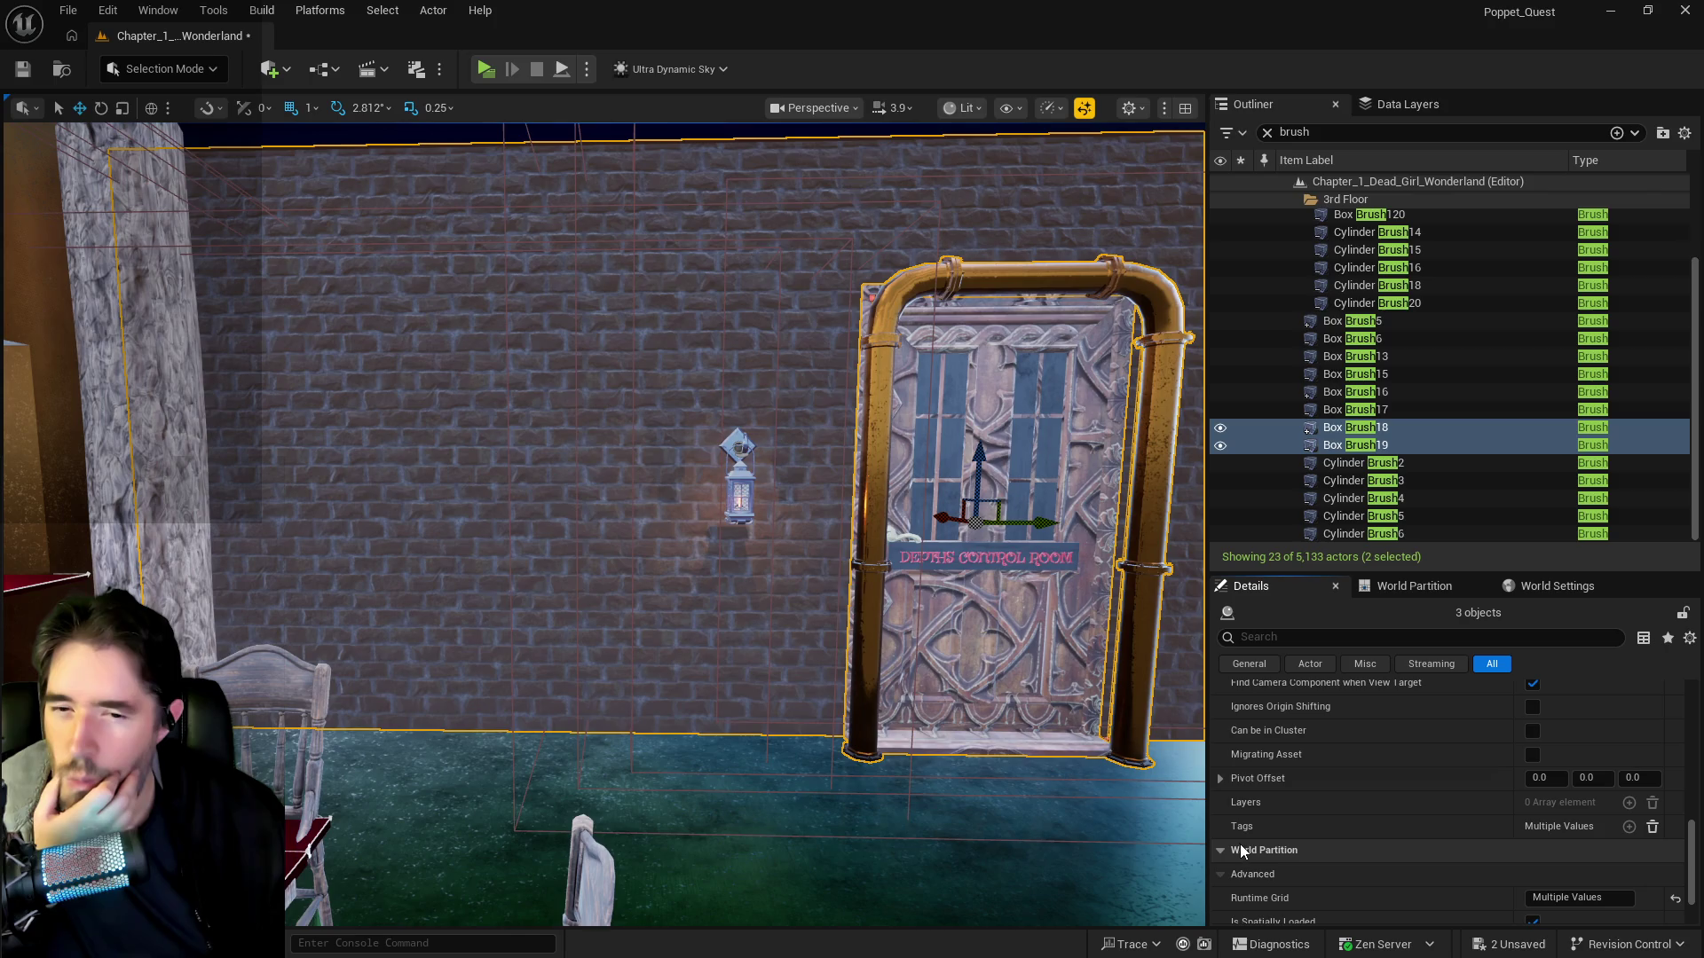
pyautogui.scroll(-1, 1241, 854)
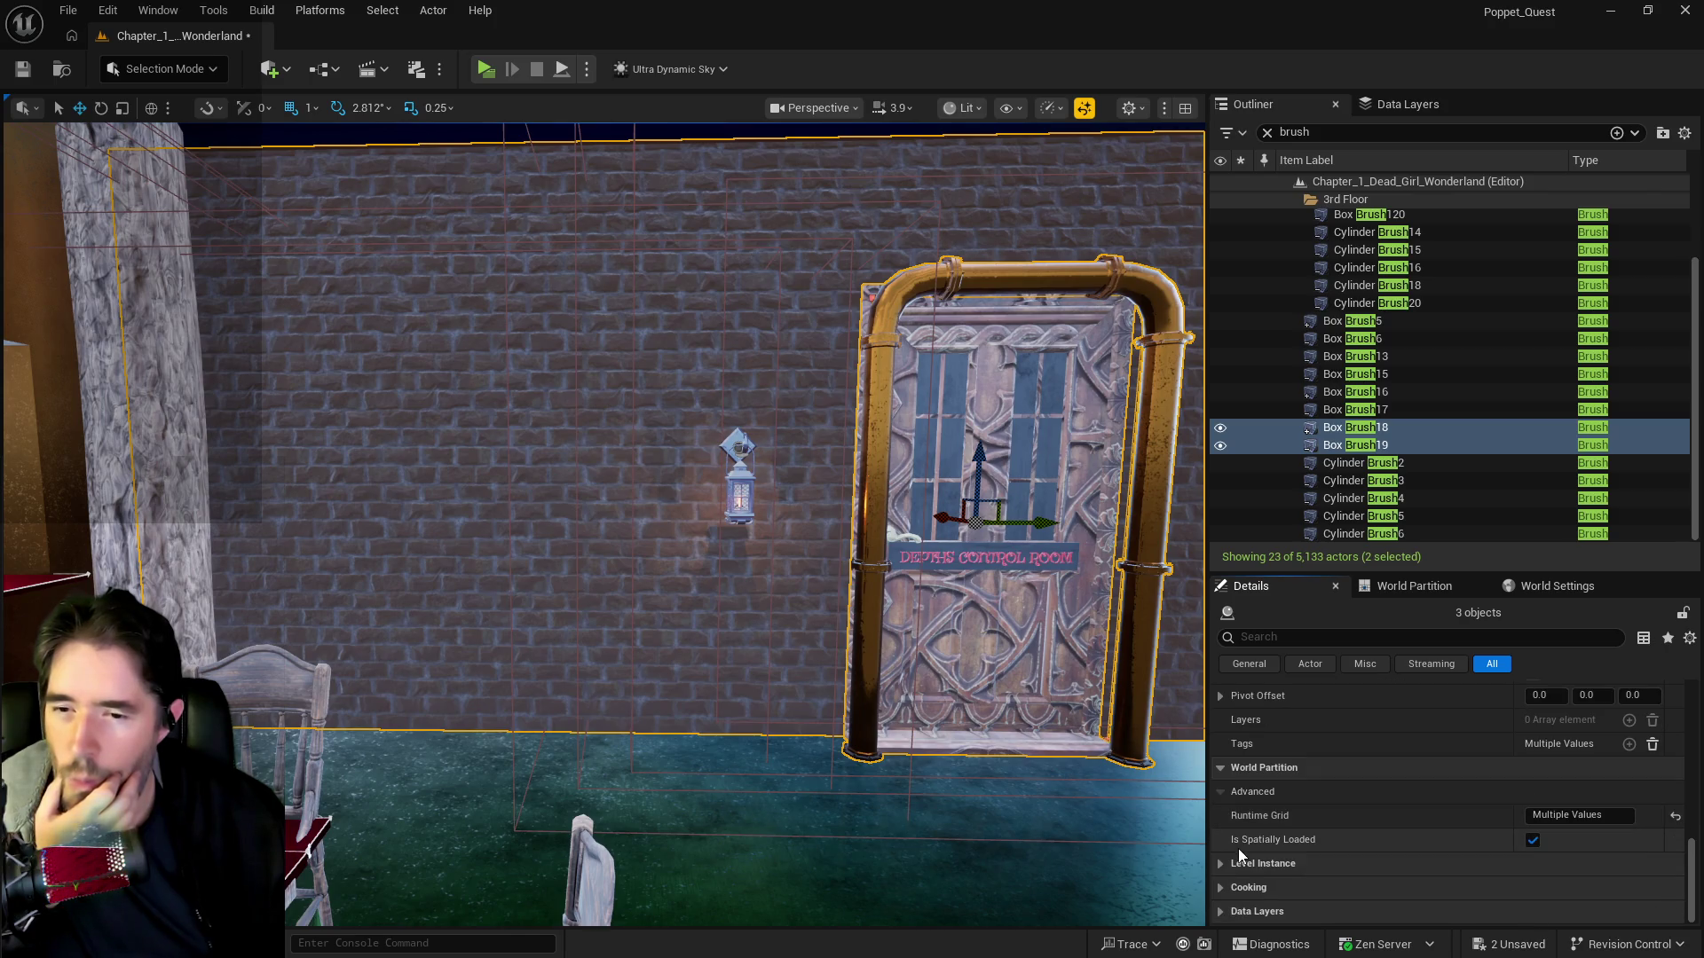
pyautogui.scroll(6, 1235, 850)
pyautogui.scroll(2, 1234, 852)
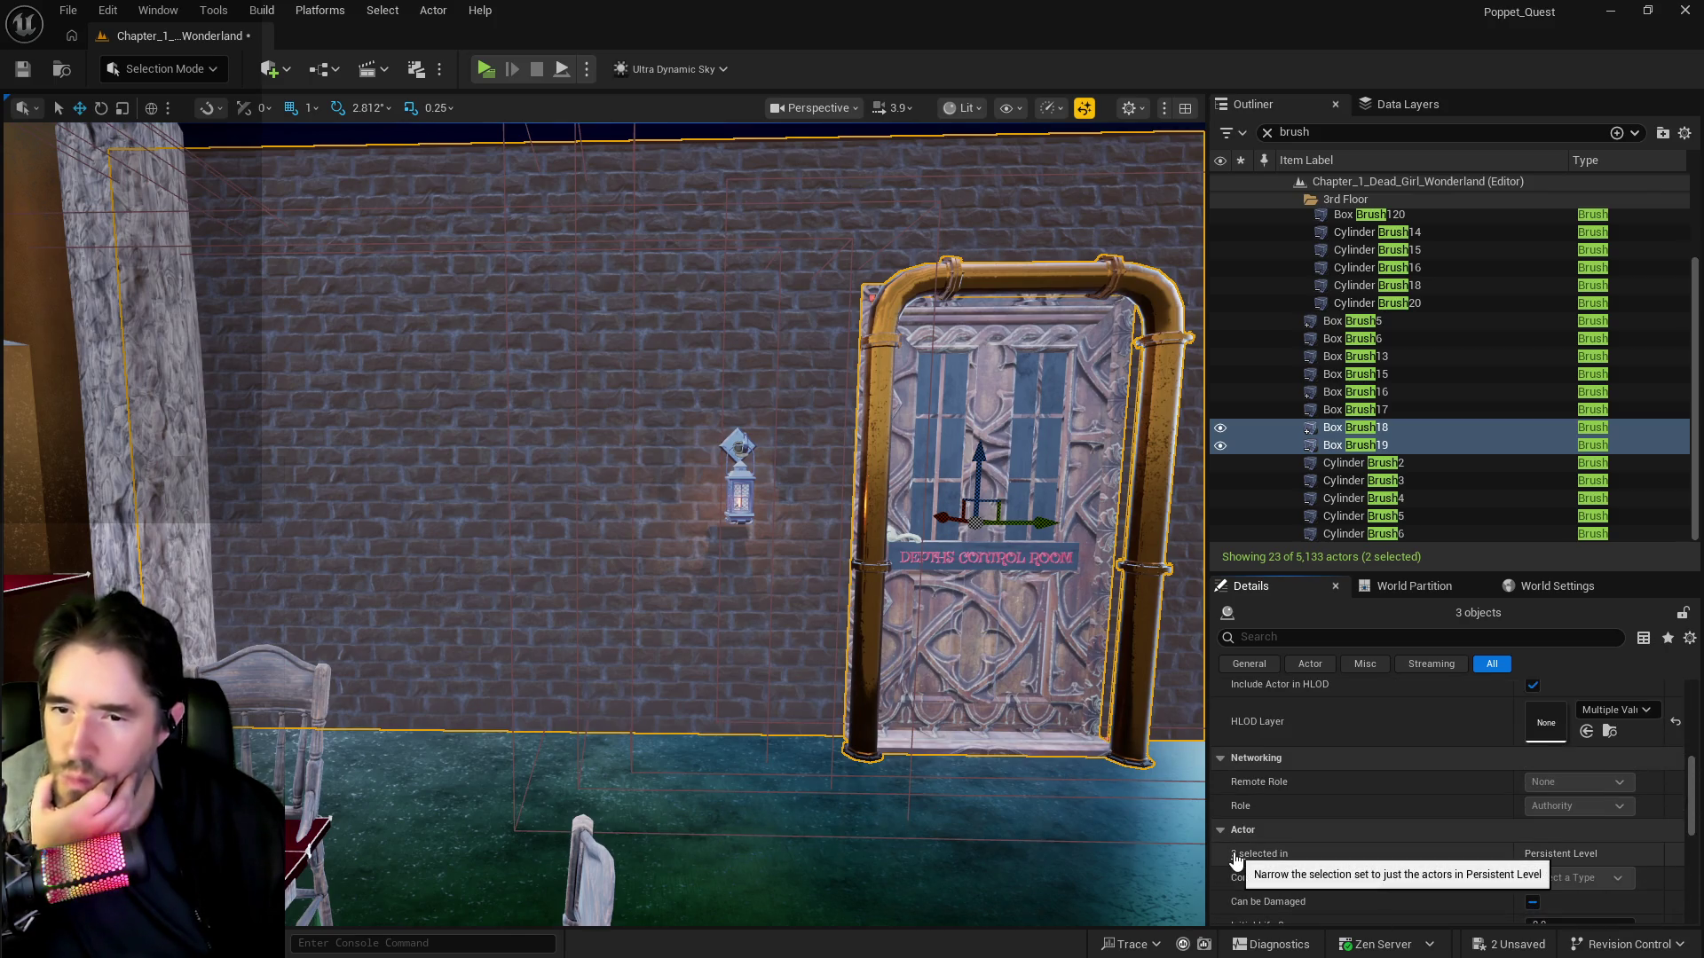
pyautogui.scroll(3, 1263, 857)
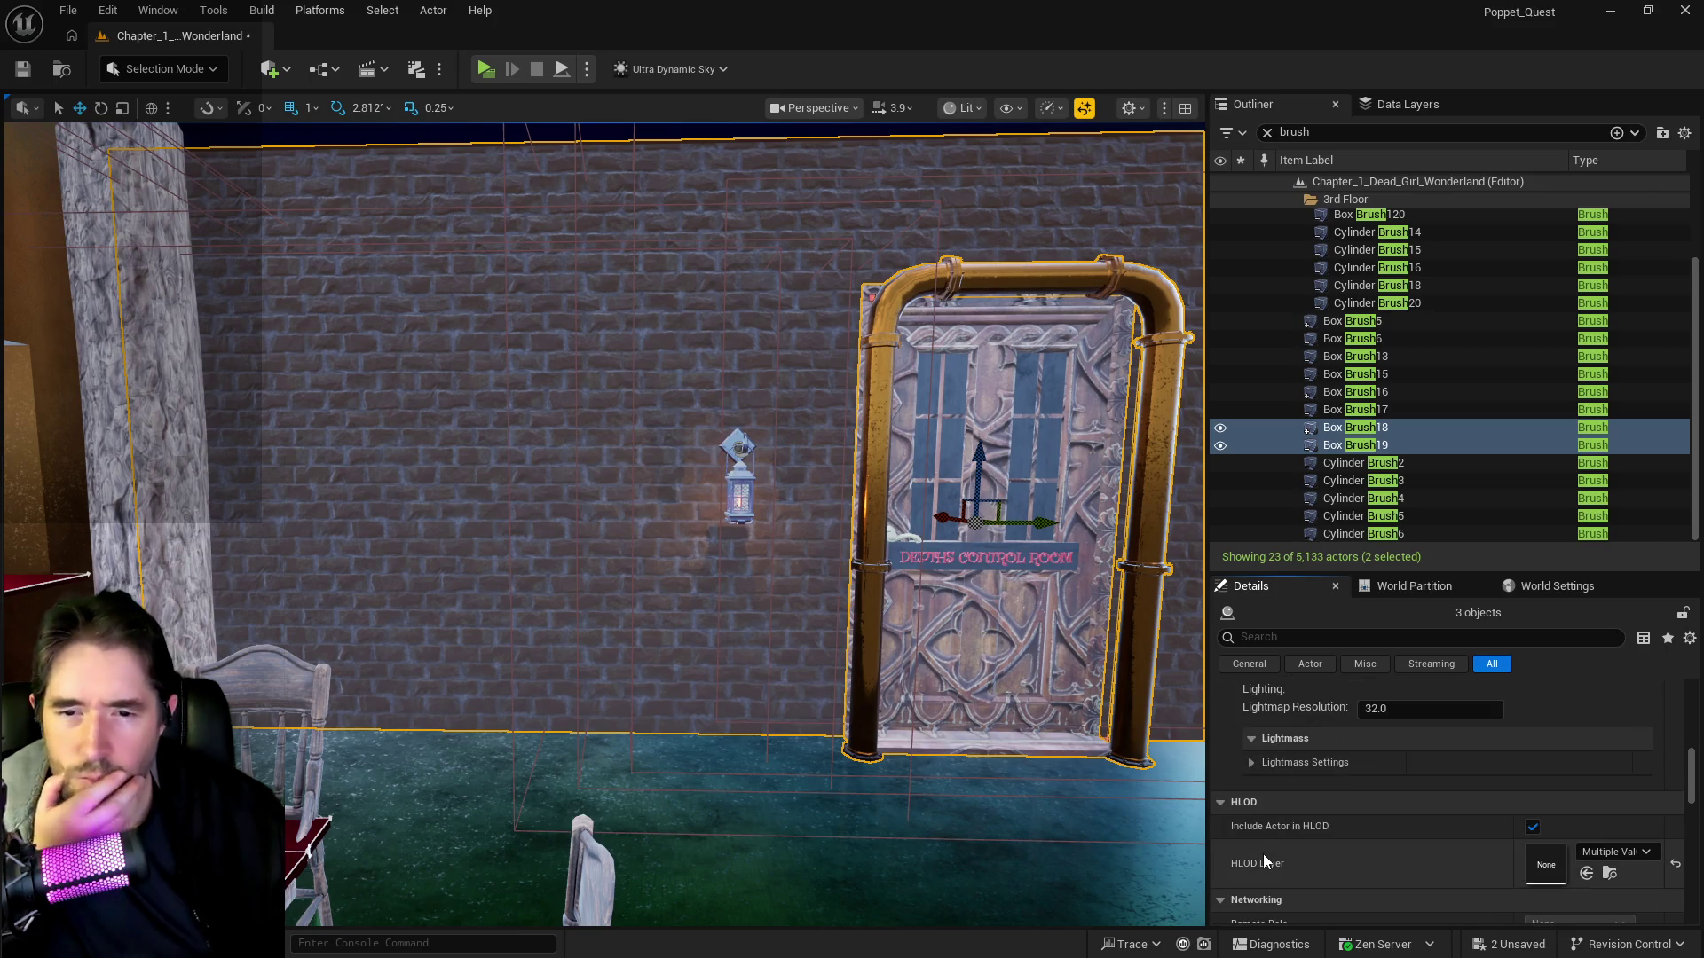
pyautogui.scroll(4, 1309, 873)
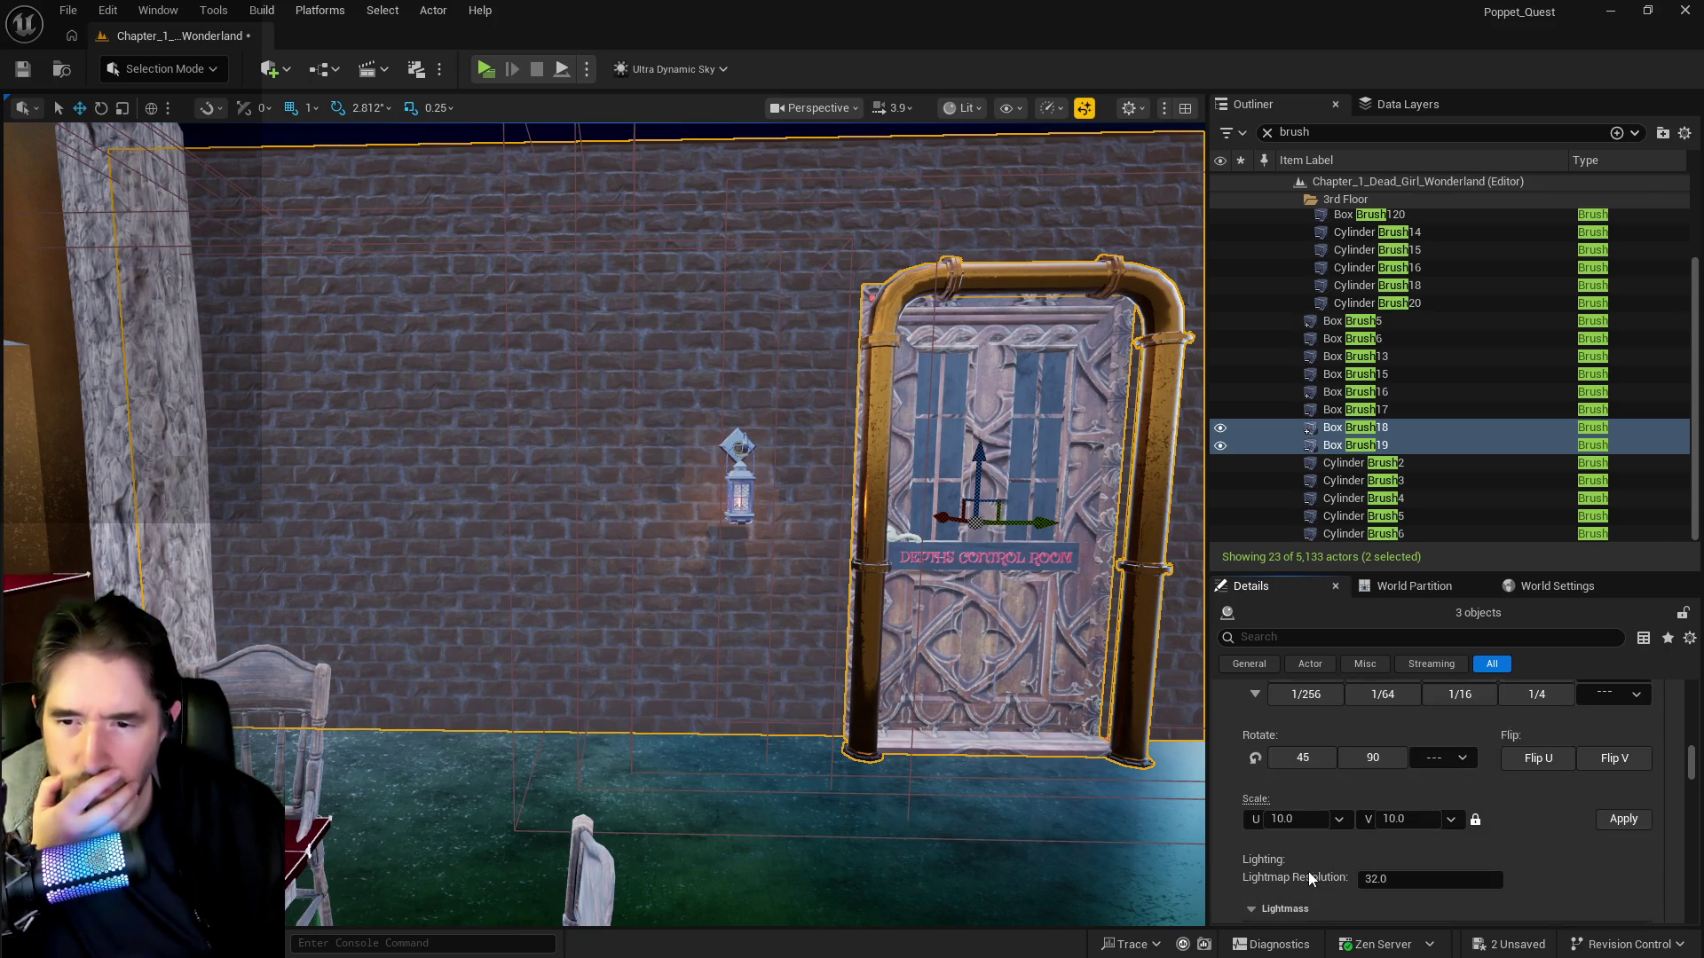
pyautogui.scroll(4, 1310, 871)
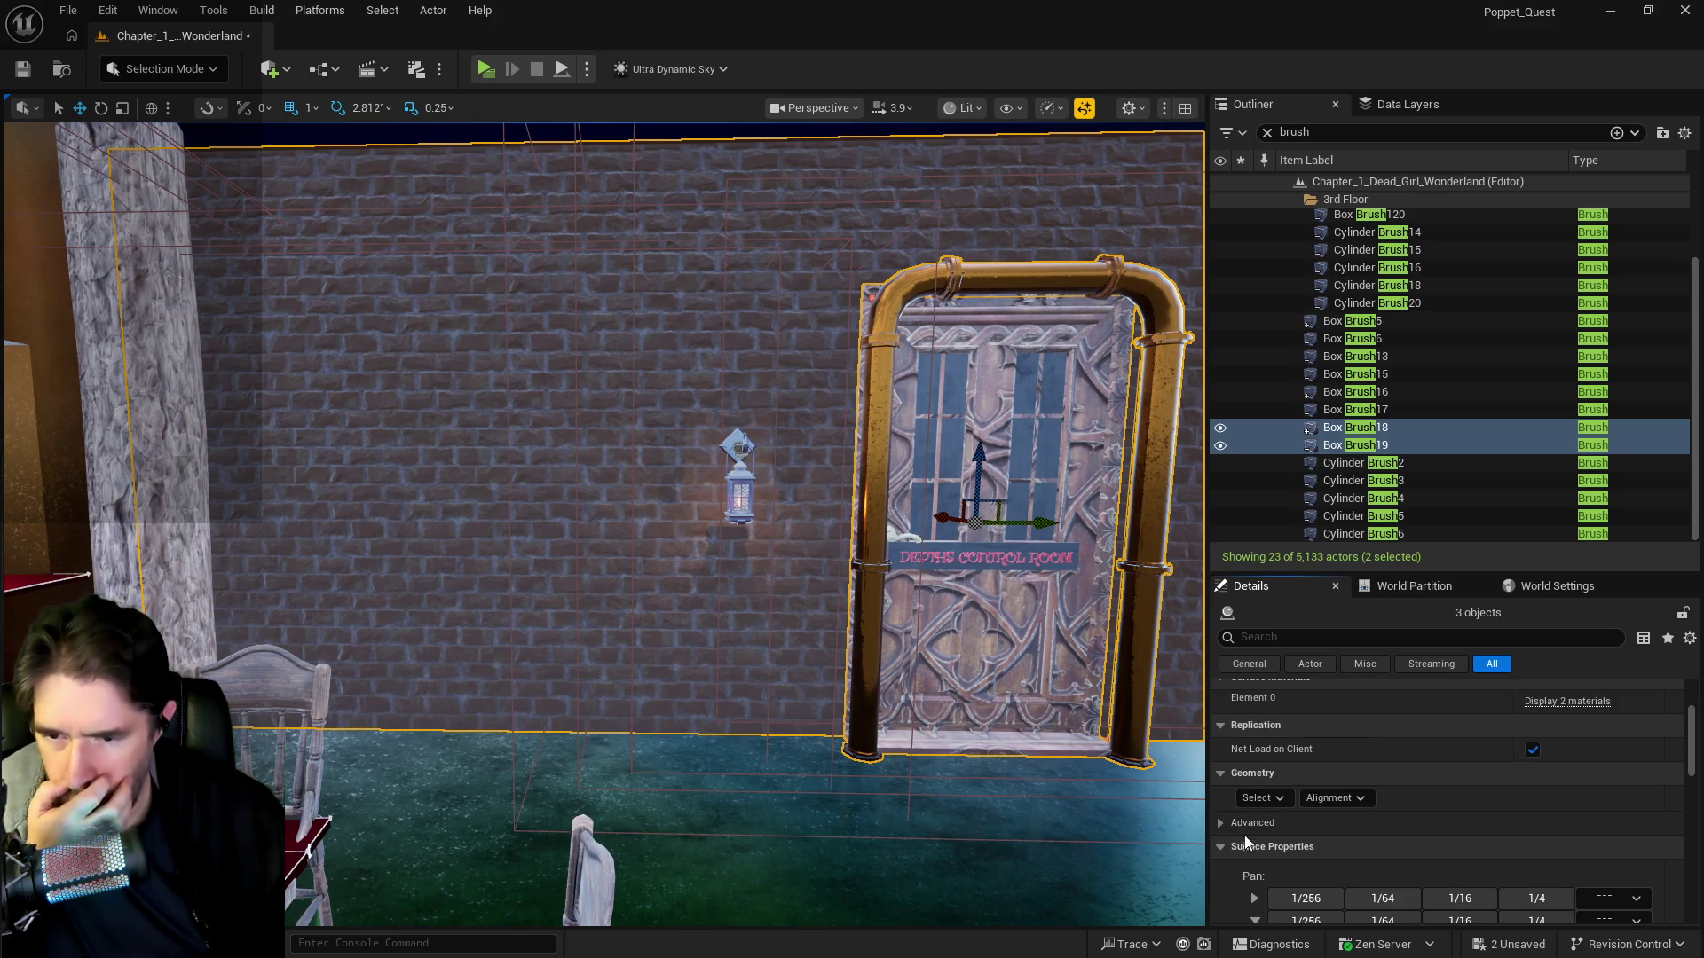
# - Expand the Geometry advanced options, then select only Box Brush18
pyautogui.click(1221, 825)
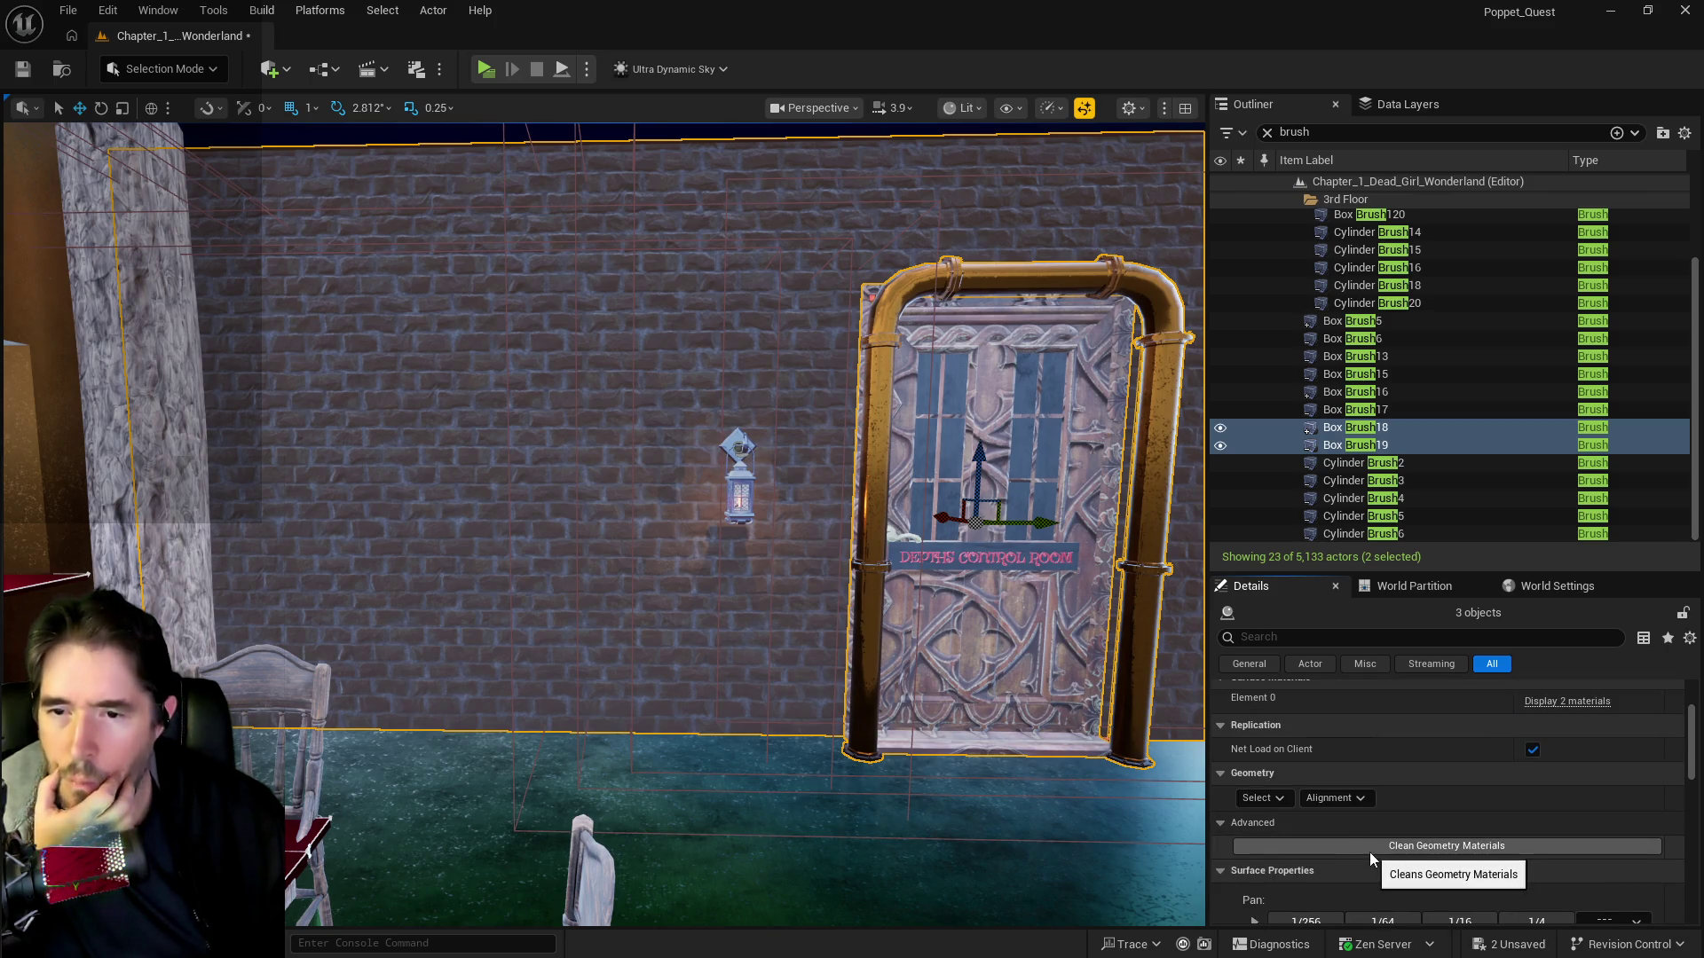
pyautogui.scroll(-1, 1367, 862)
pyautogui.scroll(-6, 1366, 855)
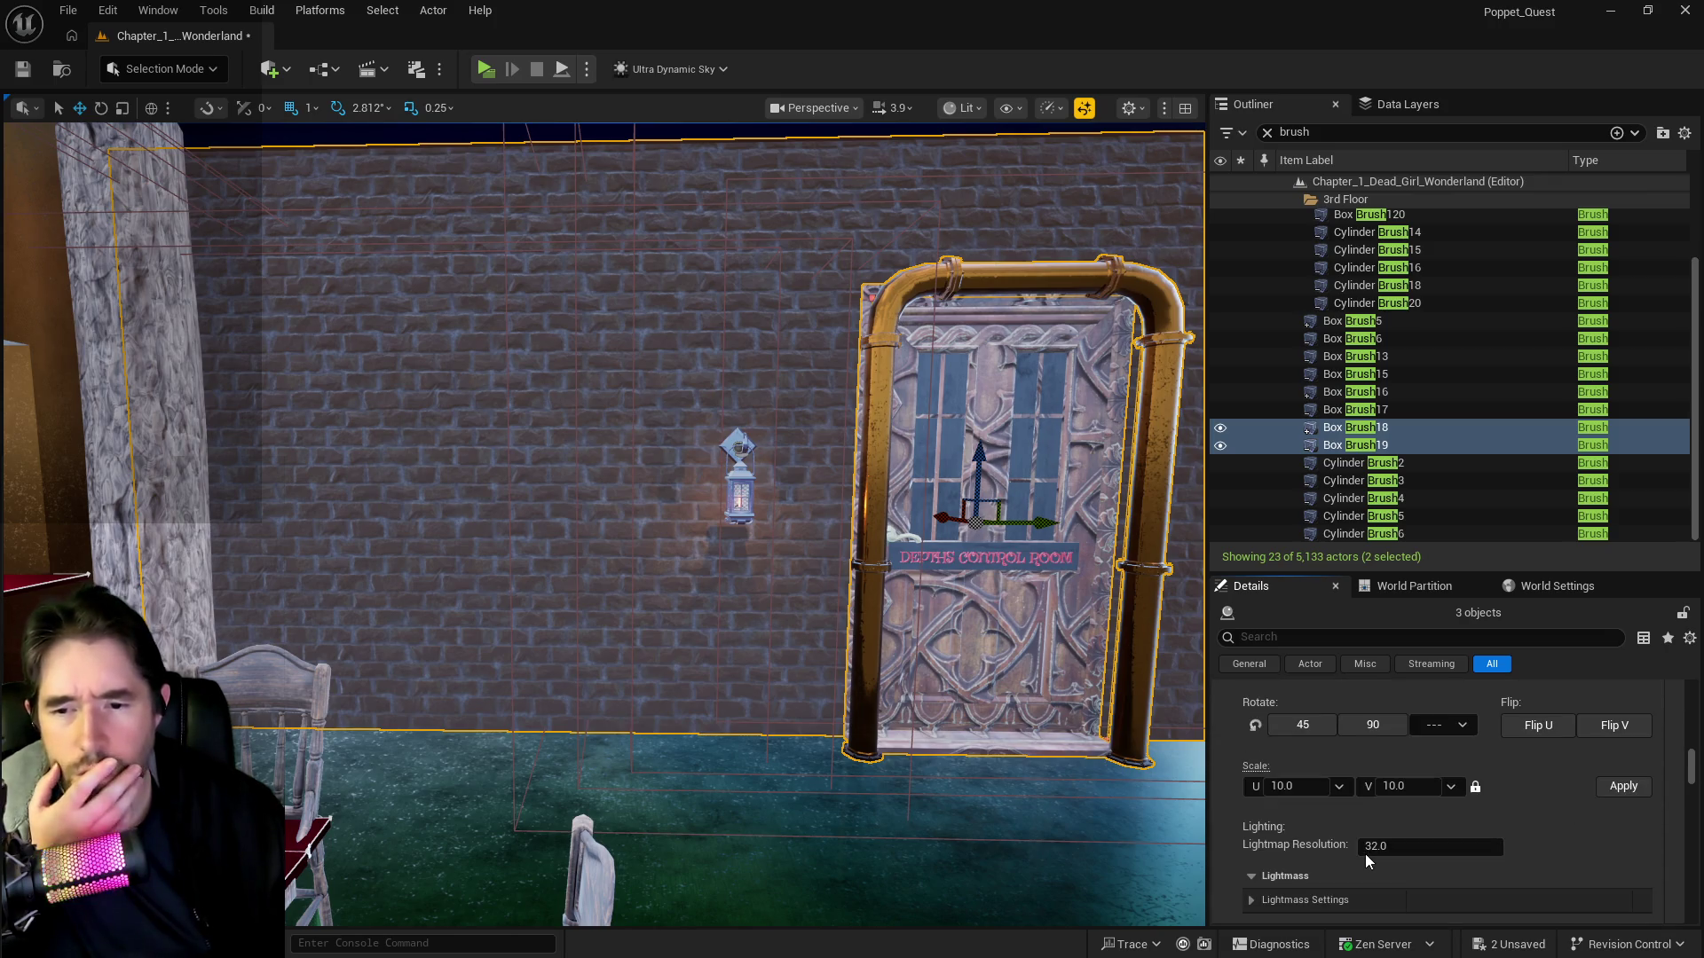
pyautogui.scroll(-2, 1290, 844)
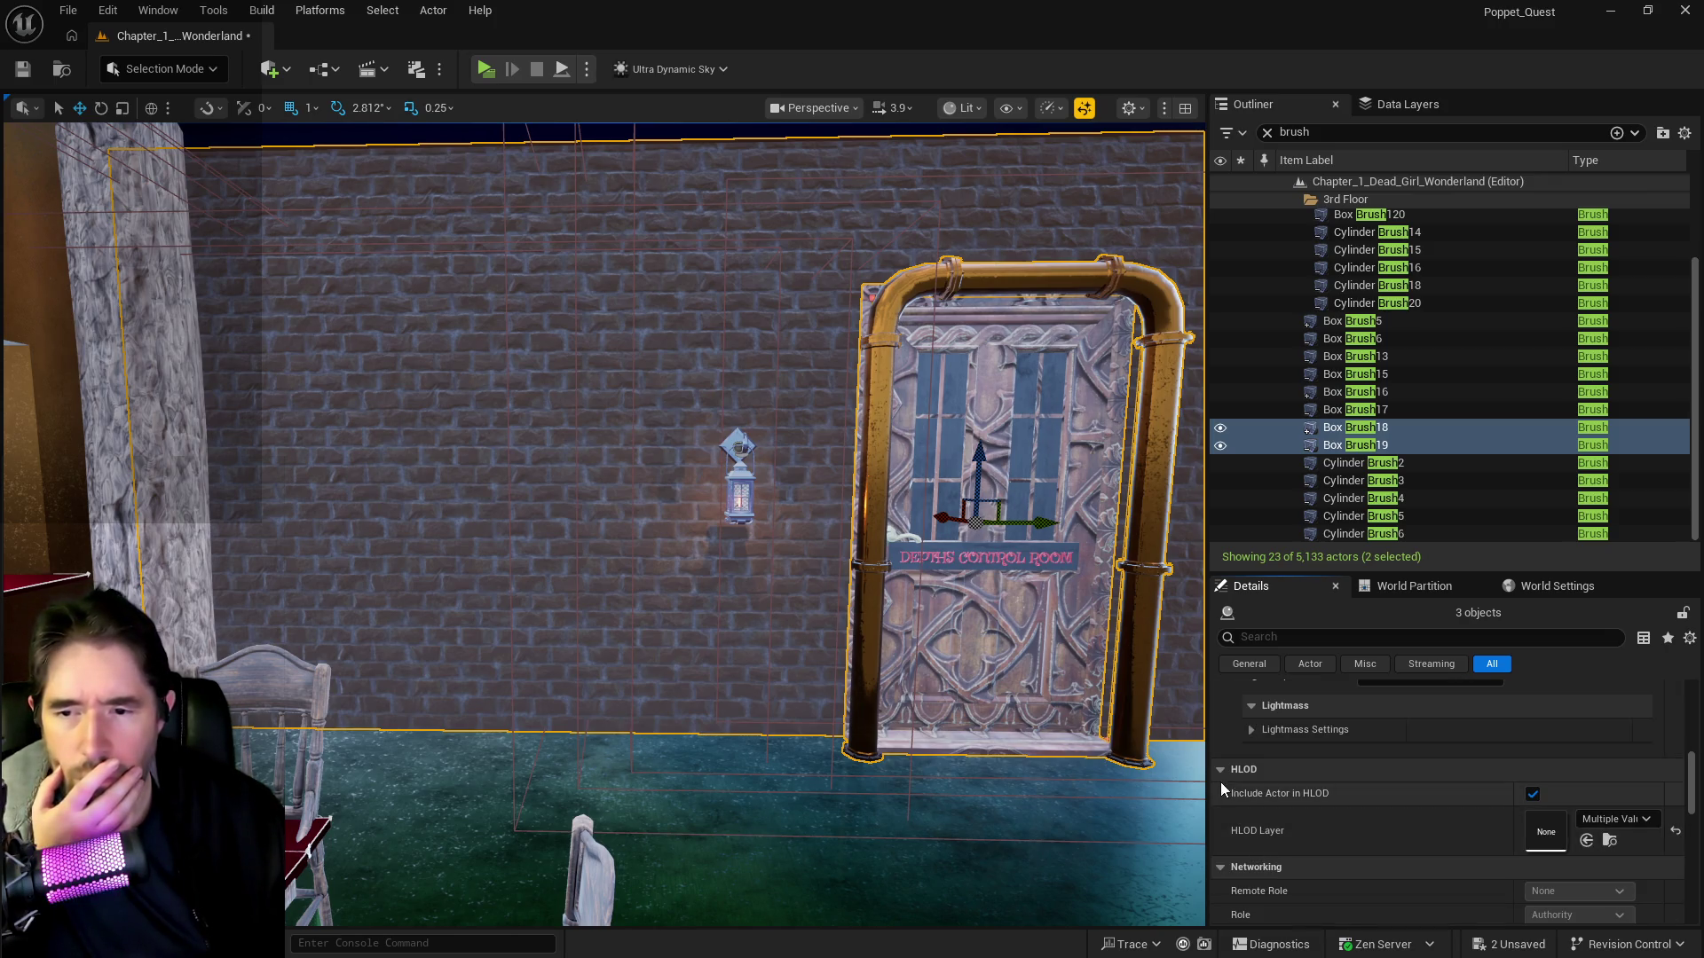
pyautogui.scroll(-5, 1239, 786)
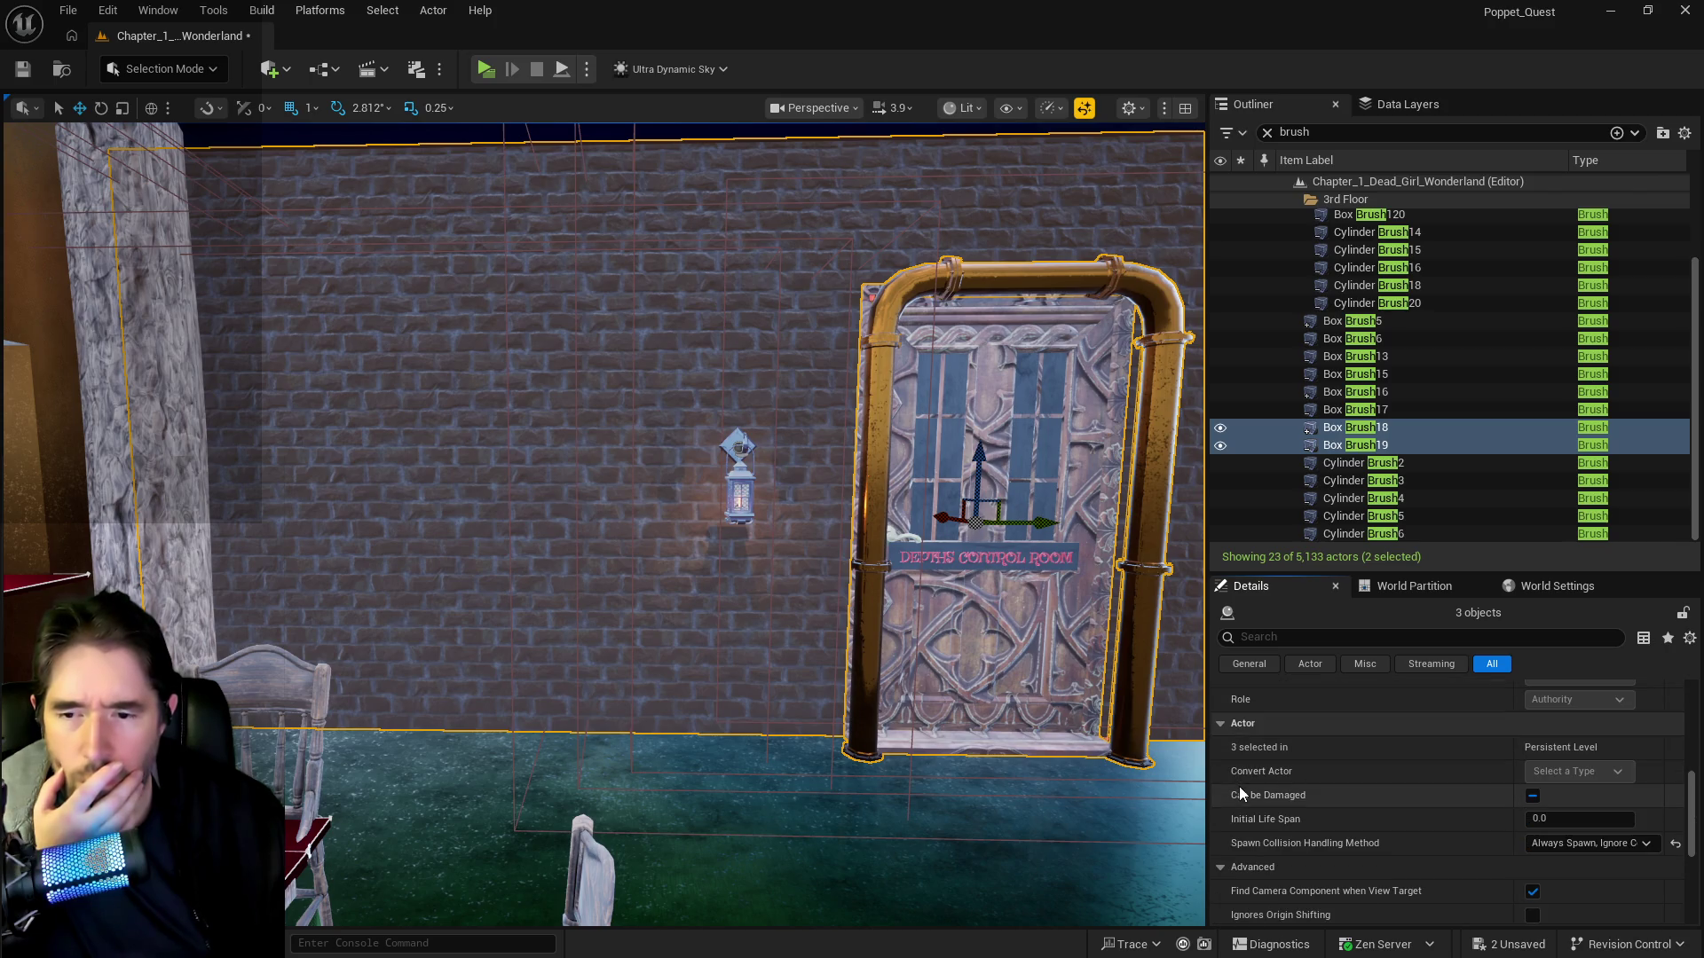
pyautogui.scroll(-4, 1237, 790)
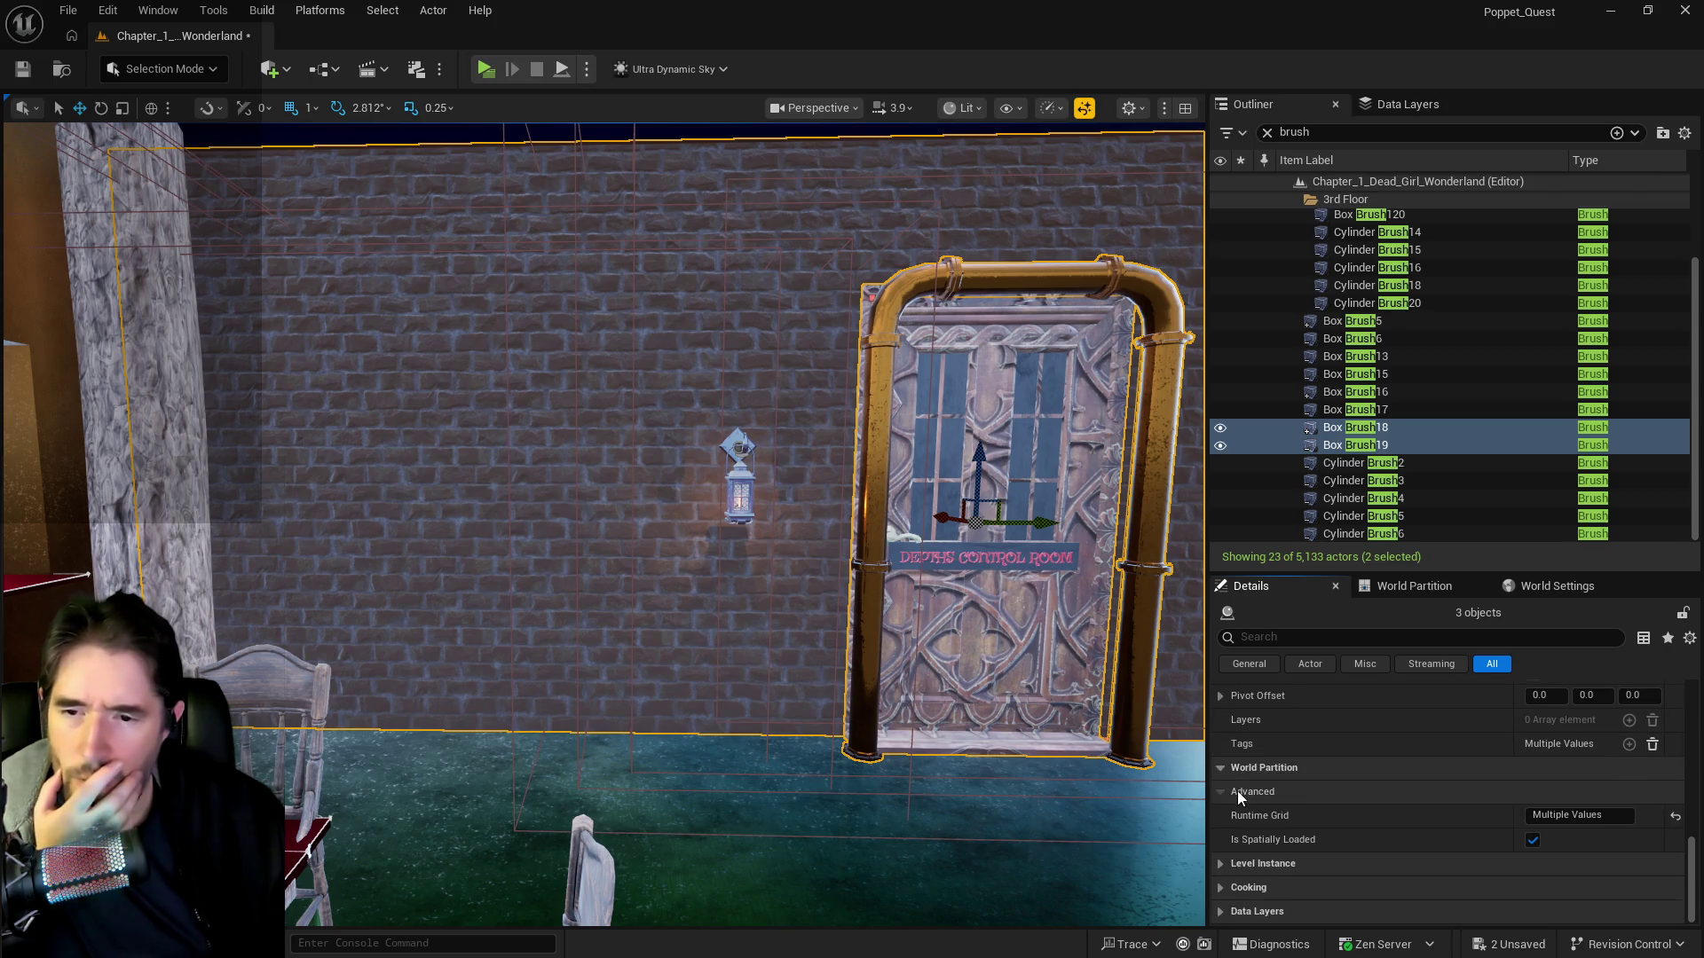
pyautogui.click(1088, 767)
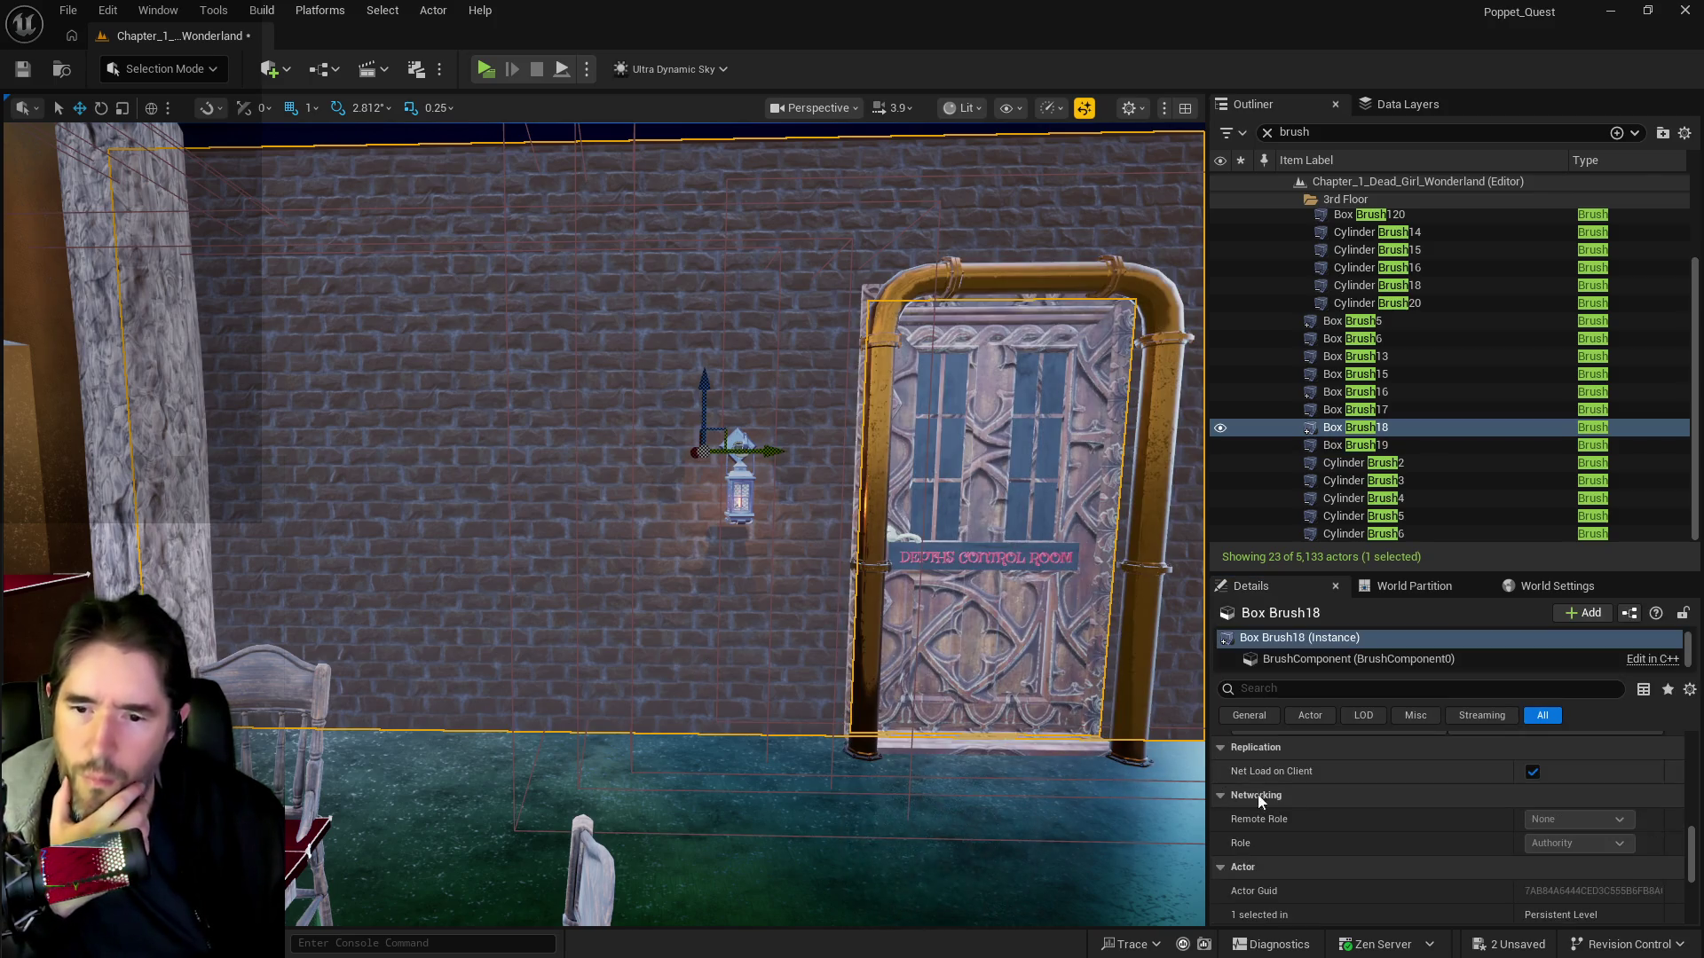
# - Add Box Brush19 to Box Brush18, frame the door wall, and open Geometry's surface-selection choices
pyautogui.moveTo(1088, 767); pyautogui.dragTo(1163, 693)
pyautogui.moveTo(1032, 702); pyautogui.dragTo(1032, 702)
pyautogui.keyDown('ctrl'); pyautogui.click(921, 615); pyautogui.keyUp('ctrl')
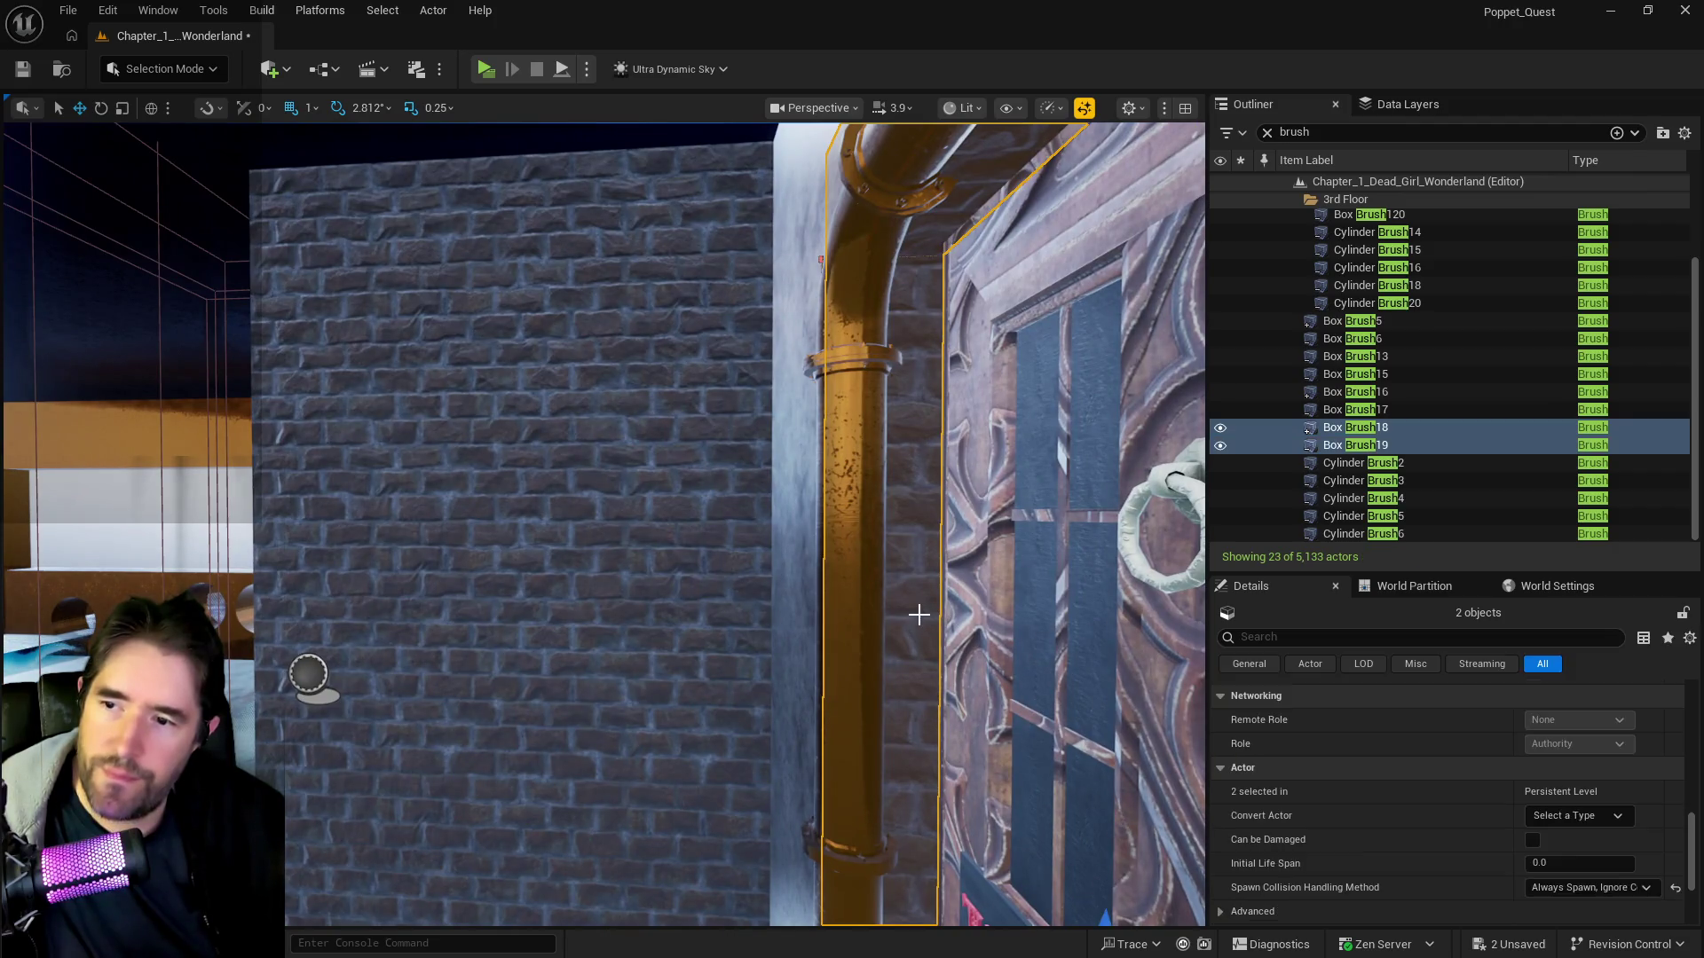
pyautogui.press('f')
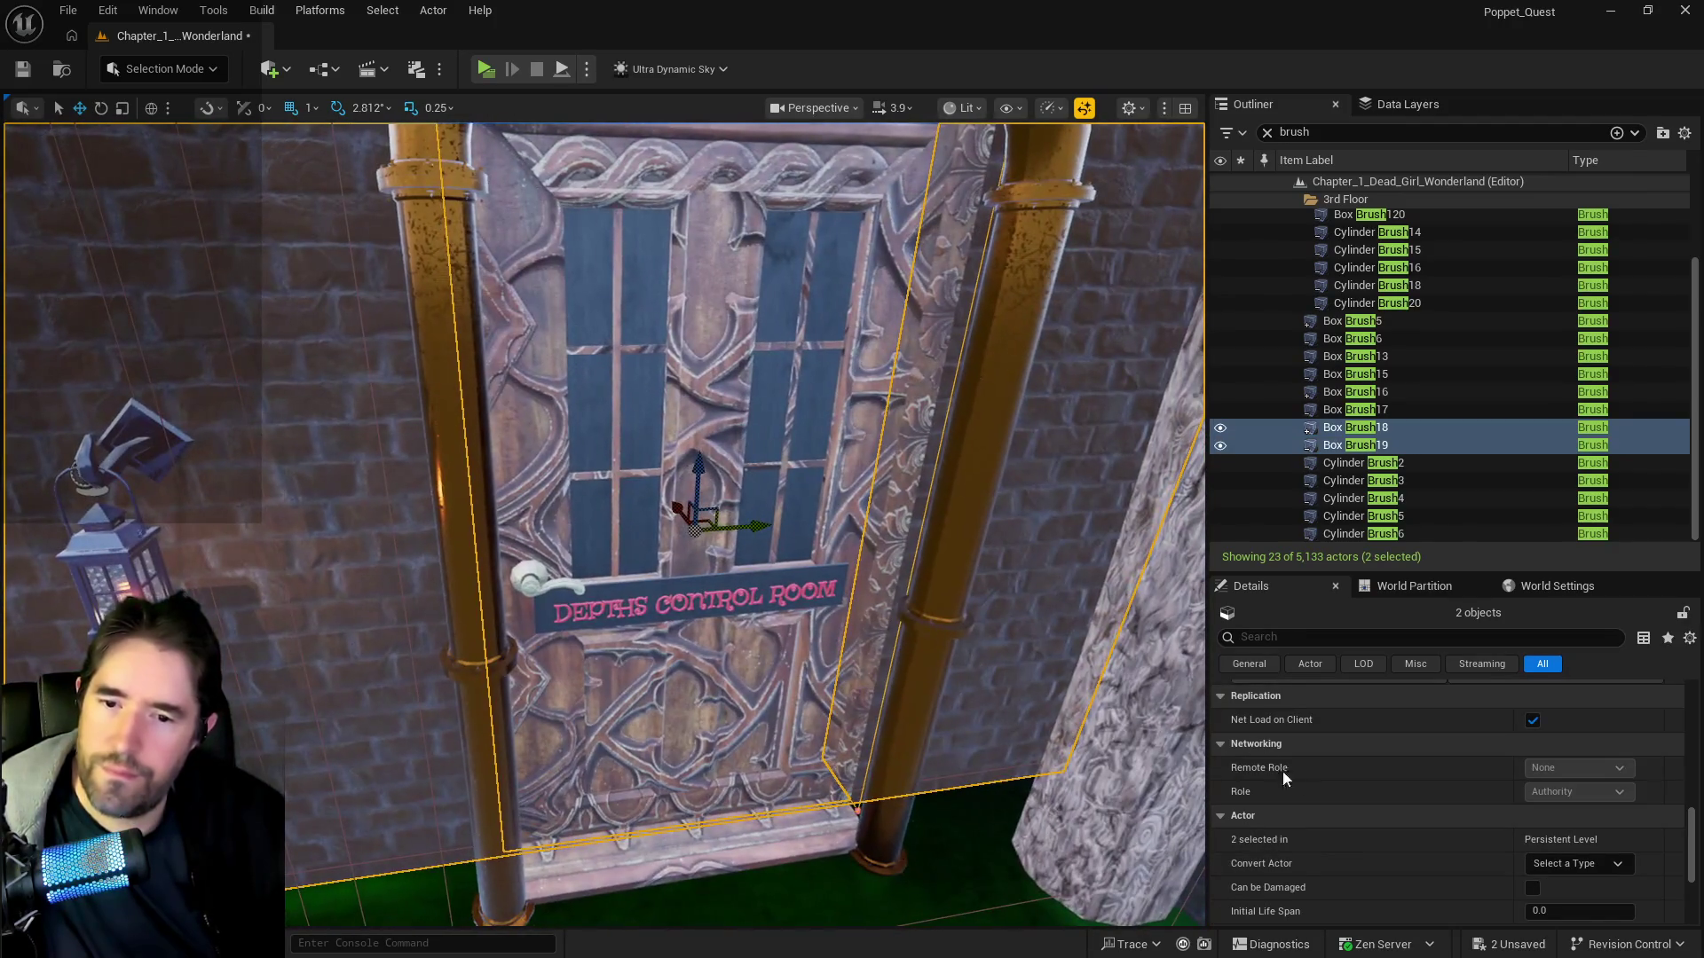
pyautogui.scroll(4, 1304, 807)
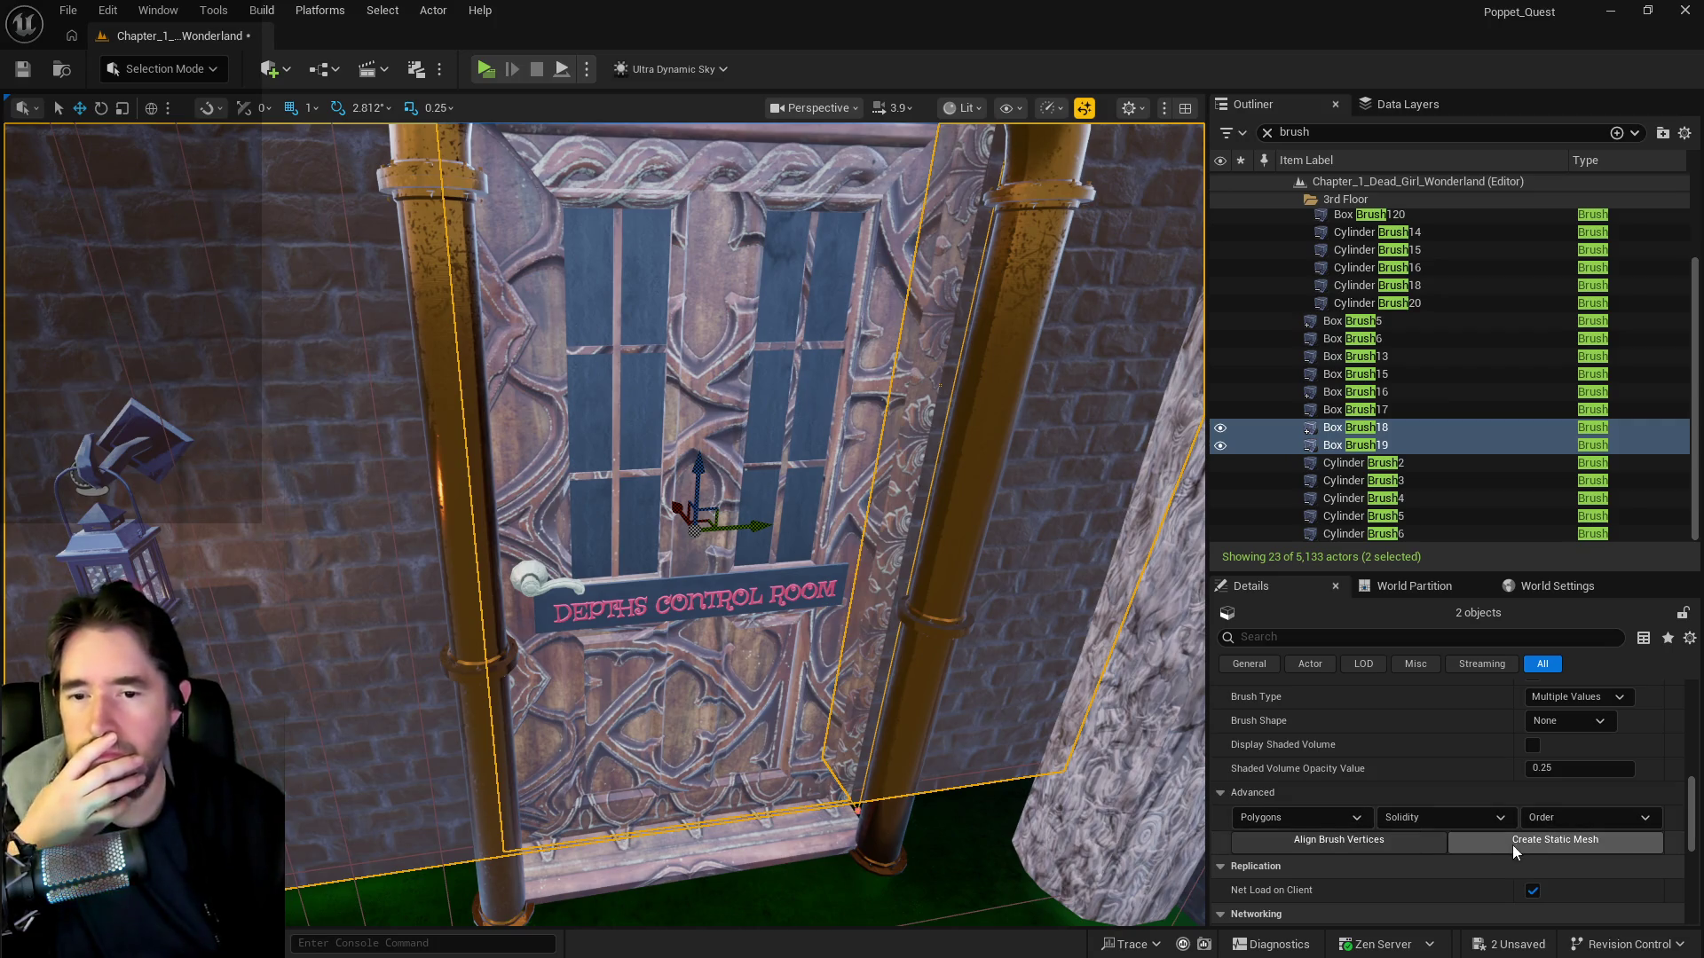
pyautogui.scroll(6, 1509, 843)
pyautogui.scroll(10, 1304, 792)
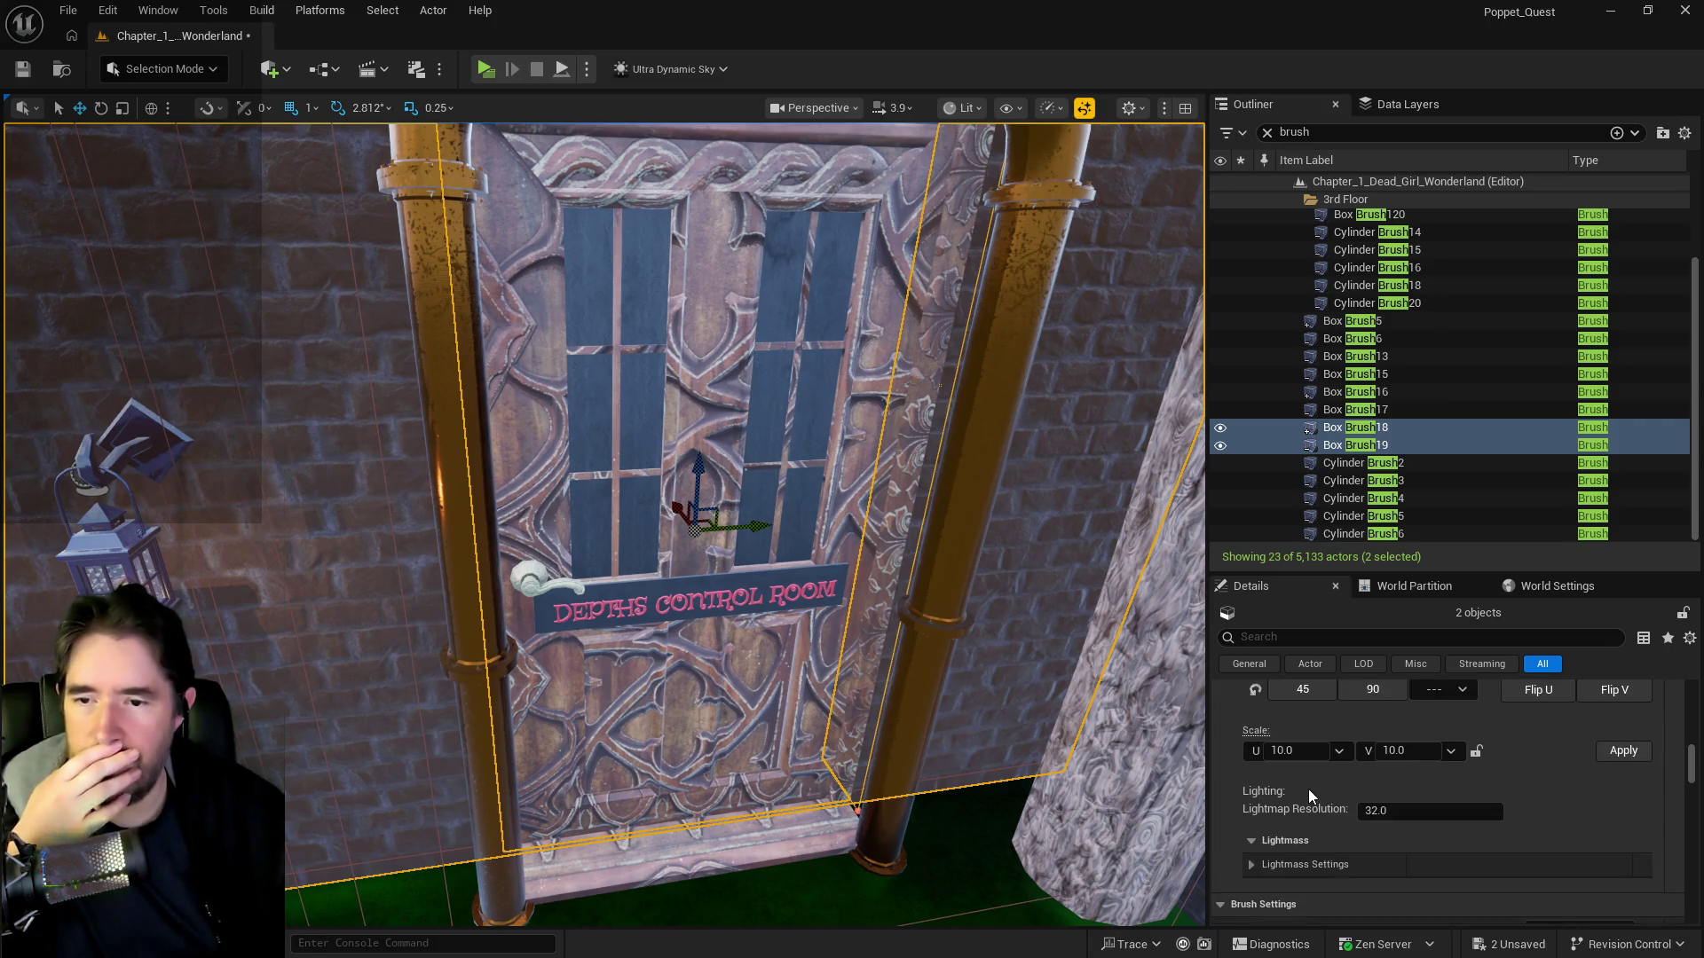
pyautogui.click(1265, 735)
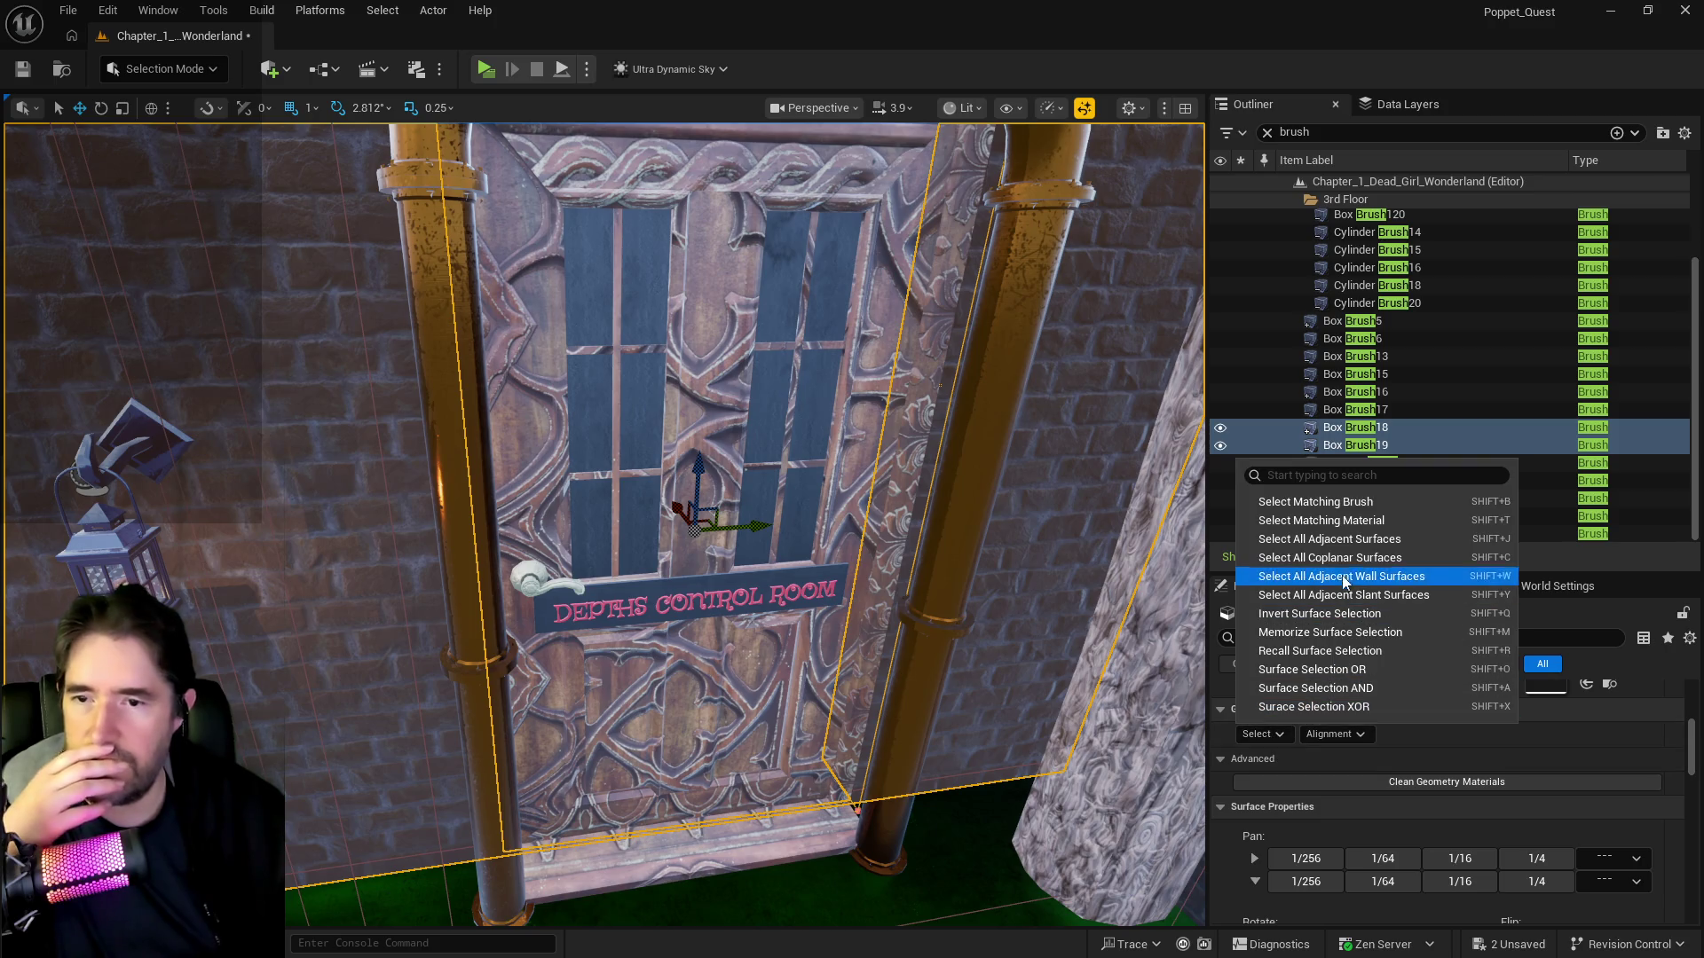
# - Frame the two selected door brushes and start converting them into a static mesh
pyautogui.click(1349, 539)
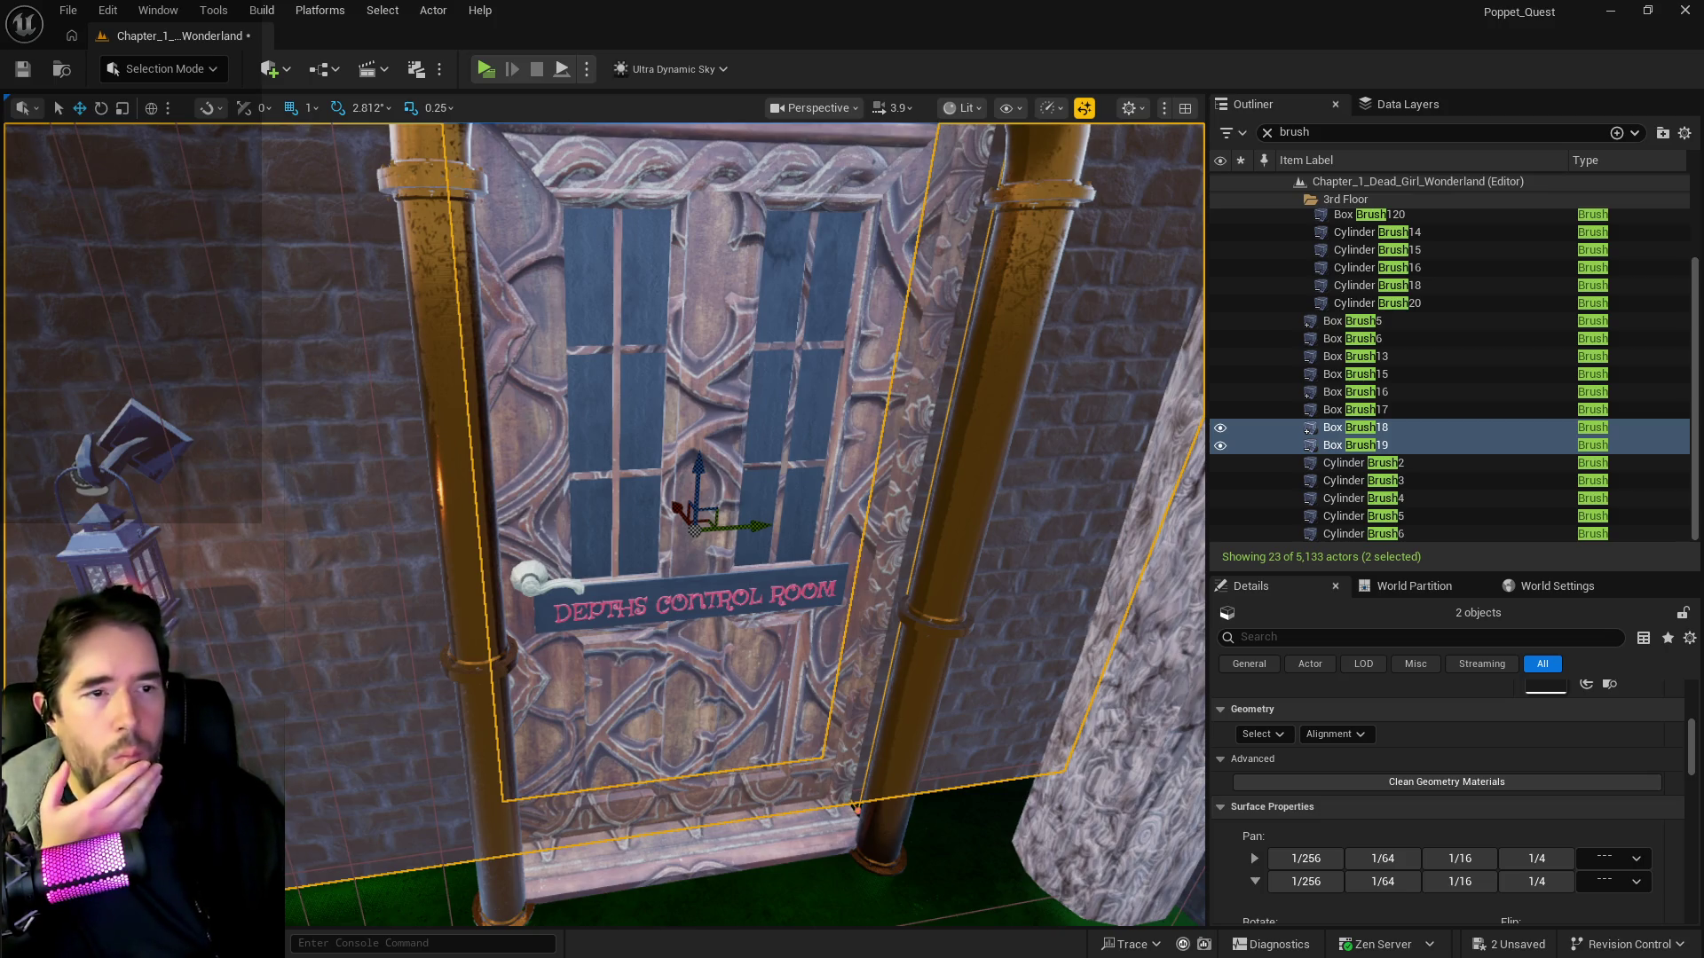
pyautogui.press('f')
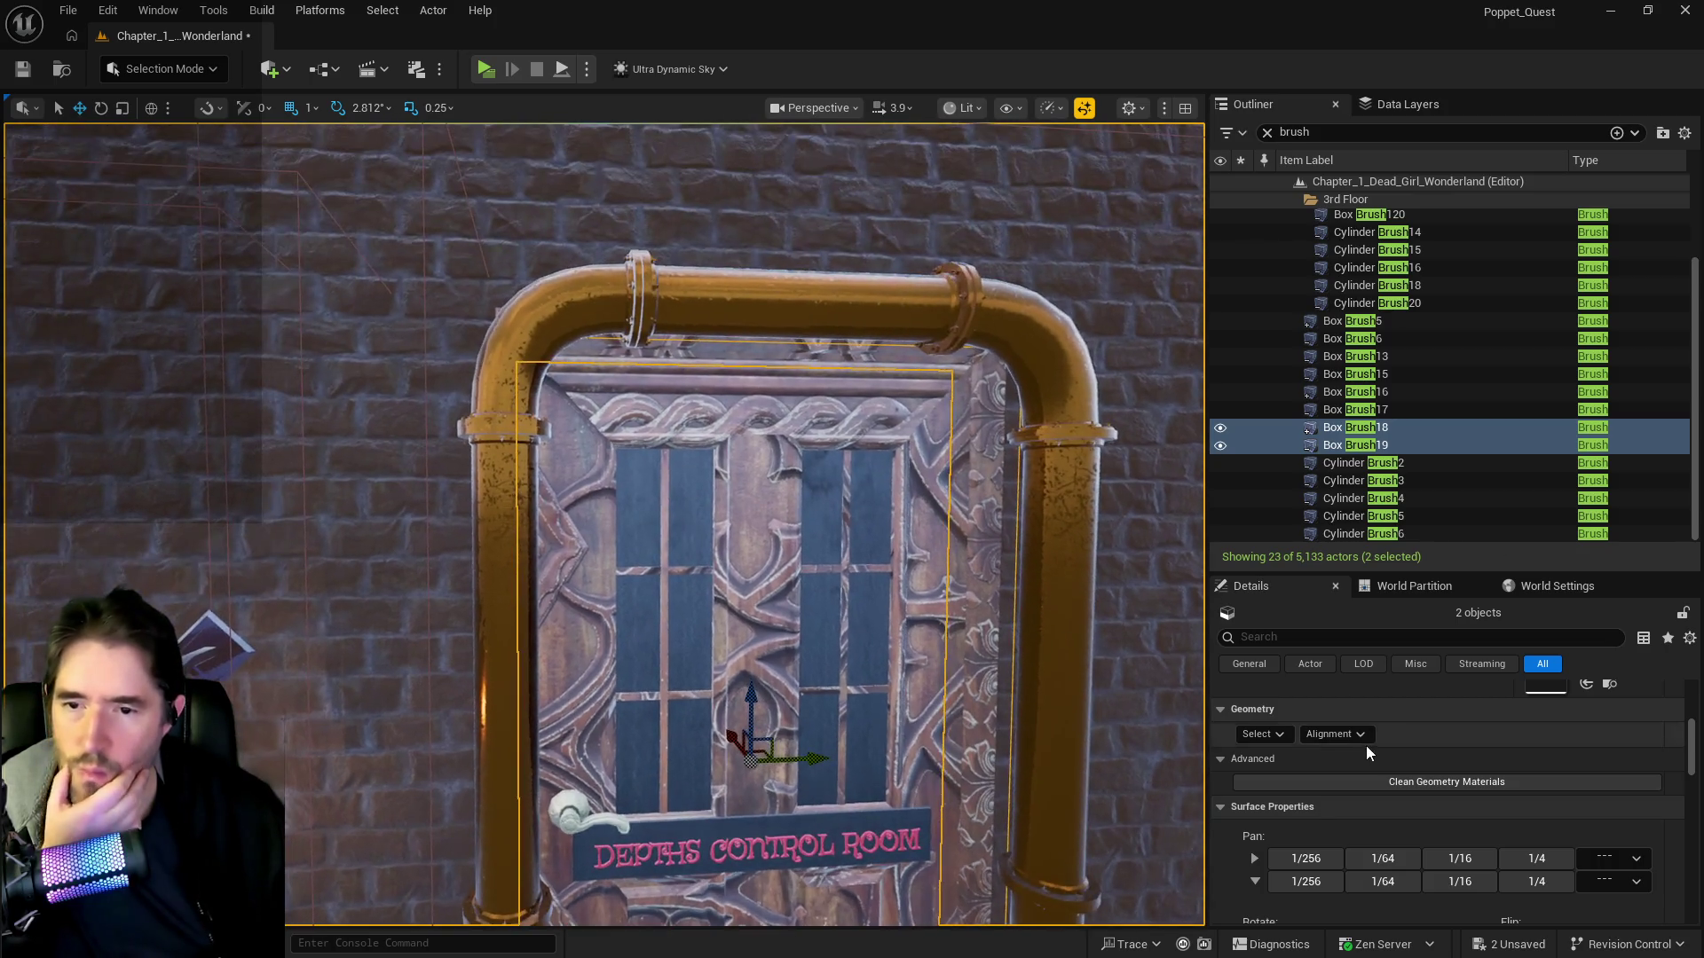
pyautogui.scroll(-5, 1366, 754)
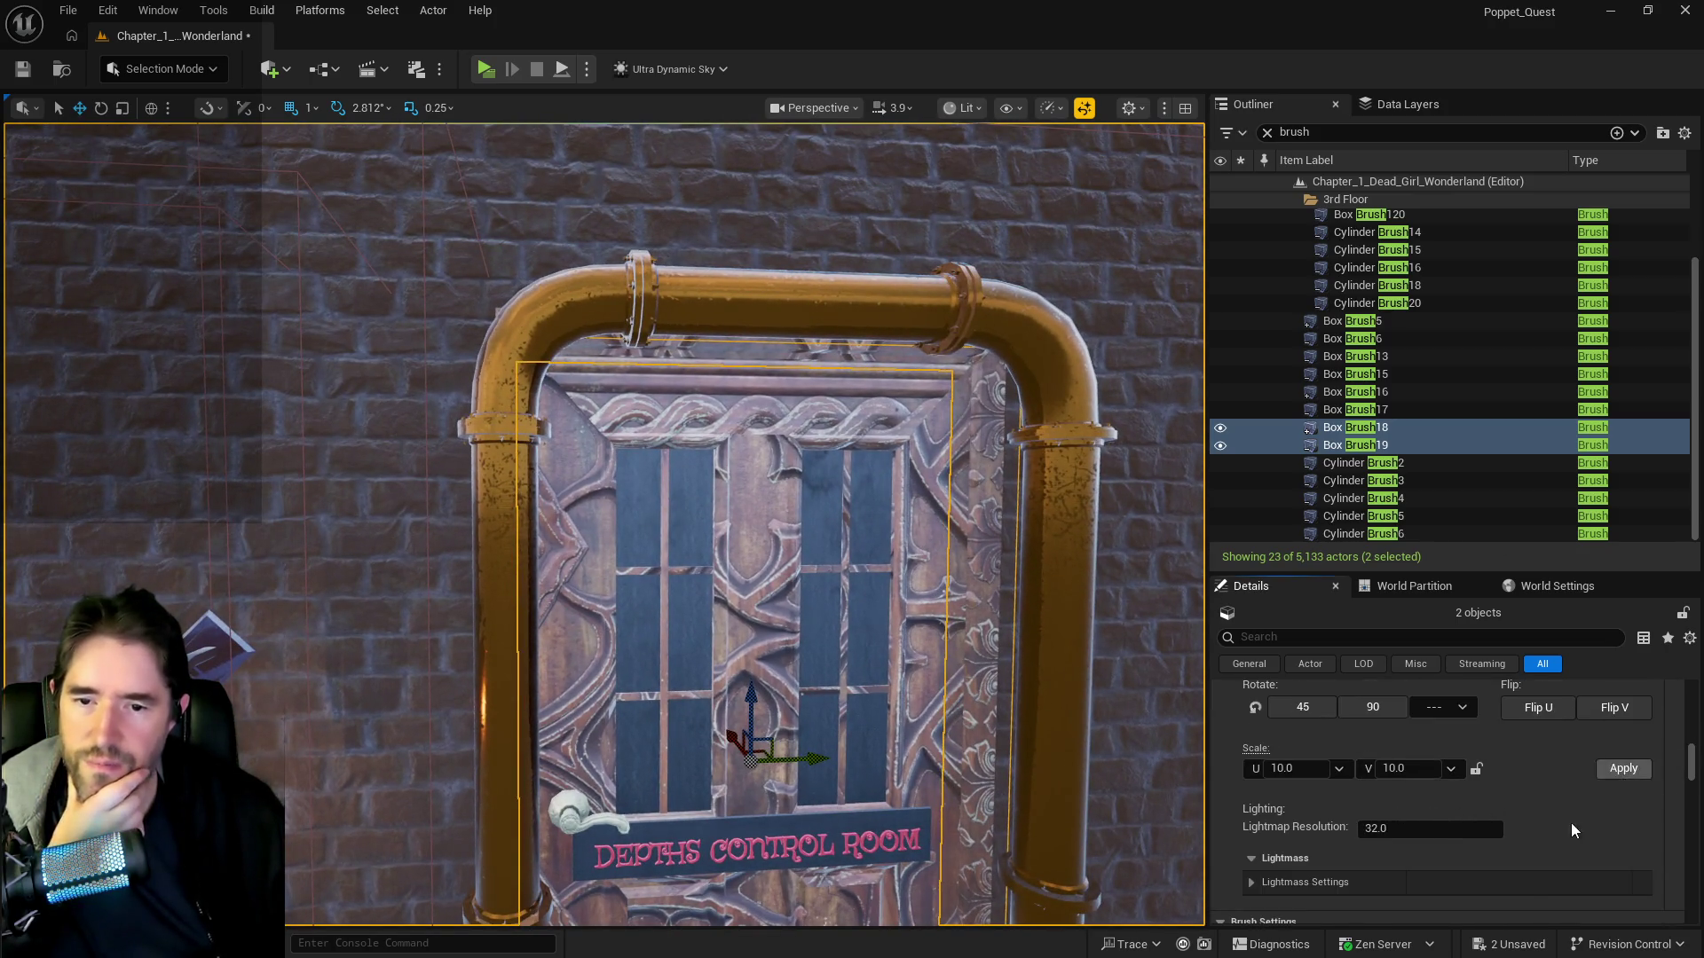
pyautogui.scroll(-6, 1563, 824)
pyautogui.click(1535, 816)
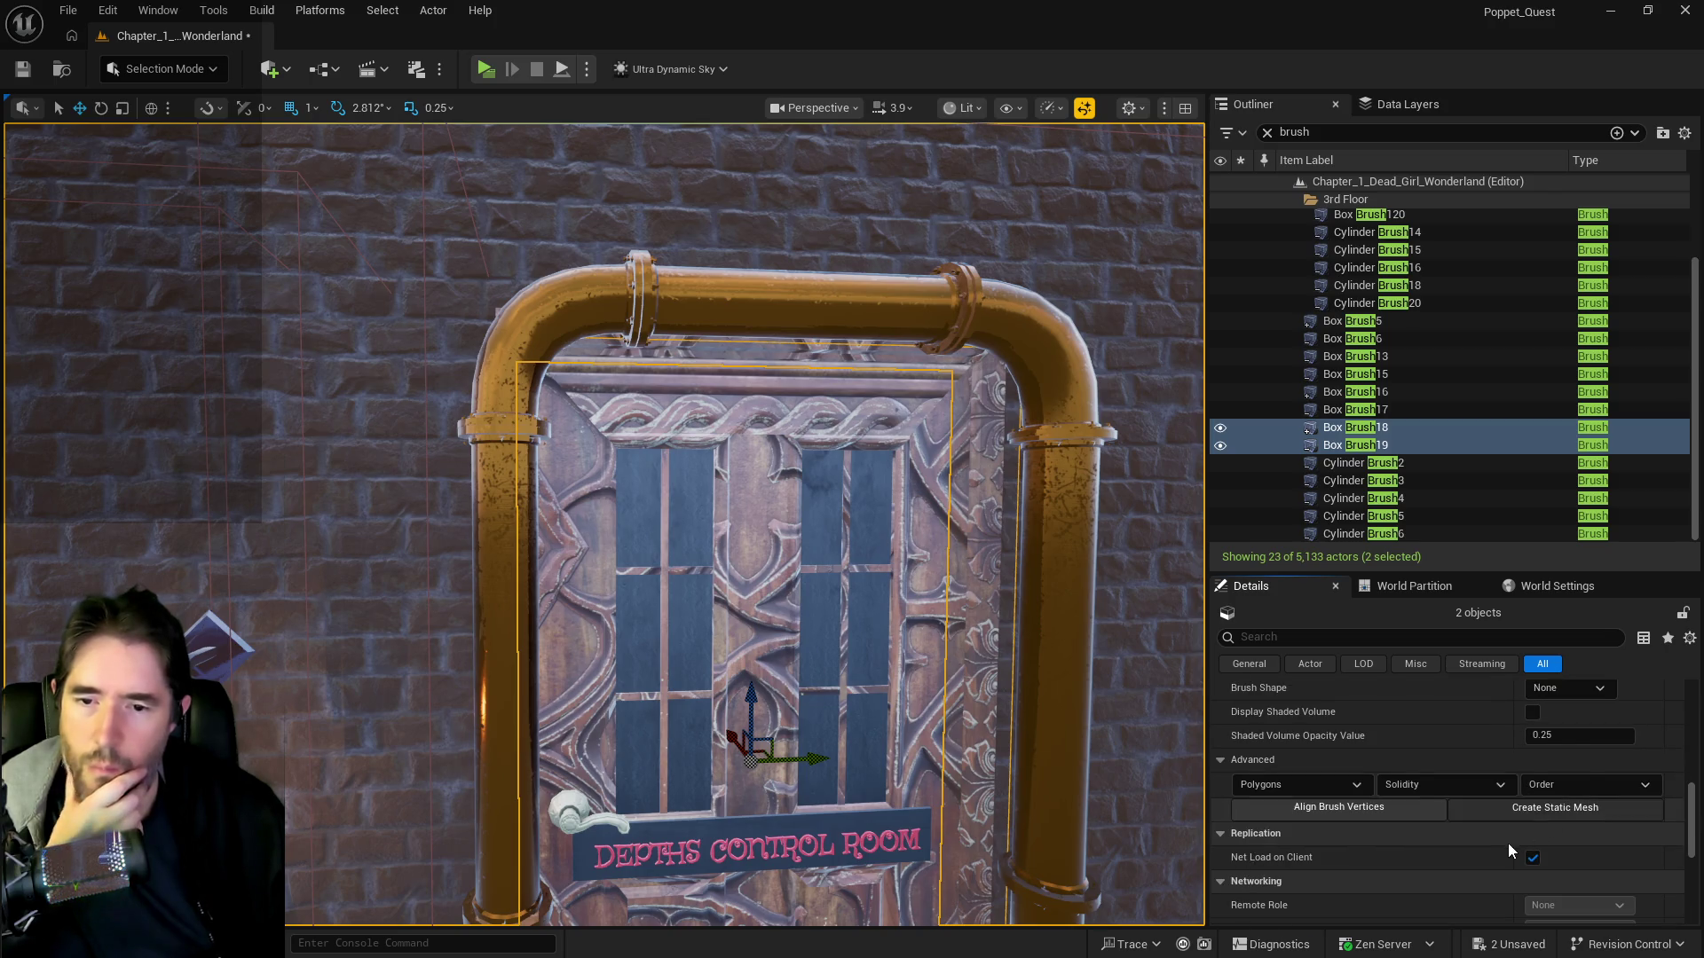
pyautogui.scroll(-3, 1504, 839)
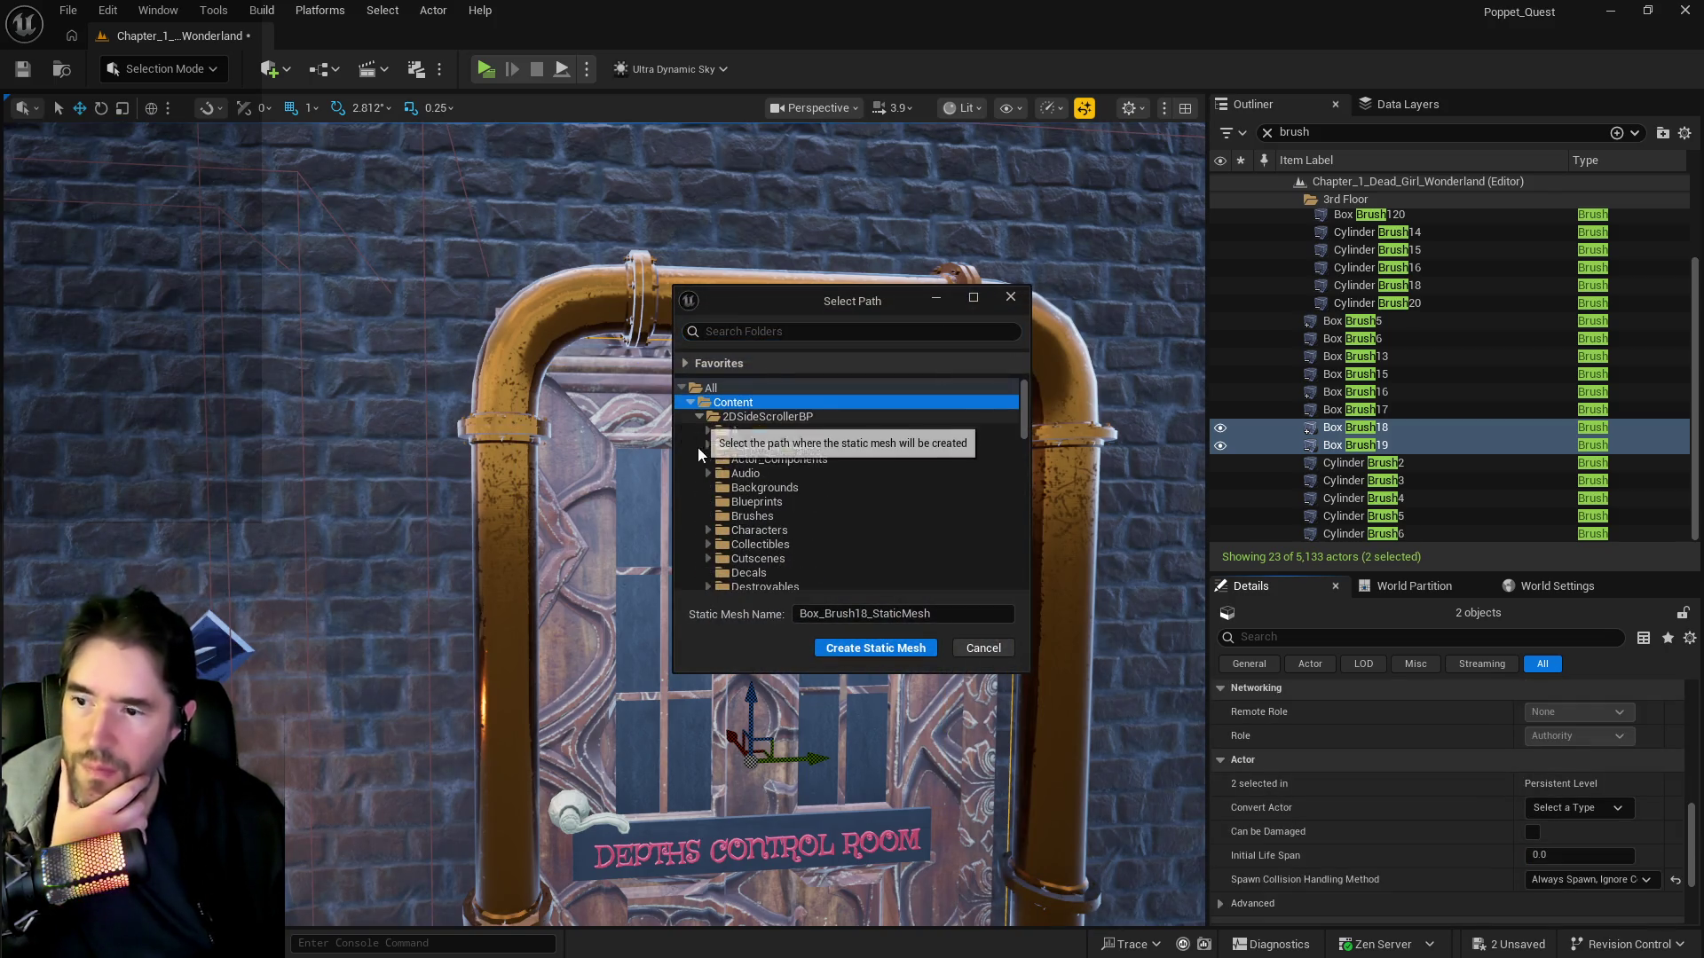
# - Save the door brushes as static mesh SM_Depths_Control_Broken_Compass_Wall_2 in the Whimsy_Wonders folder
pyautogui.scroll(-5, 697, 447)
pyautogui.scroll(-5, 701, 444)
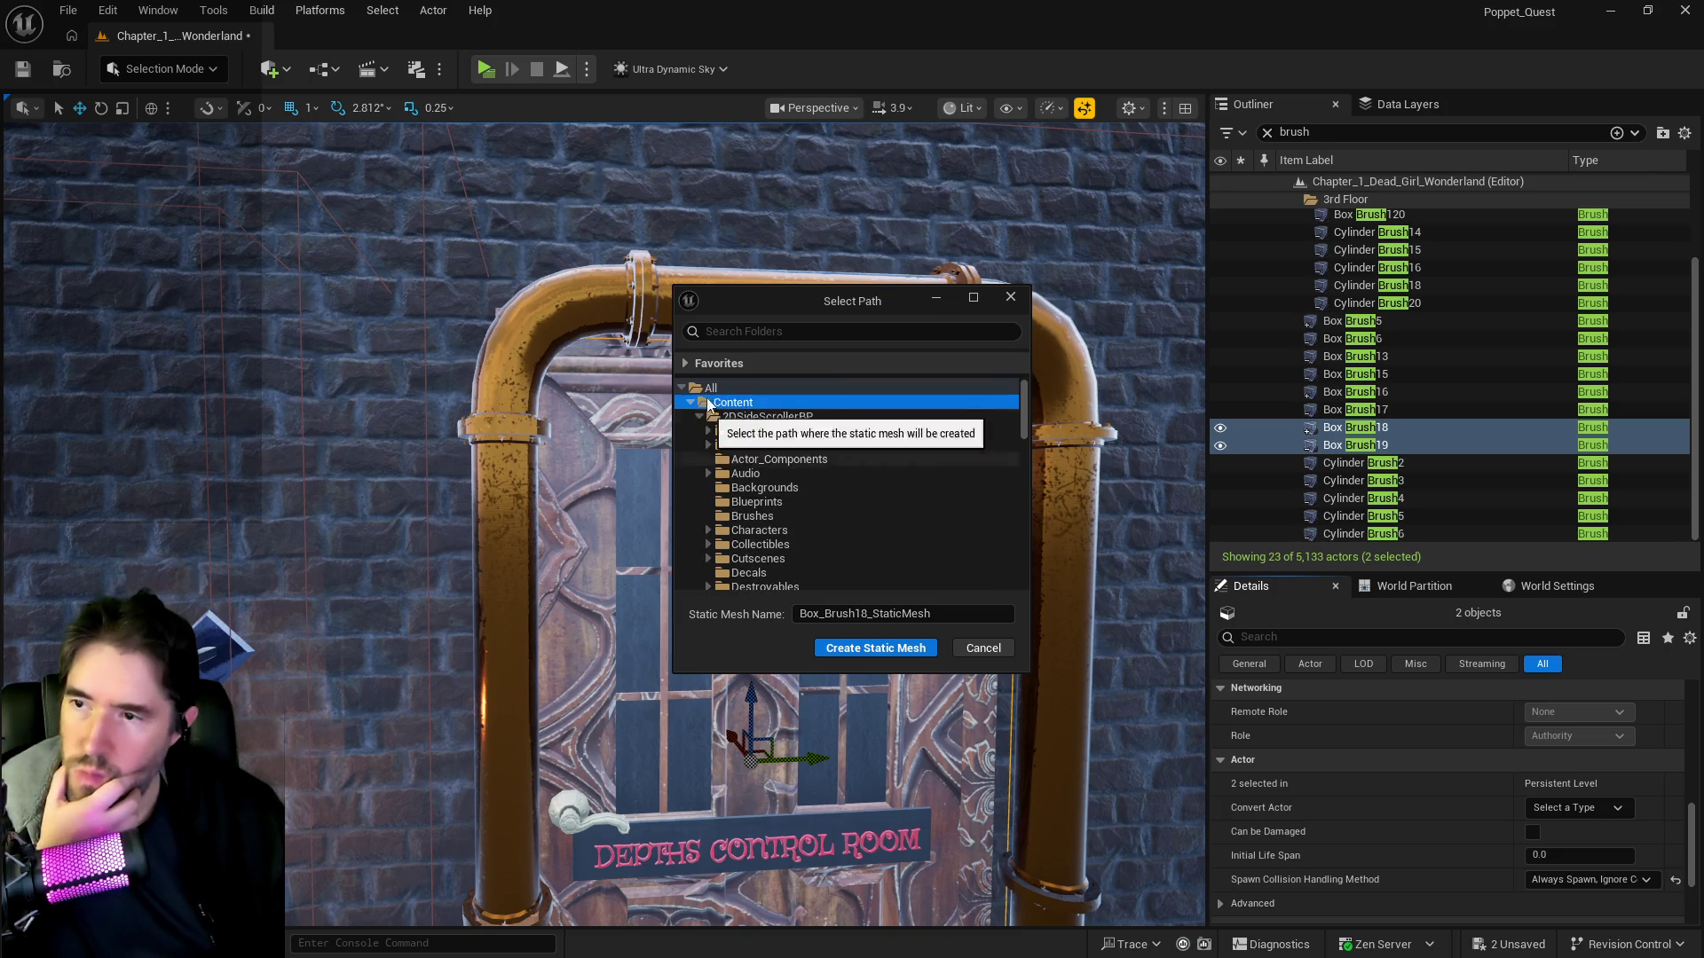
pyautogui.scroll(-8, 711, 438)
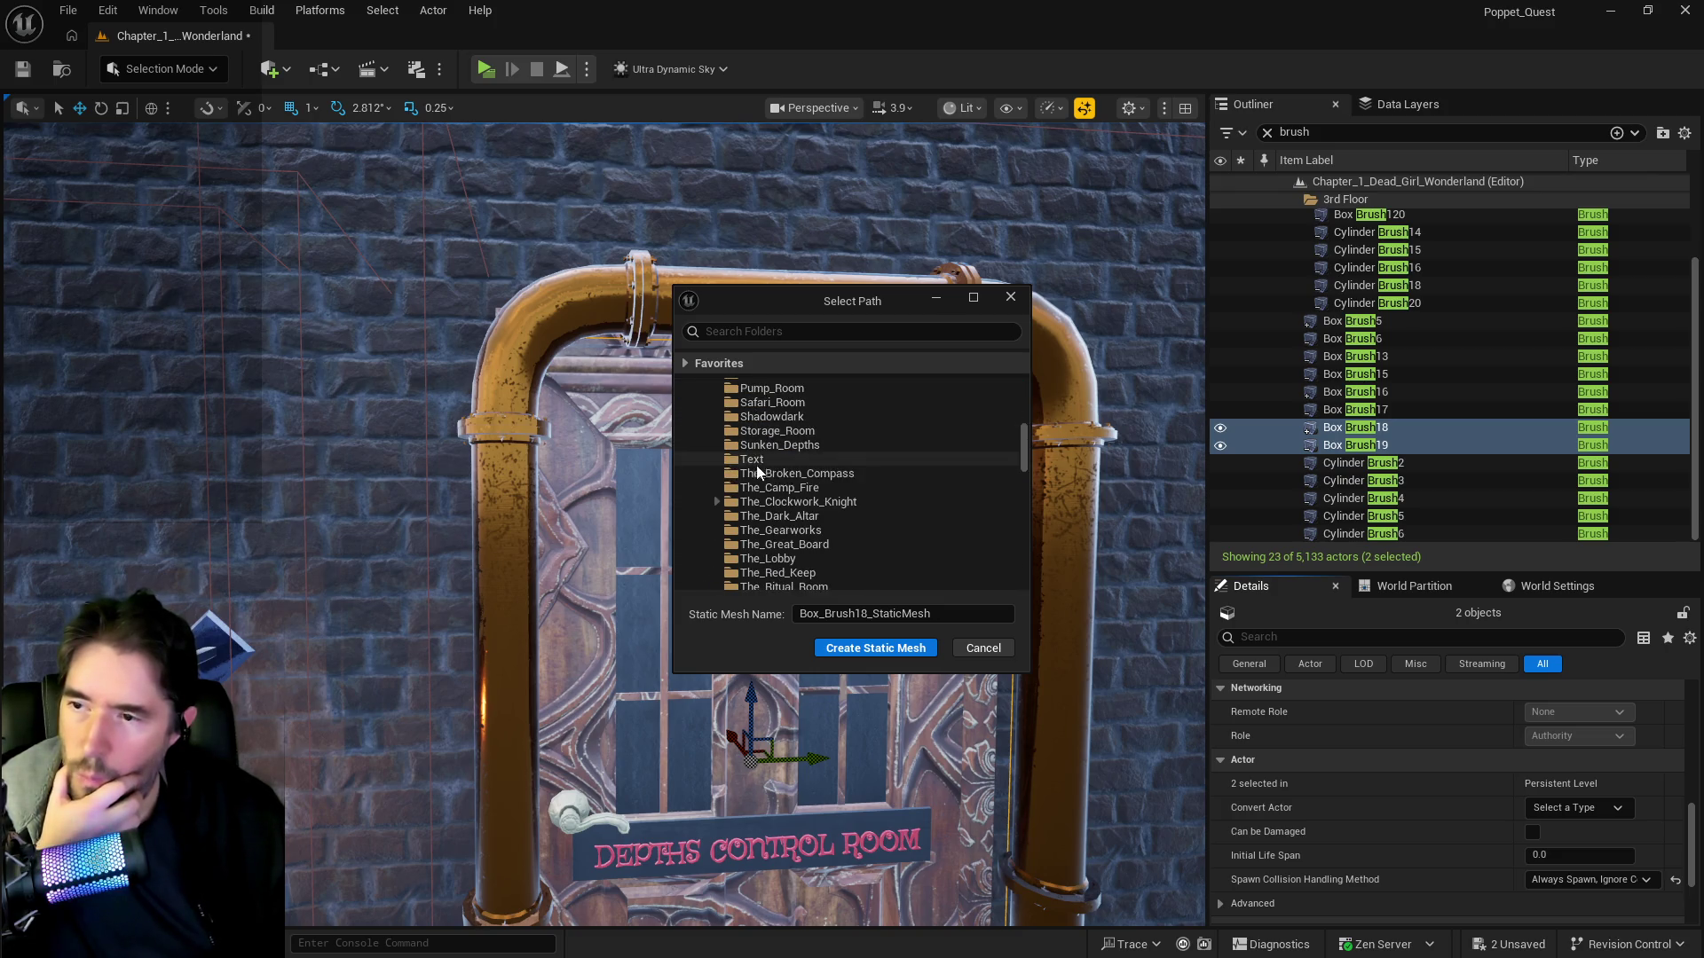
pyautogui.click(777, 543)
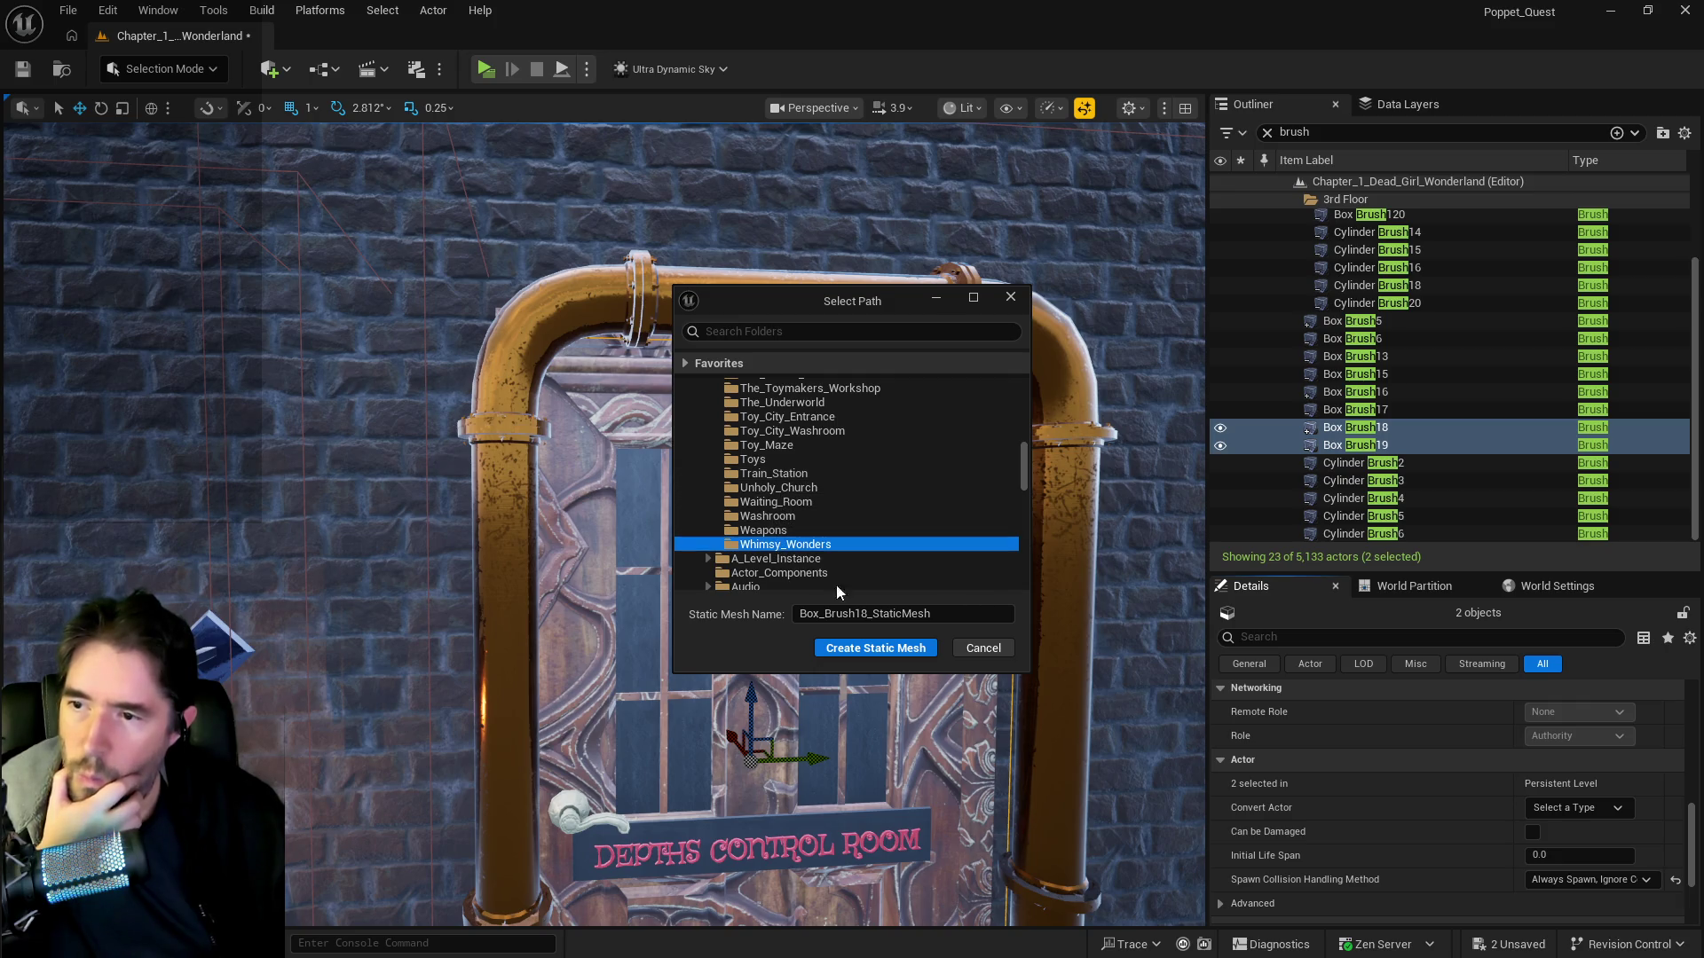
pyautogui.click(950, 615)
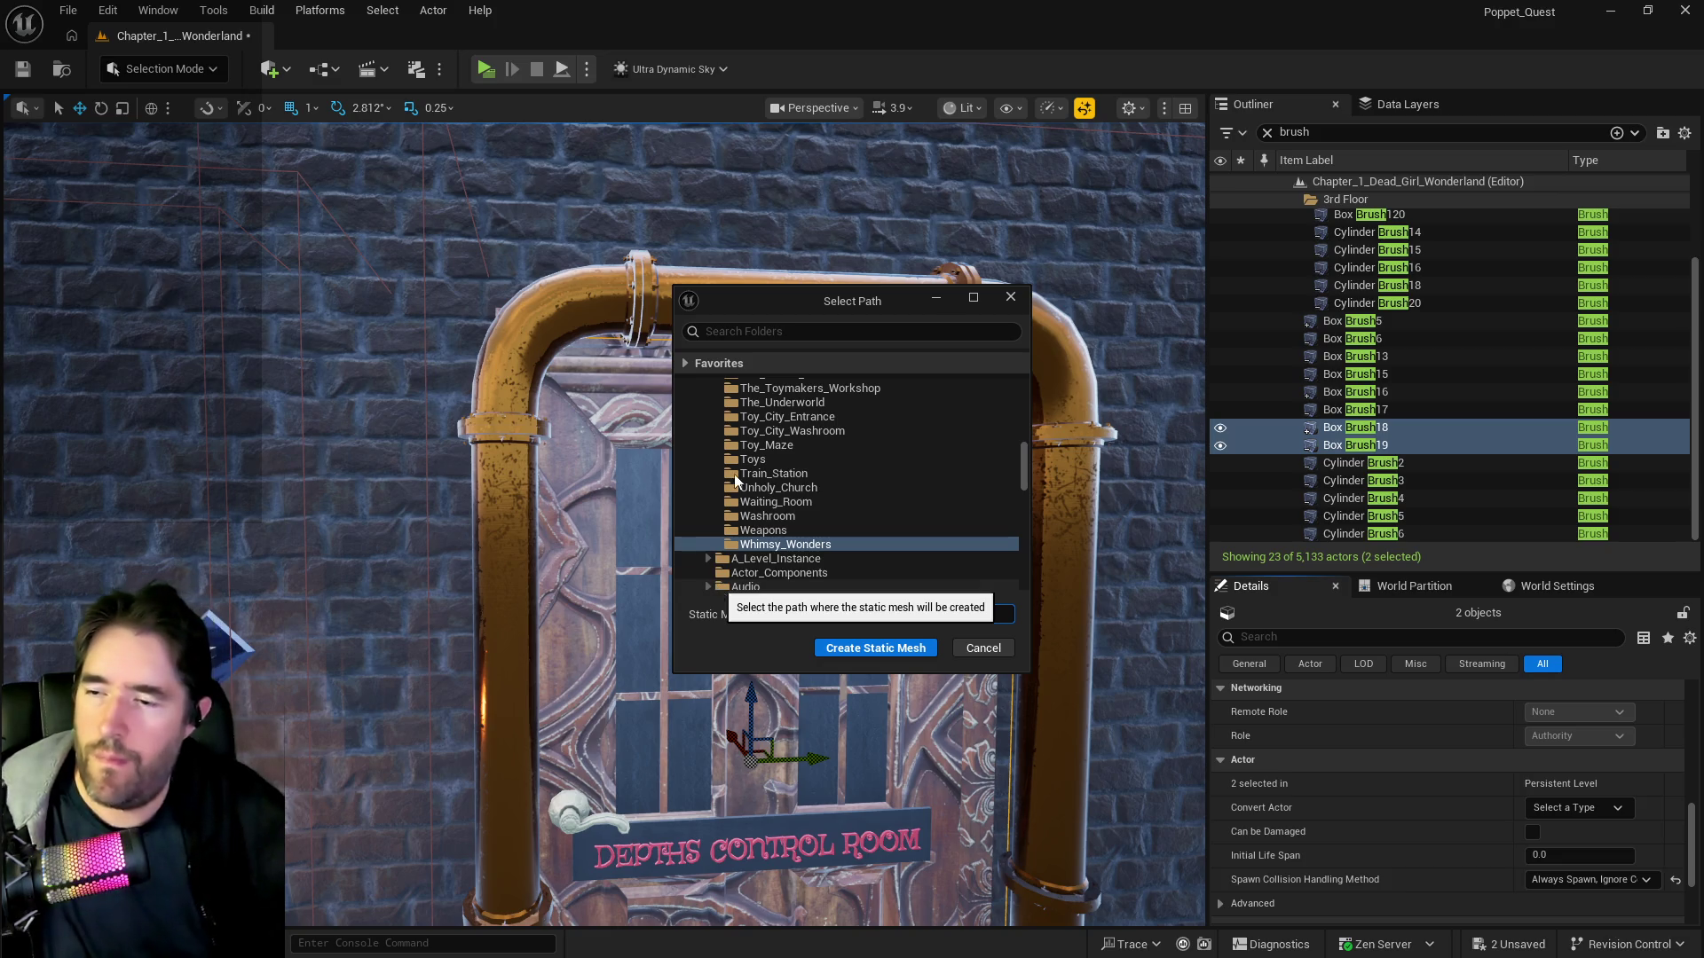
pyautogui.write('SM_Depths_Cont')
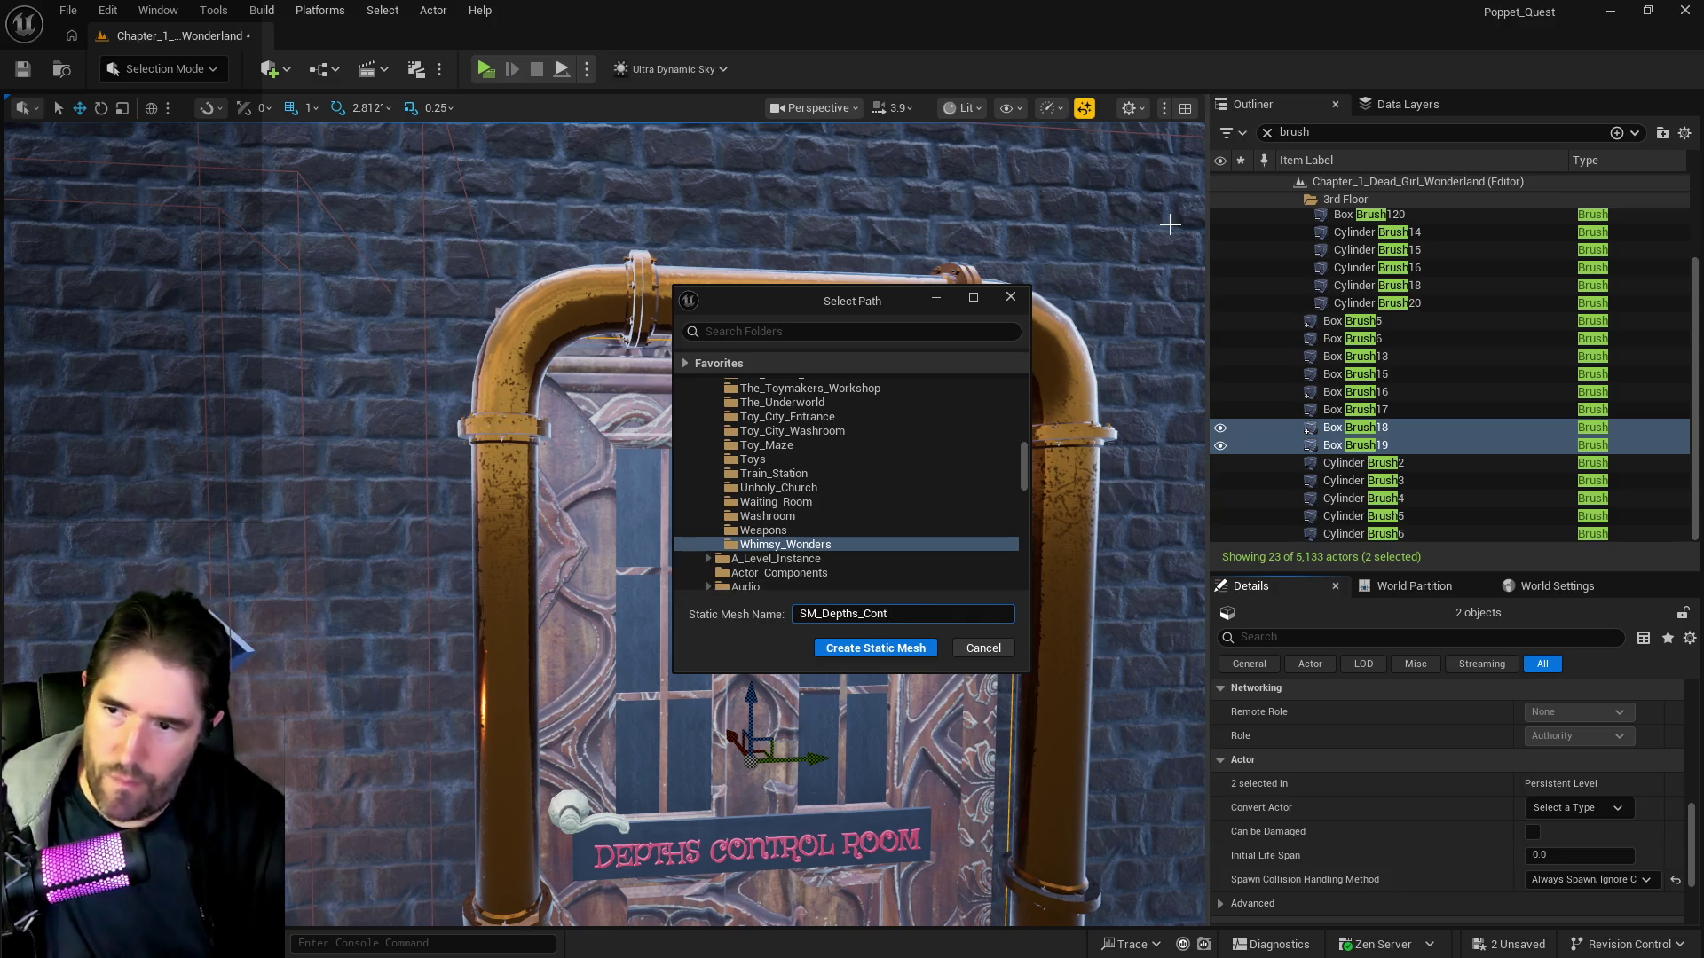
pyautogui.write('_Broken_Compass_Wall')
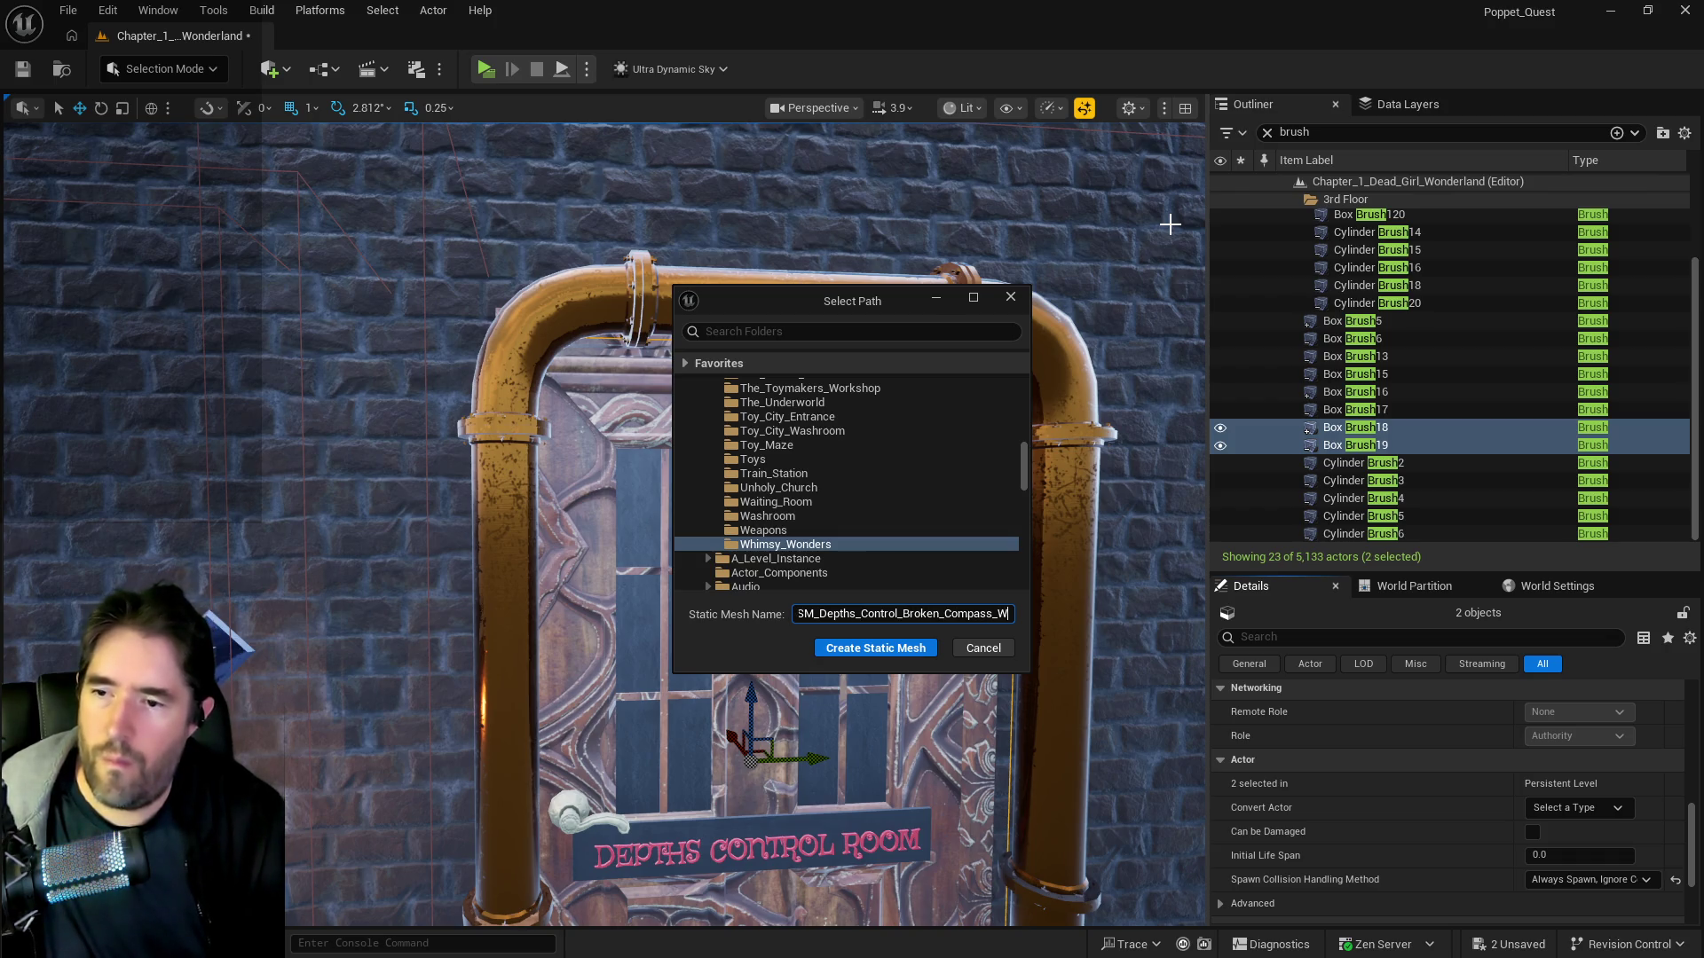
pyautogui.write('_2')
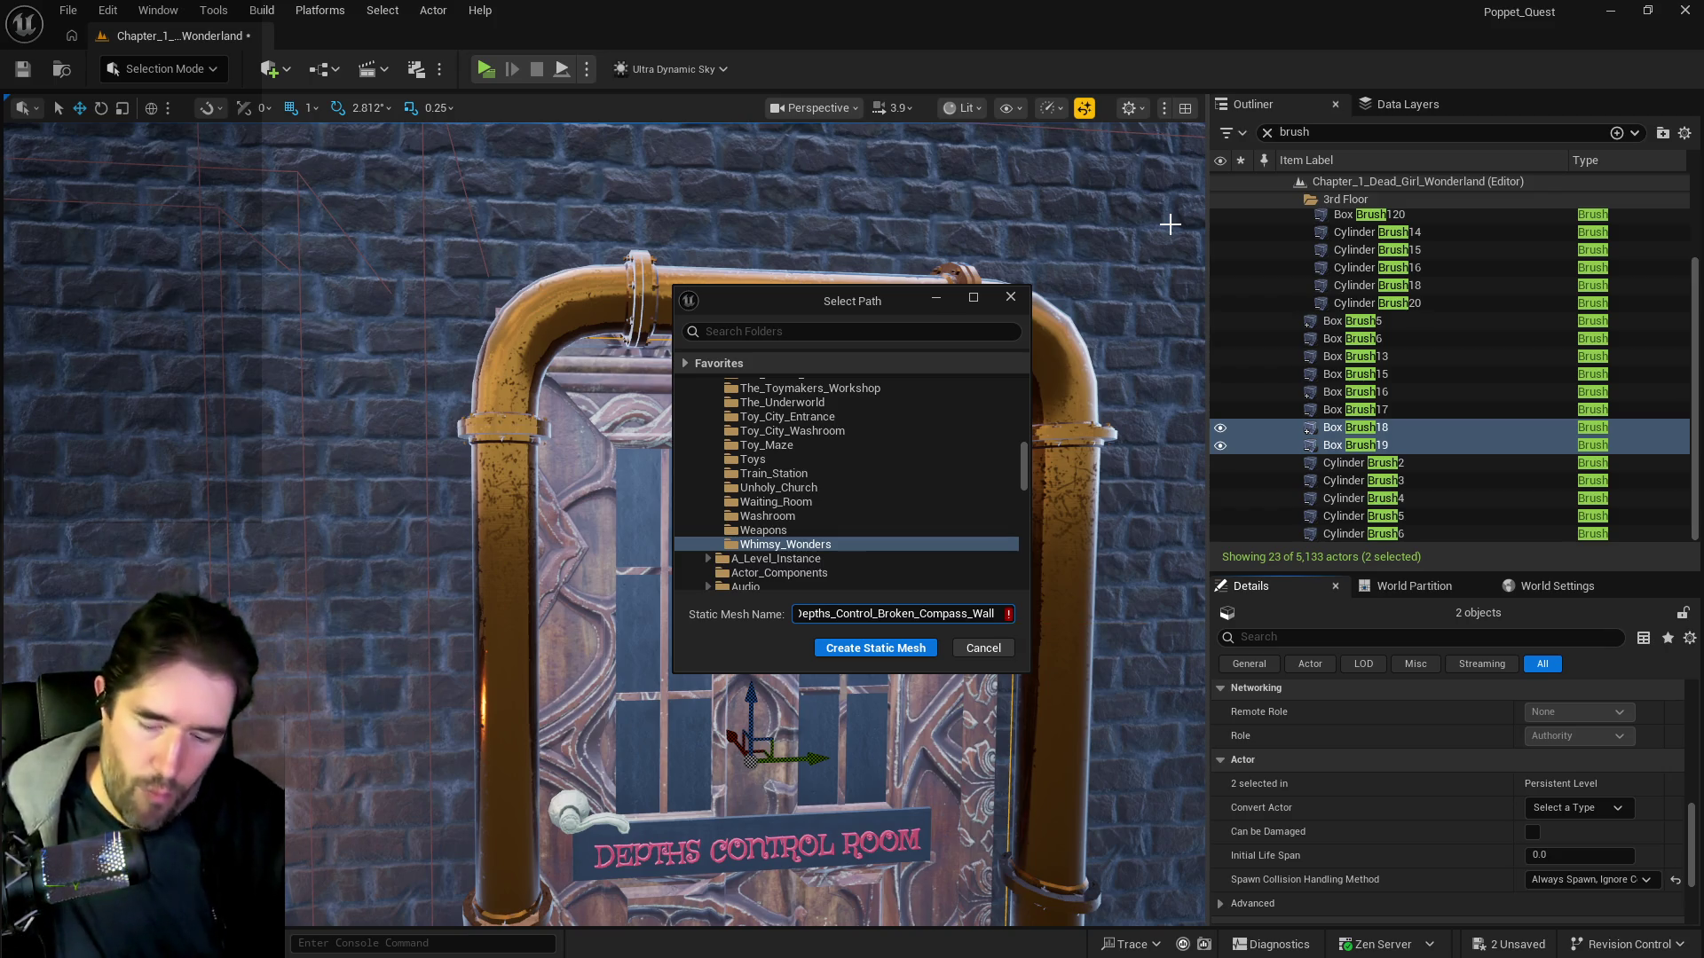
pyautogui.click(865, 645)
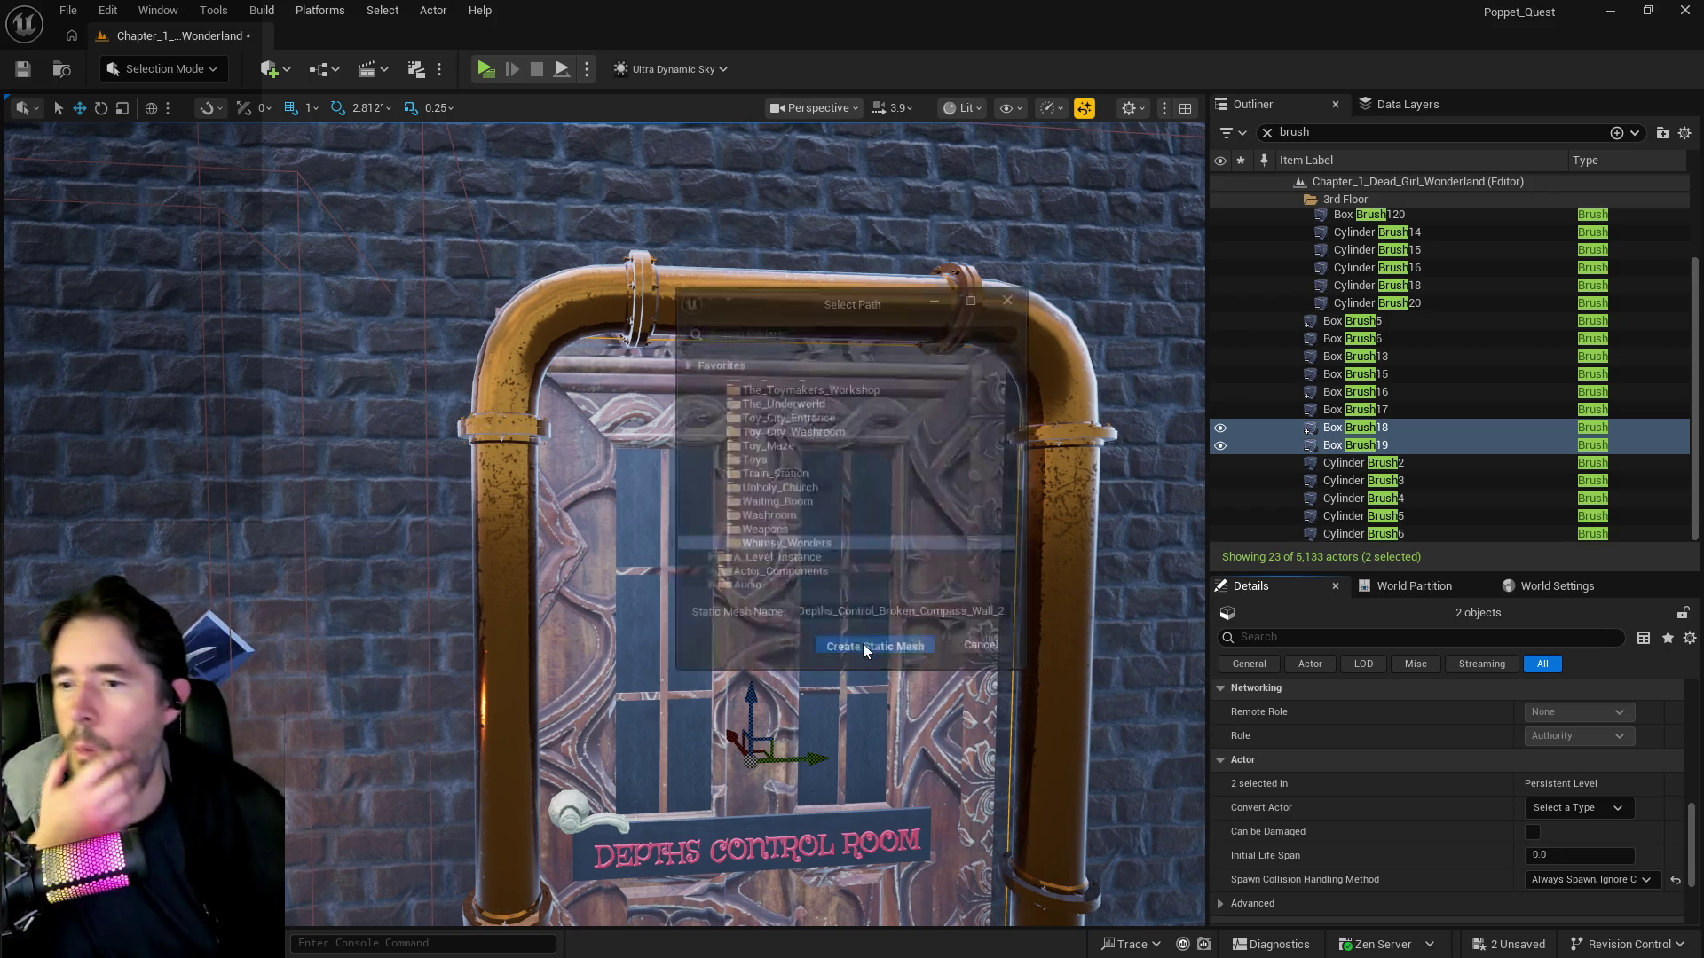
pyautogui.moveTo(965, 664); pyautogui.dragTo(843, 647)
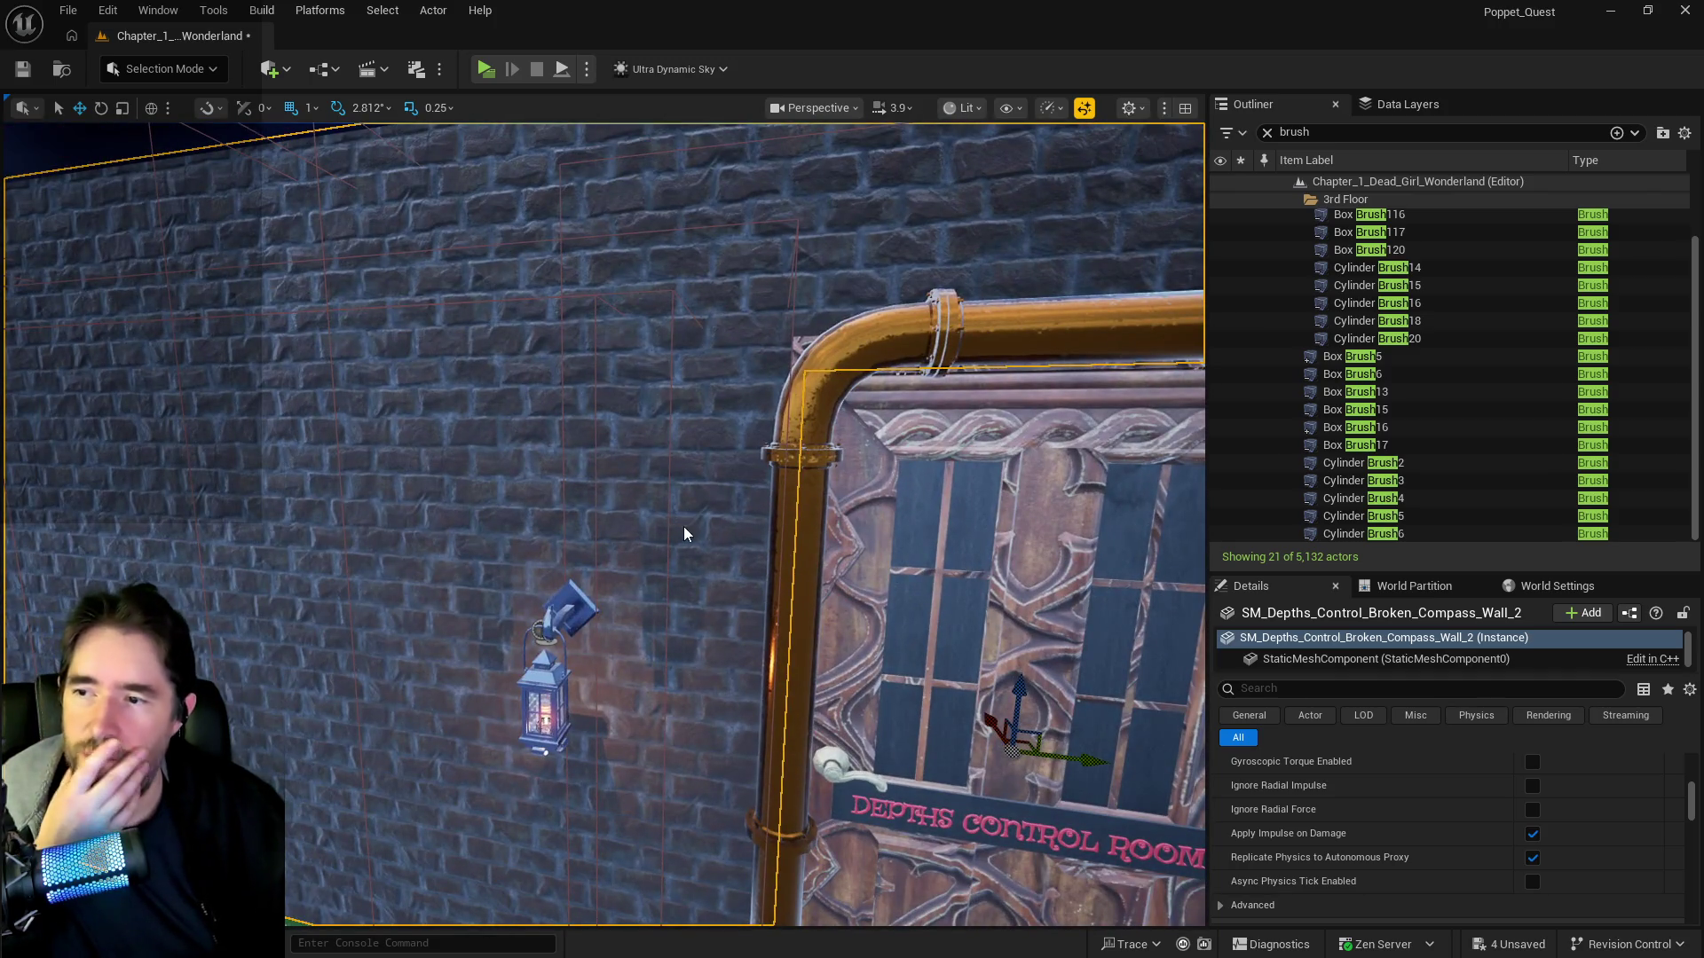
# - Open the new wall mesh in the mesh editor and set material Element 2 to Inst_Brick_Edit
pyautogui.rightClick(683, 525)
pyautogui.click(781, 387)
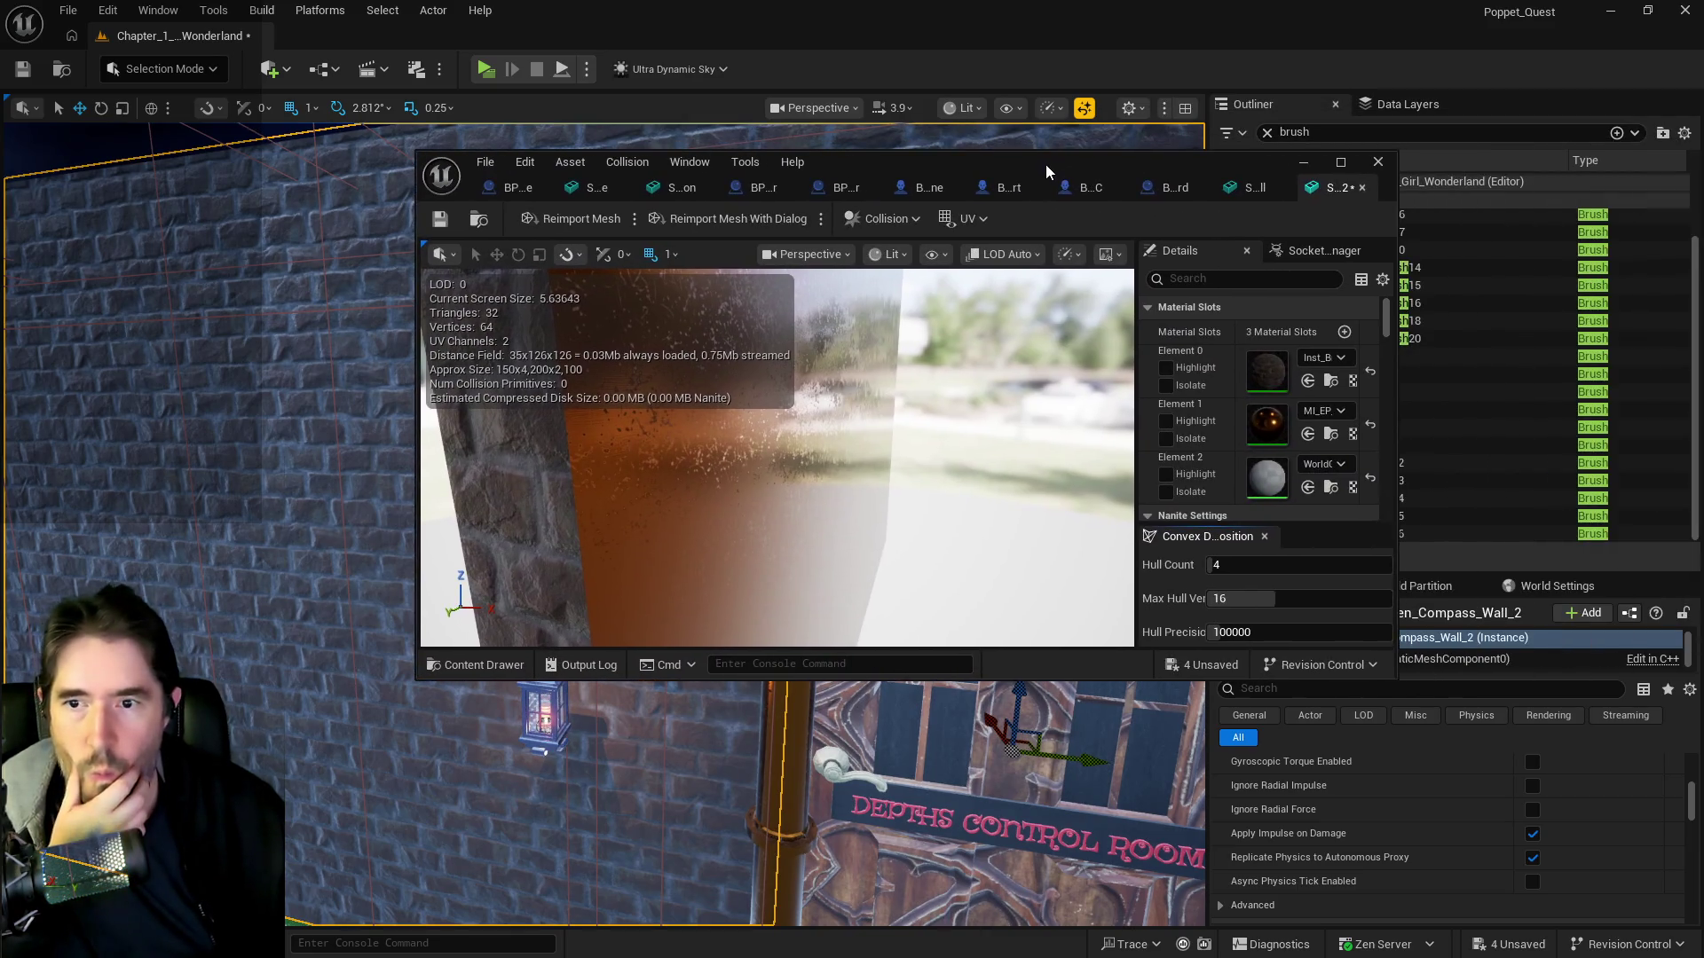
pyautogui.doubleClick(1071, 158)
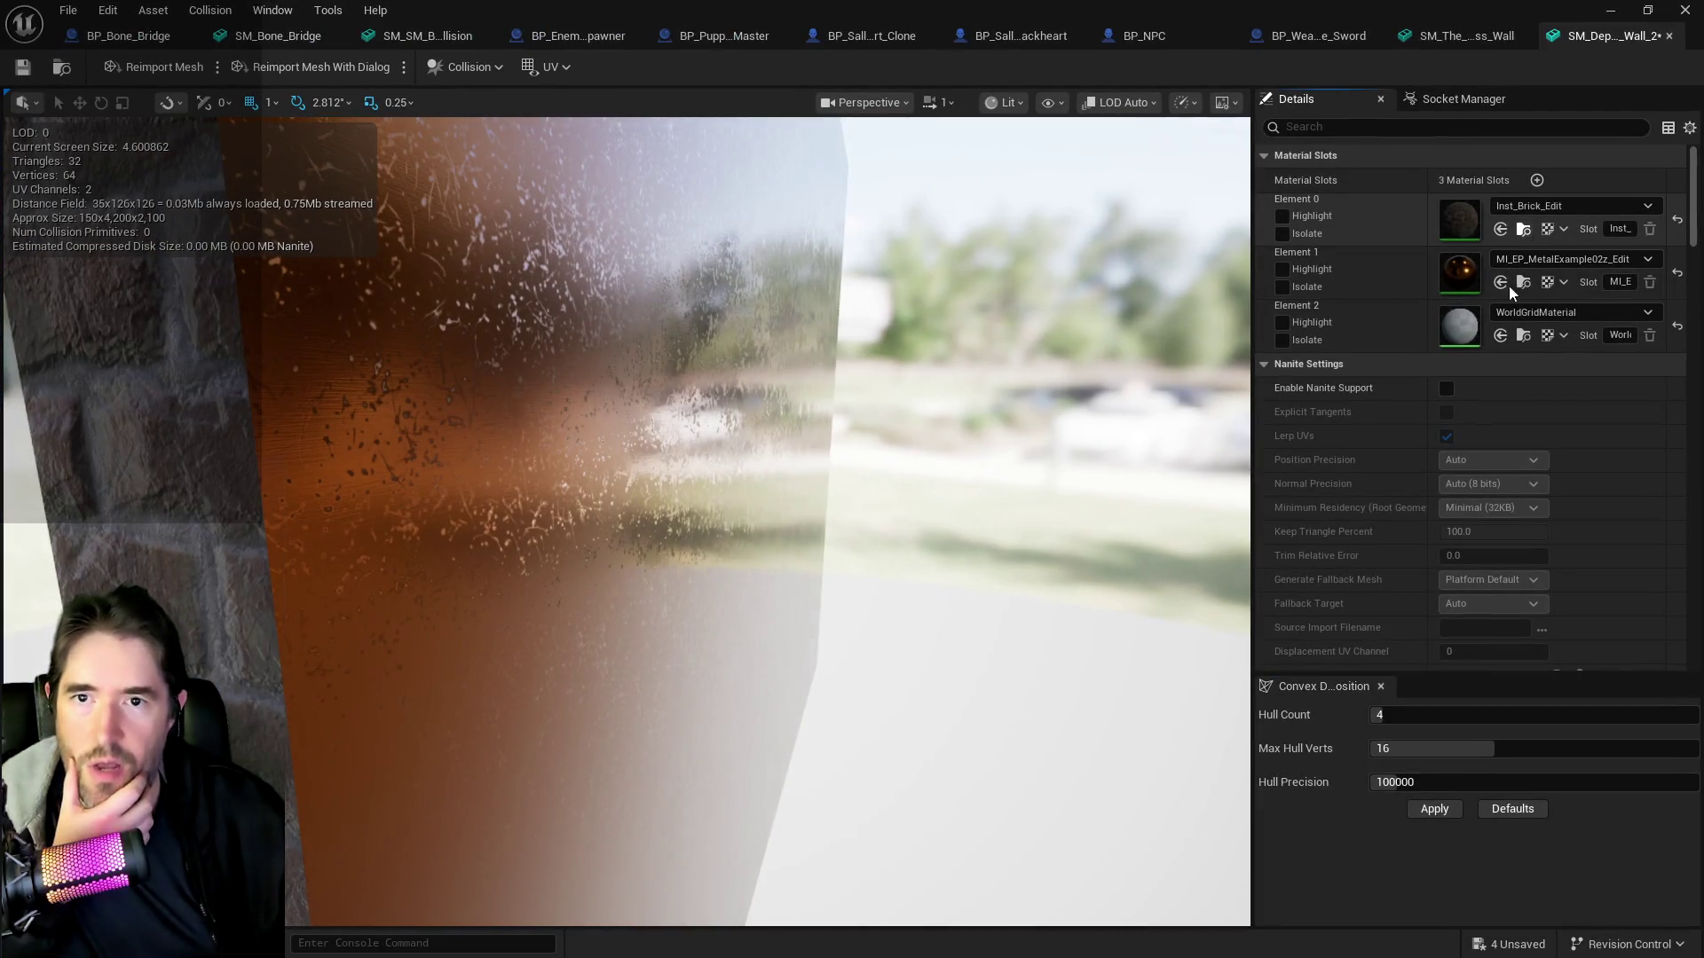
pyautogui.click(1500, 338)
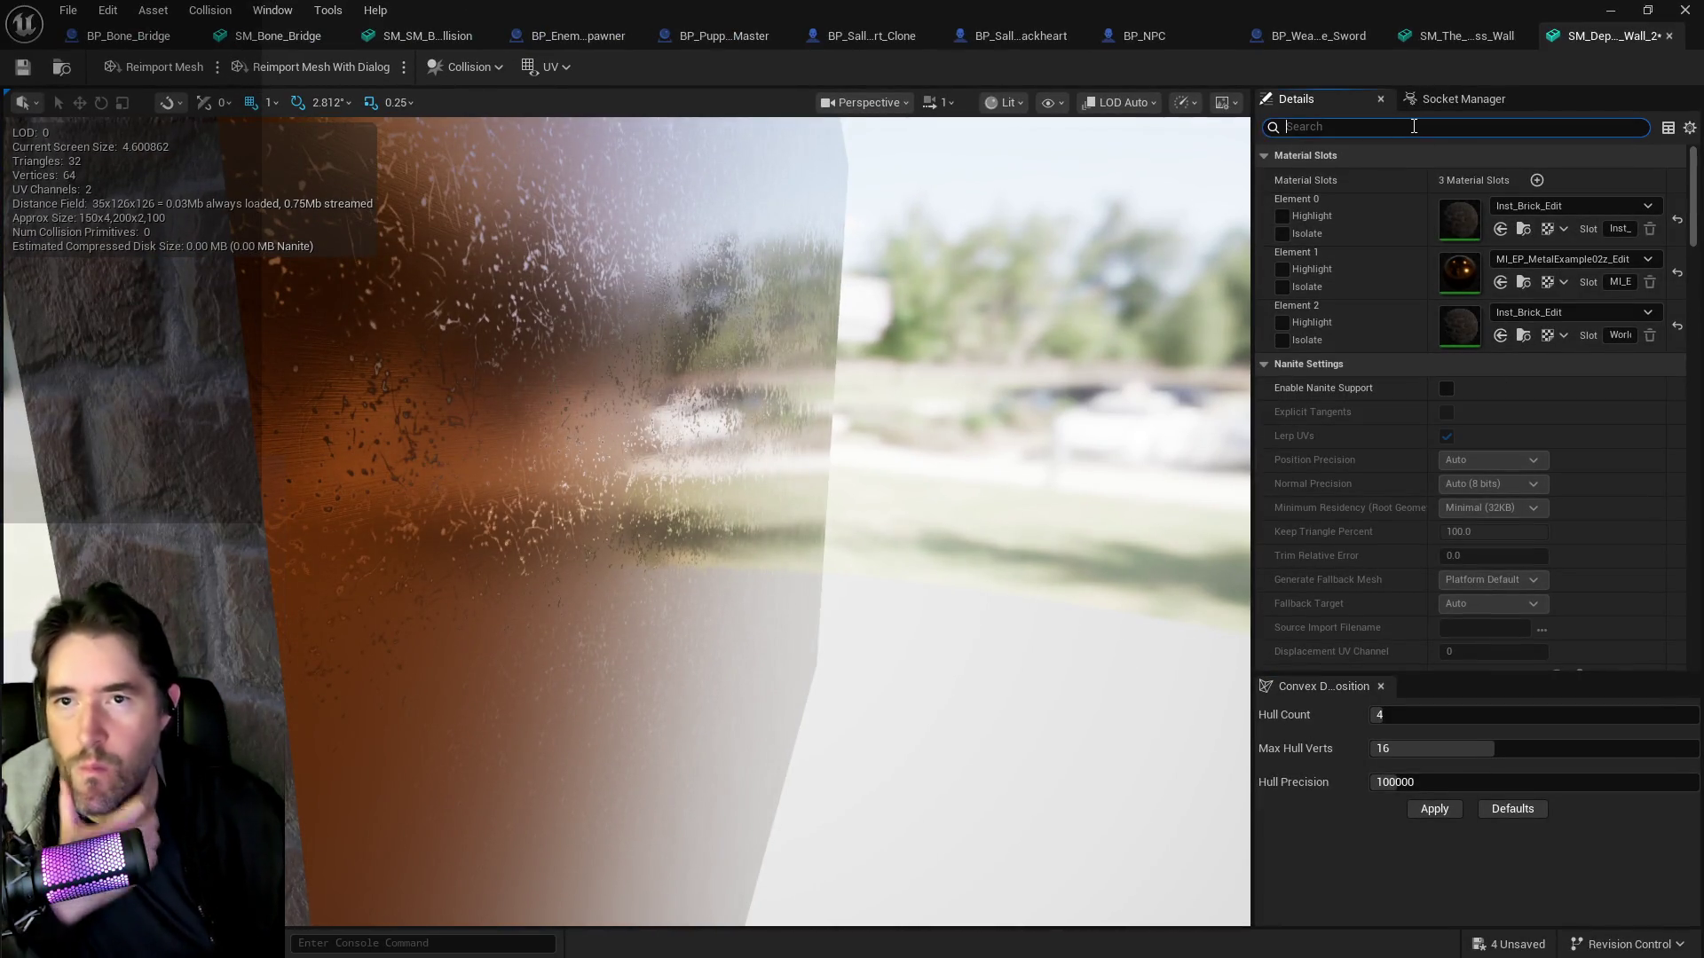
# - Set Collision Complexity to Use Complex Collision As Simple and return to the level
pyautogui.write('com')
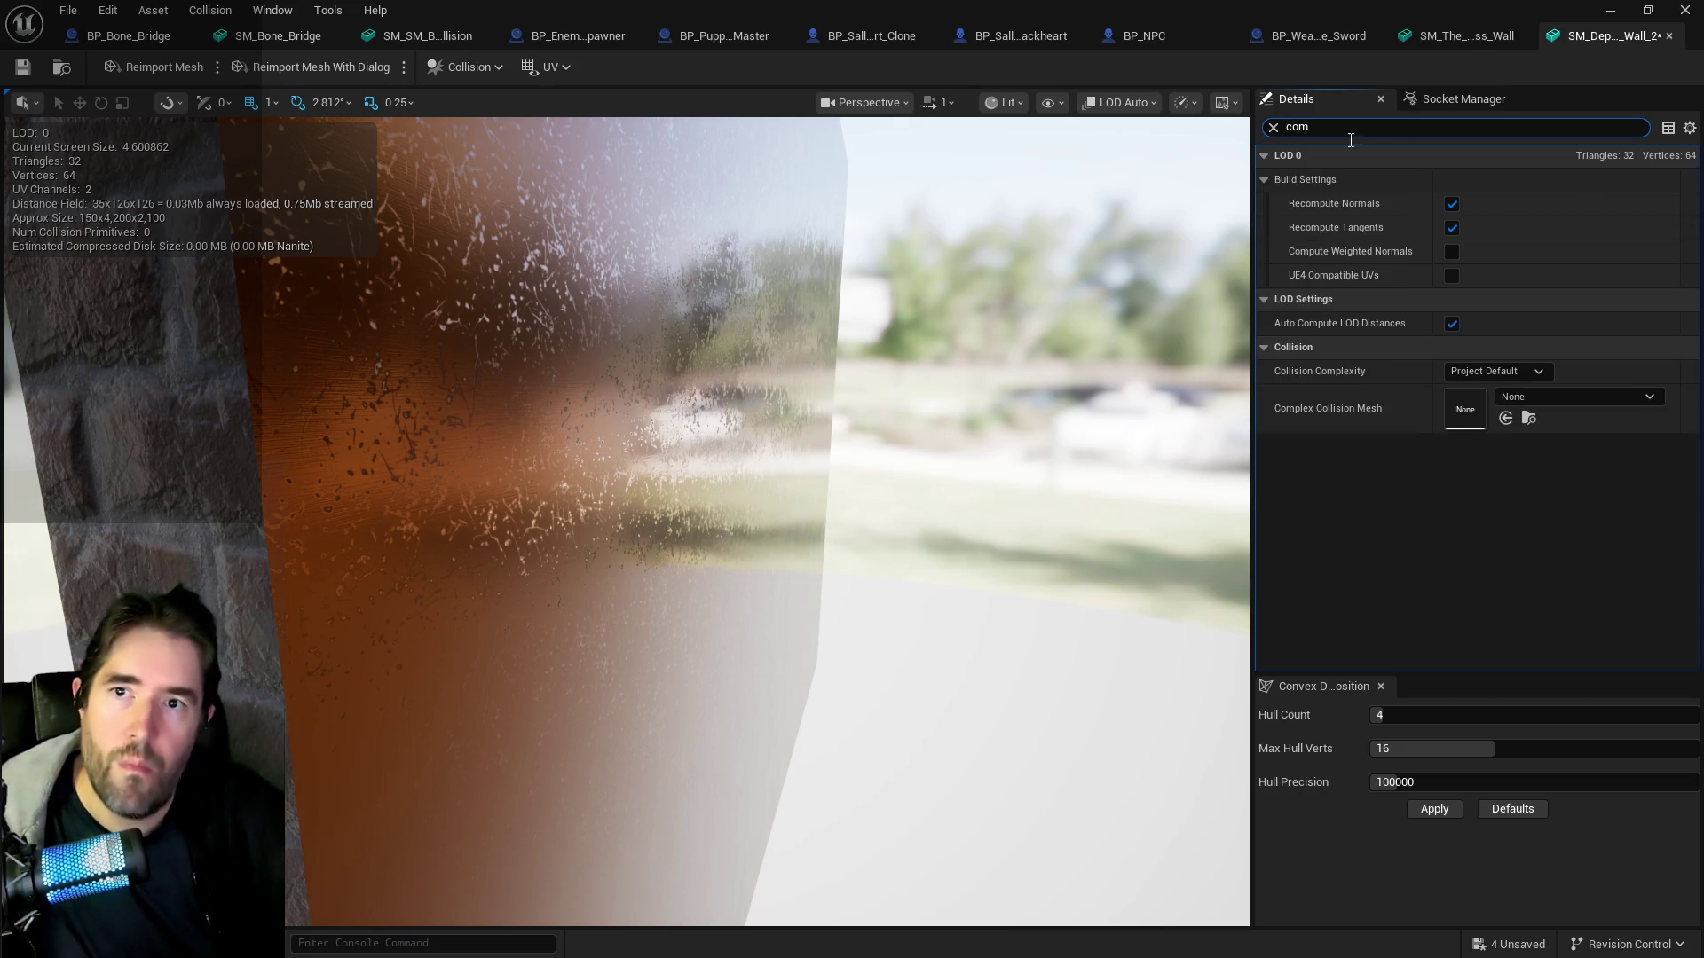
pyautogui.click(1467, 373)
pyautogui.click(1481, 440)
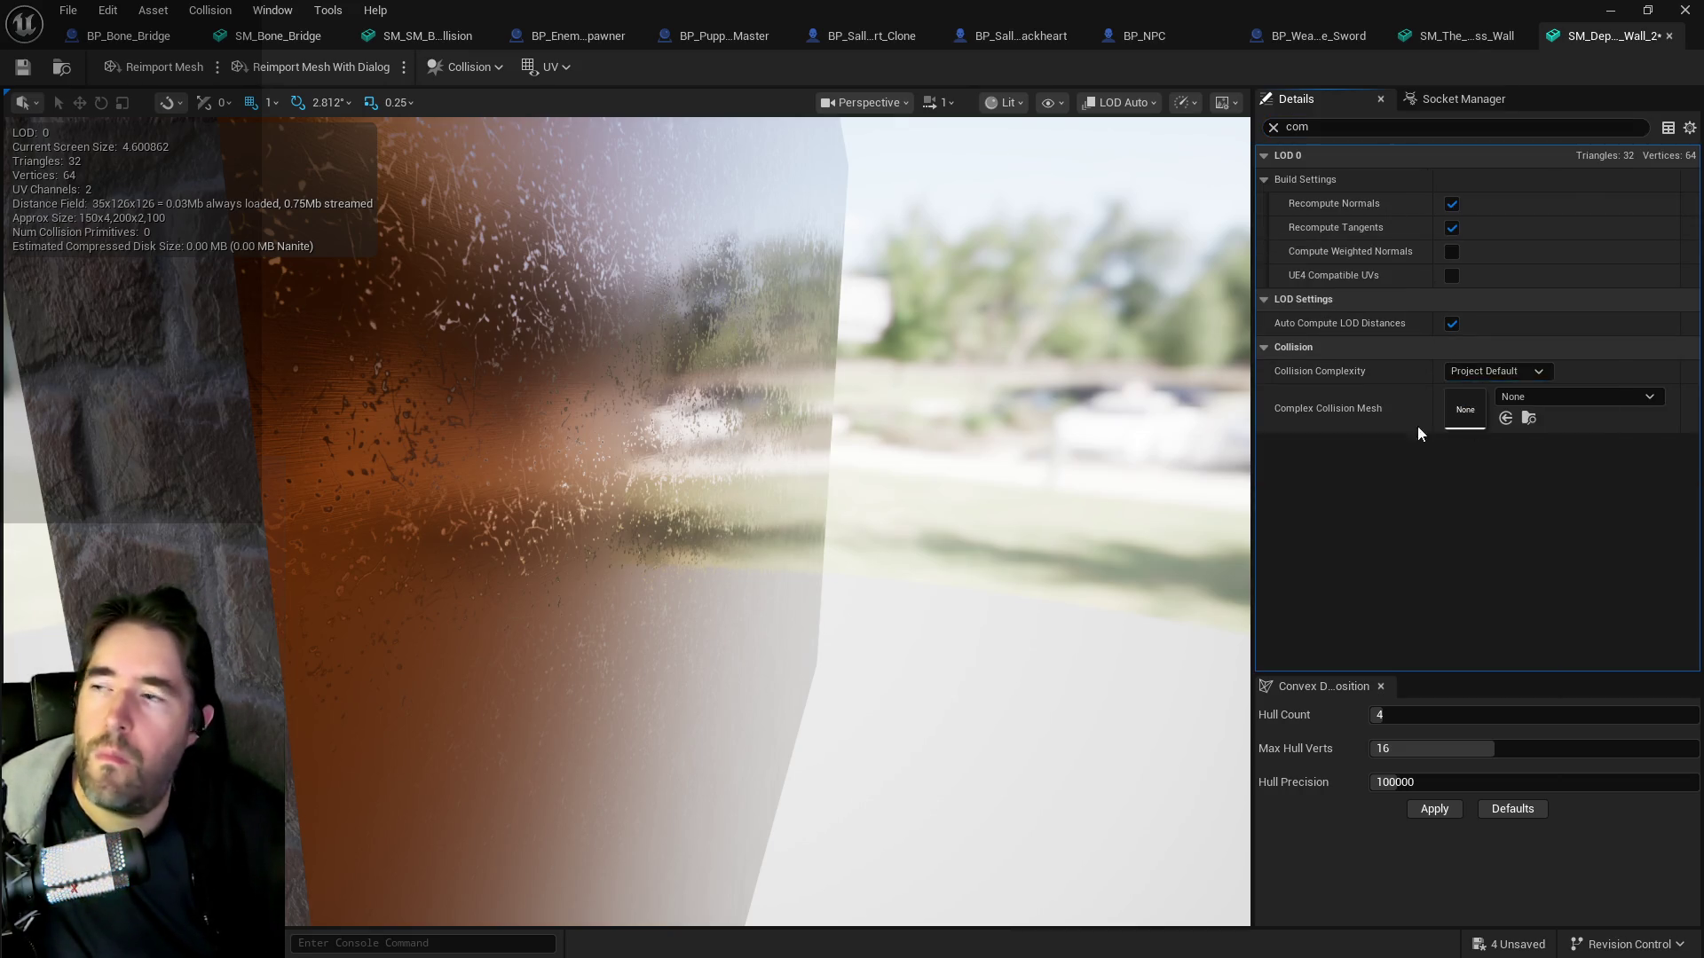
pyautogui.click(1610, 10)
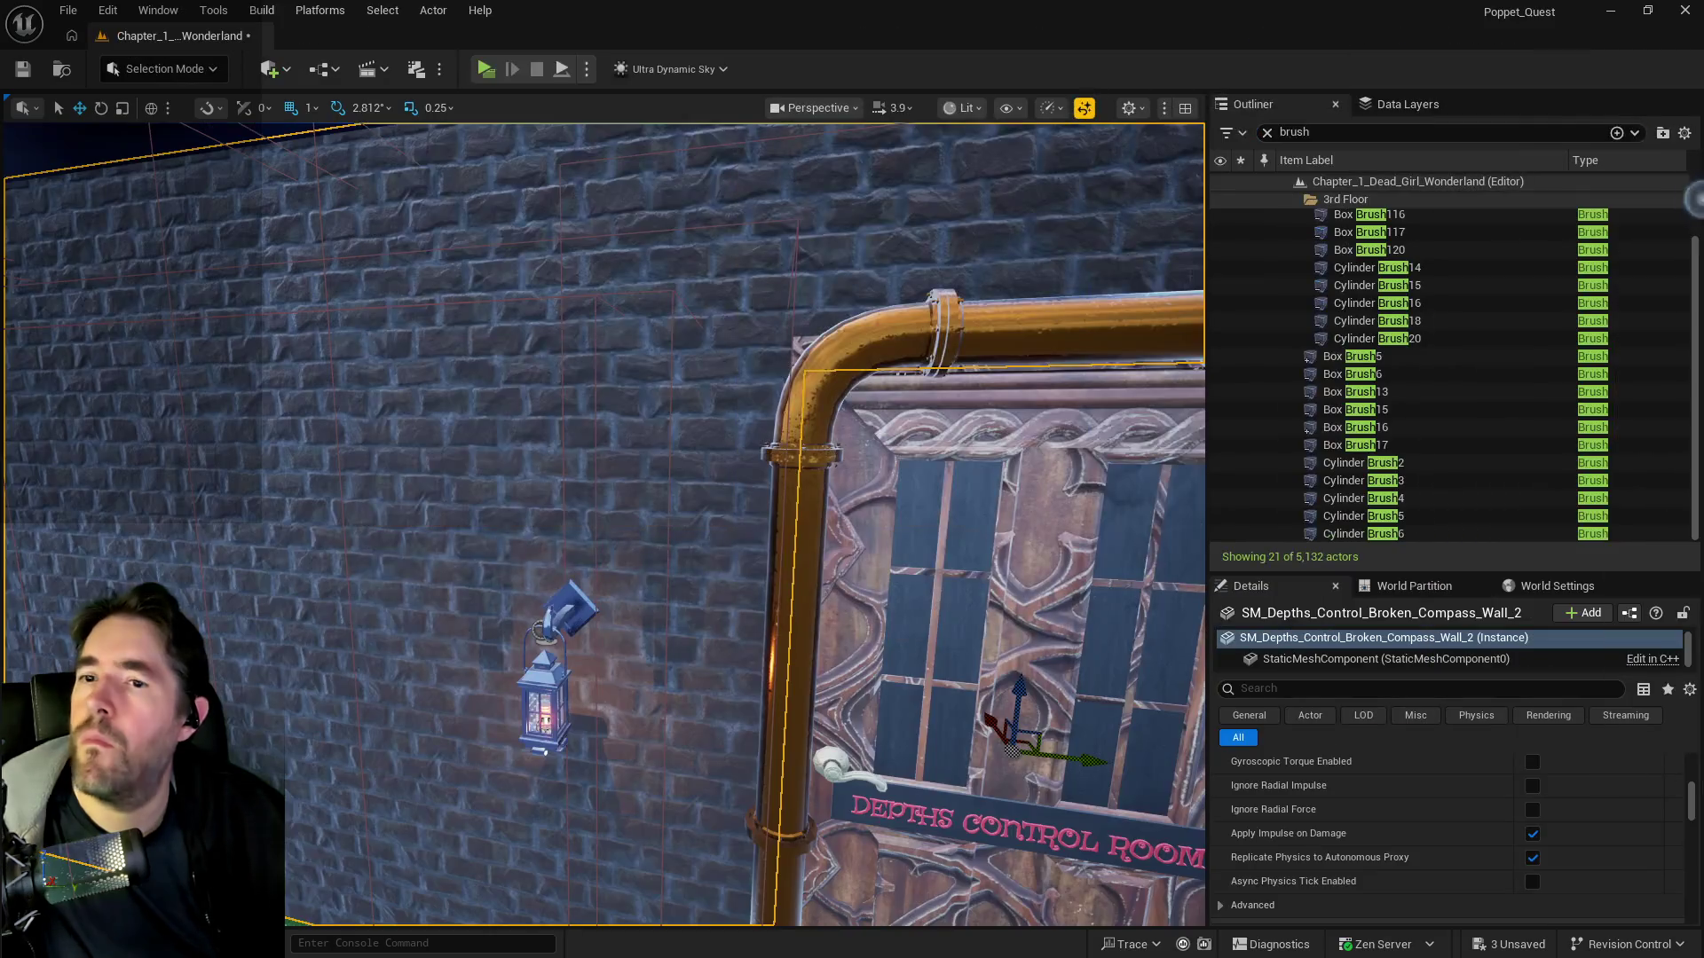
# - Frame the wall mesh and clear the Outliner brush filter to list all 5,132 actors
pyautogui.press('f')
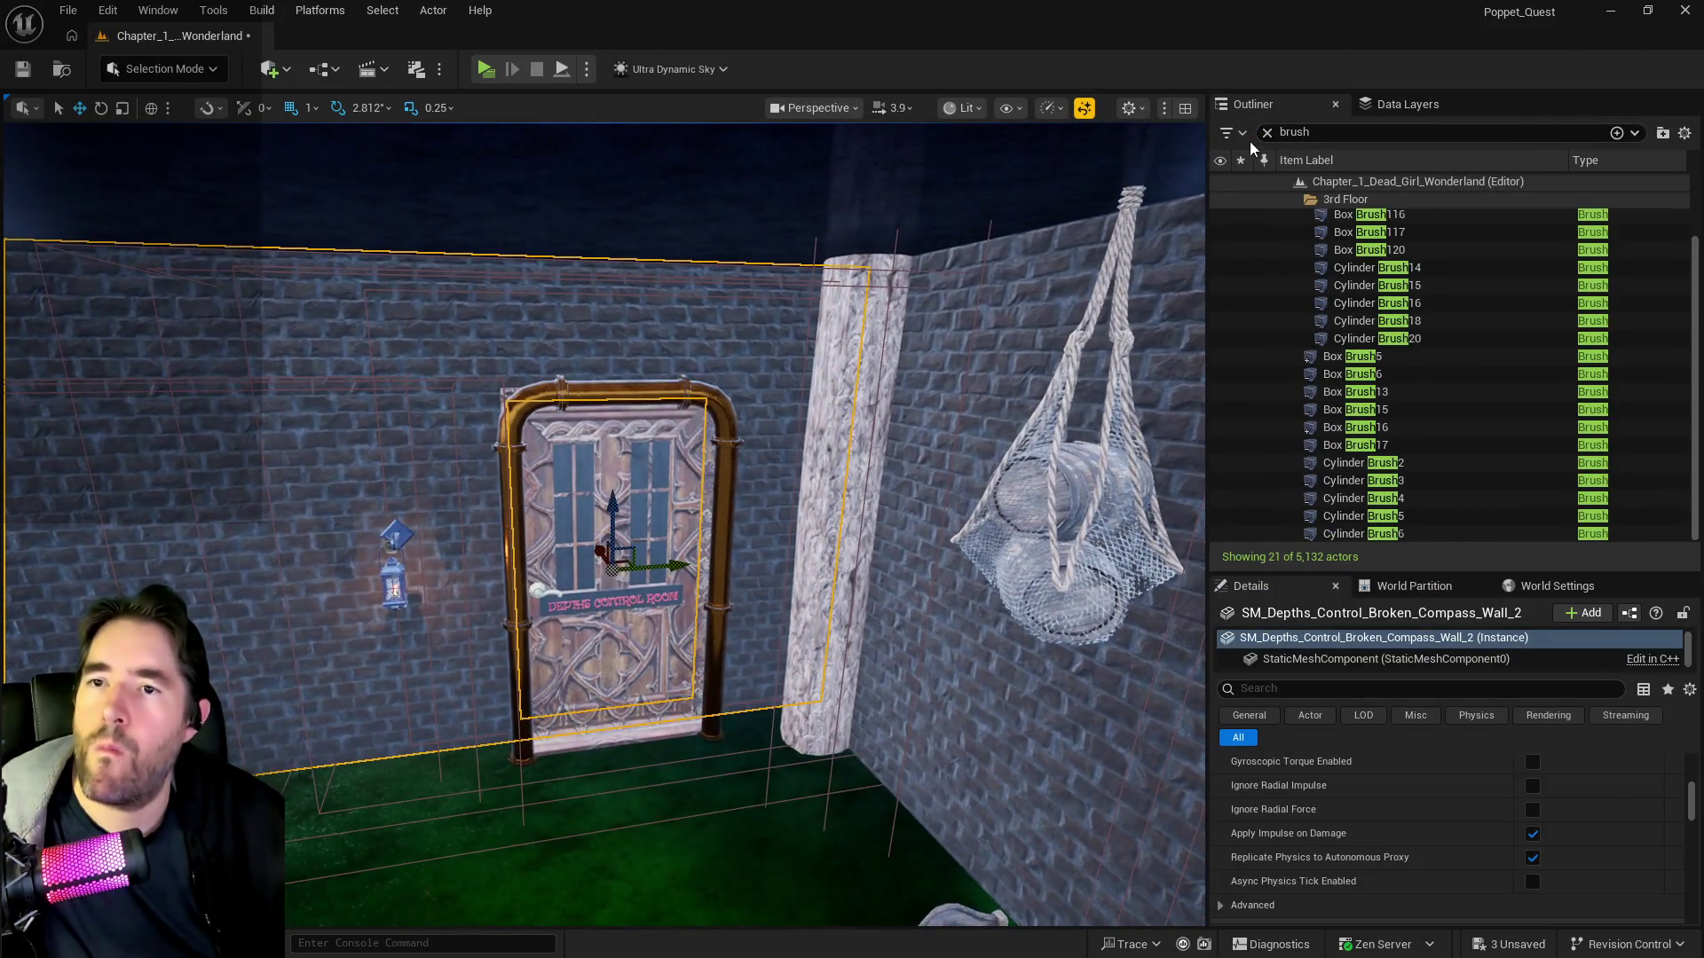
pyautogui.click(1268, 132)
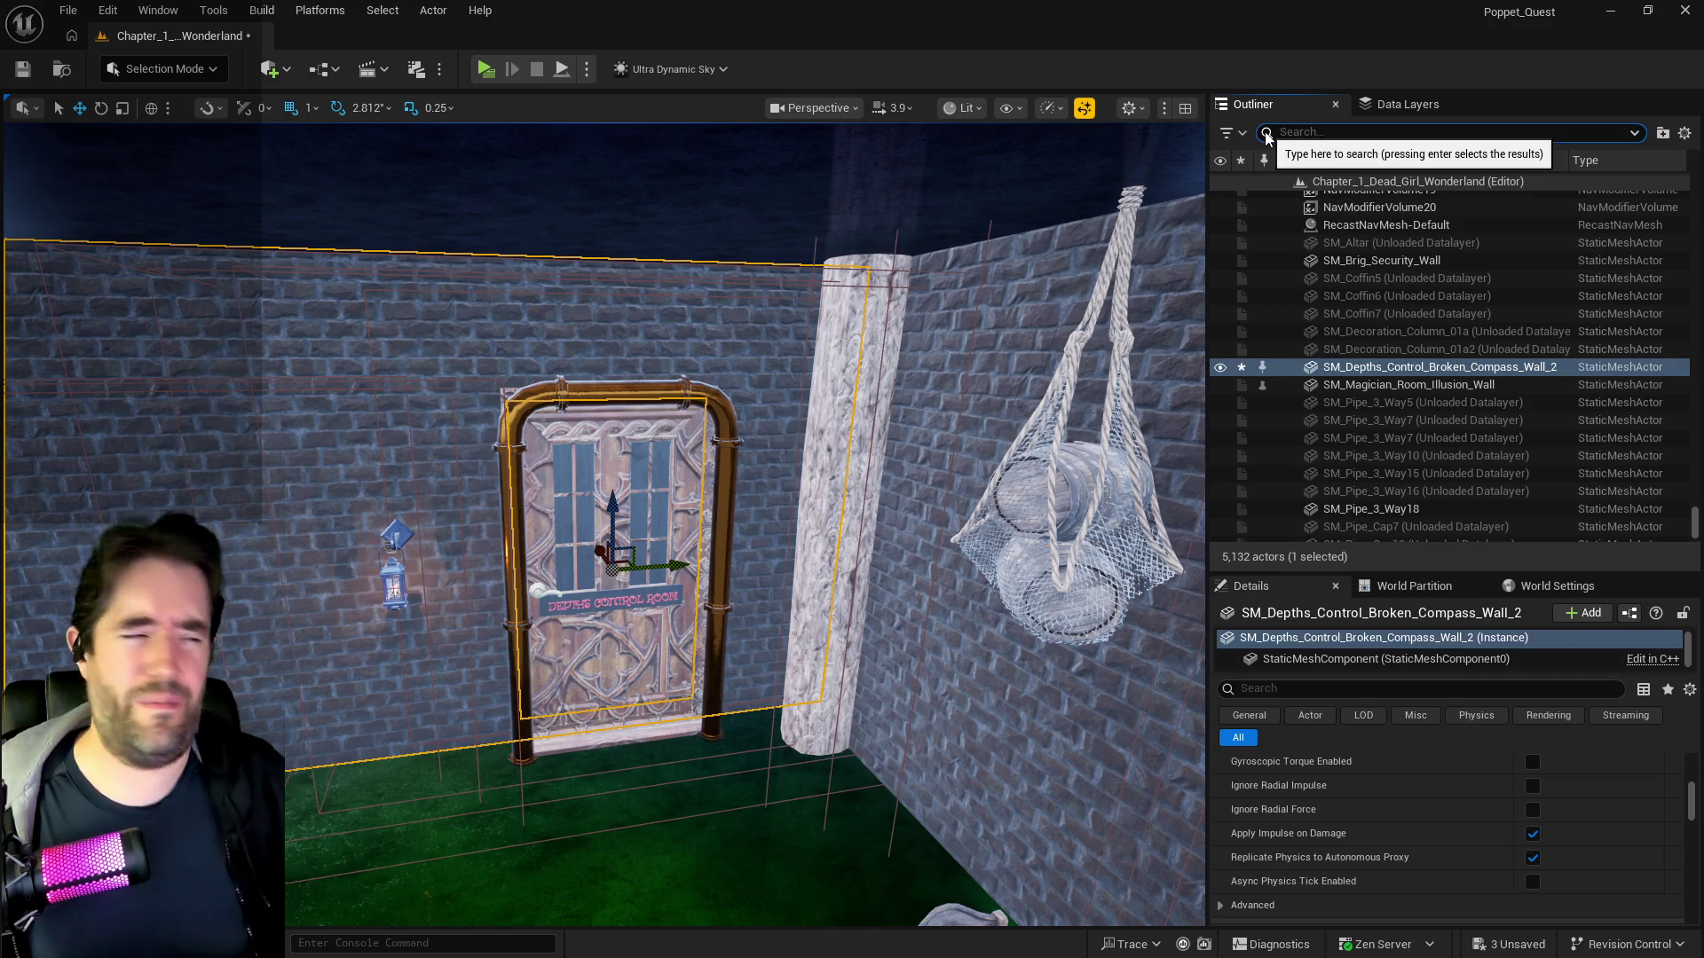
# - Move SM_Brig_Security_Wall and the other selected wall into the Whimsy Wonders building folder
pyautogui.keyDown('ctrl'); pyautogui.click(1425, 260); pyautogui.keyUp('ctrl')
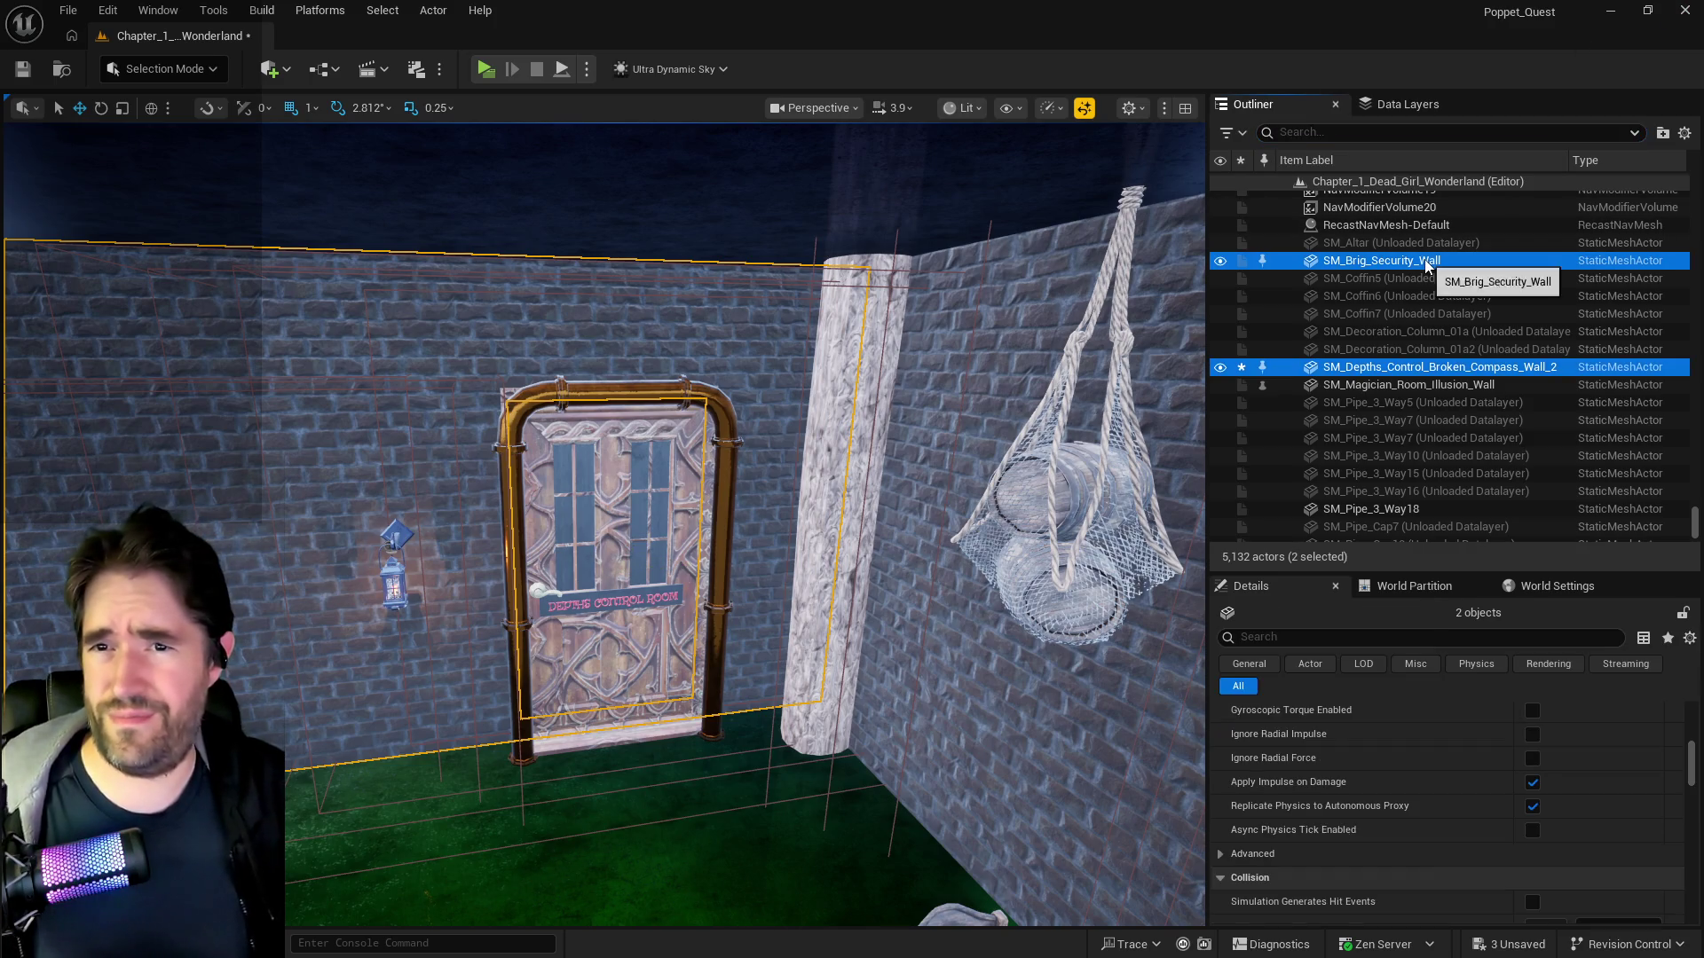
pyautogui.rightClick(1425, 264)
pyautogui.moveTo(1260, 850)
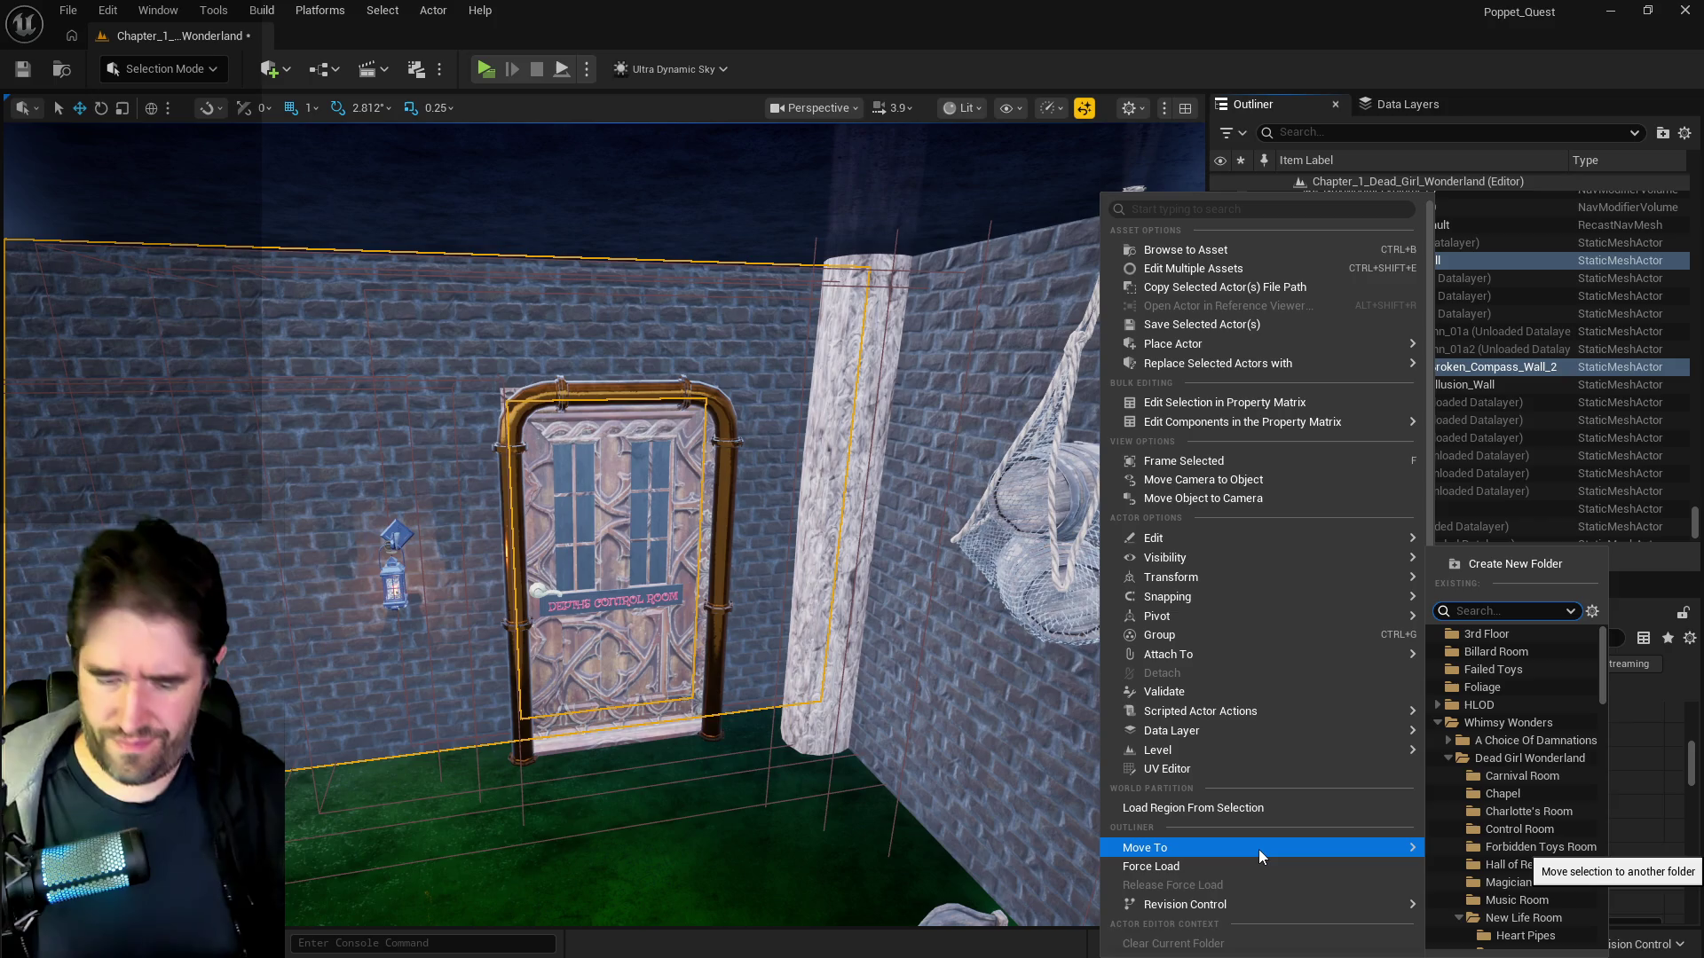
pyautogui.write('whim')
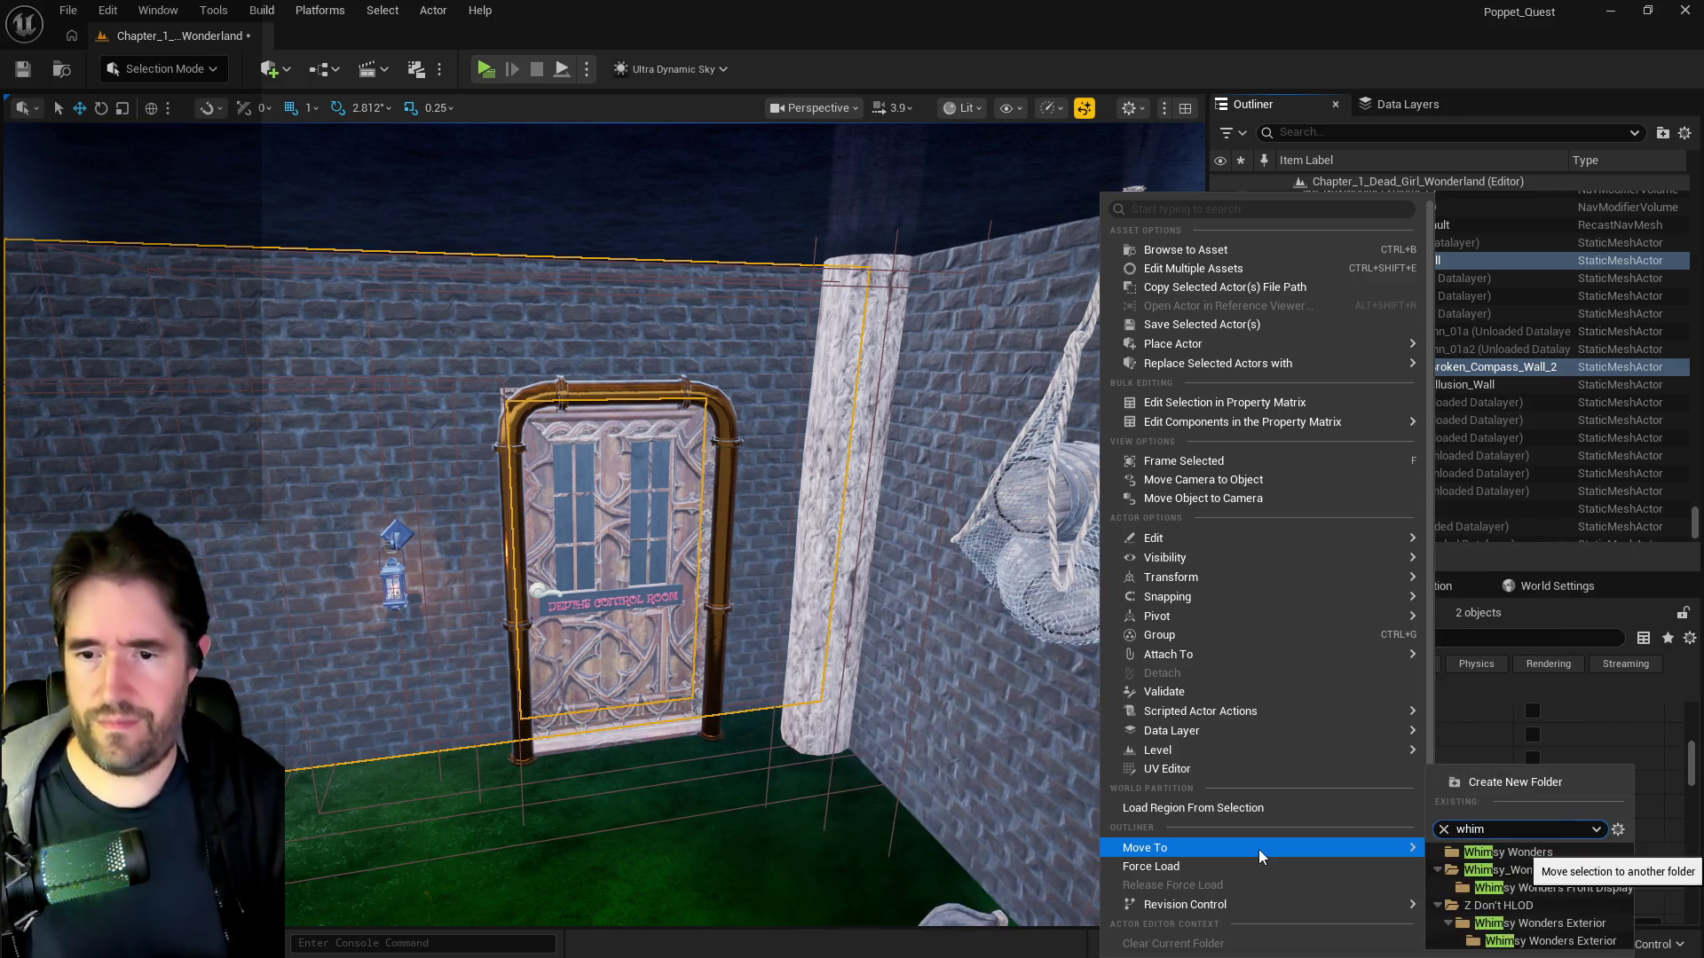
pyautogui.click(1549, 871)
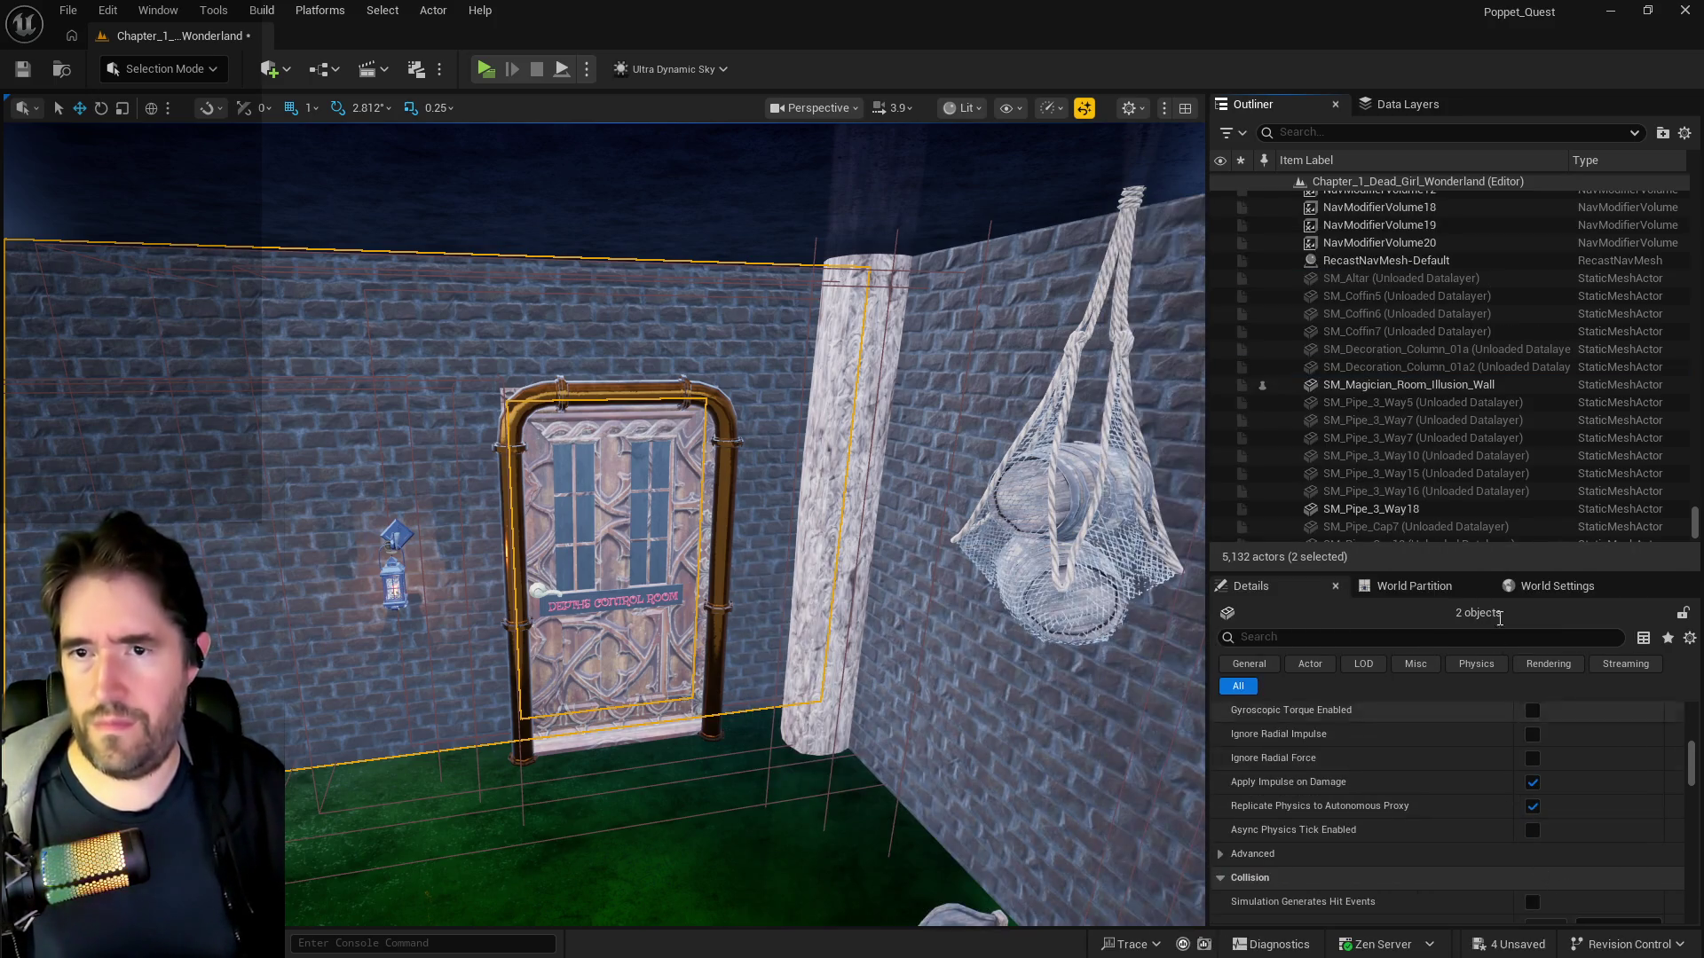
# - Move SM_Magician_Room_Illusion_Wall into the Magician Room folder and show the Data Layers list
pyautogui.click(1358, 387)
pyautogui.moveTo(1127, 845)
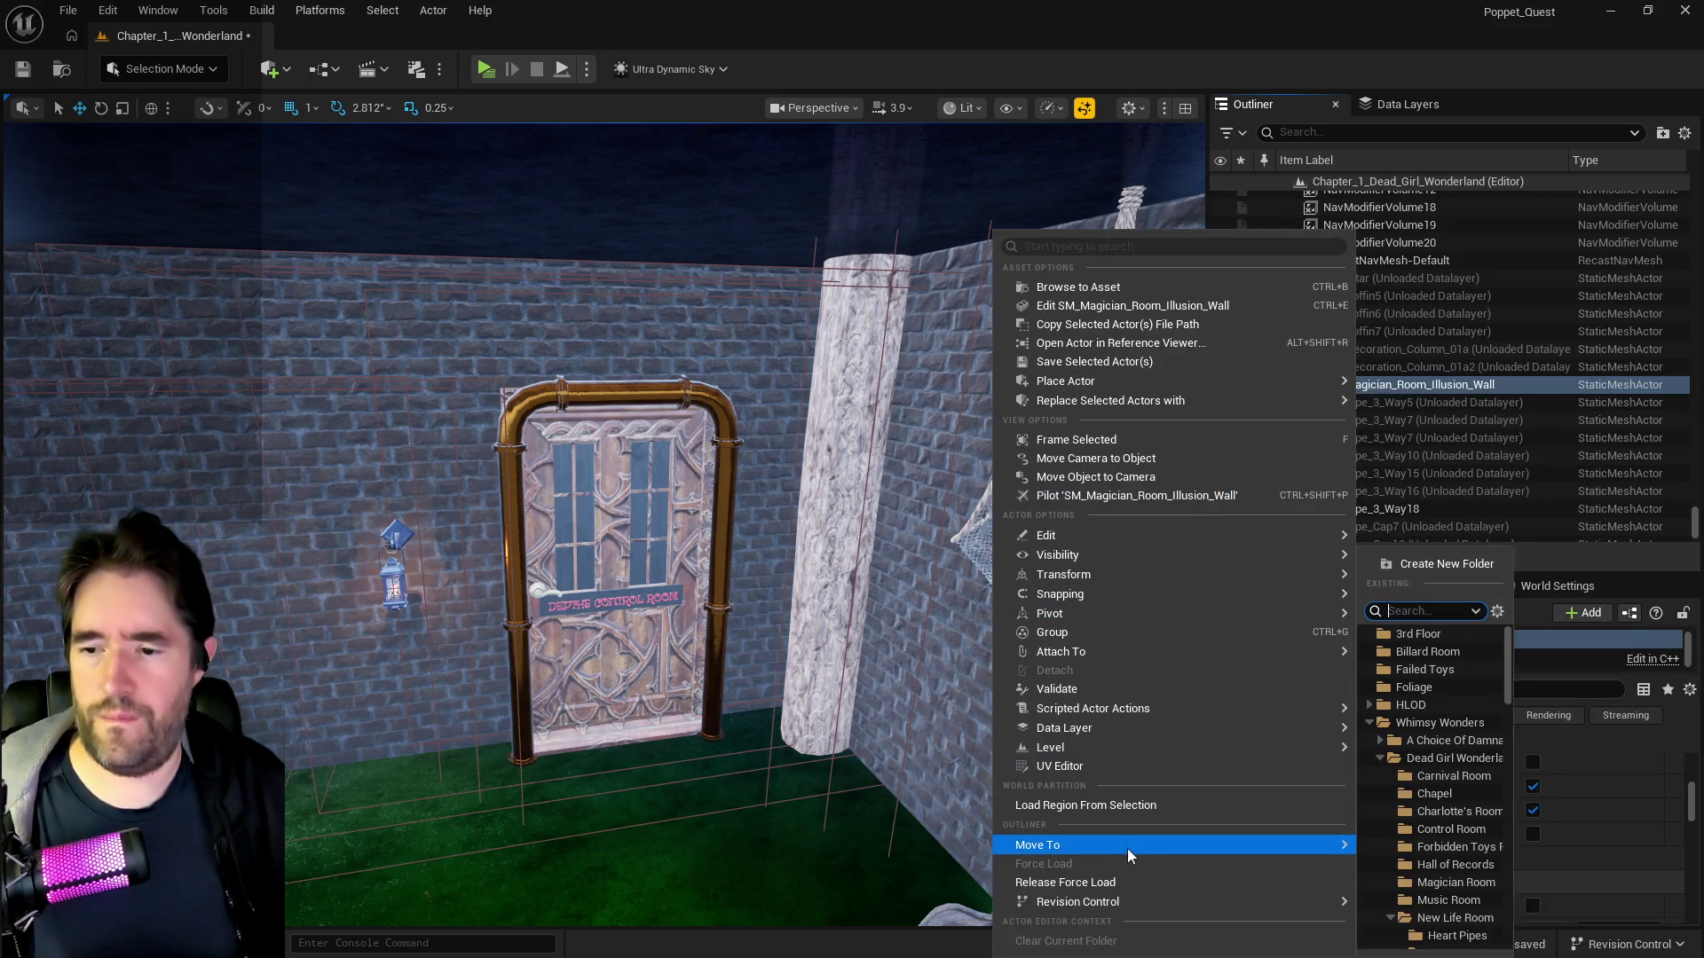
pyautogui.write('magic')
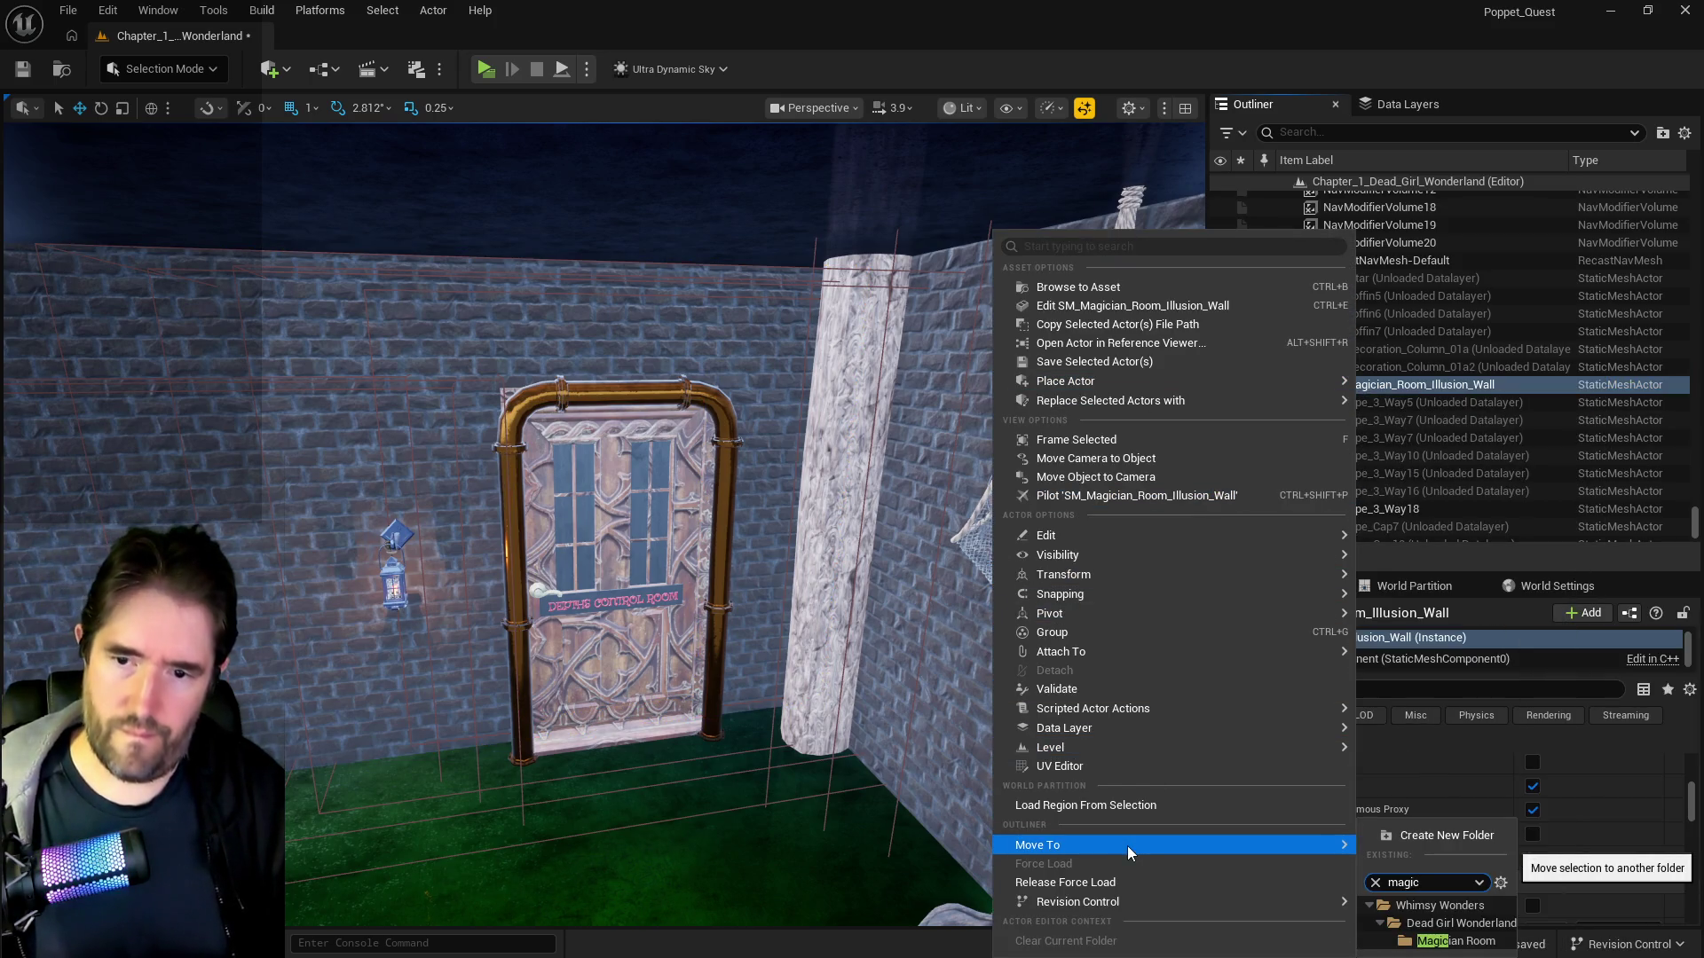
pyautogui.click(1505, 936)
pyautogui.click(1399, 104)
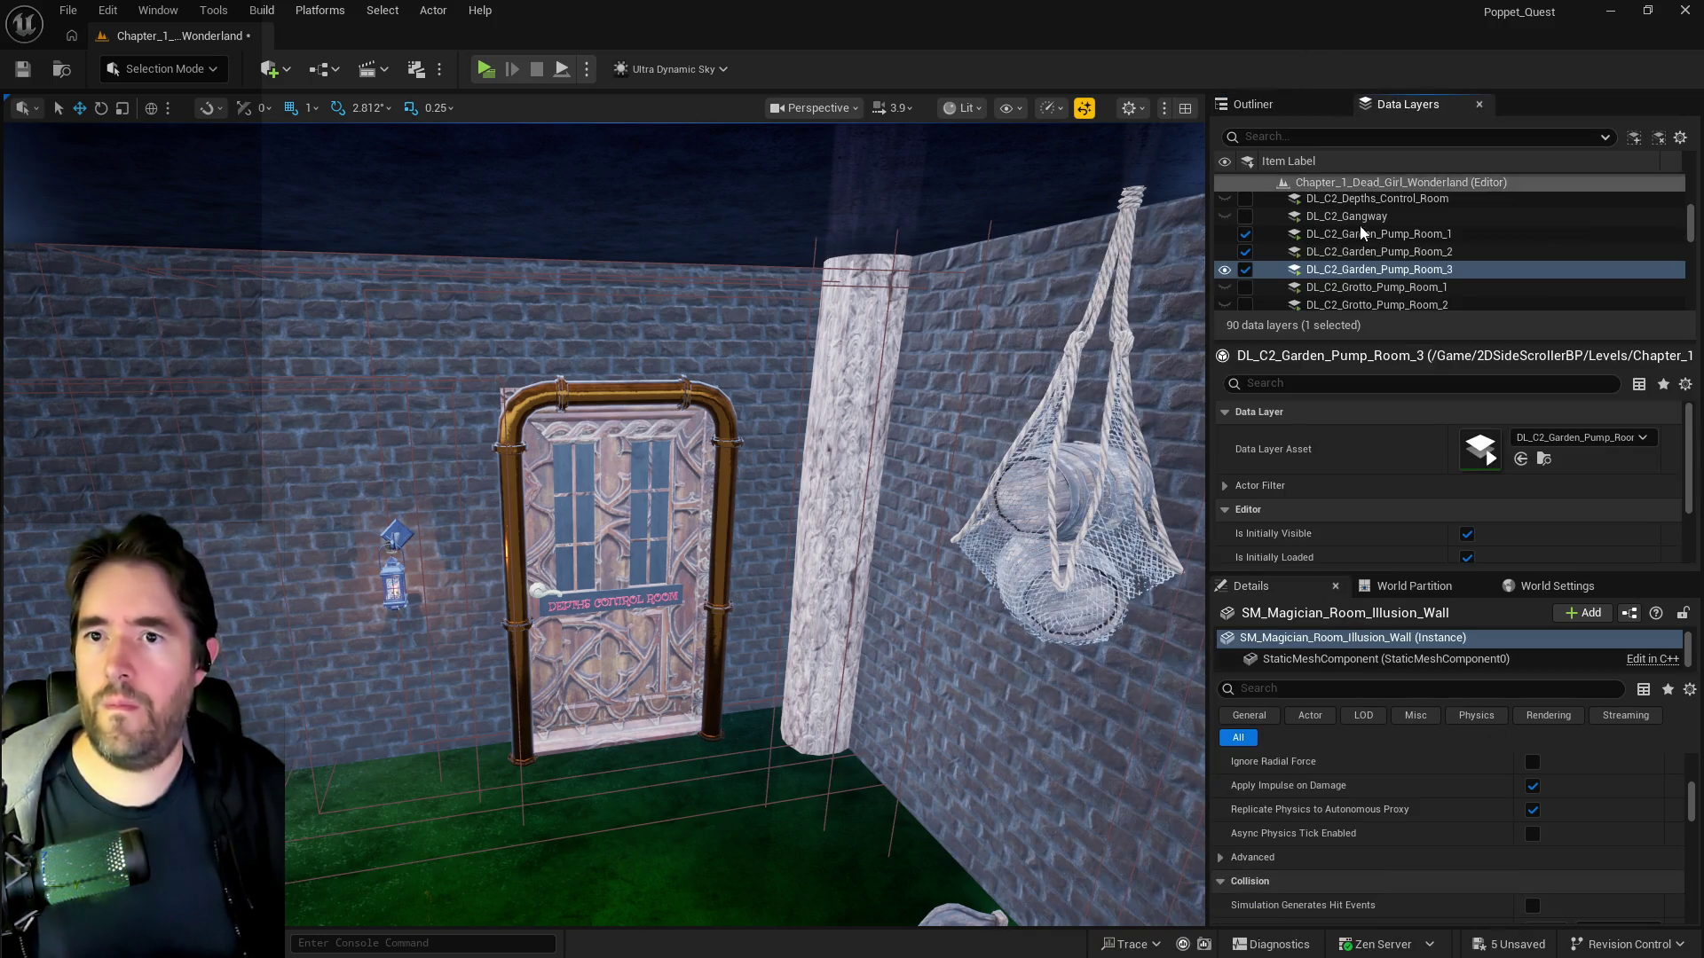
# - Add the illusion wall to the DL_C1_Magician_Room data layer and save the level
pyautogui.click(1348, 136)
pyautogui.write('mag')
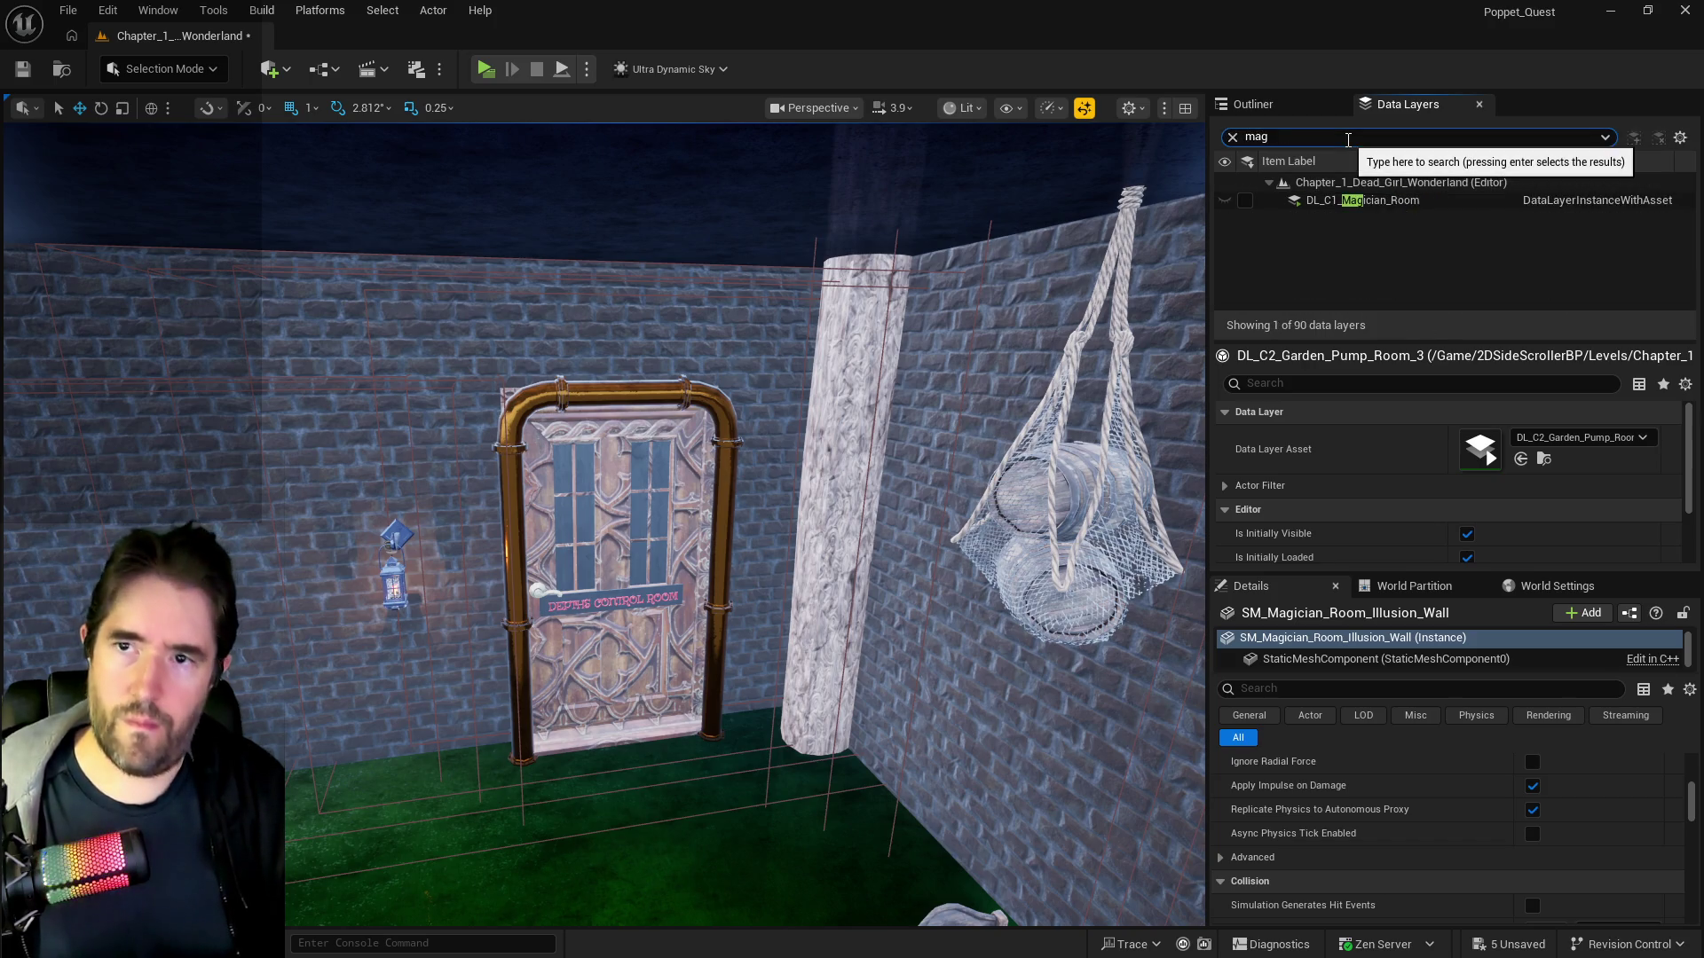
pyautogui.click(1382, 200)
pyautogui.rightClick(1382, 202)
pyautogui.click(1455, 316)
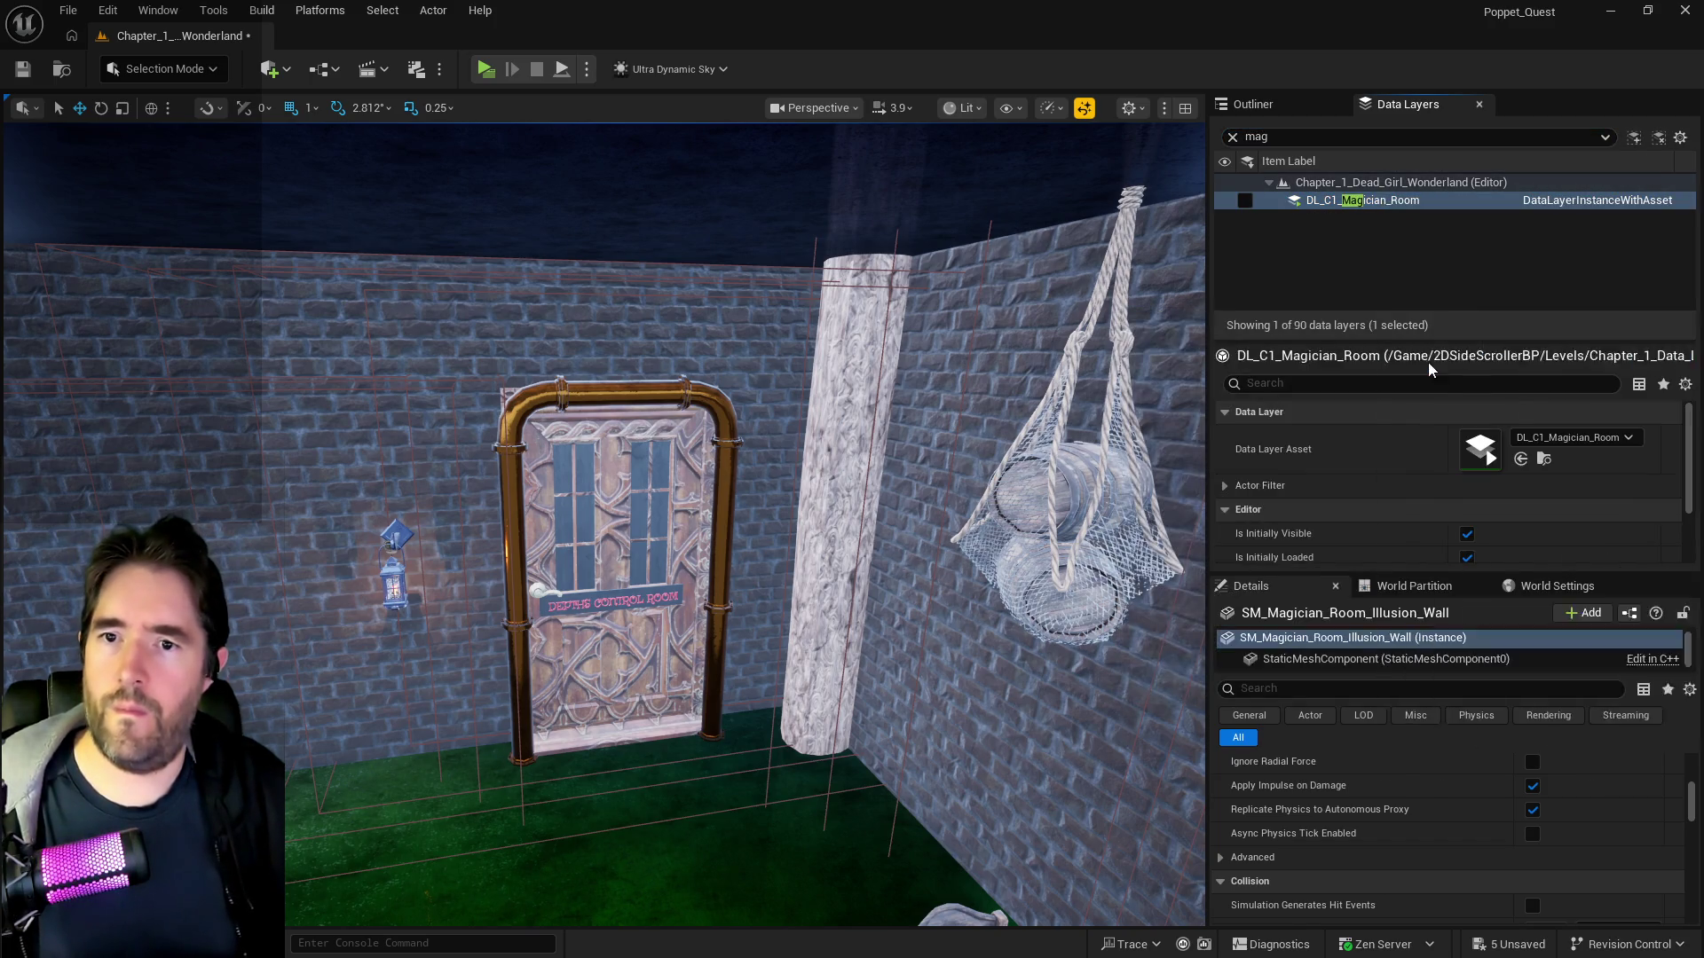
pyautogui.hotkey('ctrl', 's')
# - Clear the data layer search and return to the Outliner actor list
pyautogui.click(1233, 137)
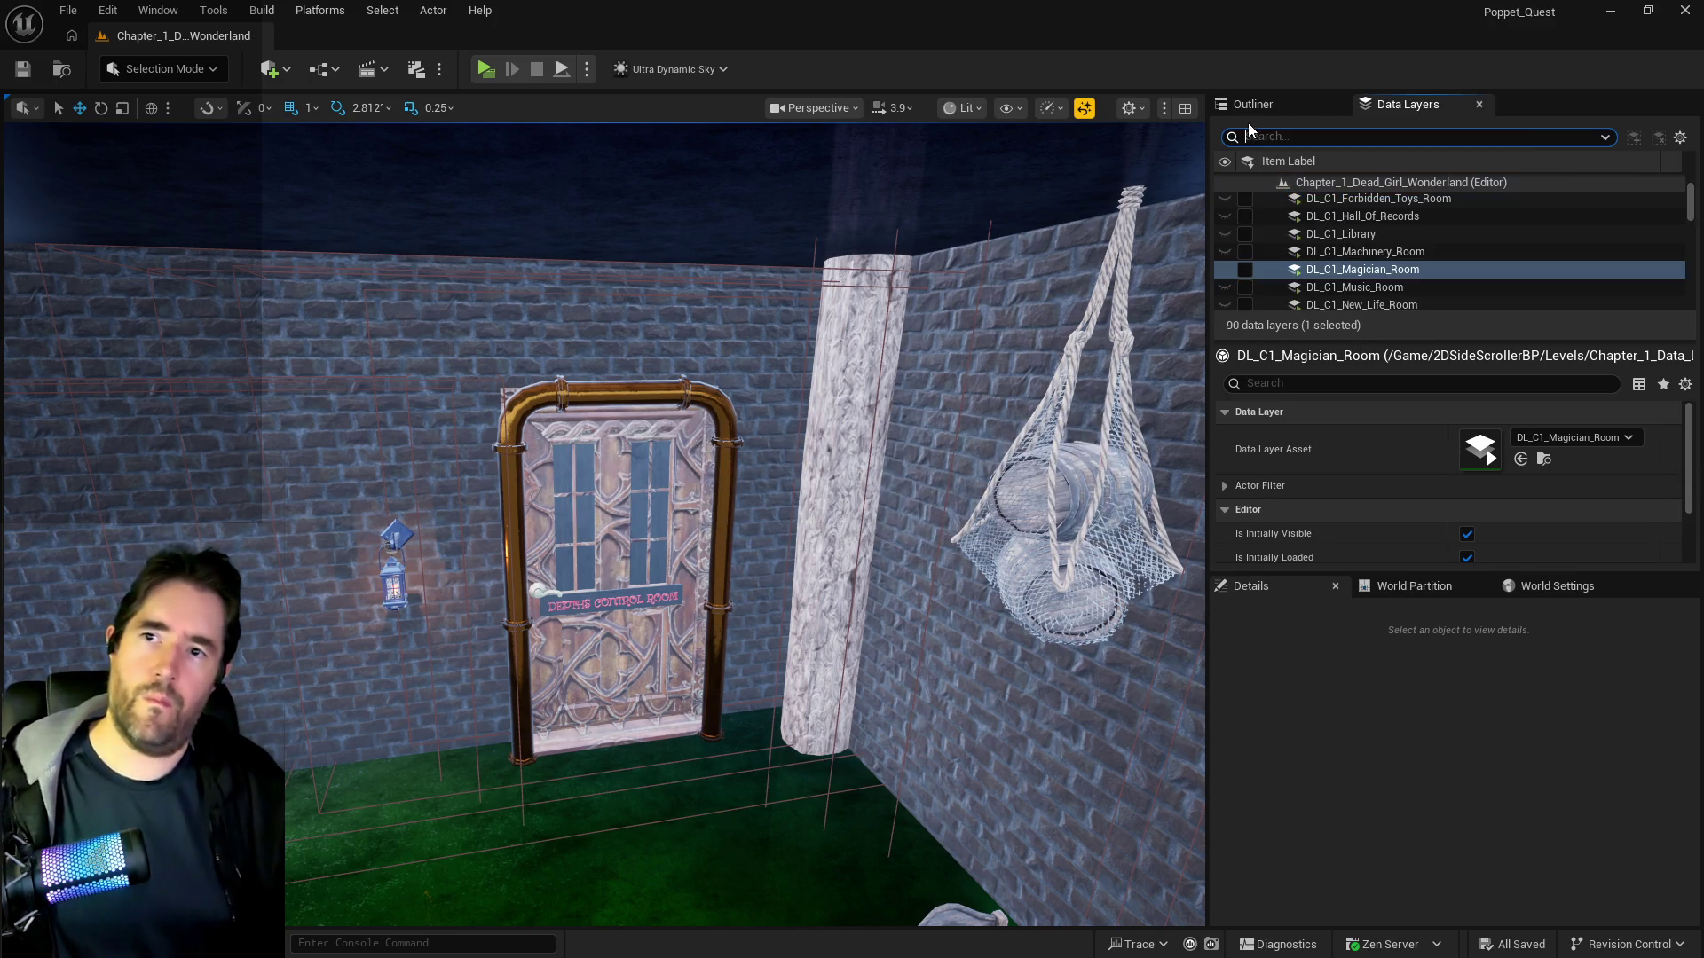
pyautogui.click(1290, 103)
pyautogui.scroll(3, 1345, 332)
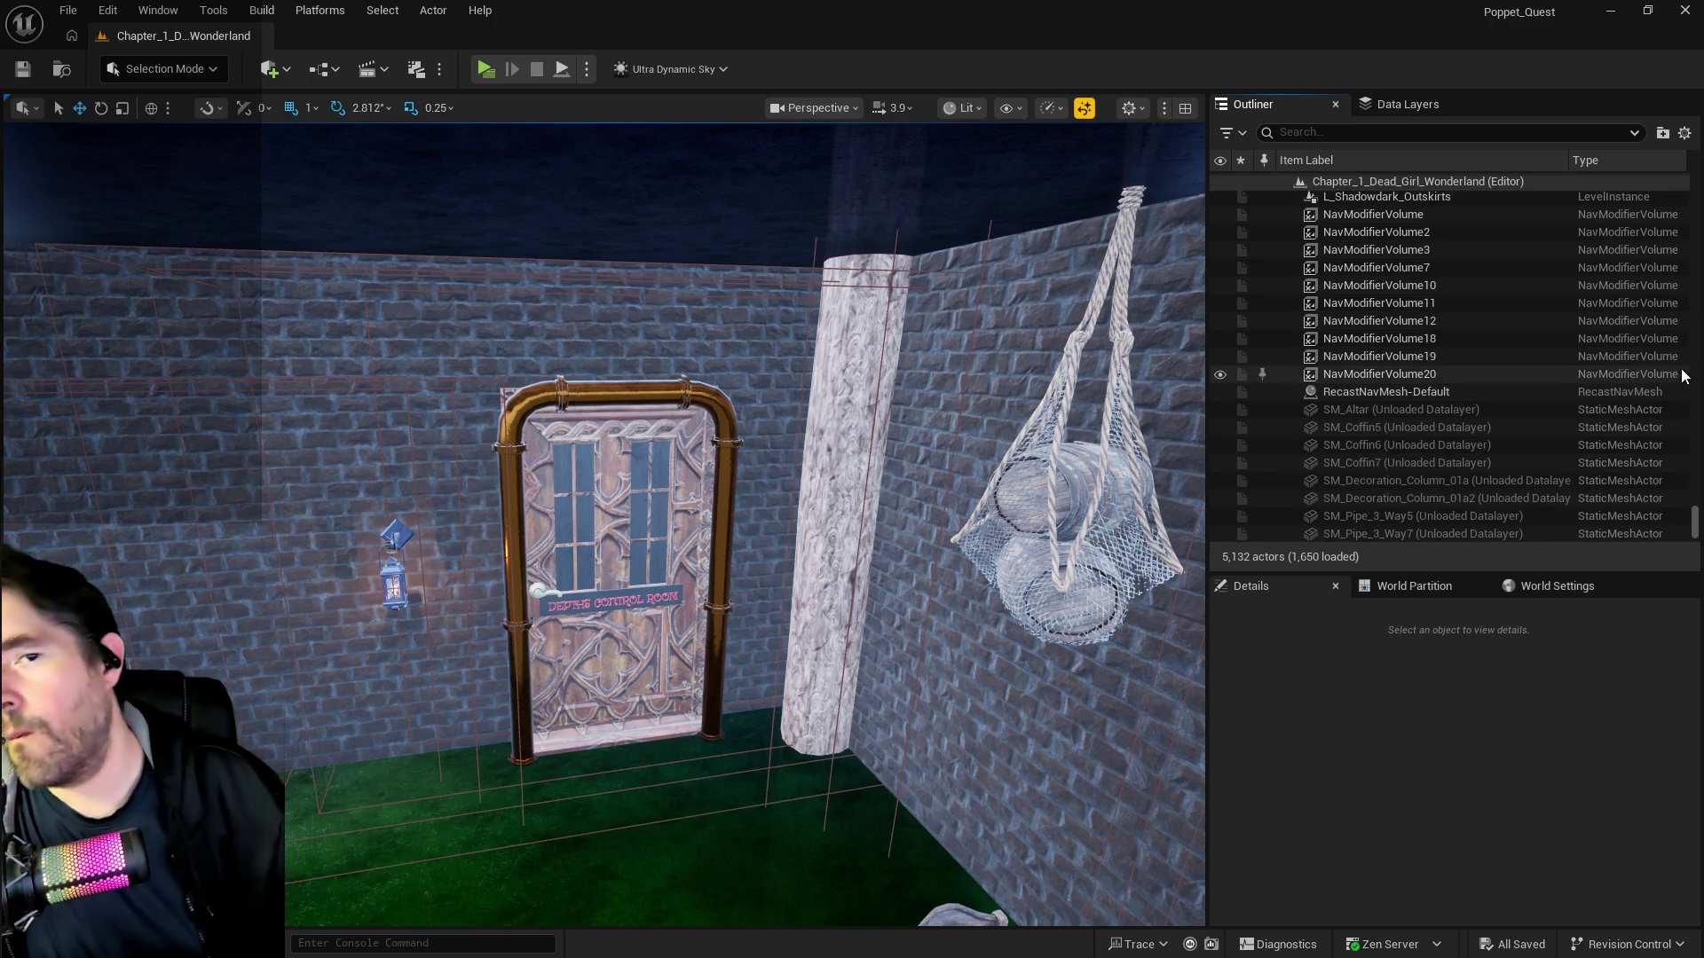
pyautogui.moveTo(1695, 524); pyautogui.dragTo(1688, 258)
# - Locate Whimsy_Wonders_Building via a 'whim' search and select all its descendant actors
pyautogui.click(1398, 133)
pyautogui.write('whim')
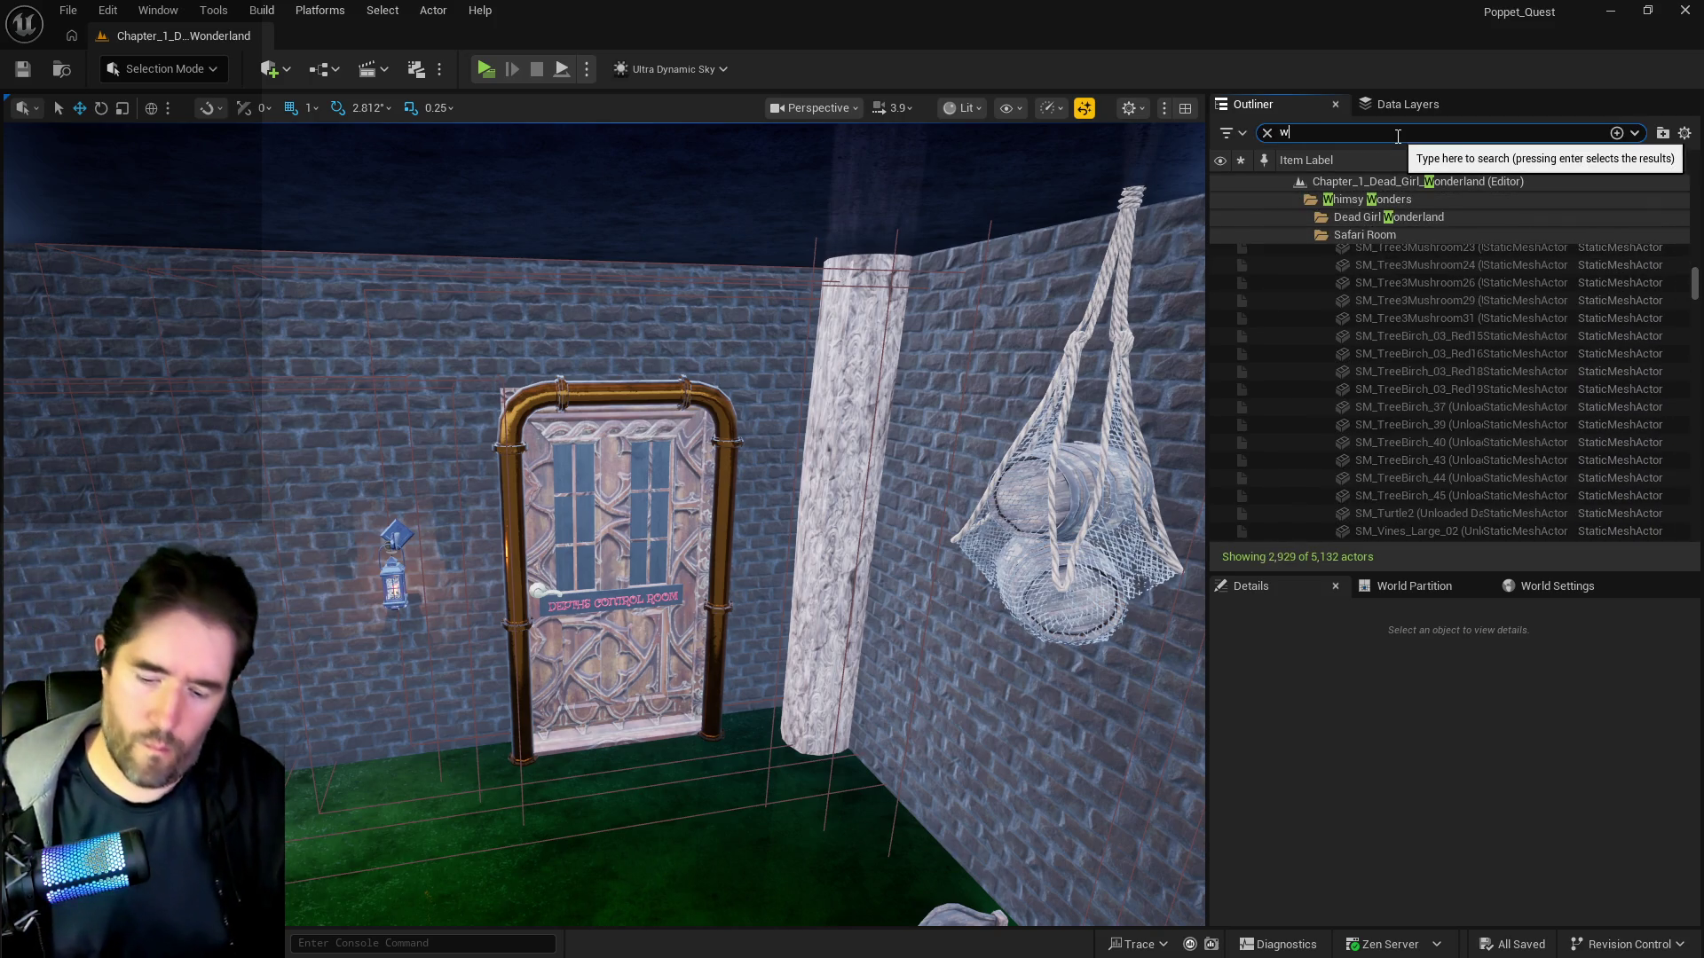
pyautogui.click(1371, 261)
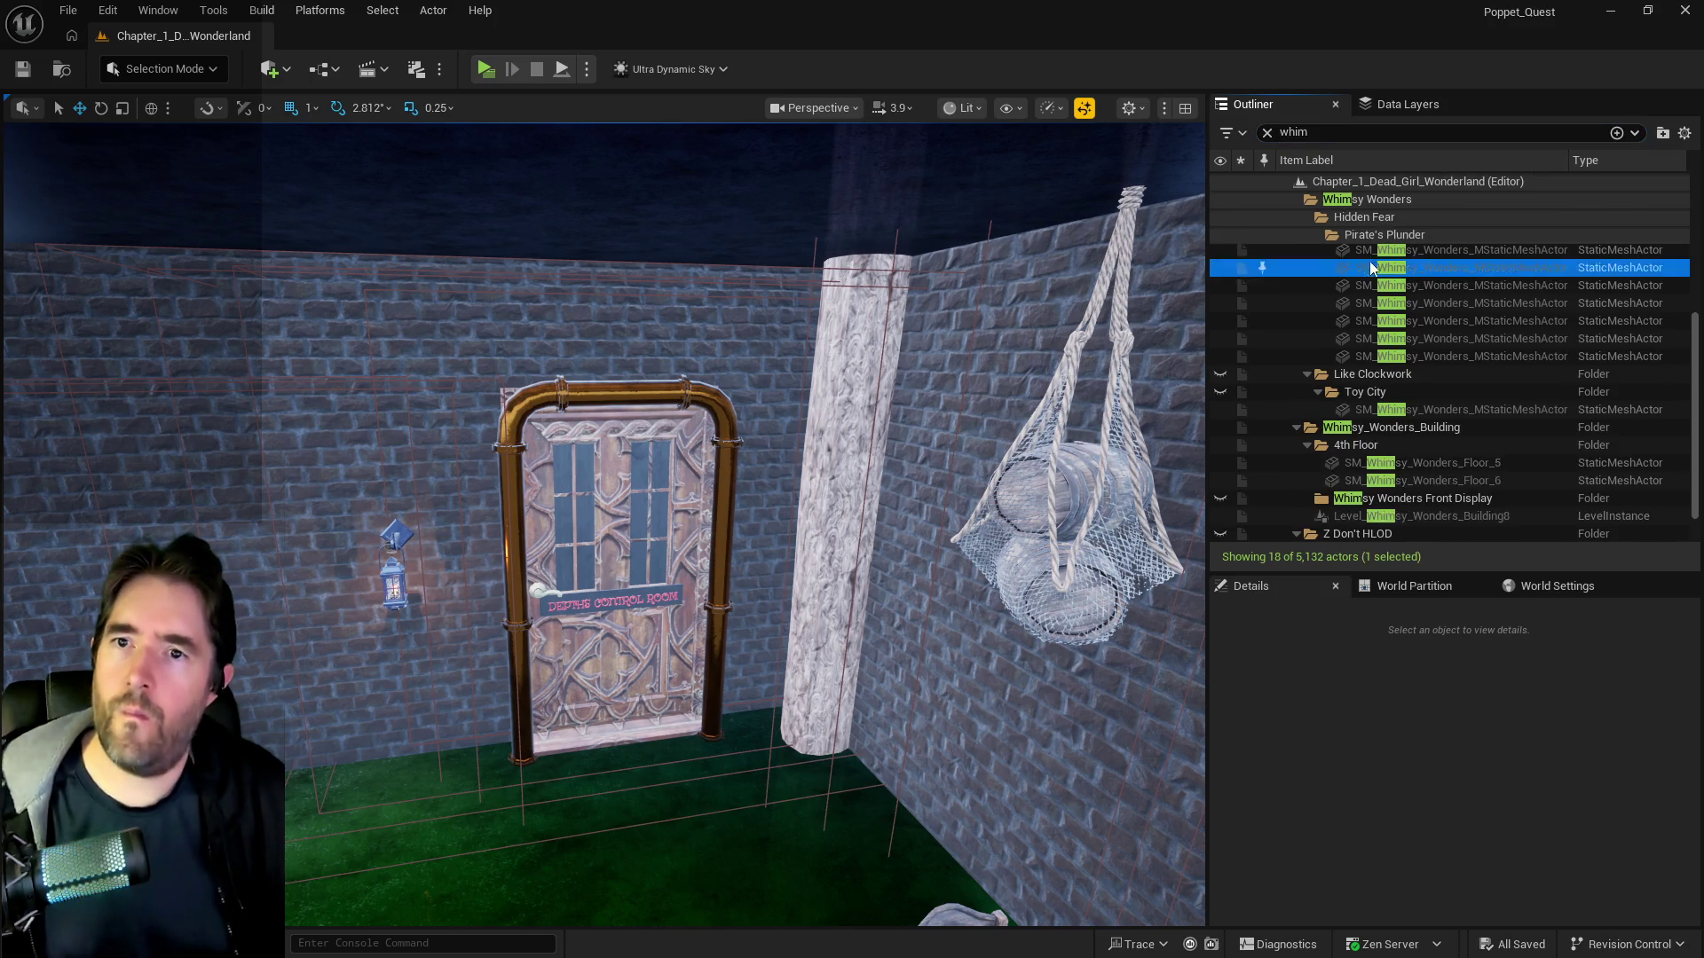
pyautogui.click(1359, 200)
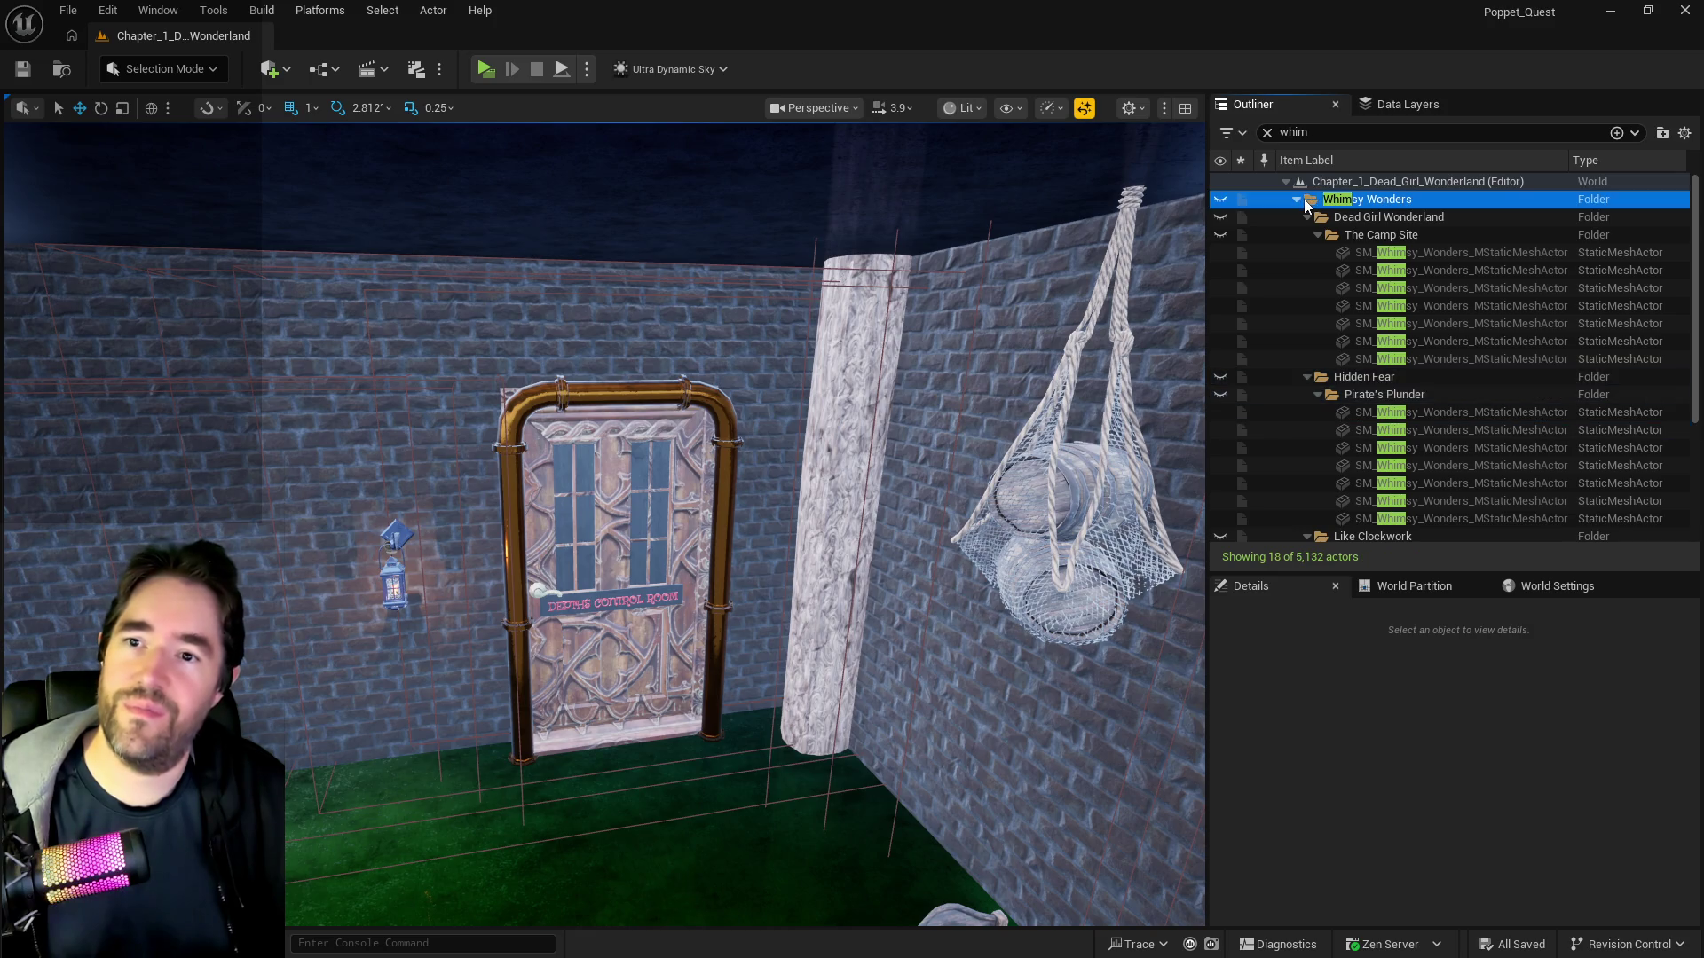
pyautogui.click(1297, 199)
pyautogui.click(1361, 218)
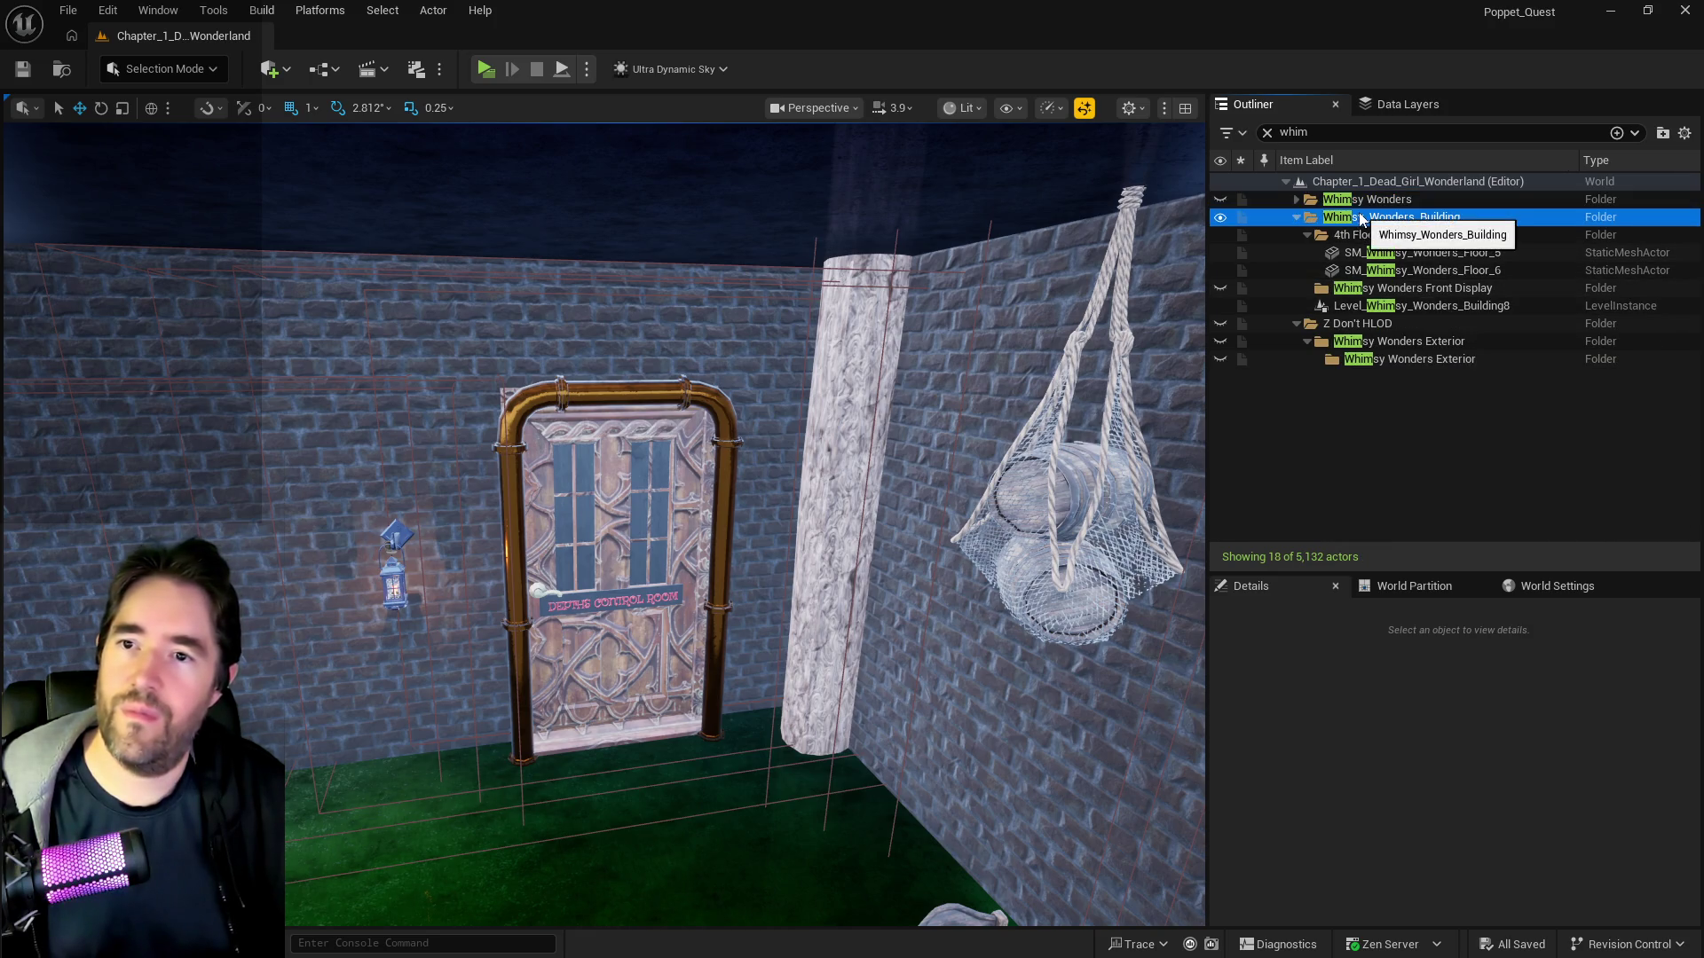
pyautogui.click(1267, 133)
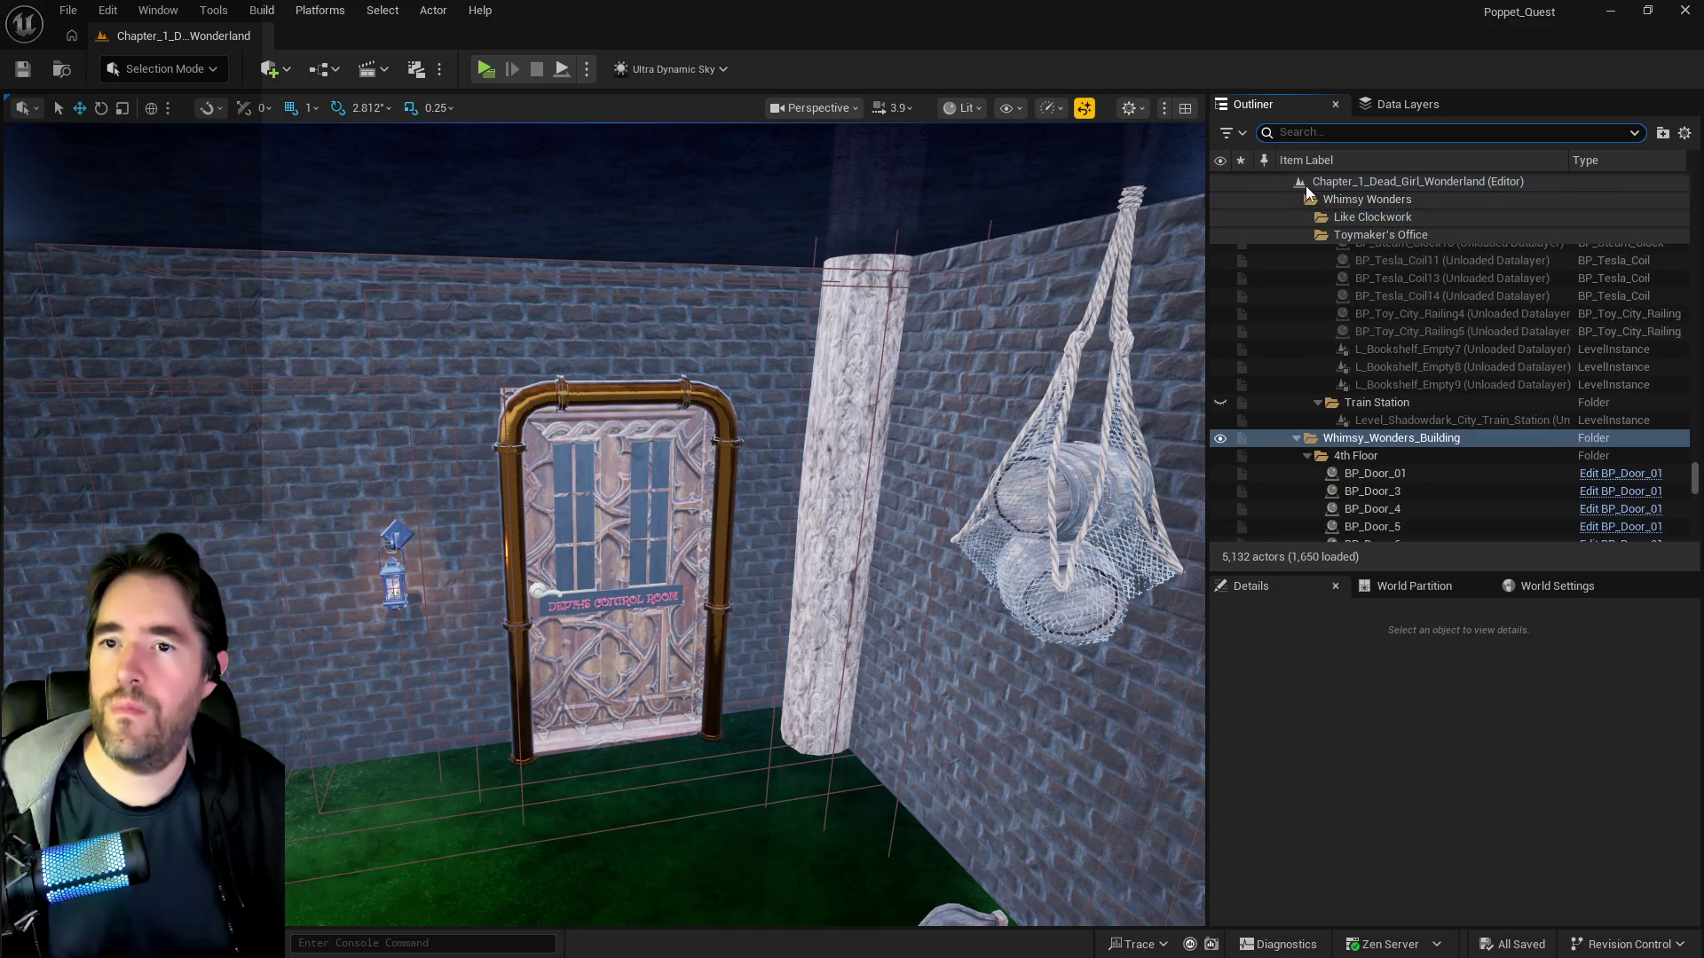
pyautogui.rightClick(1365, 433)
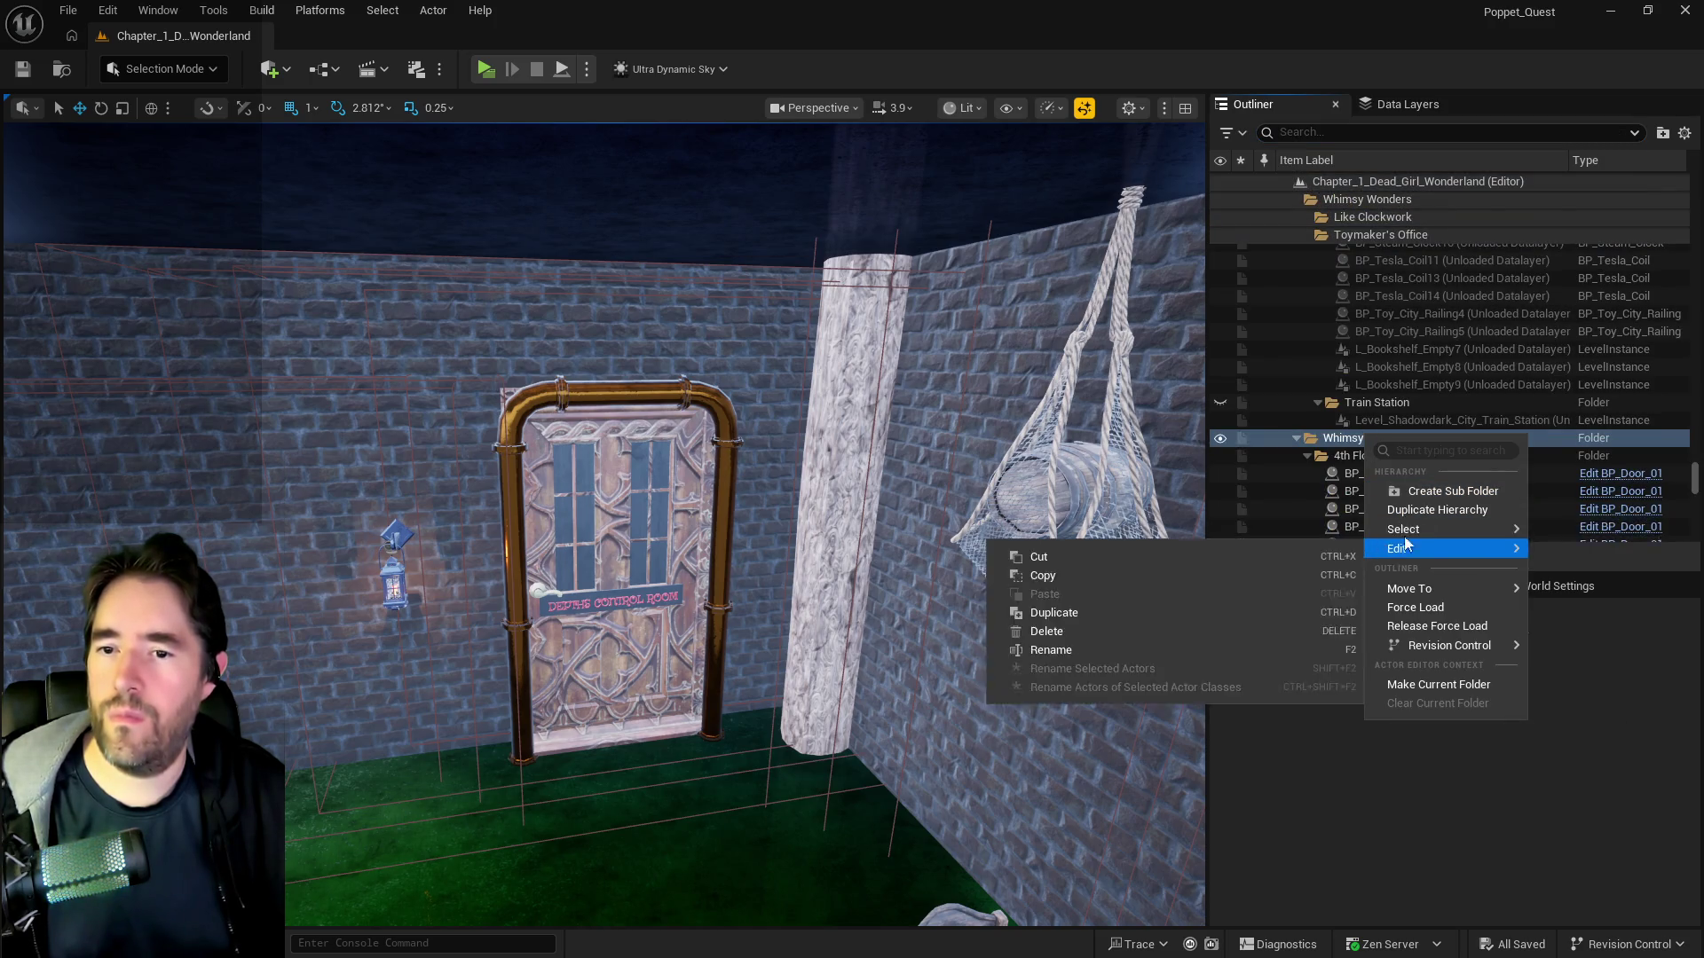
pyautogui.moveTo(1513, 530)
pyautogui.click(1538, 558)
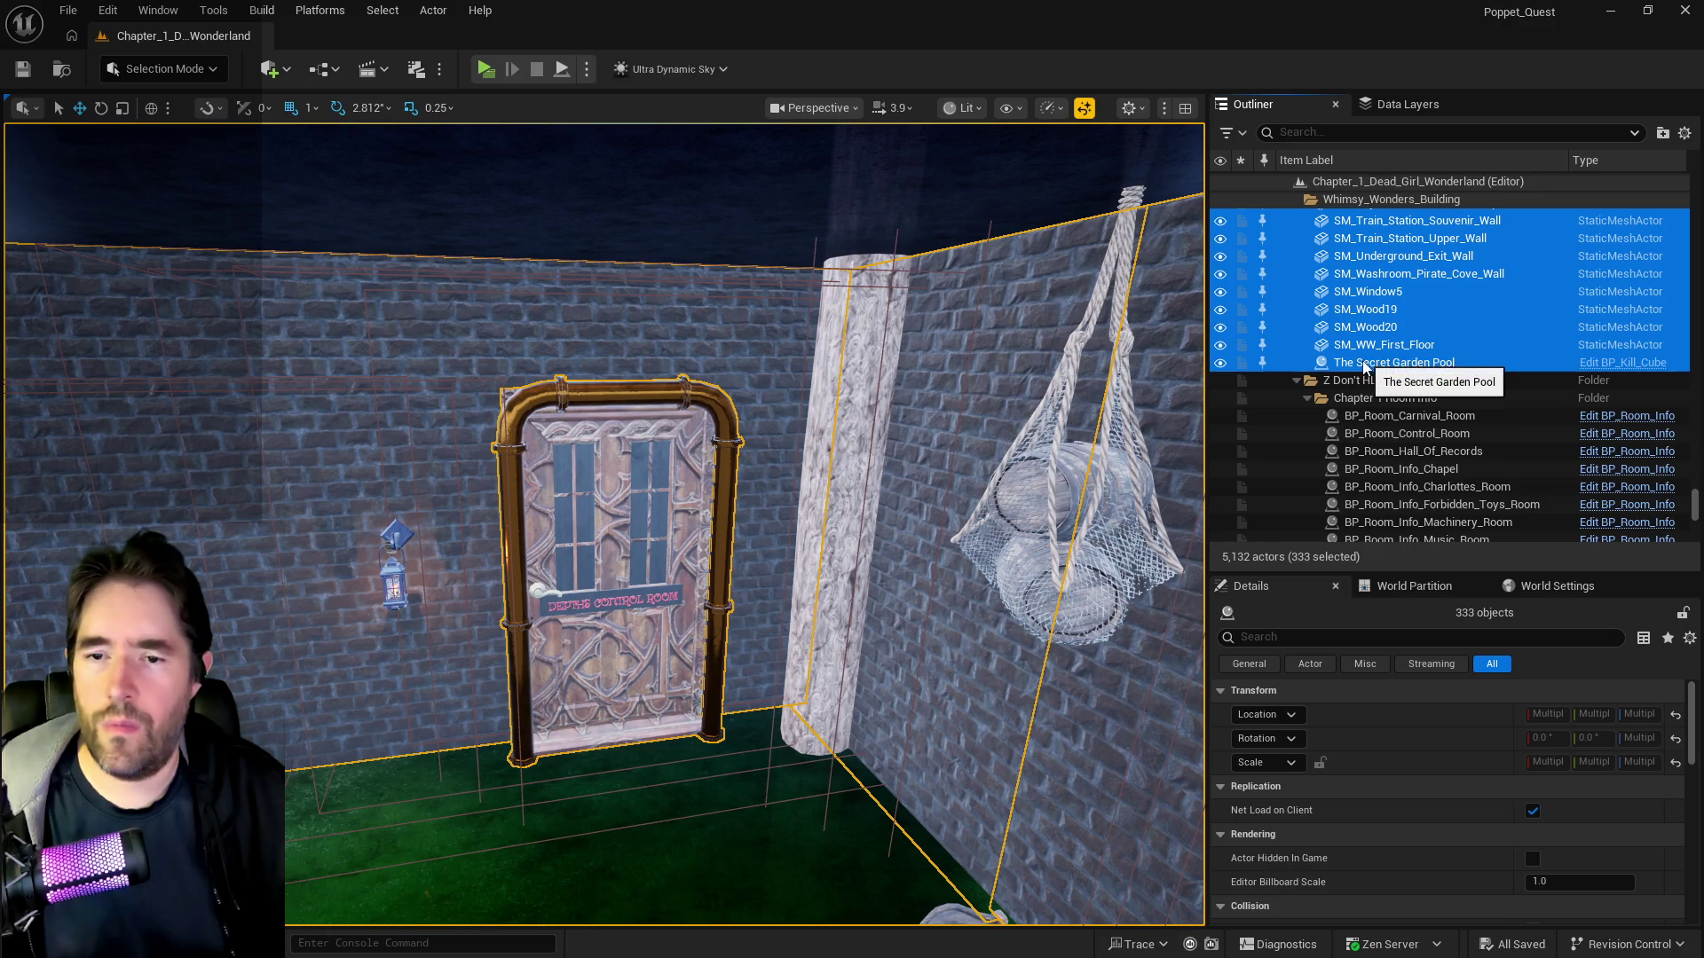
# - Unlock movement on the 333 selected building actors
pyautogui.rightClick(1362, 349)
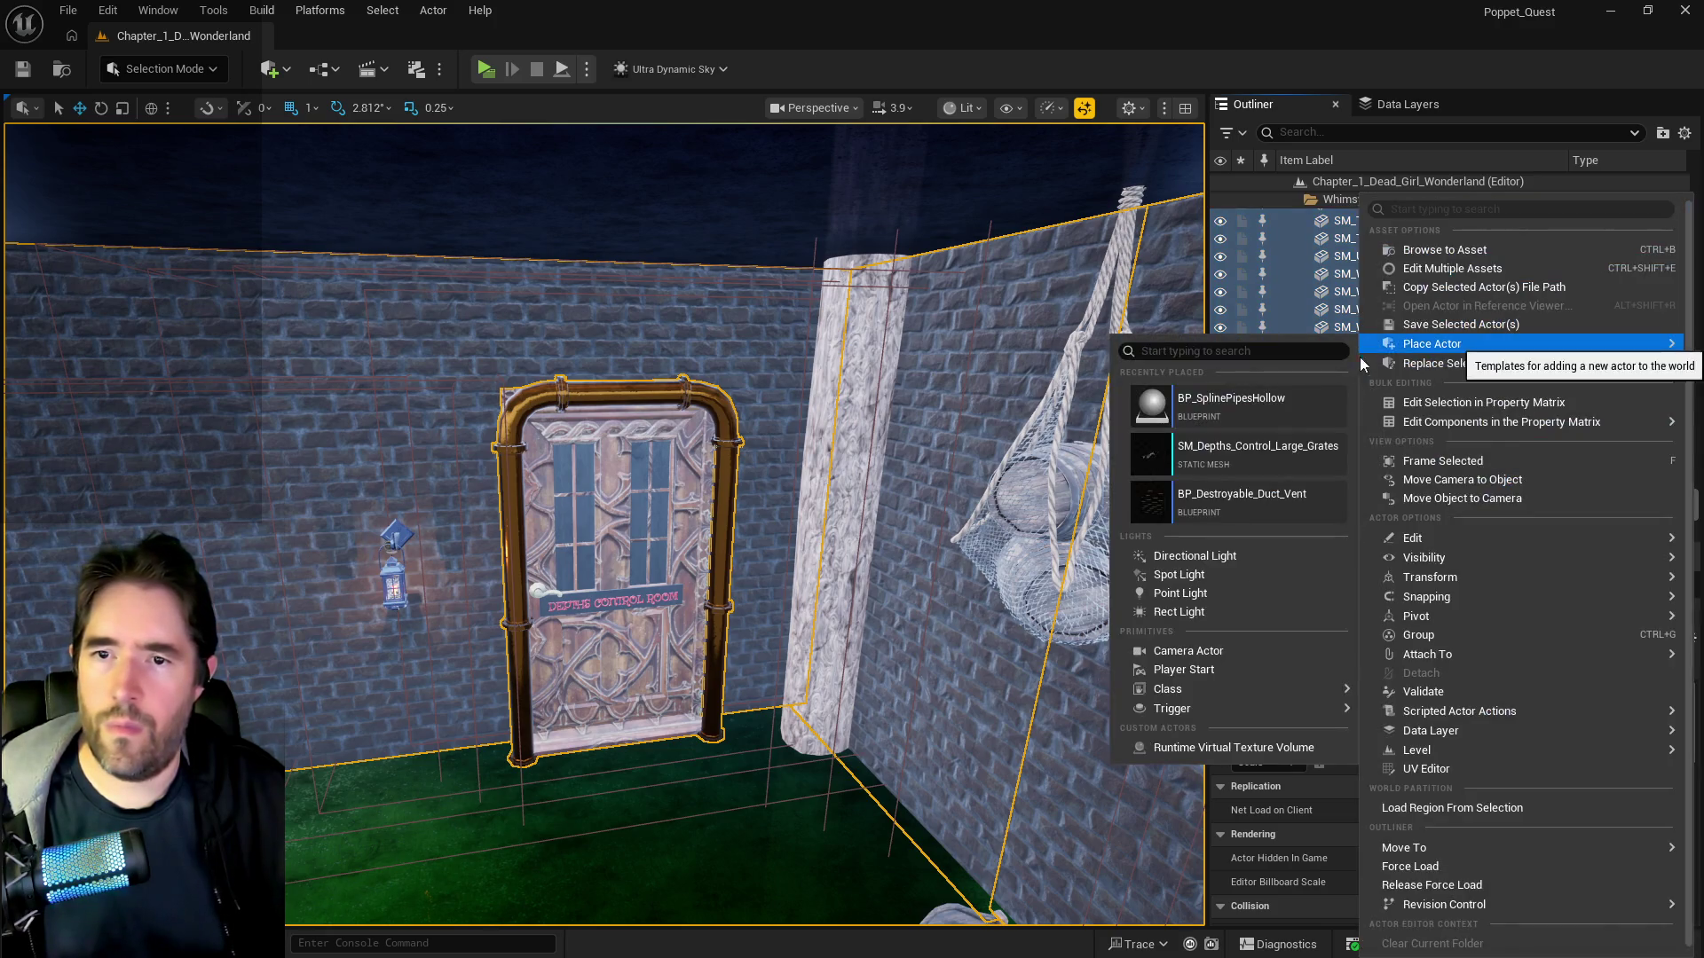
pyautogui.moveTo(1399, 538)
pyautogui.moveTo(1418, 579)
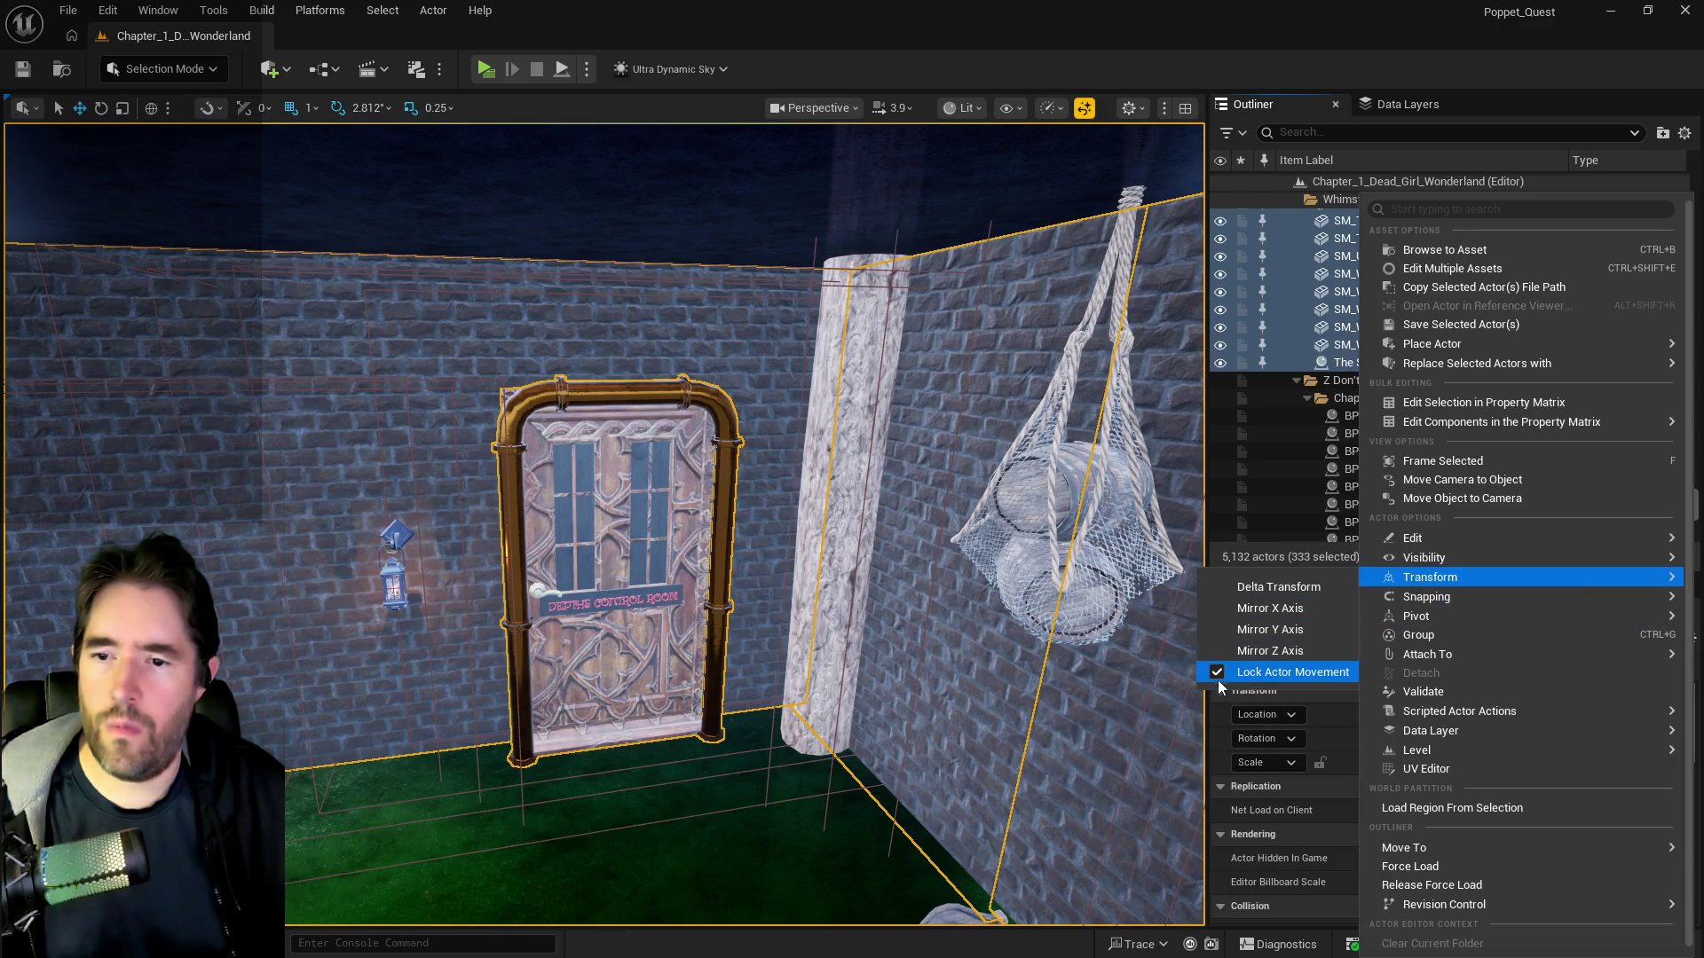
pyautogui.click(1318, 55)
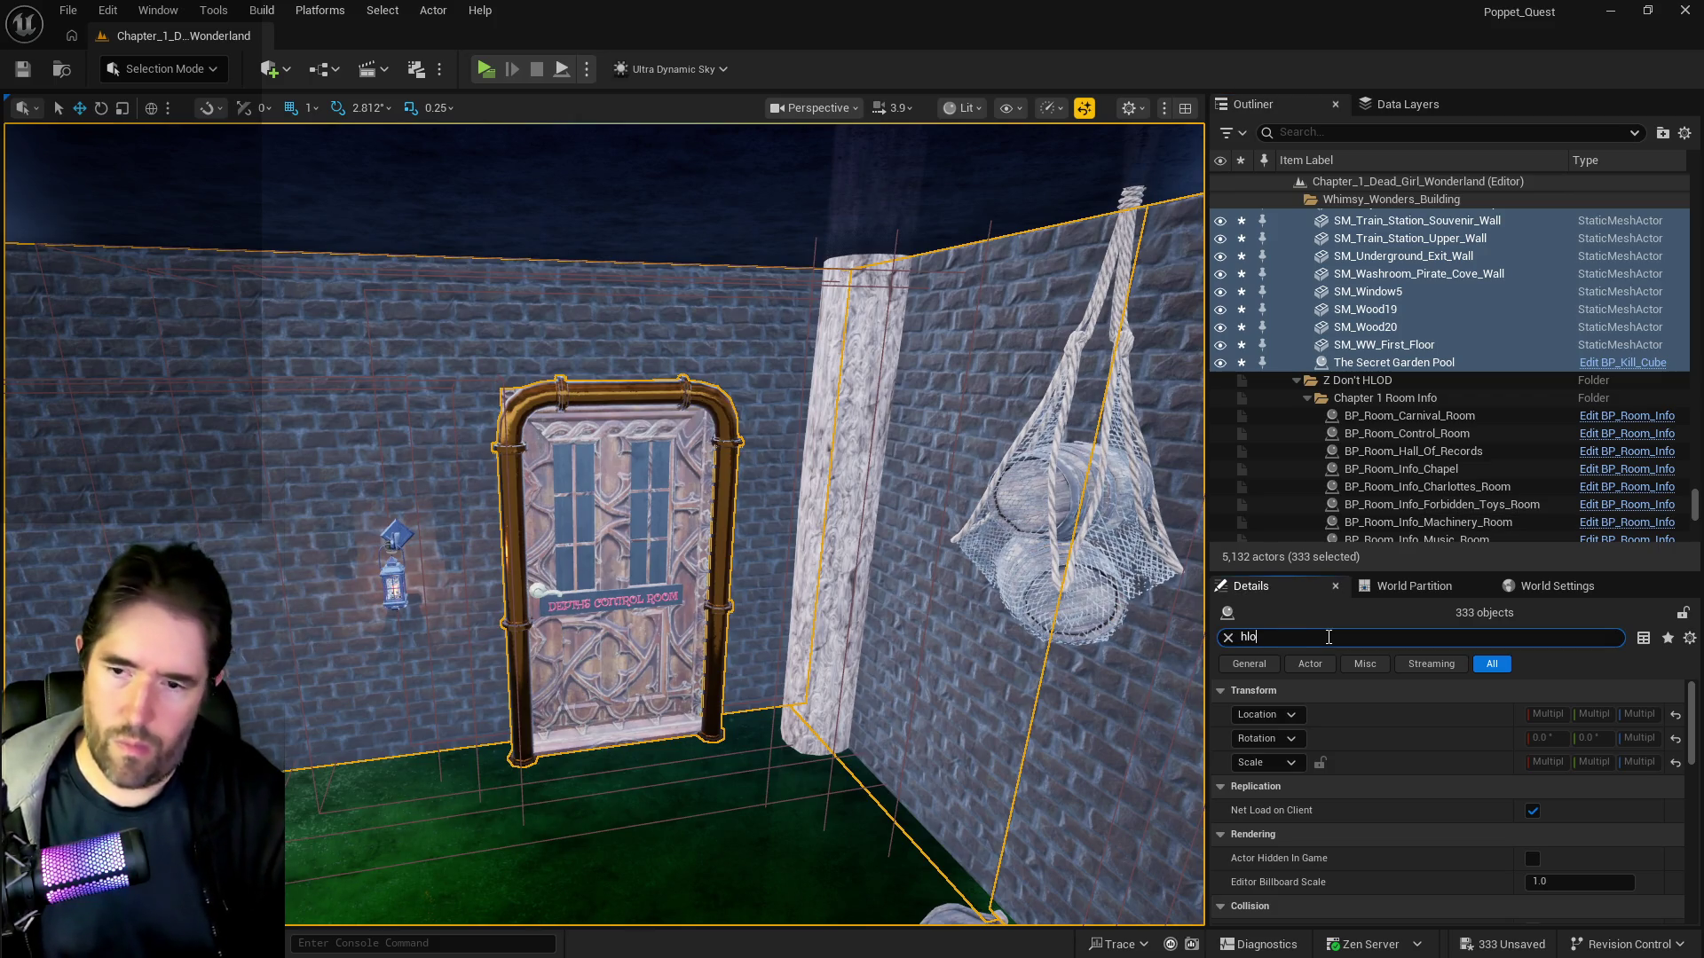
# - Assign the selected actors a Chapter_1 HLOD layer in the Details panel
pyautogui.write('d')
pyautogui.click(1615, 742)
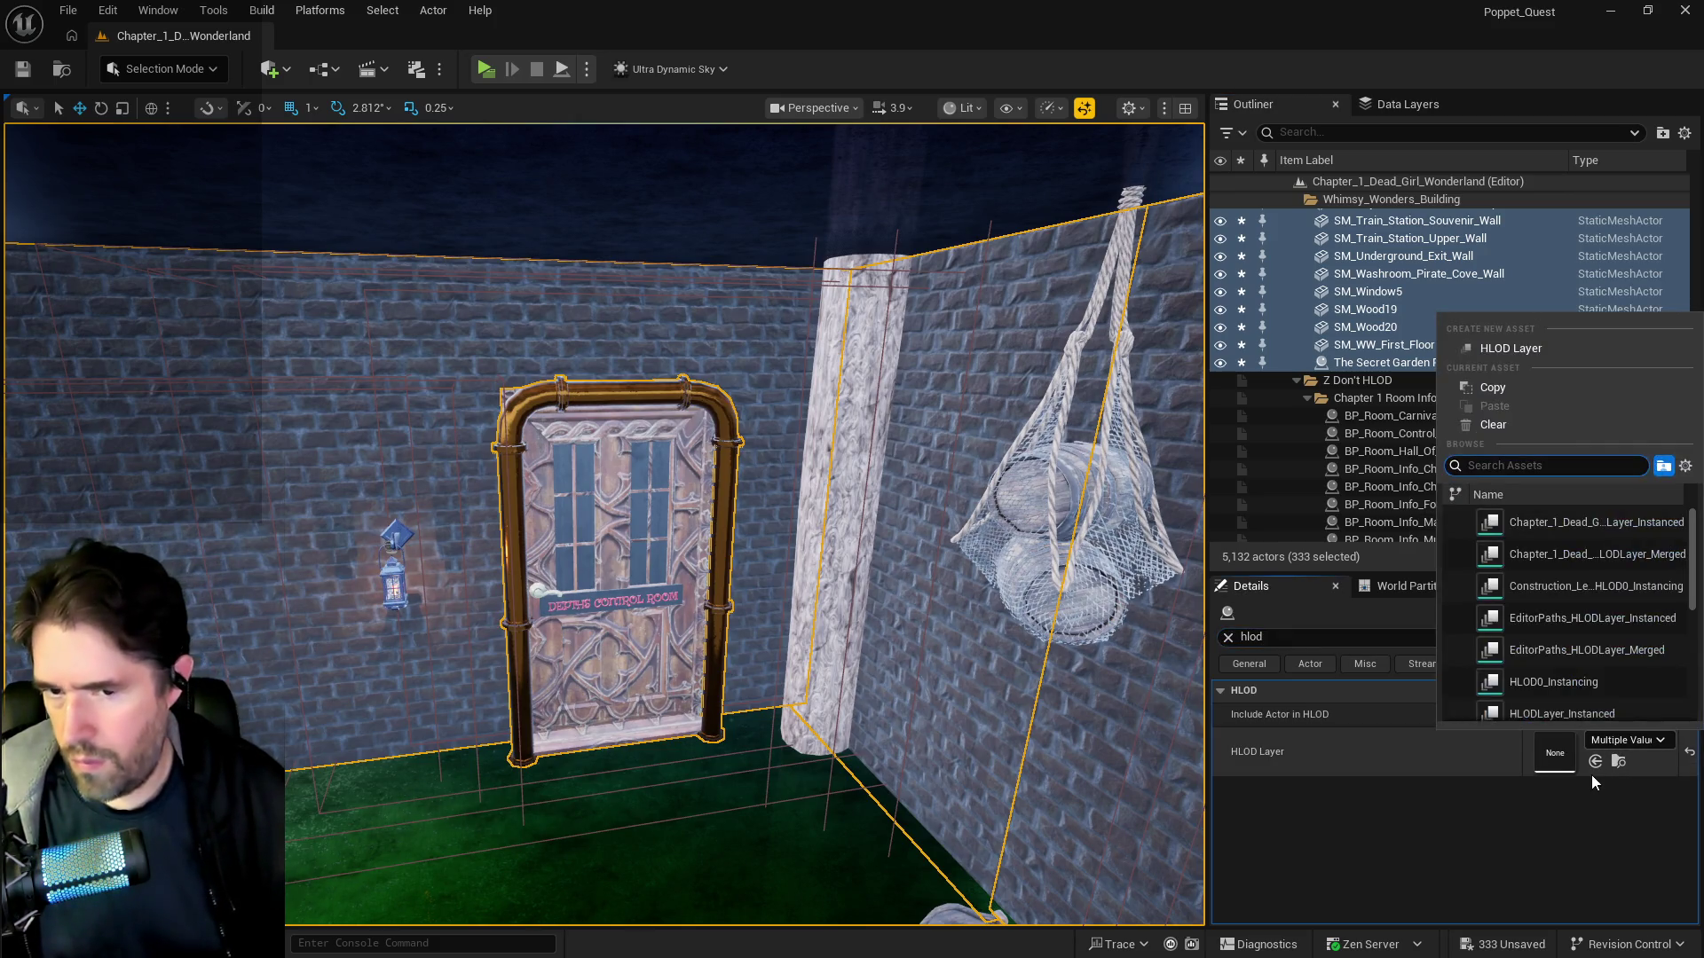
pyautogui.press('Escape')
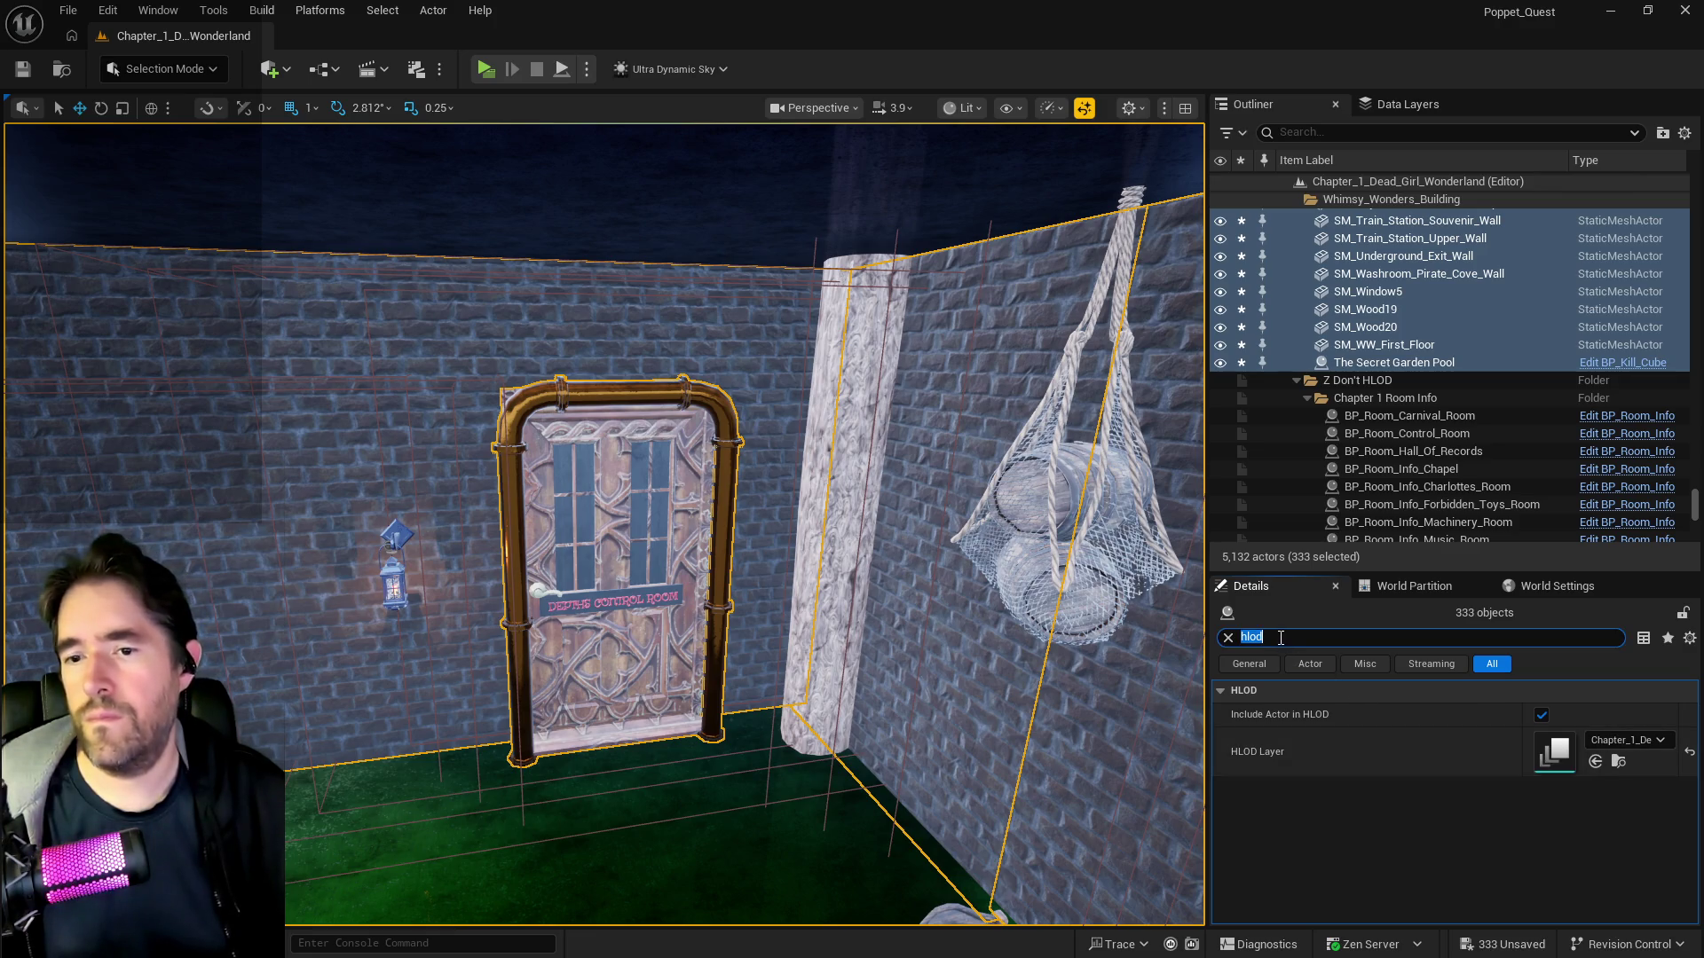
# - Check the World Settings partition grids to confirm the BuildingPartition grid name
pyautogui.write('grid')
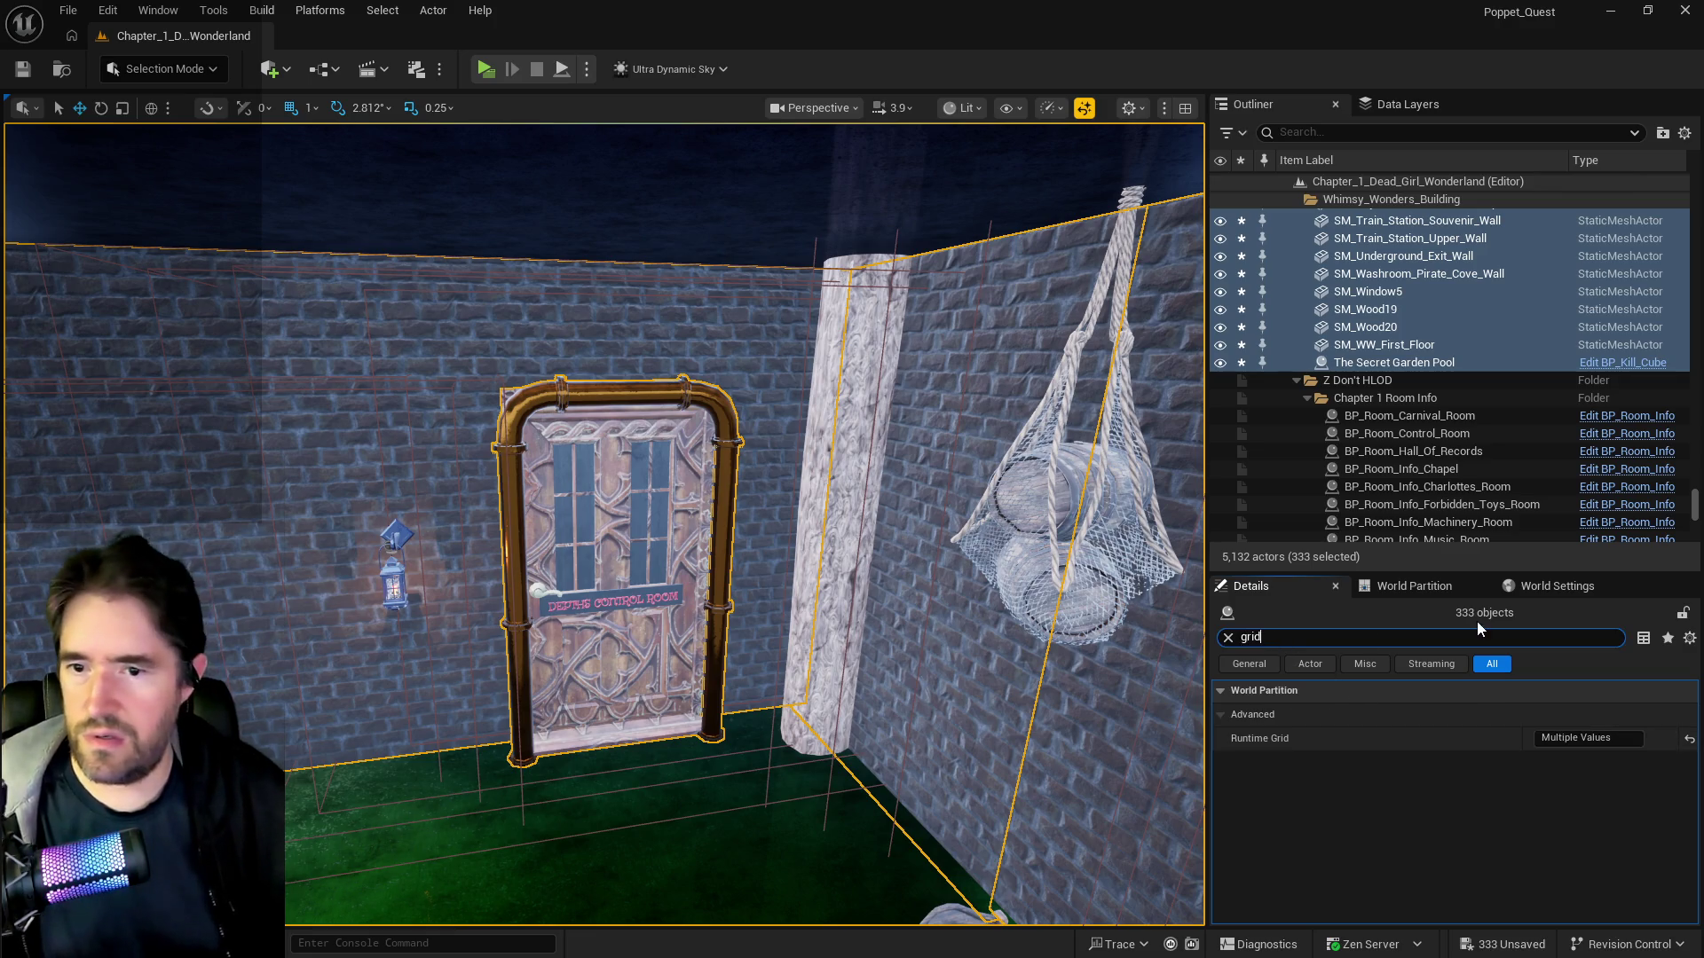
pyautogui.click(1539, 586)
pyautogui.click(1508, 835)
pyautogui.scroll(-5, 1440, 843)
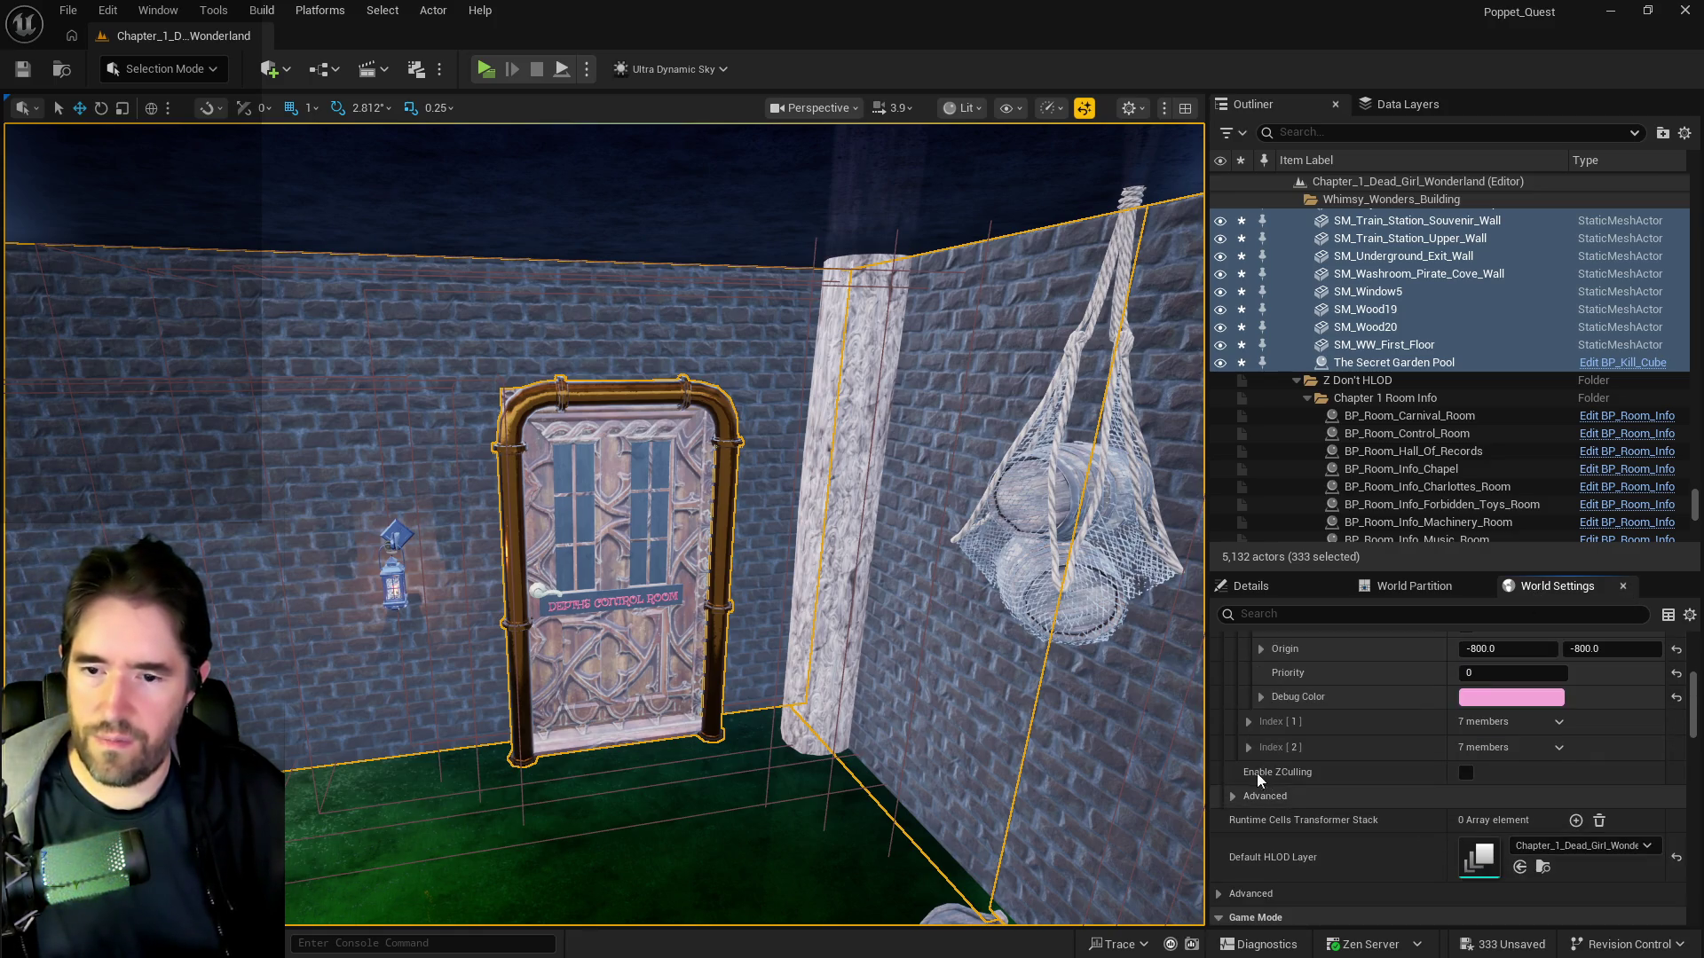
pyautogui.click(1246, 748)
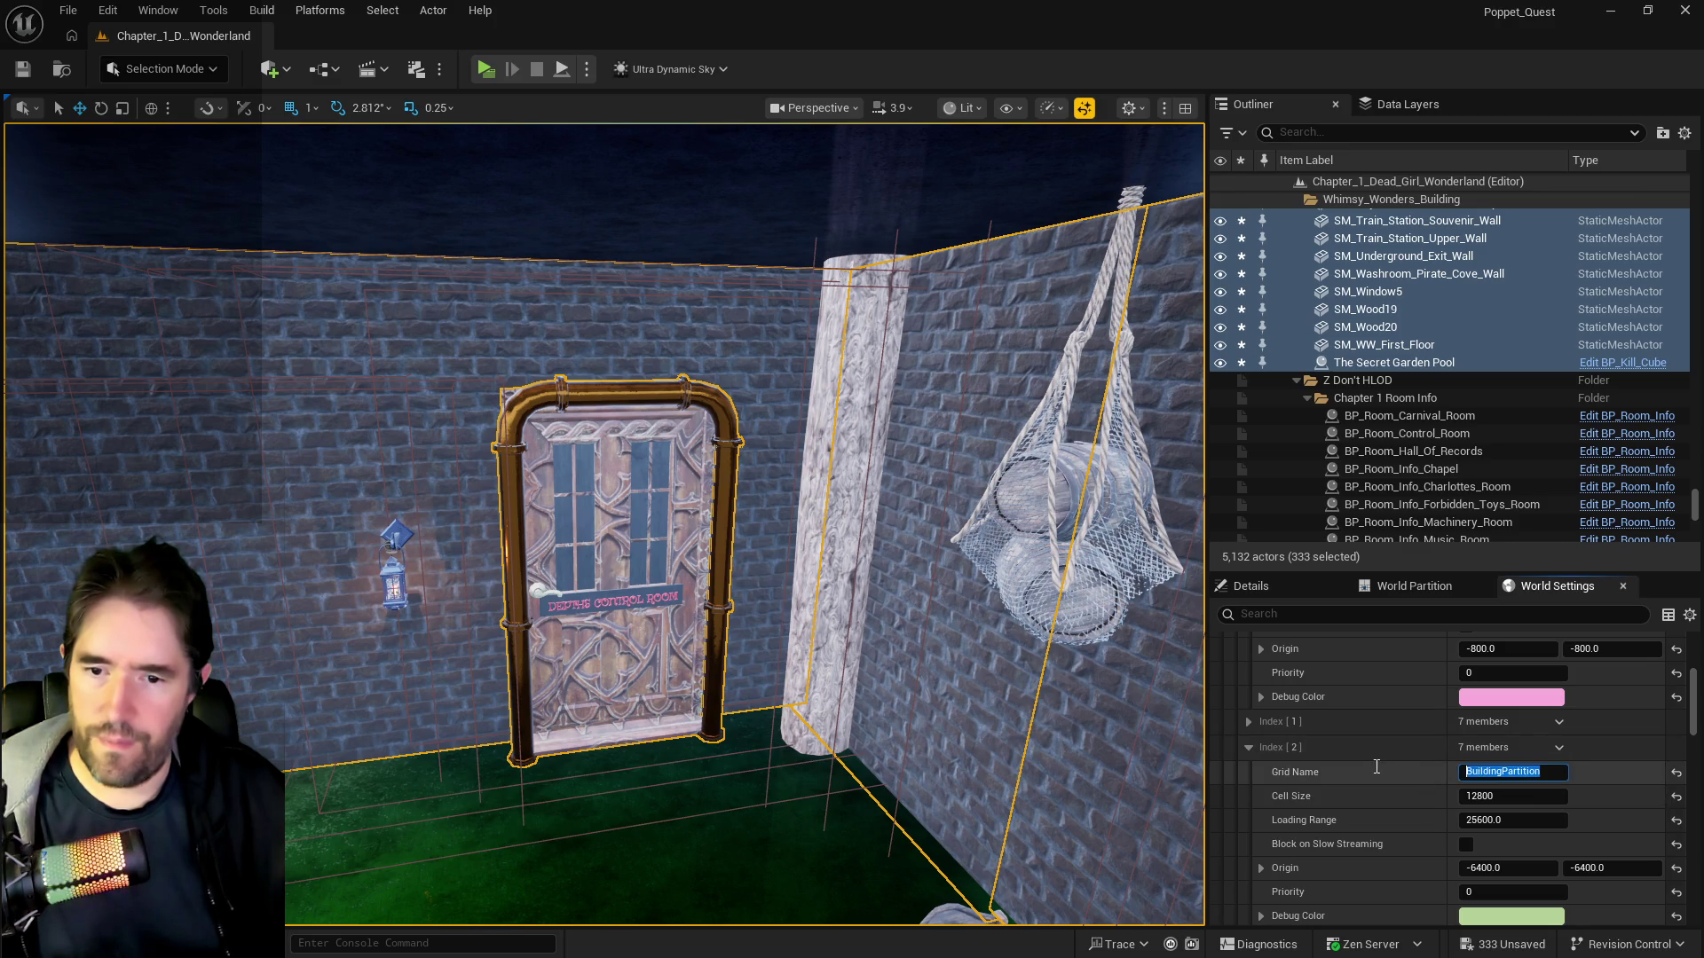
pyautogui.click(1278, 589)
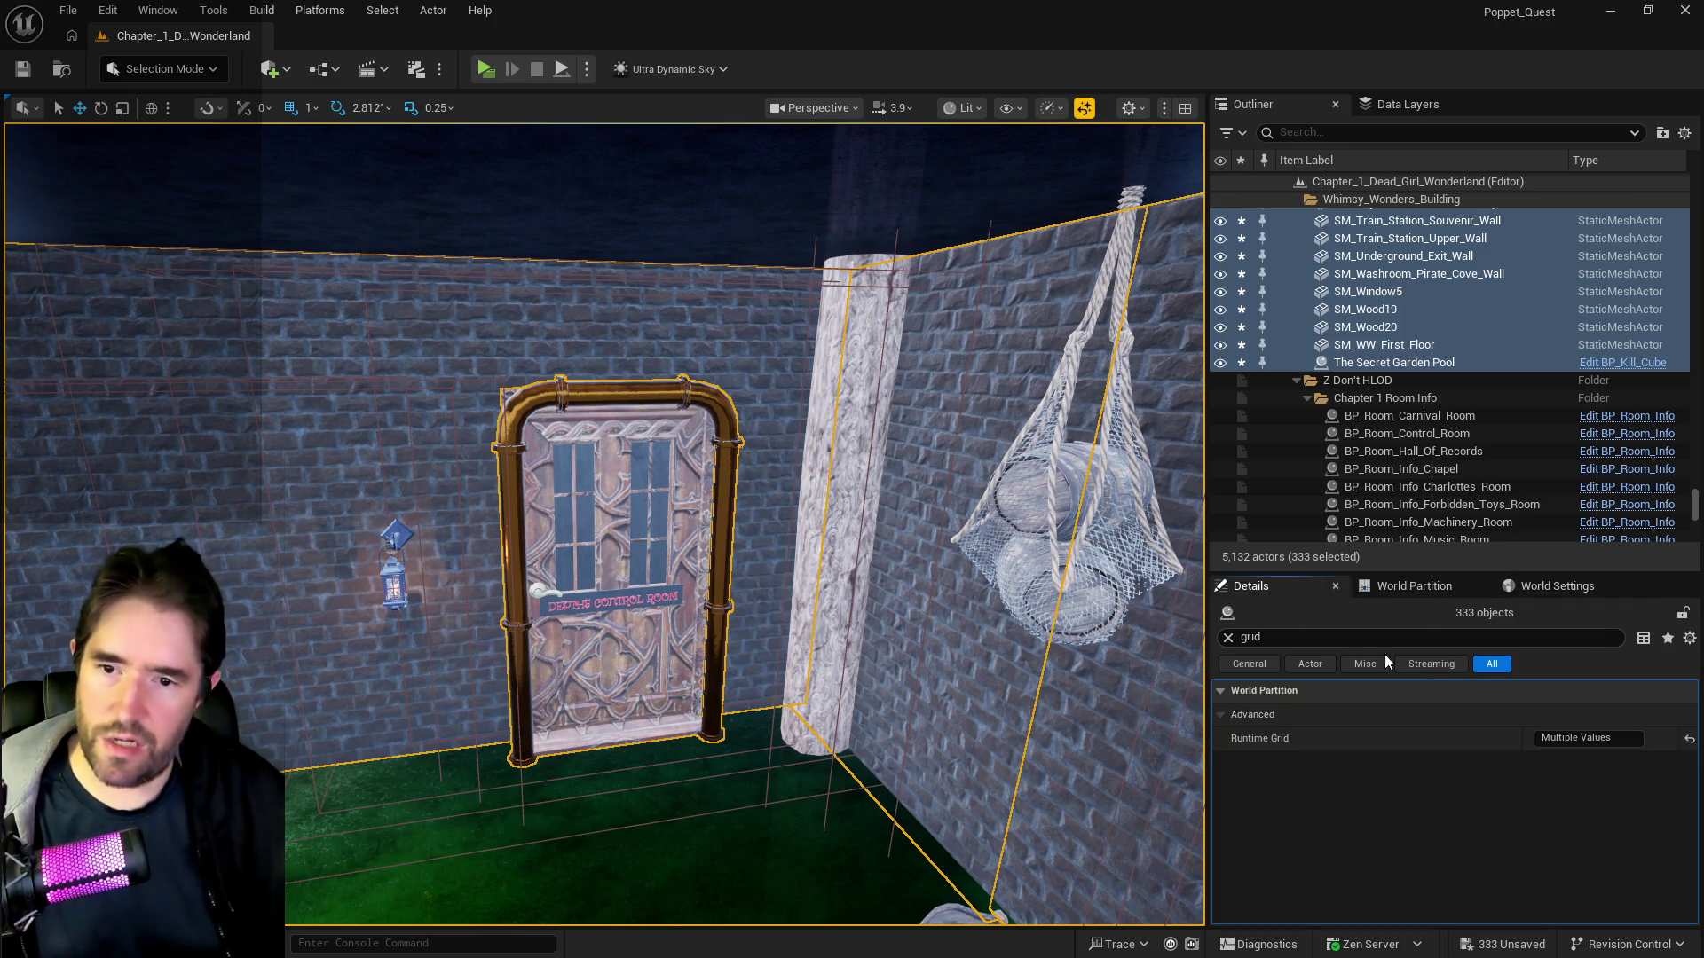
# - Set the actors' Runtime Grid to BuildingPartition and save them
pyautogui.click(1562, 739)
pyautogui.write('BuildingPartition')
pyautogui.press('Return')
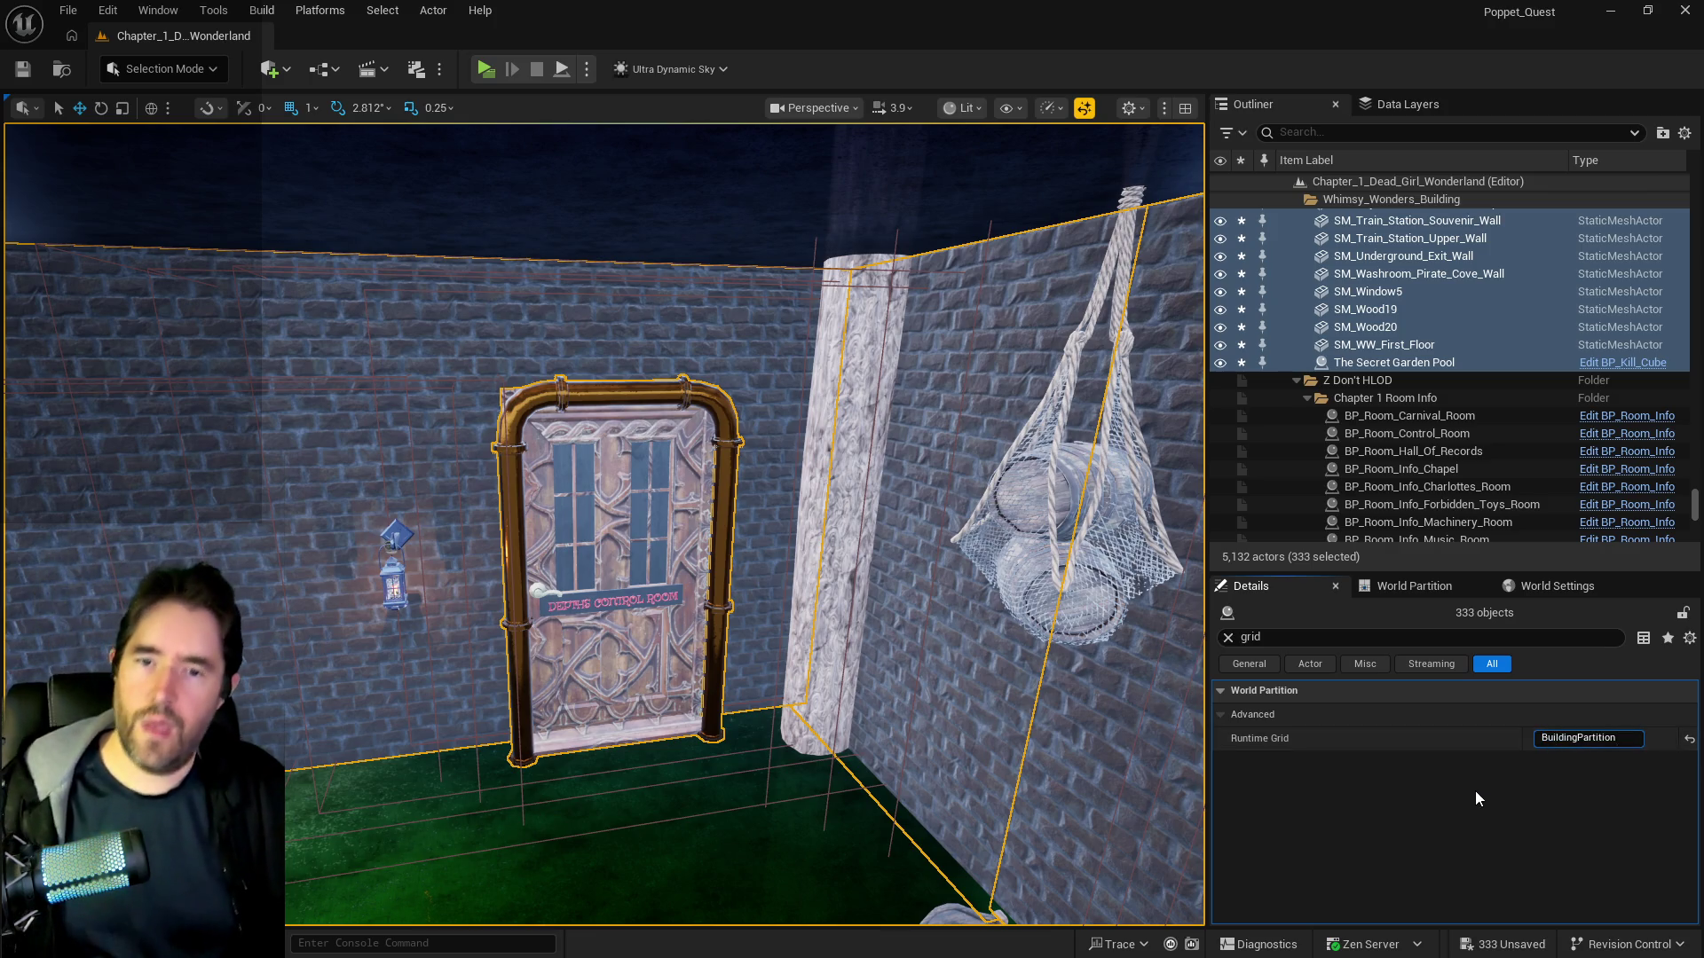
pyautogui.click(1475, 791)
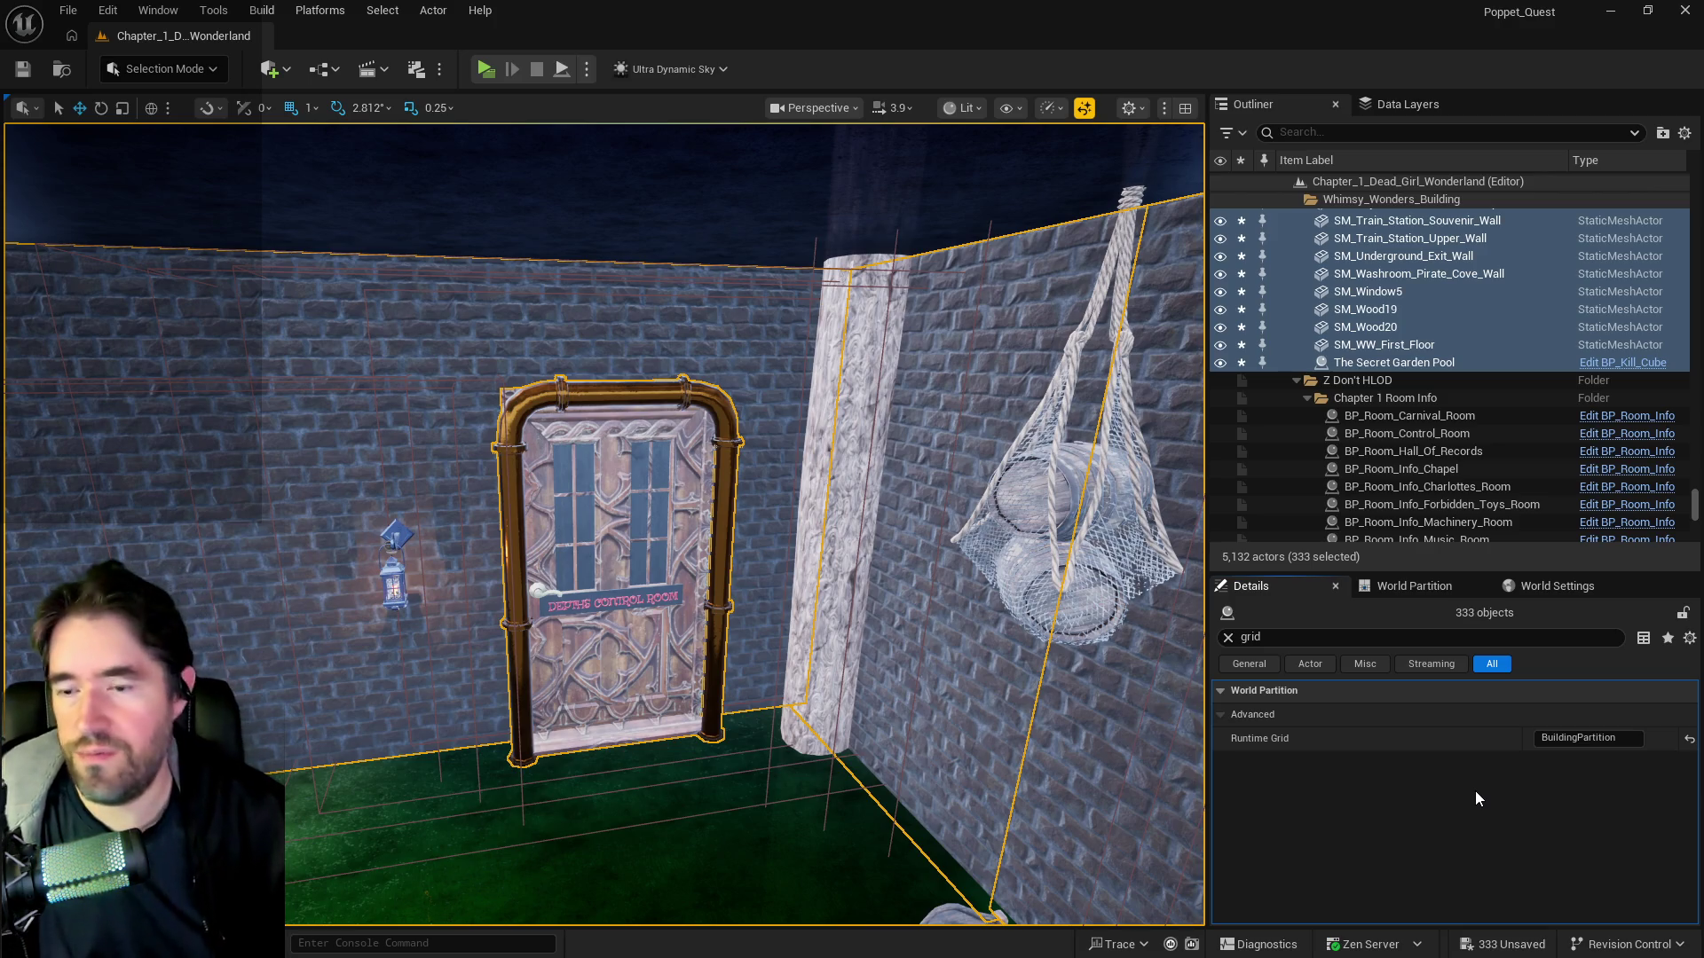
pyautogui.hotkey('ctrl', 's')
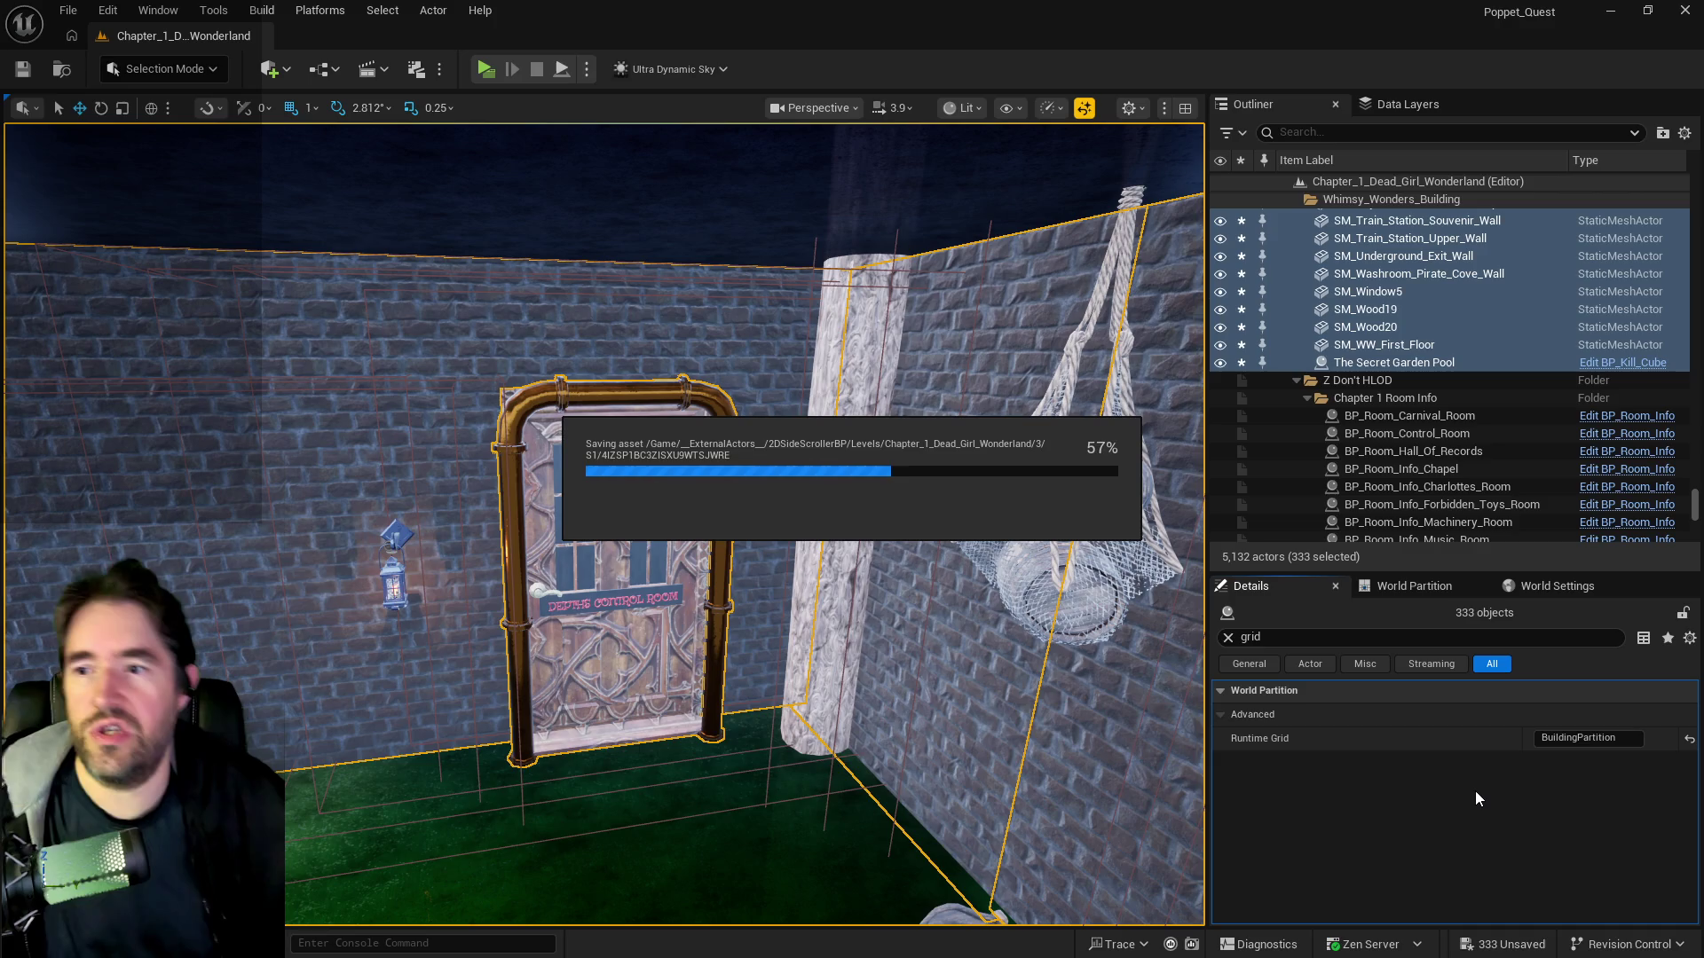
# - Lock the building actors' movement again and save the level
pyautogui.rightClick(1383, 365)
pyautogui.moveTo(1375, 364)
pyautogui.moveTo(1180, 578)
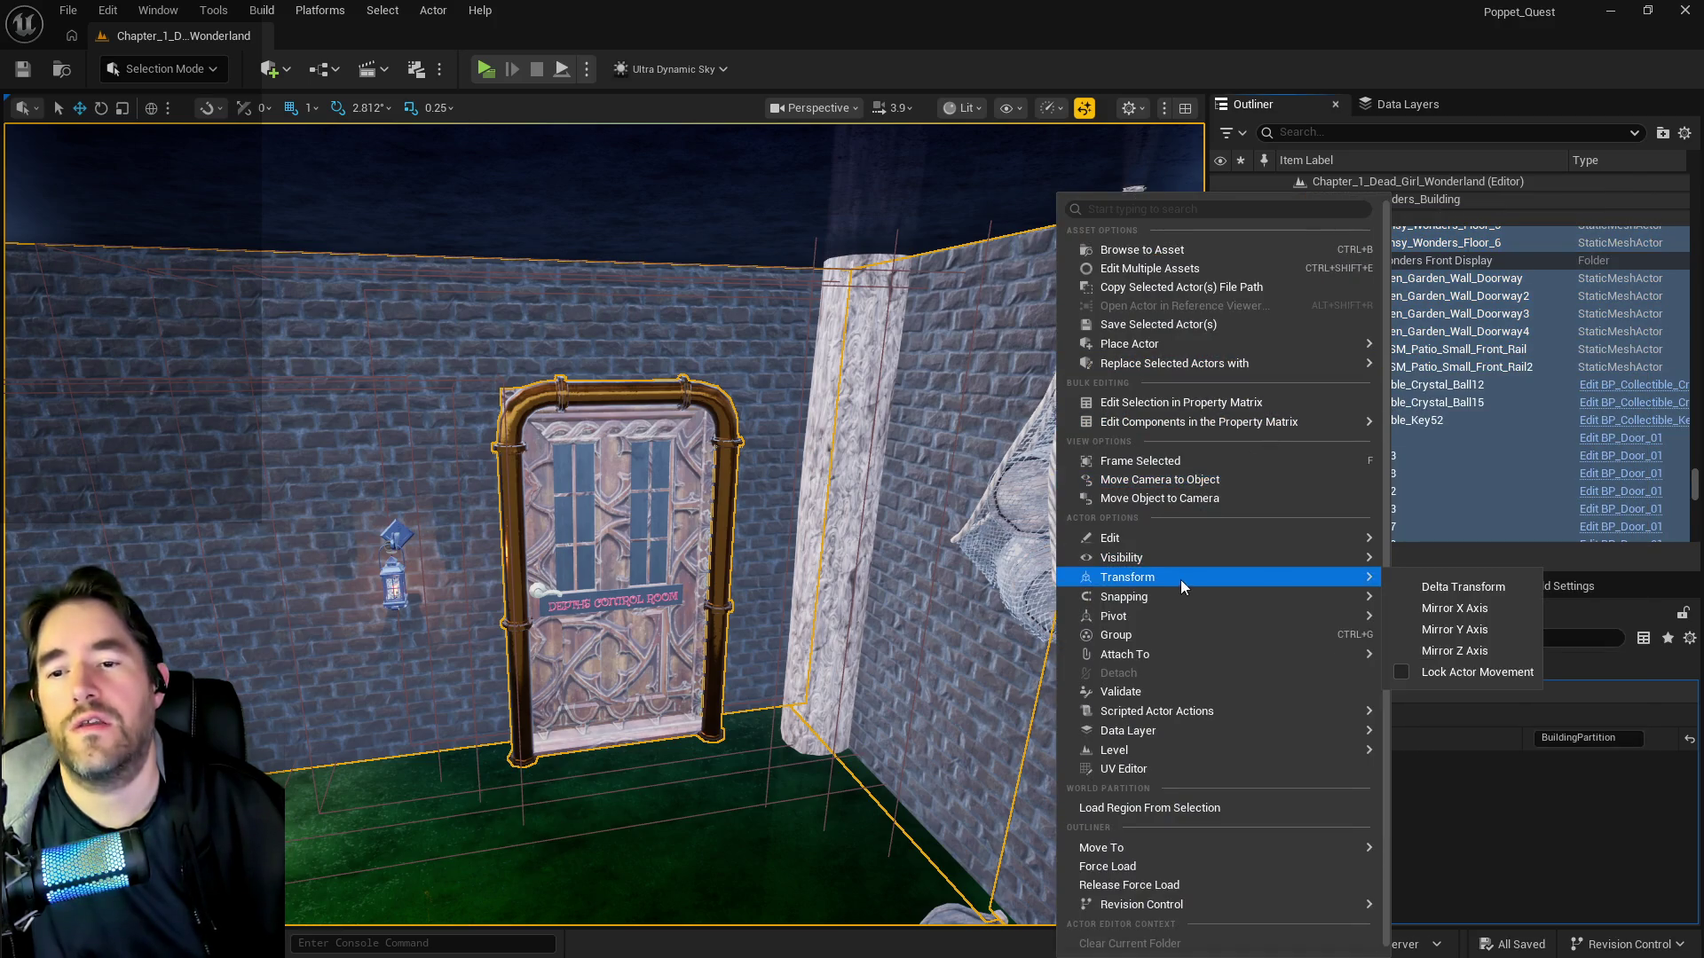
pyautogui.click(1404, 673)
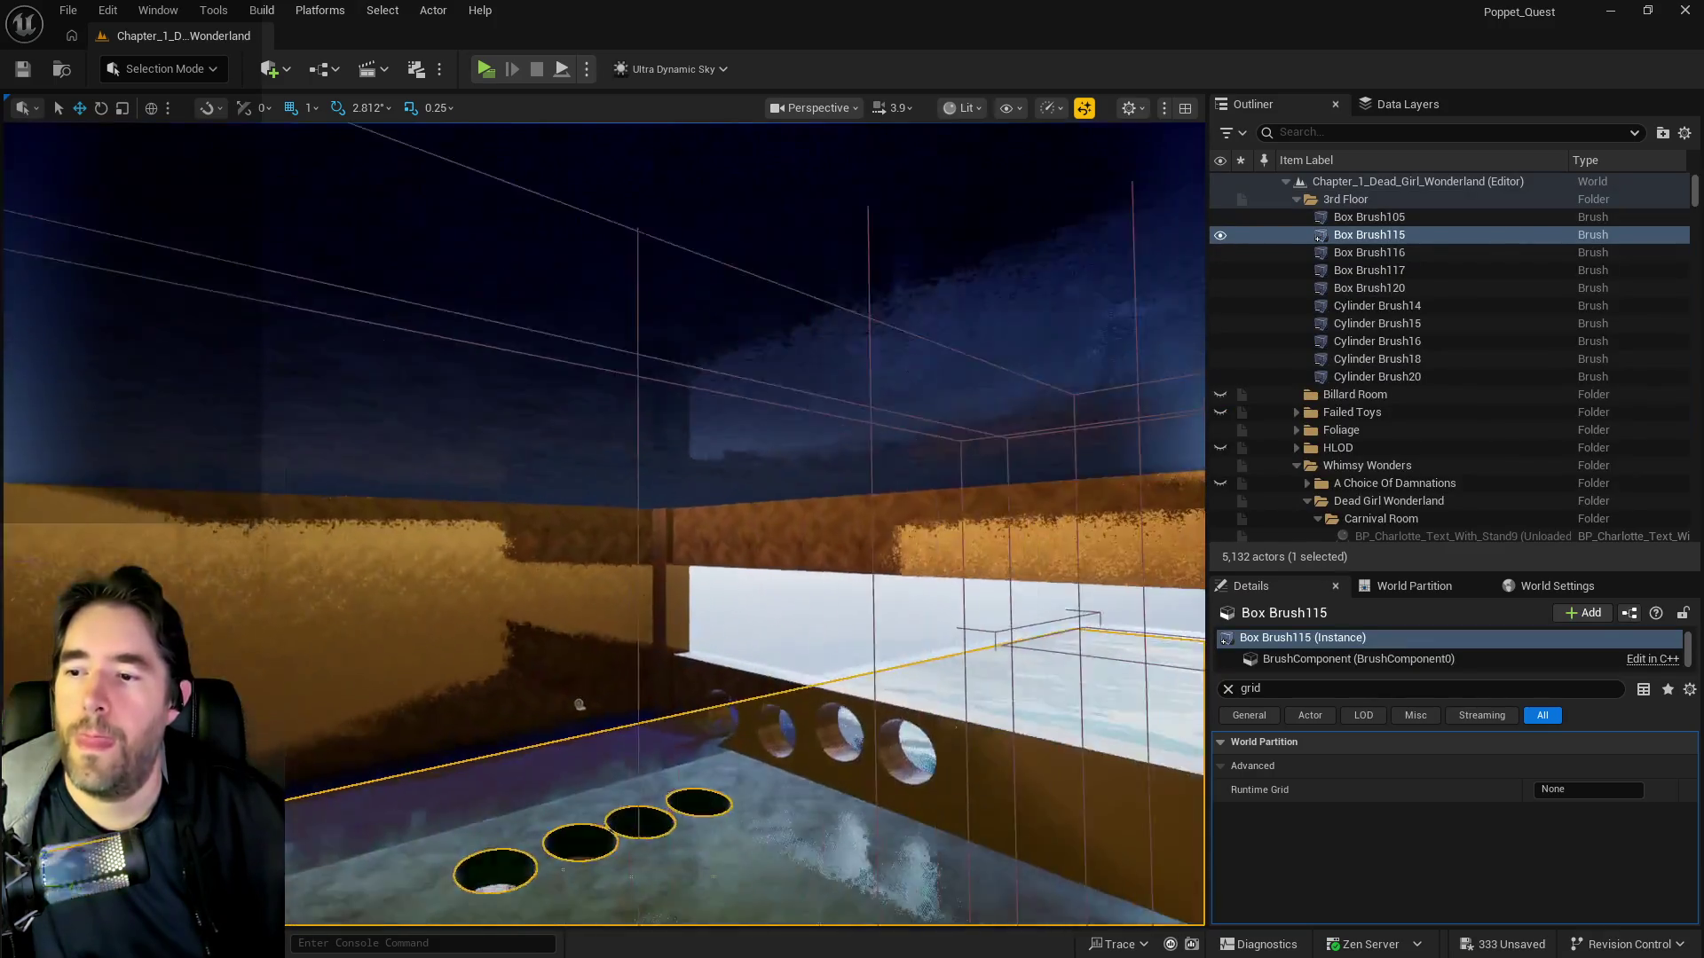
pyautogui.hotkey('ctrl', 's')
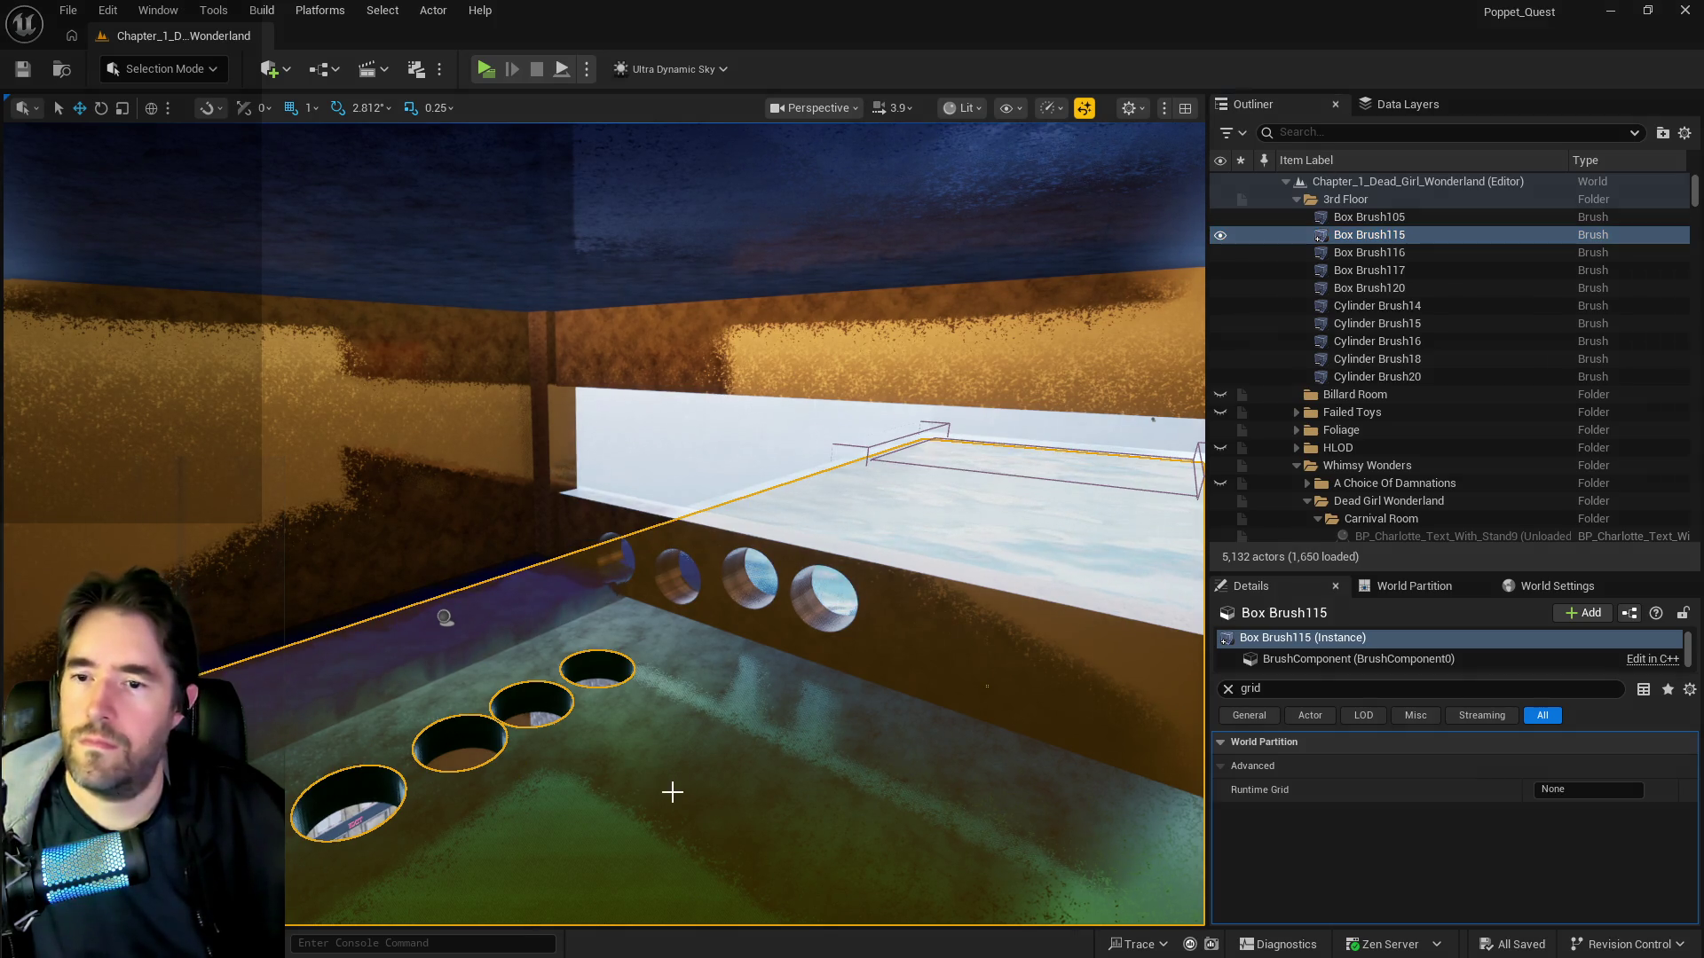
# - Clear the Details filter, filter the Outliner to 'brush', and frame Box Brush105
pyautogui.click(1228, 689)
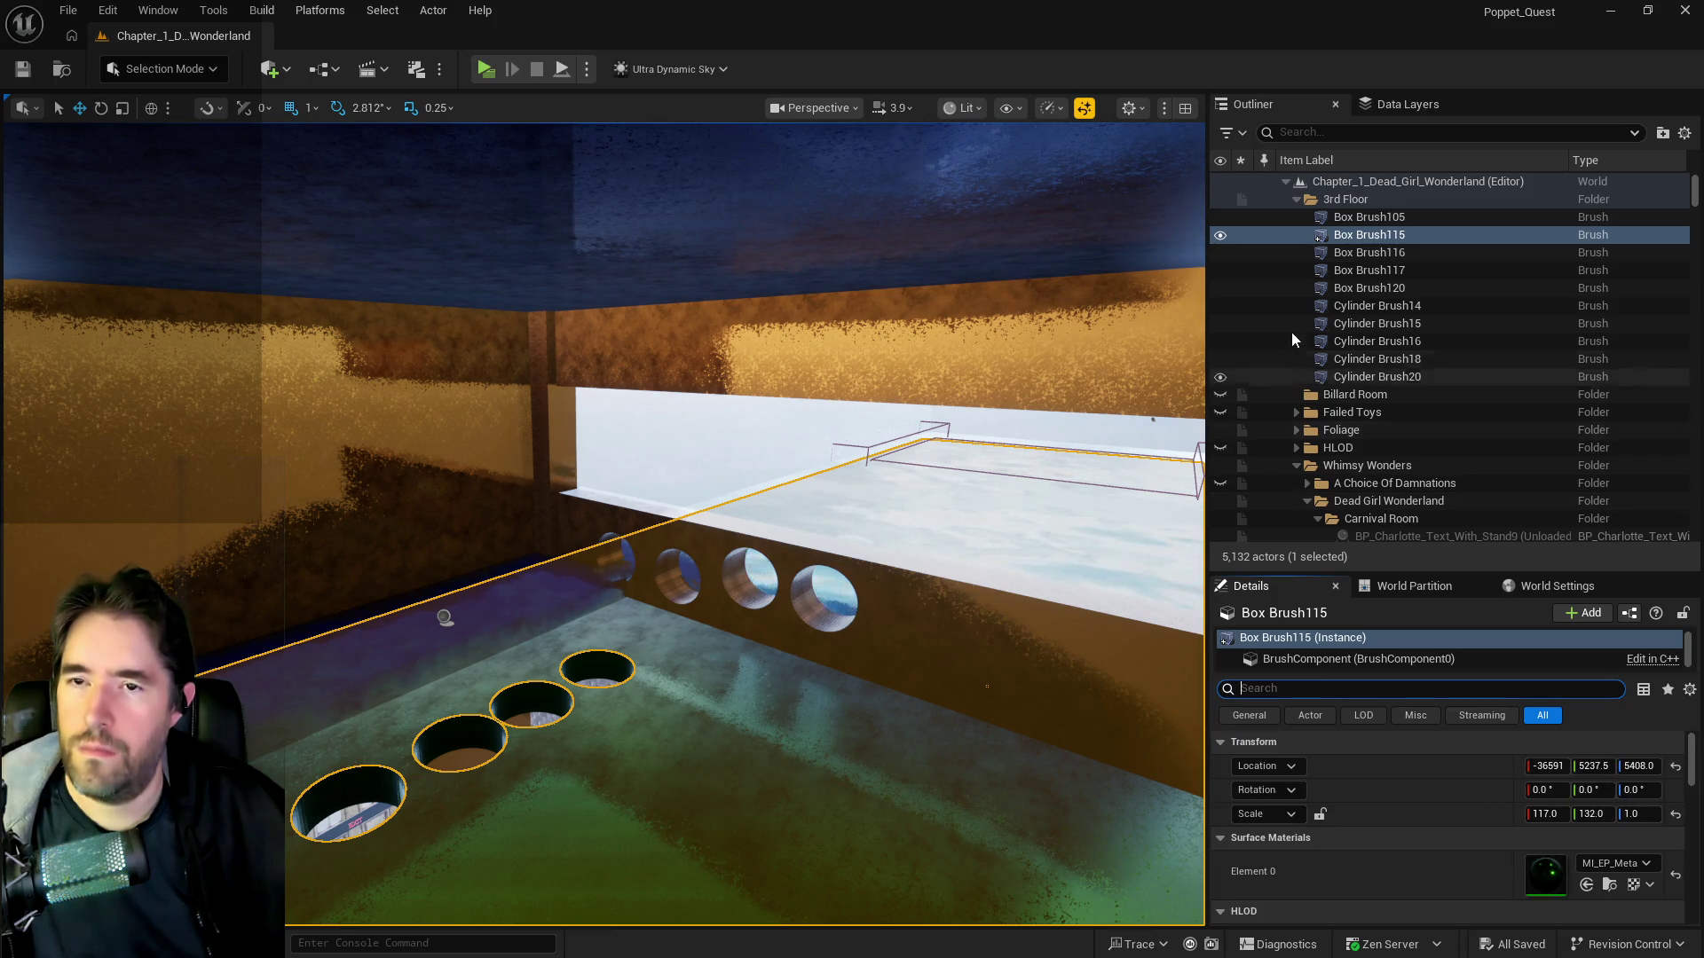
pyautogui.rightClick(1344, 242)
pyautogui.moveTo(1393, 590)
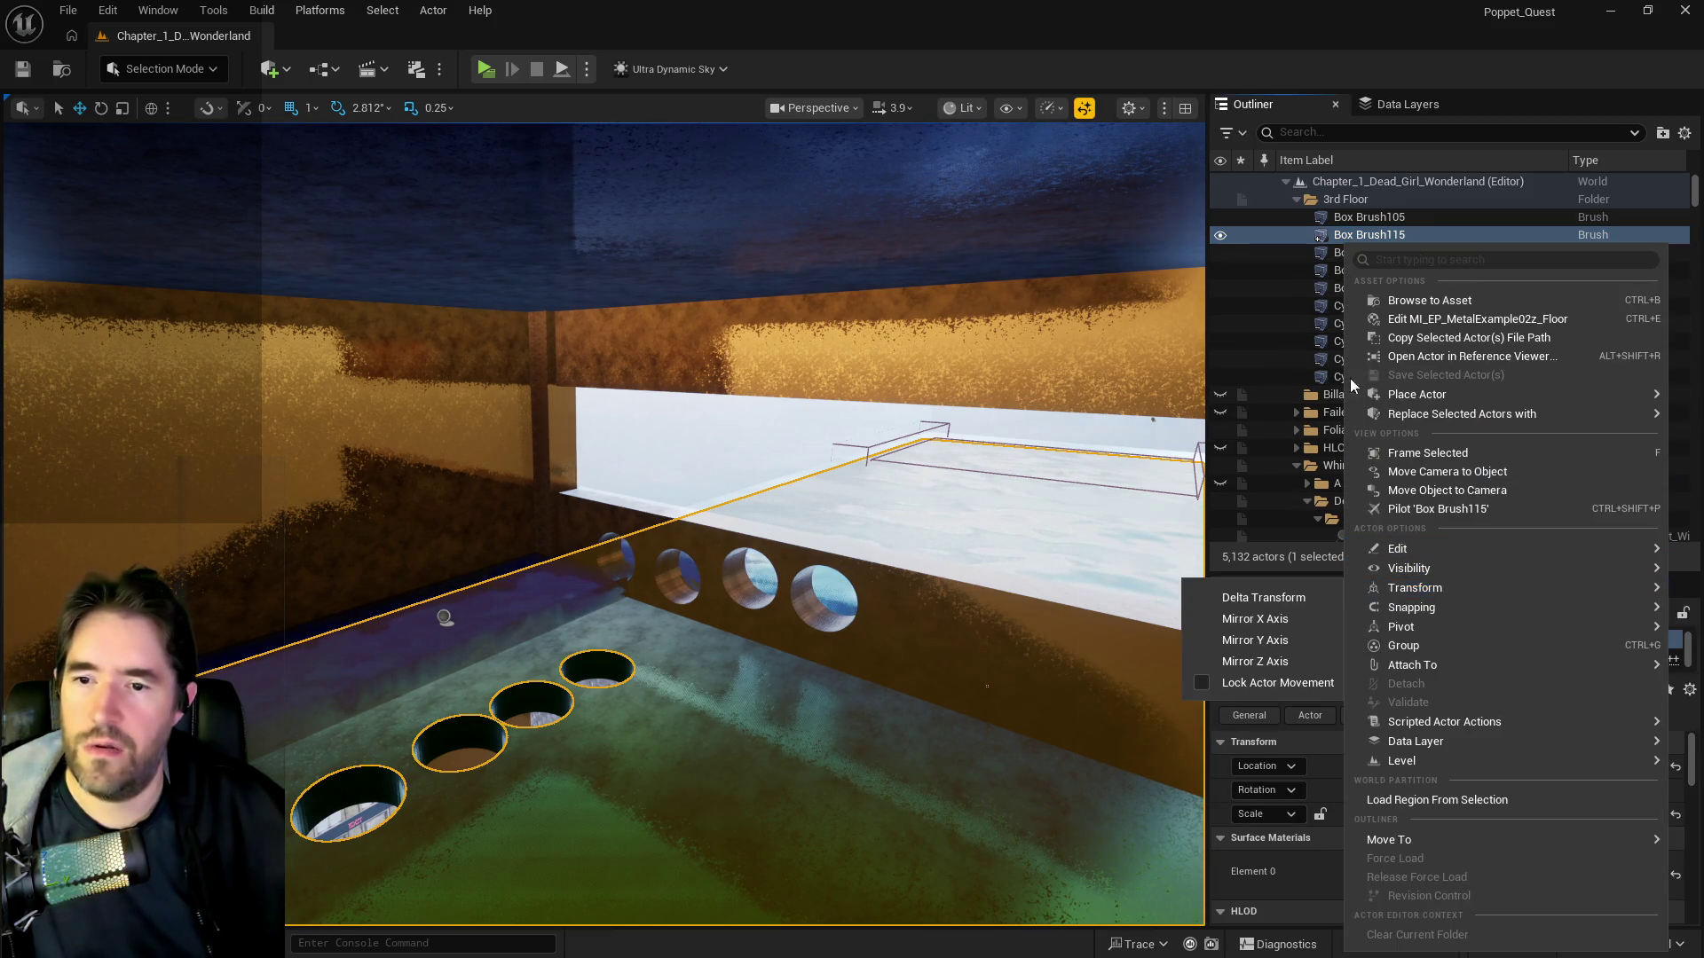
pyautogui.click(1315, 131)
pyautogui.write('brush')
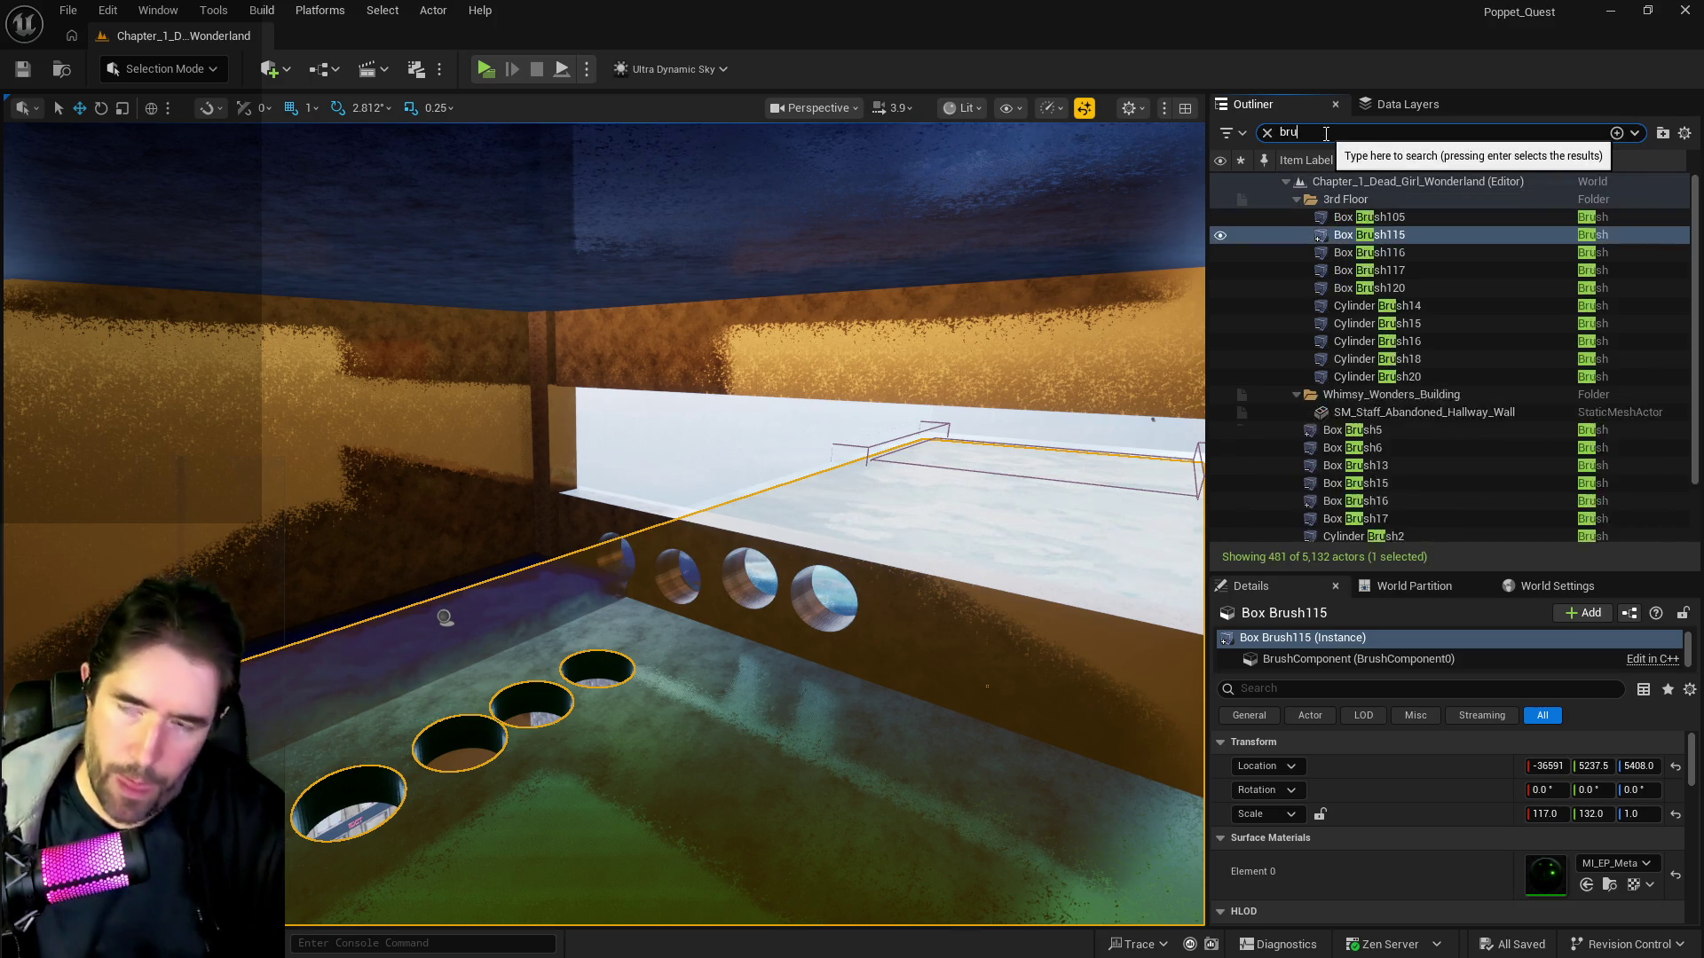
pyautogui.click(1372, 218)
pyautogui.doubleClick(1372, 218)
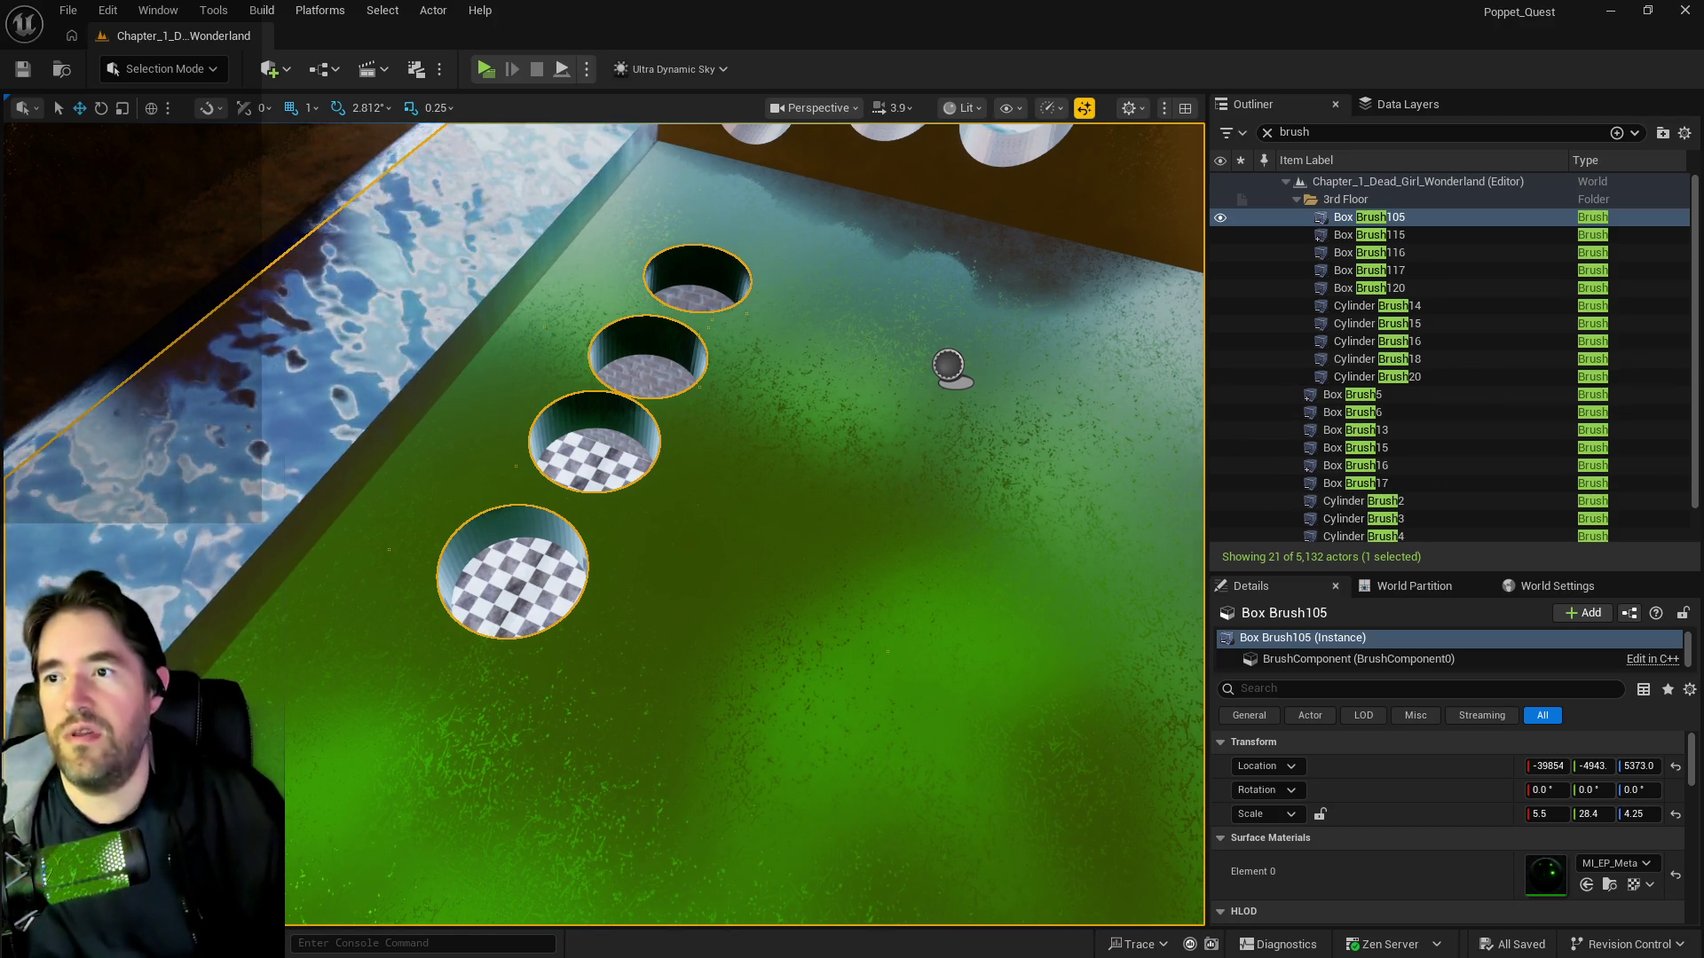
pyautogui.press('f')
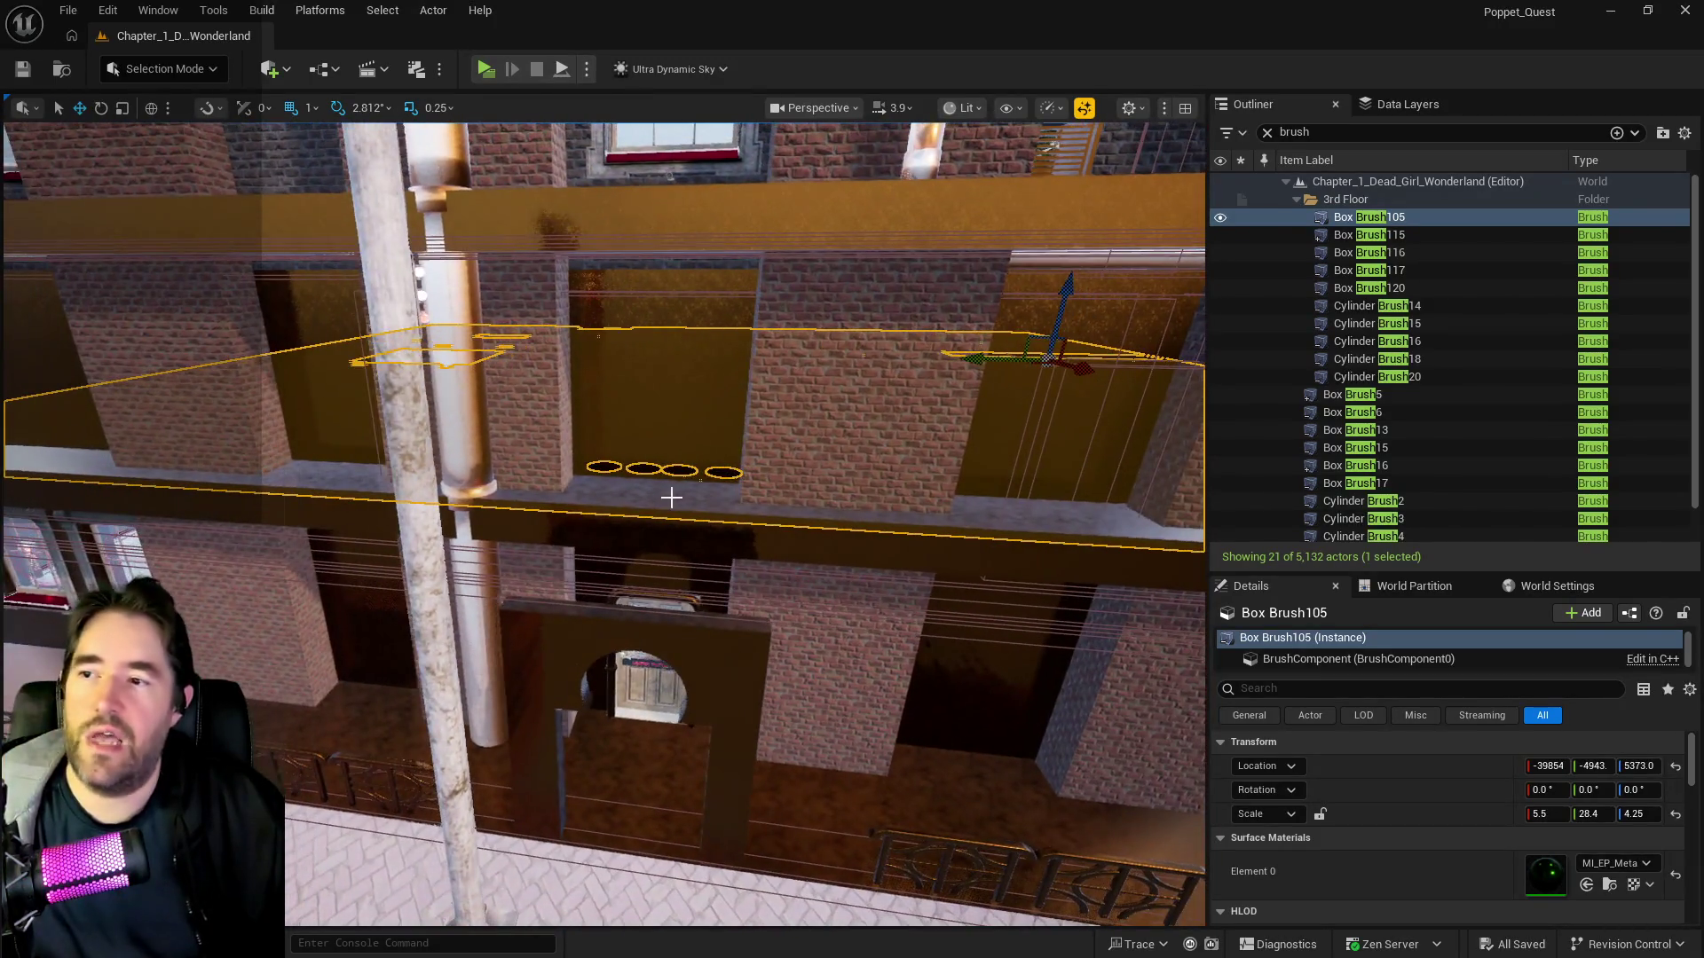
pyautogui.moveTo(671, 498); pyautogui.dragTo(671, 568)
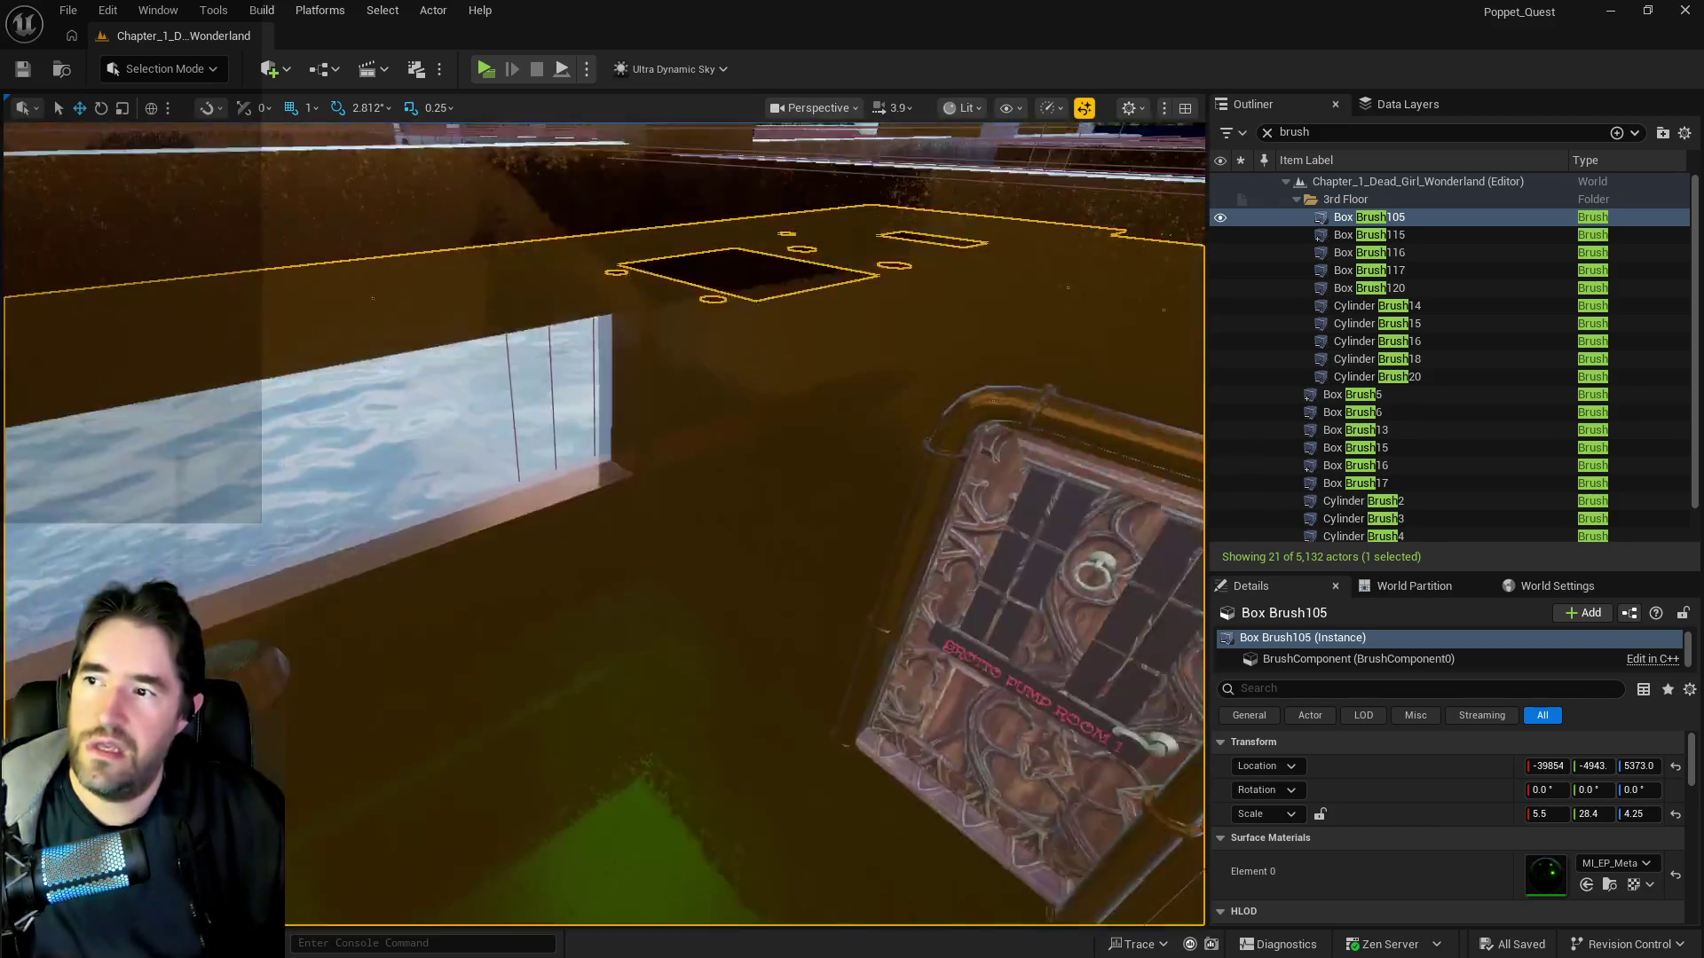
pyautogui.moveTo(671, 568); pyautogui.dragTo(669, 490)
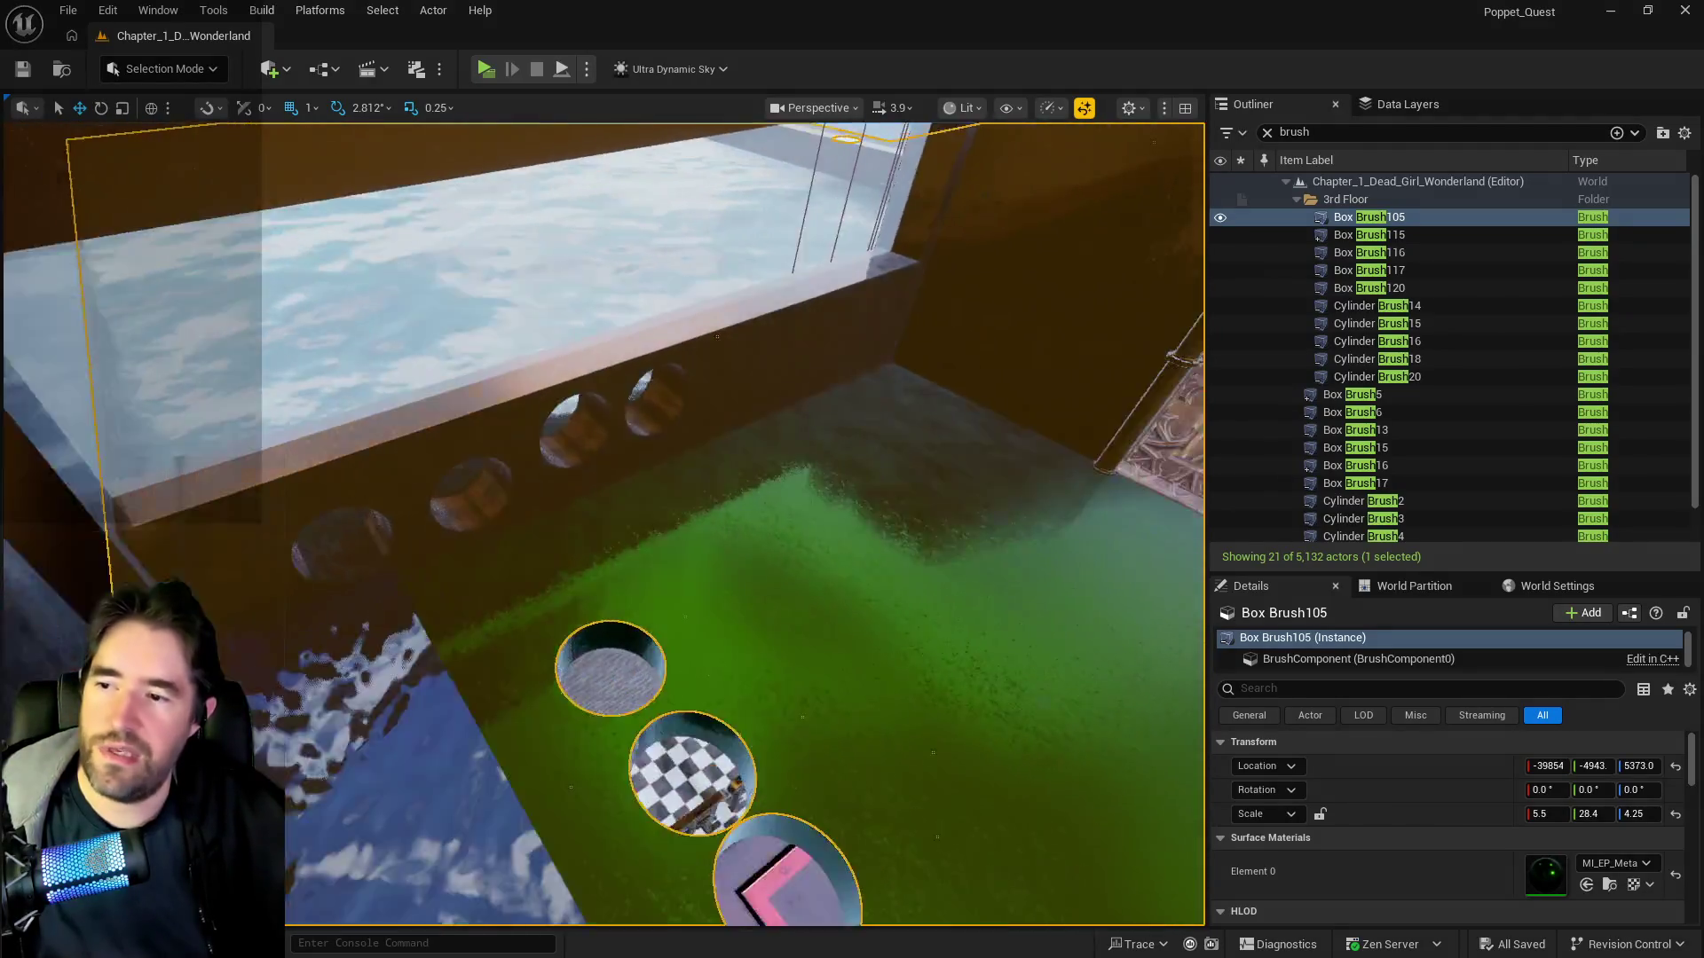
pyautogui.moveTo(669, 490)
pyautogui.mouseDown()
pyautogui.moveTo(706, 133)
pyautogui.moveTo(1020, 577)
pyautogui.moveTo(1055, 661)
pyautogui.mouseUp()
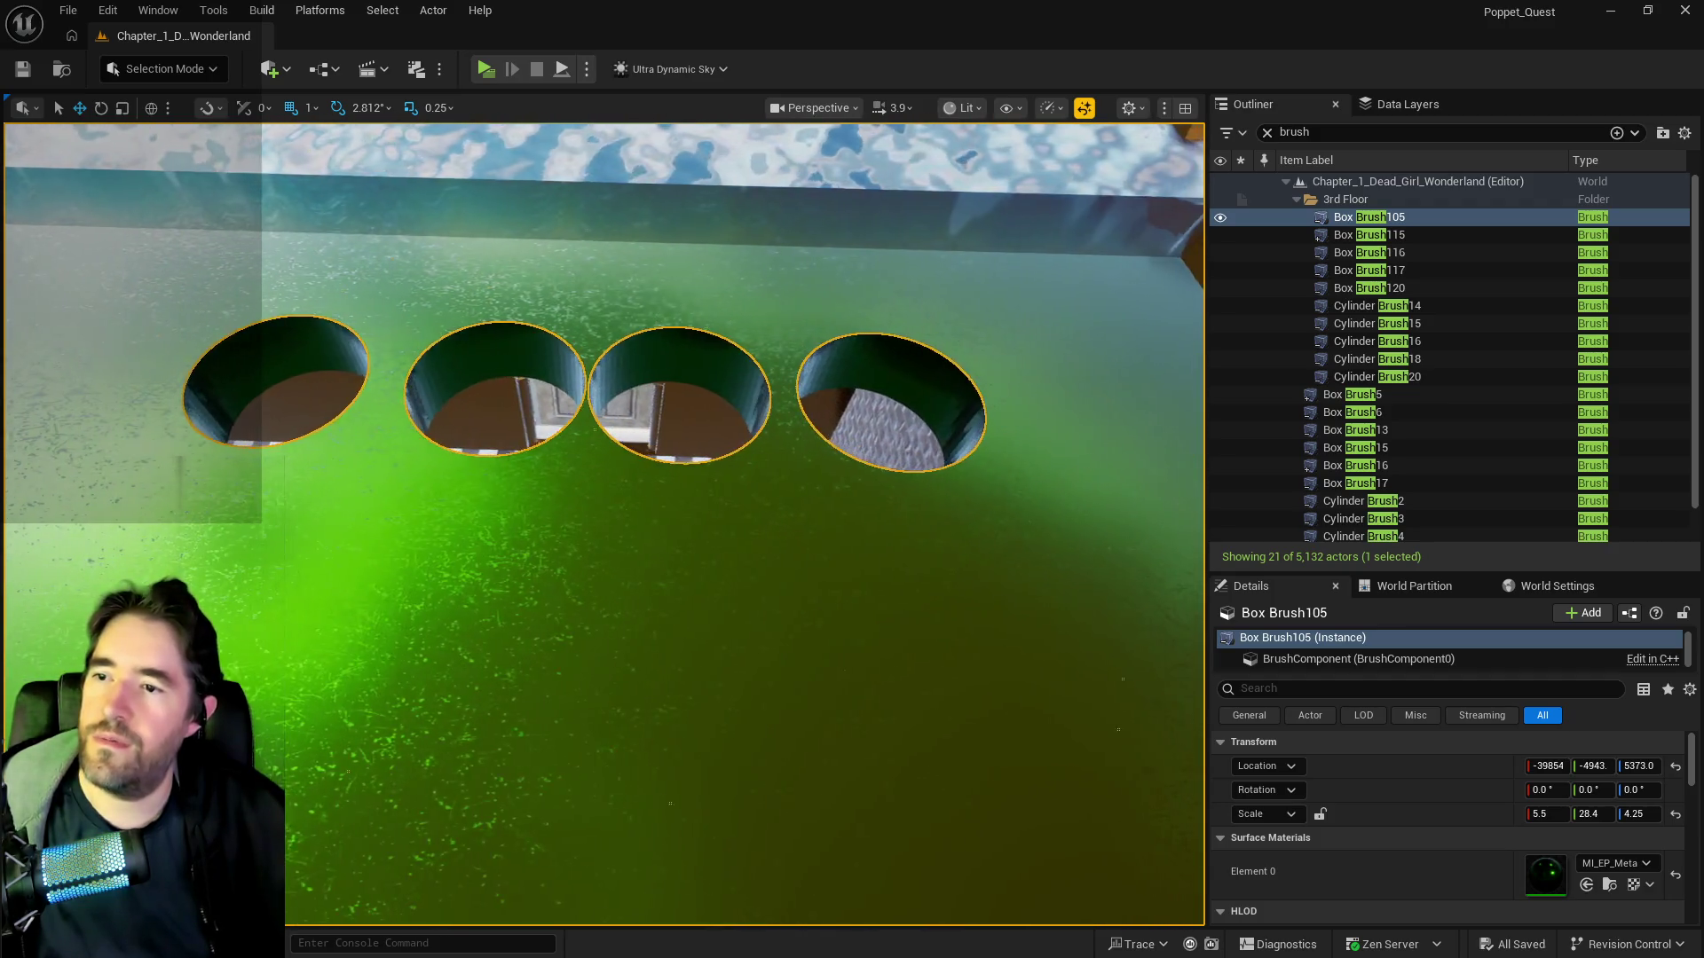
pyautogui.moveTo(1054, 660)
pyautogui.mouseDown()
pyautogui.moveTo(1047, 612)
pyautogui.moveTo(539, 560)
pyautogui.mouseUp()
pyautogui.moveTo(691, 448); pyautogui.dragTo(625, 461)
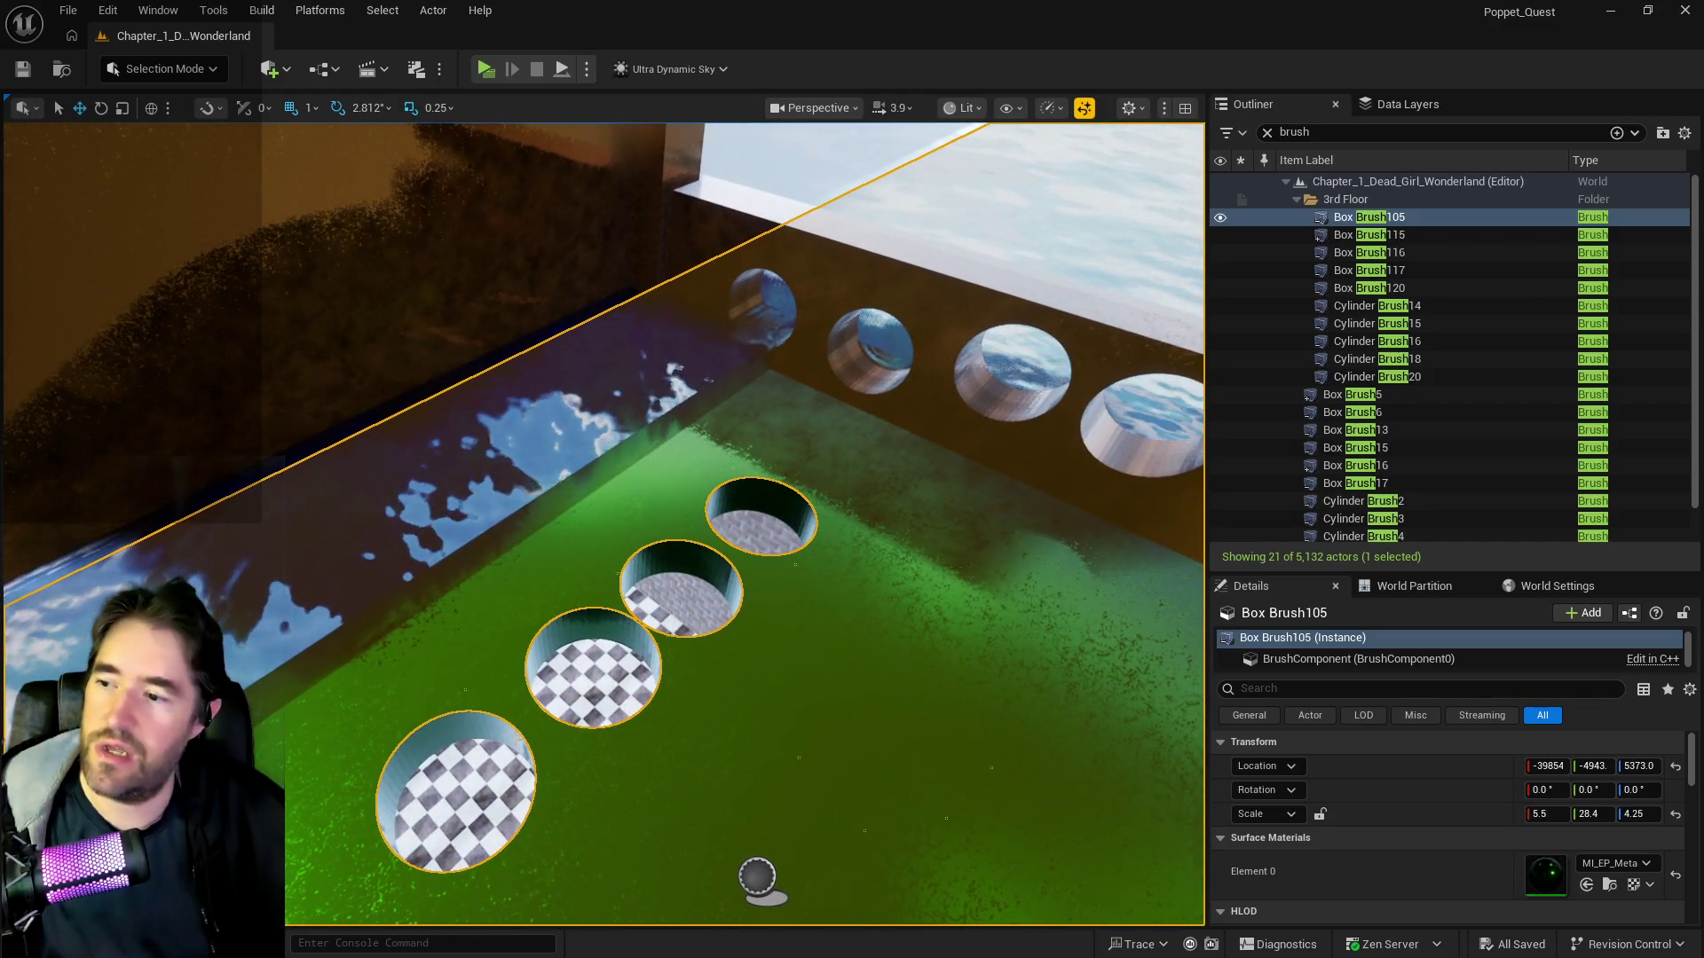
pyautogui.keyDown('ctrl'); pyautogui.click(499, 732); pyautogui.keyUp('ctrl')
# - Ctrl-select the nearby cylinder cutters, then add Box Brush120 and Box Brush116 in the blue cave
pyautogui.keyDown('ctrl'); pyautogui.click(609, 620); pyautogui.keyUp('ctrl')
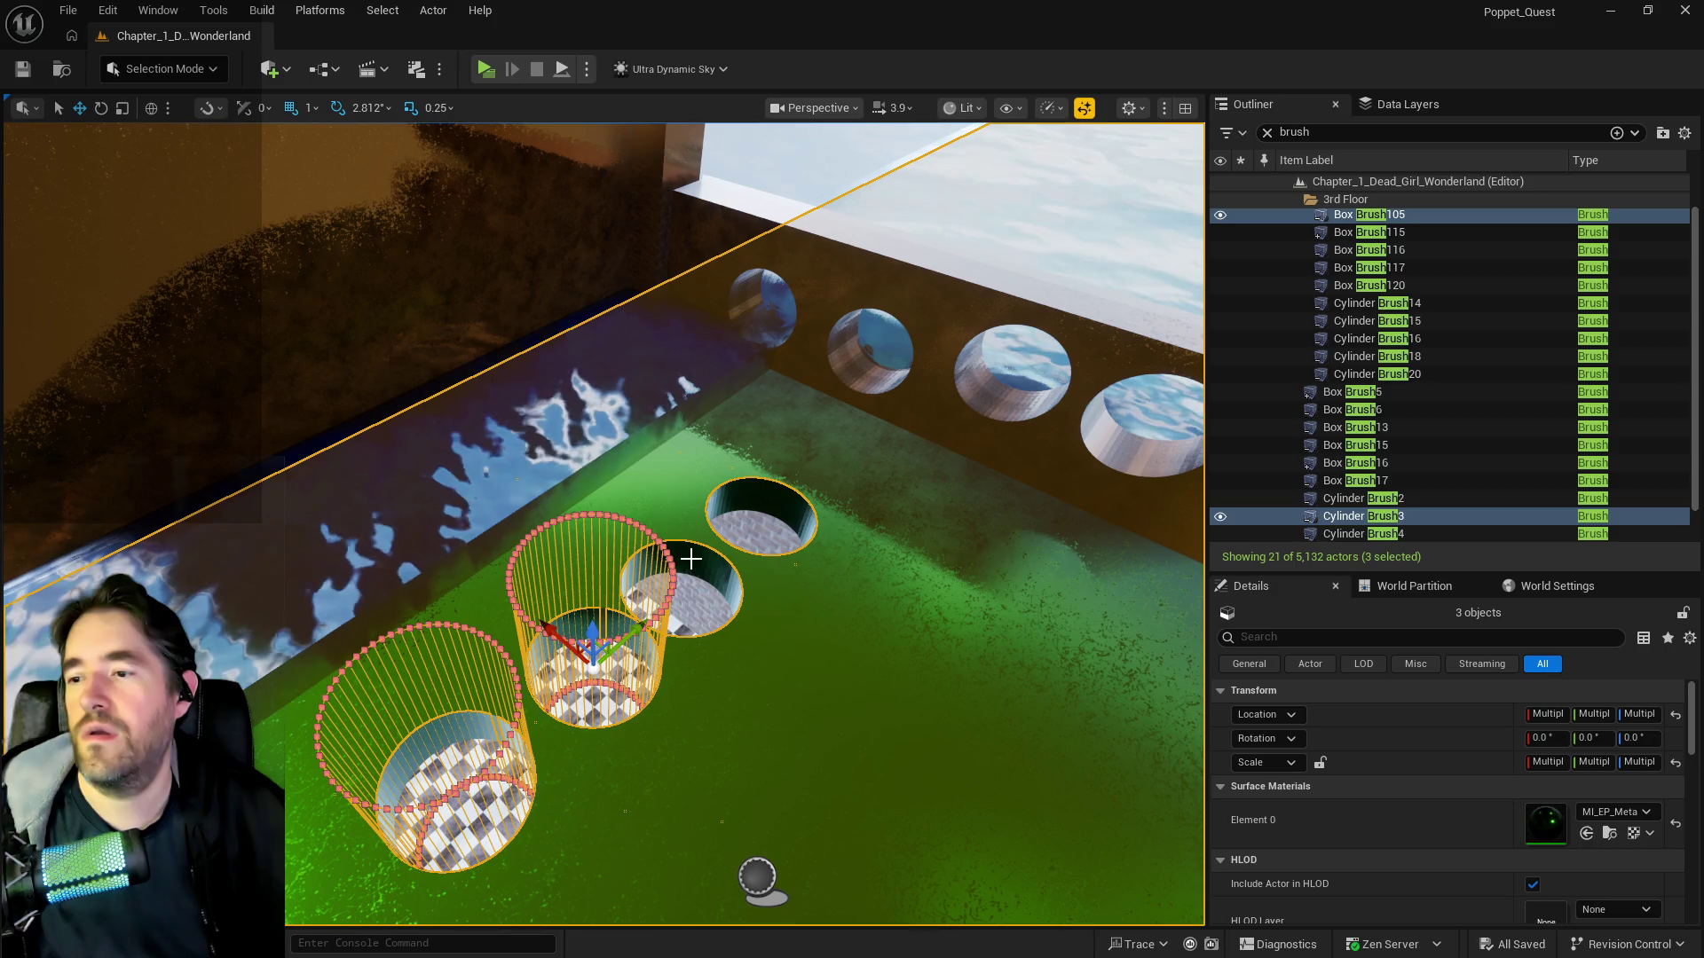
pyautogui.keyDown('ctrl'); pyautogui.click(742, 517); pyautogui.keyUp('ctrl')
pyautogui.moveTo(782, 494); pyautogui.dragTo(675, 497)
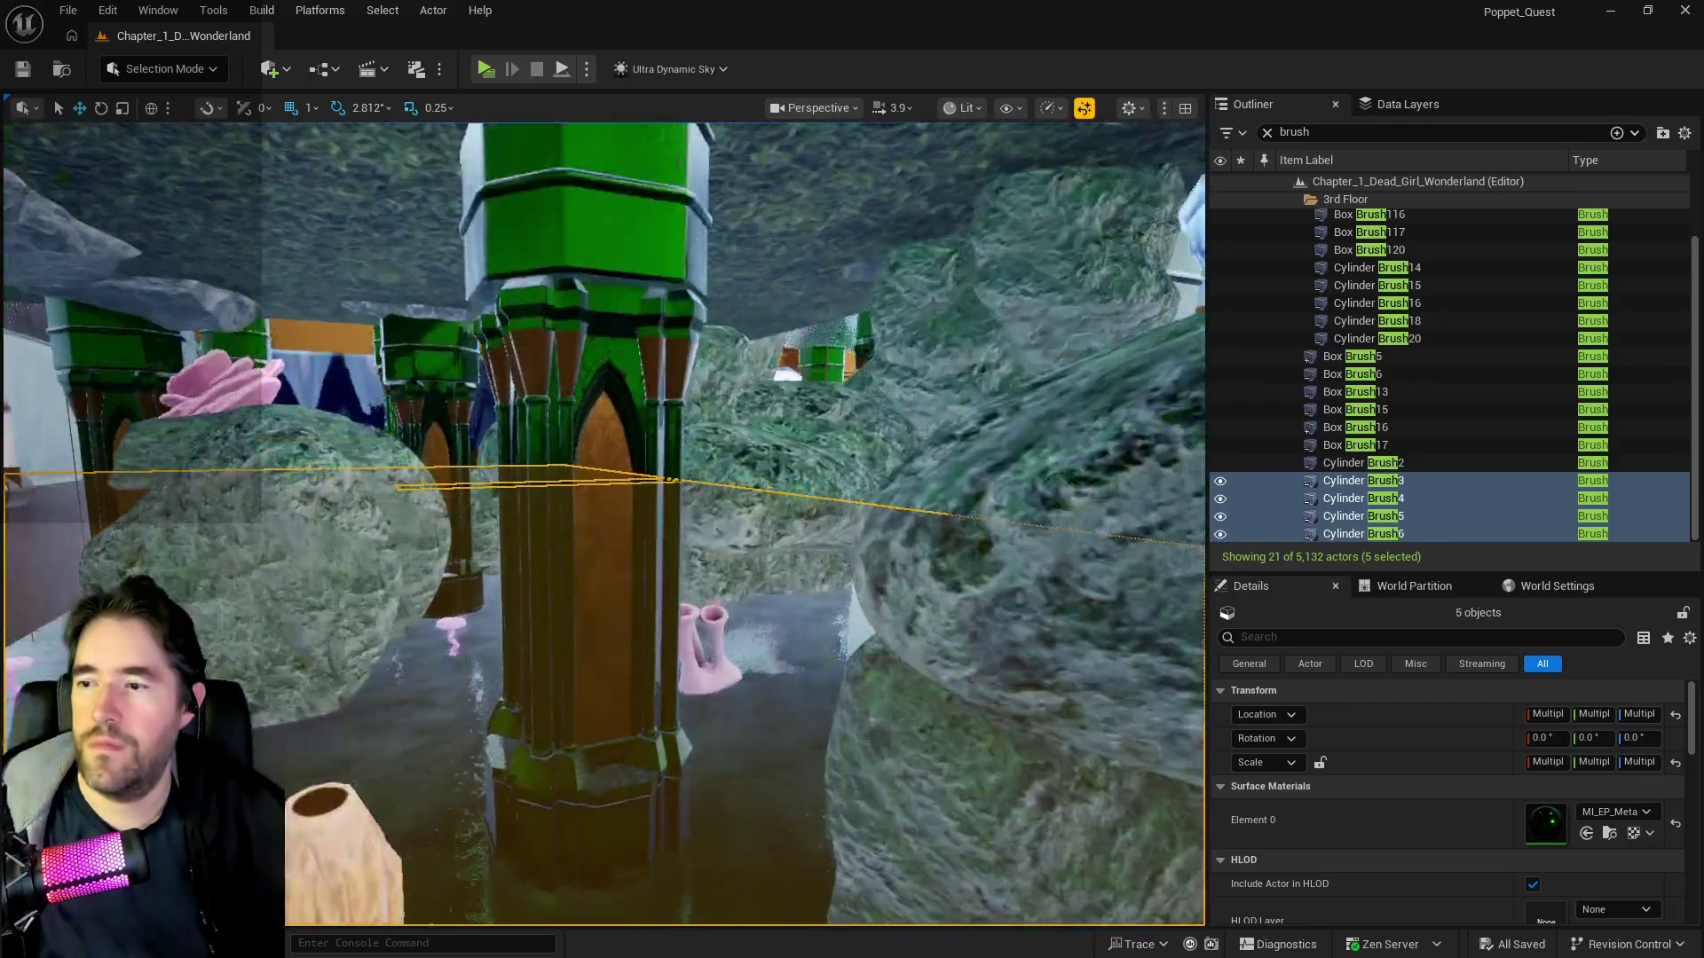
pyautogui.moveTo(675, 497); pyautogui.dragTo(712, 417)
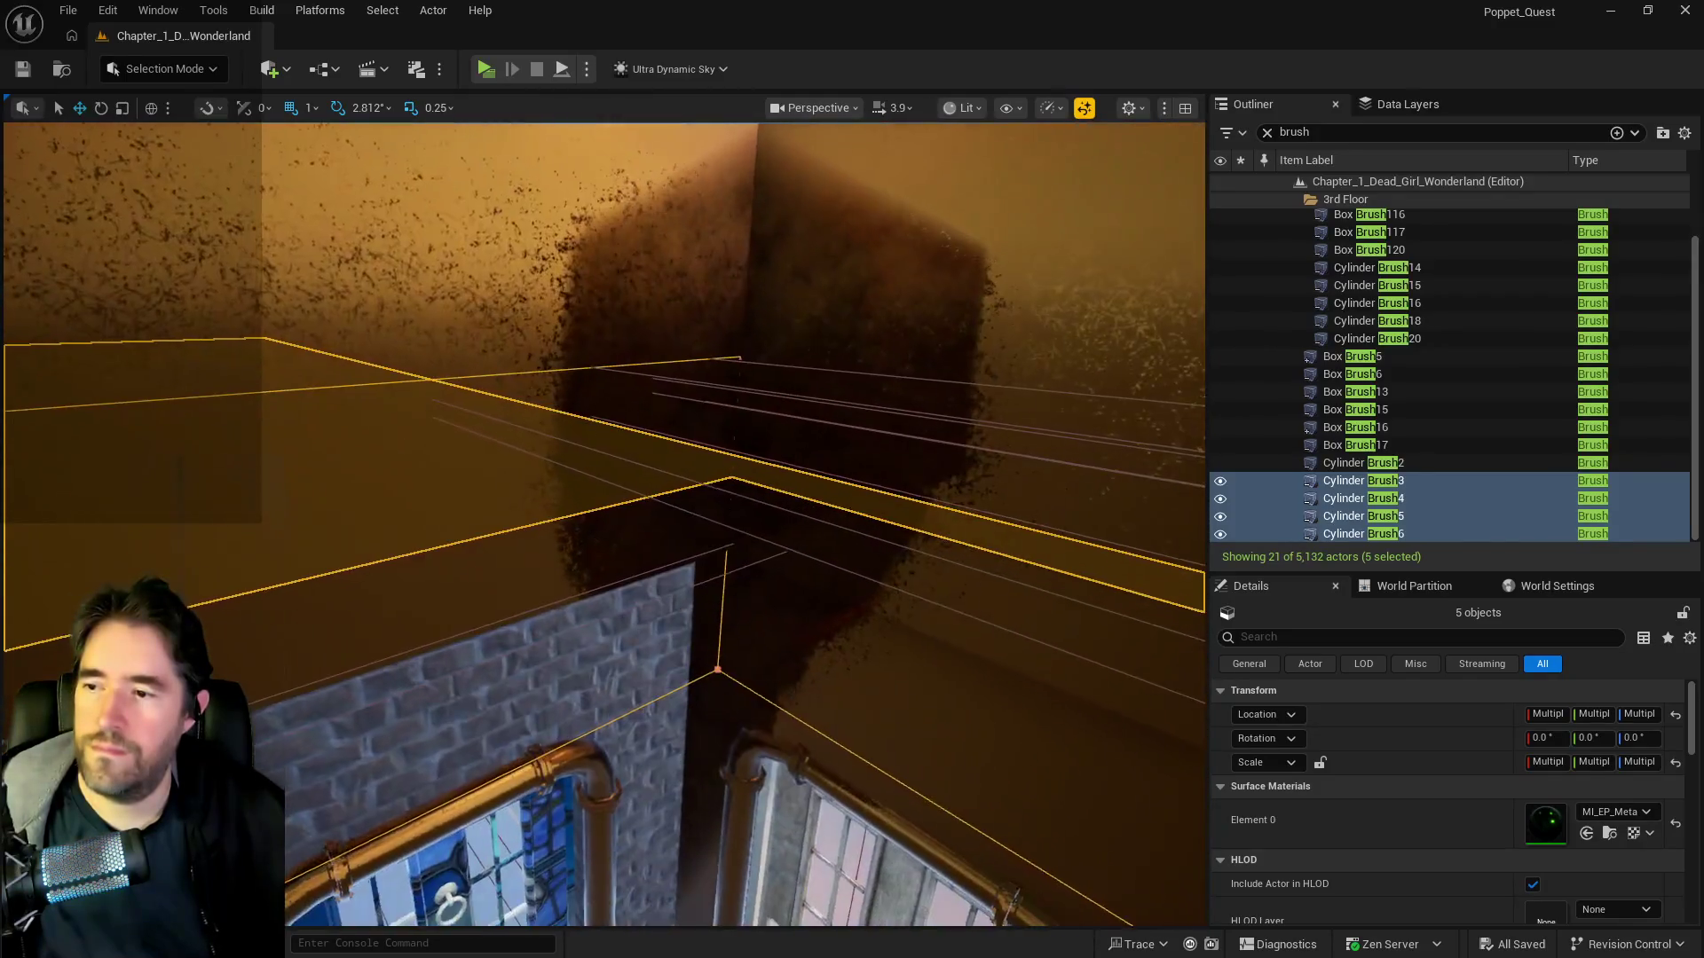
pyautogui.moveTo(592, 551)
pyautogui.mouseDown()
pyautogui.moveTo(620, 461)
pyautogui.moveTo(578, 543)
pyautogui.moveTo(601, 467)
pyautogui.moveTo(919, 486)
pyautogui.mouseUp()
pyautogui.keyDown('ctrl'); pyautogui.click(605, 507); pyautogui.keyUp('ctrl')
pyautogui.keyDown('ctrl'); pyautogui.click(920, 486); pyautogui.keyUp('ctrl')
# - Add Cylinder Brush14, 20, 18, 15, 16 and Box Brush117 to the selection
pyautogui.moveTo(701, 504); pyautogui.dragTo(701, 504)
pyautogui.keyDown('ctrl'); pyautogui.click(701, 505); pyautogui.keyUp('ctrl')
pyautogui.moveTo(892, 525); pyautogui.dragTo(892, 525)
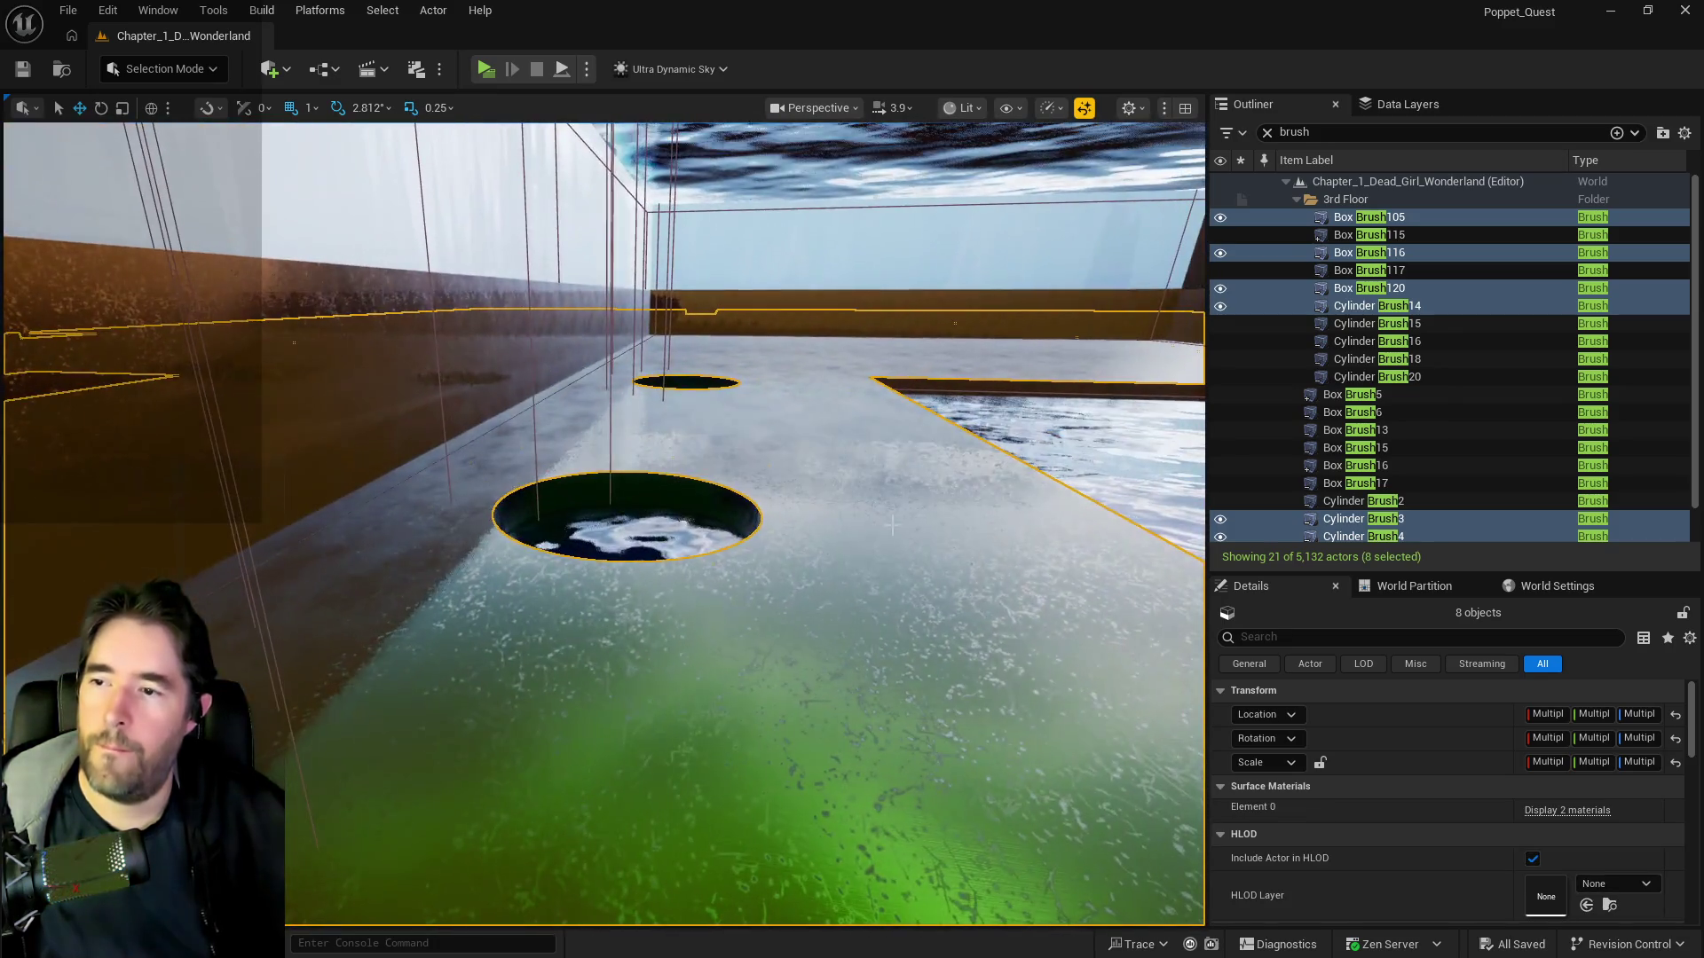
pyautogui.keyDown('ctrl'); pyautogui.click(709, 512); pyautogui.keyUp('ctrl')
pyautogui.moveTo(571, 533); pyautogui.dragTo(572, 532)
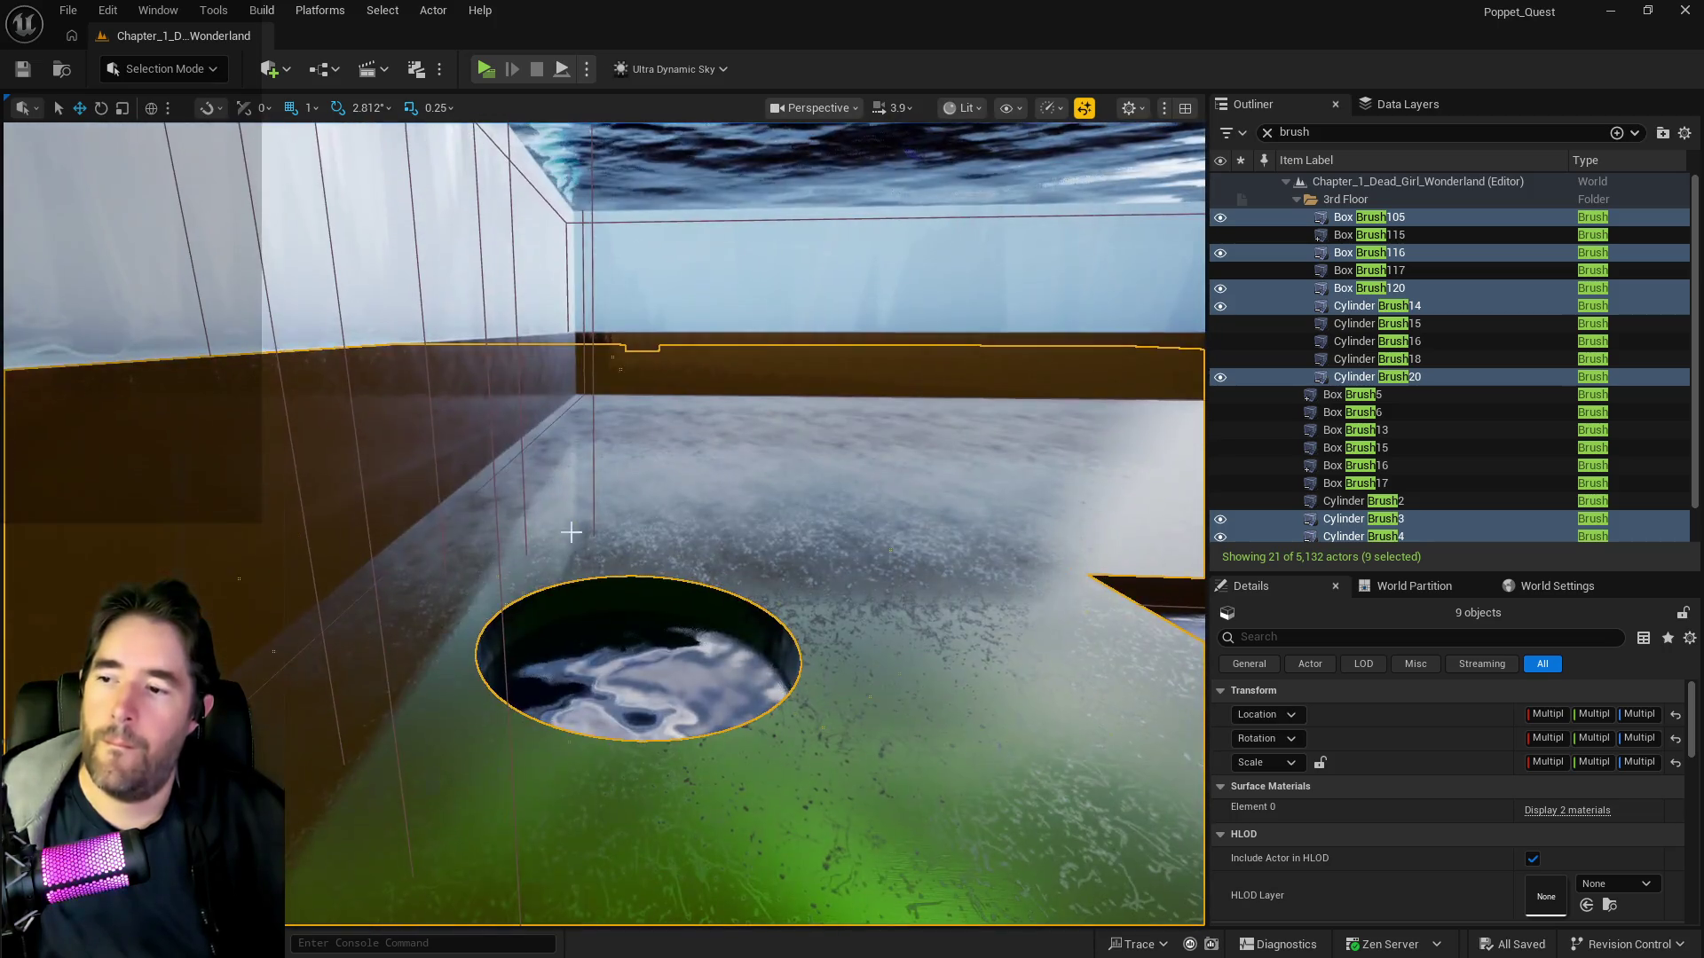
pyautogui.keyDown('ctrl'); pyautogui.click(629, 584); pyautogui.keyUp('ctrl')
pyautogui.moveTo(630, 584)
pyautogui.mouseDown()
pyautogui.moveTo(614, 619)
pyautogui.moveTo(569, 628)
pyautogui.mouseUp()
pyautogui.keyDown('ctrl'); pyautogui.click(568, 628); pyautogui.keyUp('ctrl')
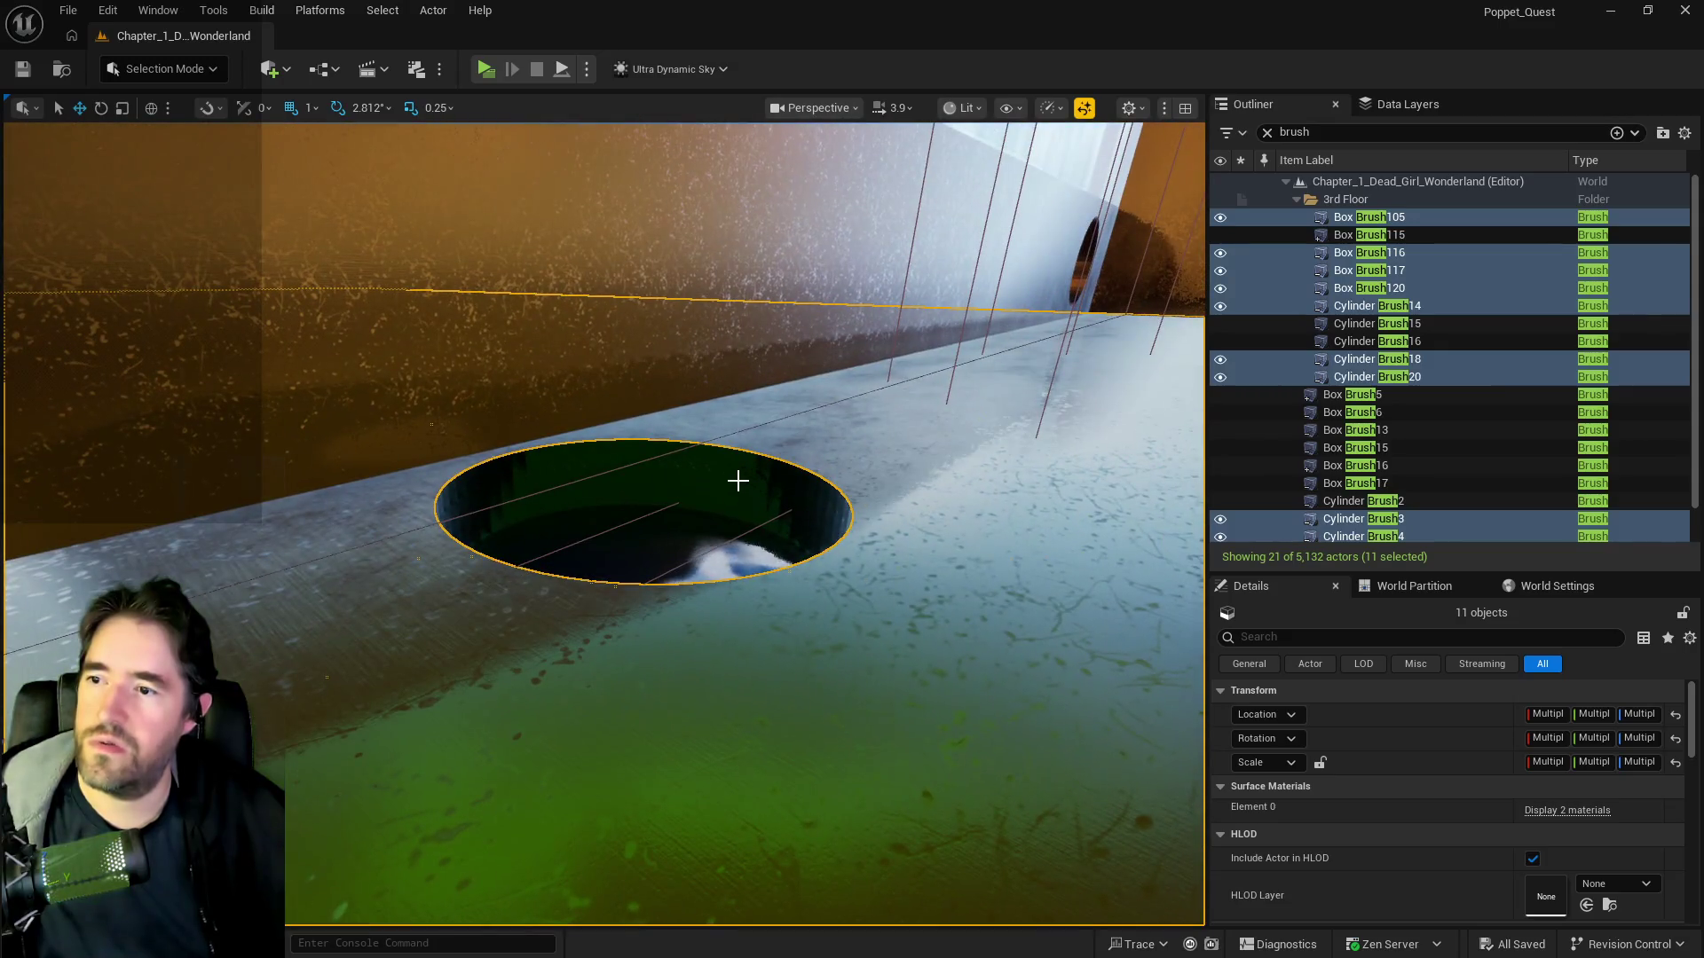
pyautogui.keyDown('ctrl'); pyautogui.click(738, 480); pyautogui.keyUp('ctrl')
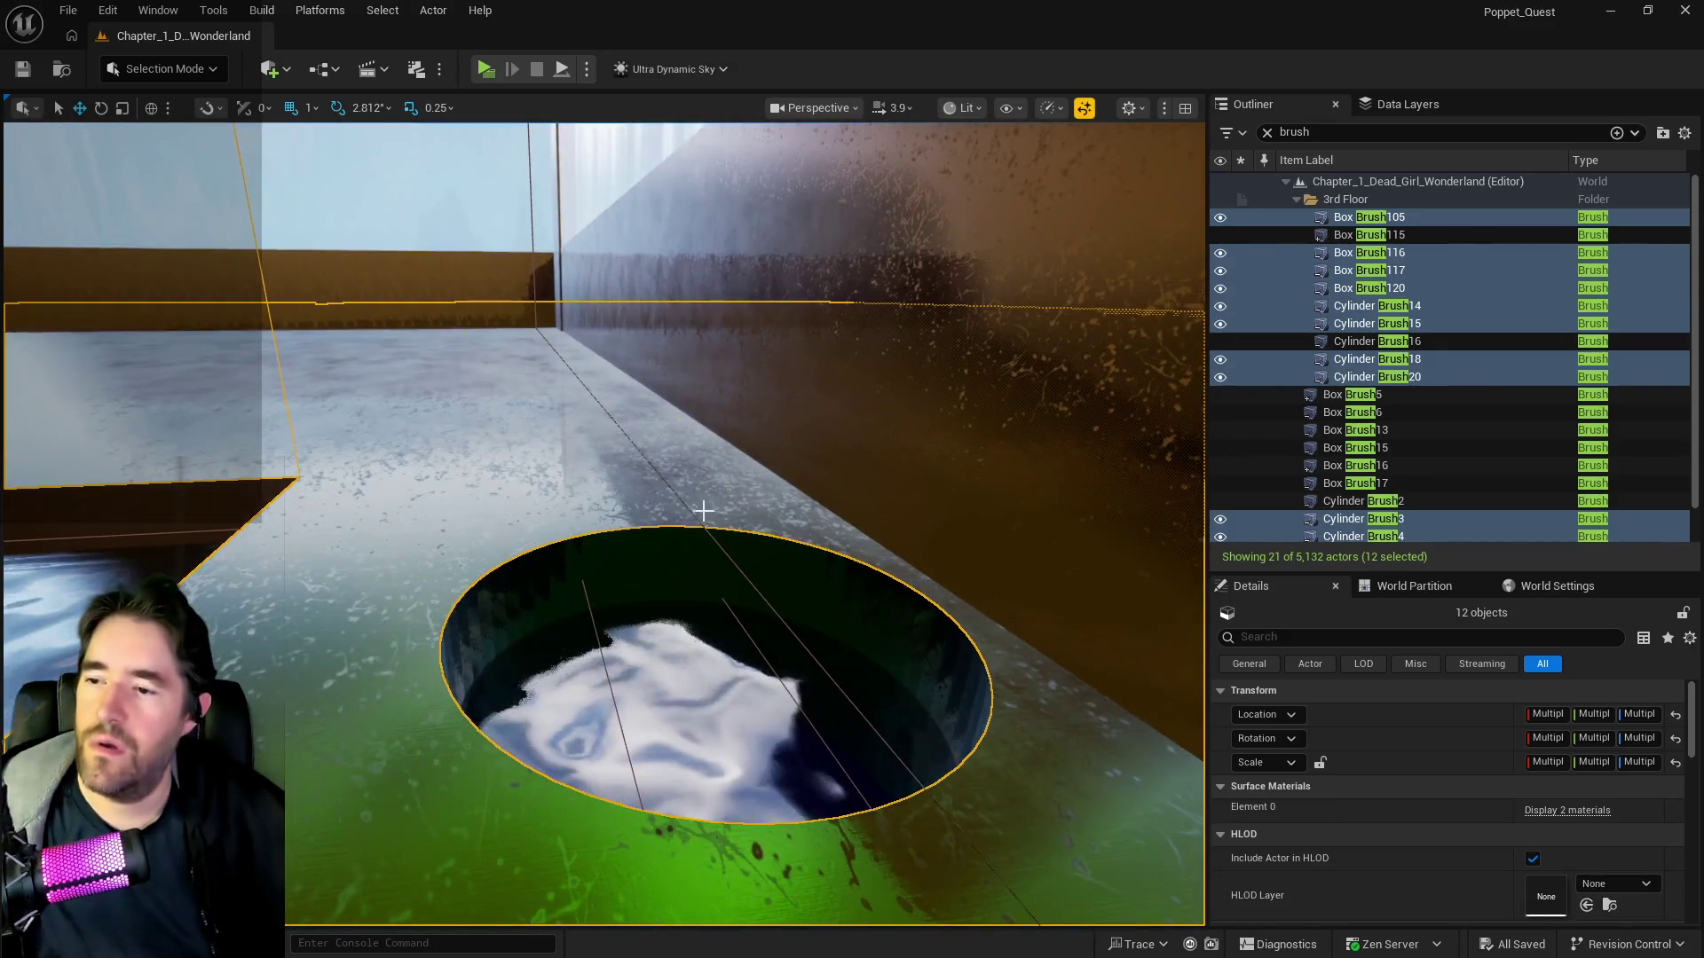
pyautogui.keyDown('ctrl'); pyautogui.click(671, 580); pyautogui.keyUp('ctrl')
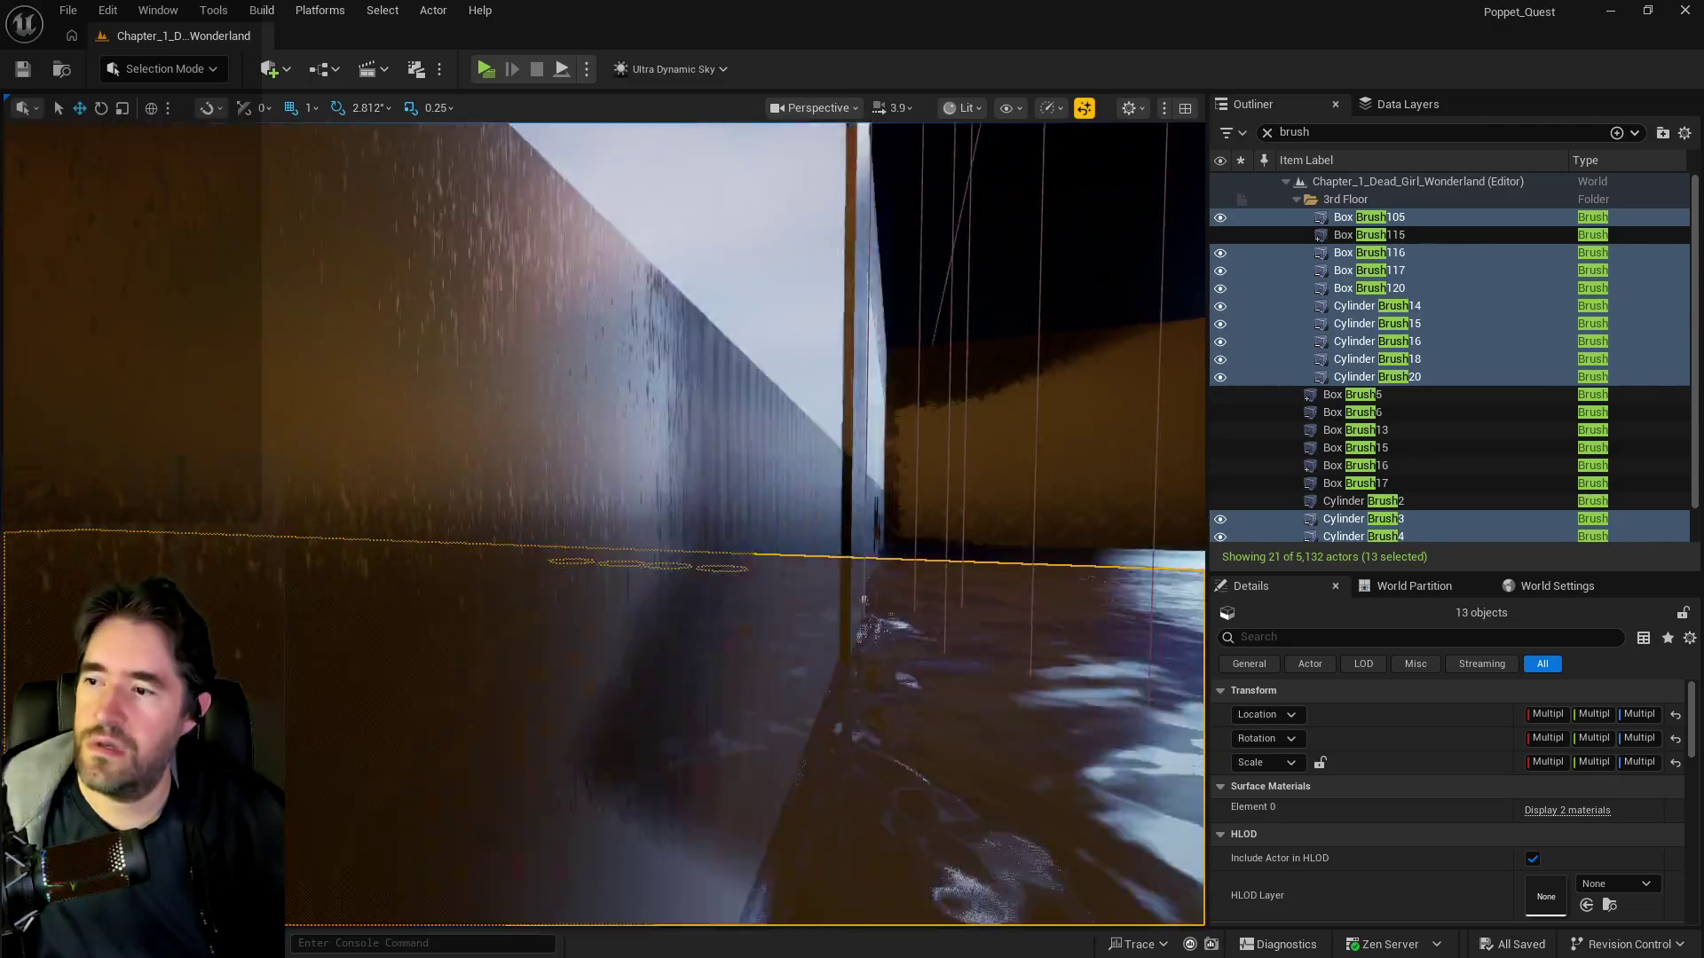
# - Frame the 13 selected brushes, then open and close the File menu
pyautogui.press('f')
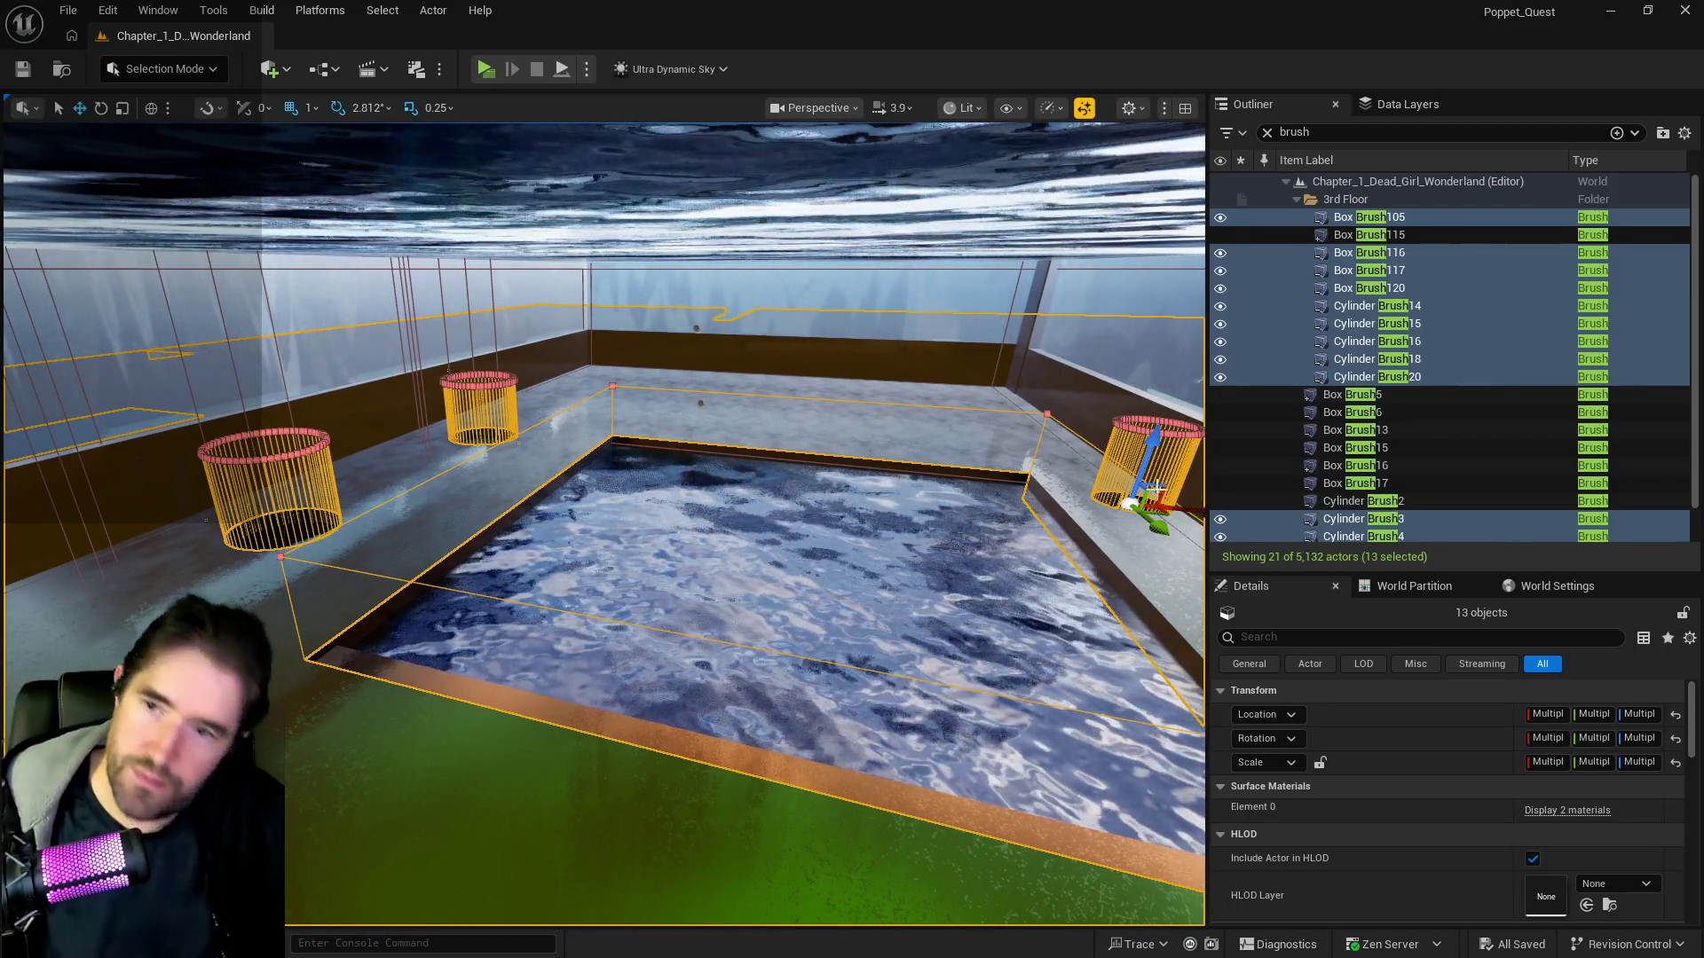
pyautogui.click(64, 13)
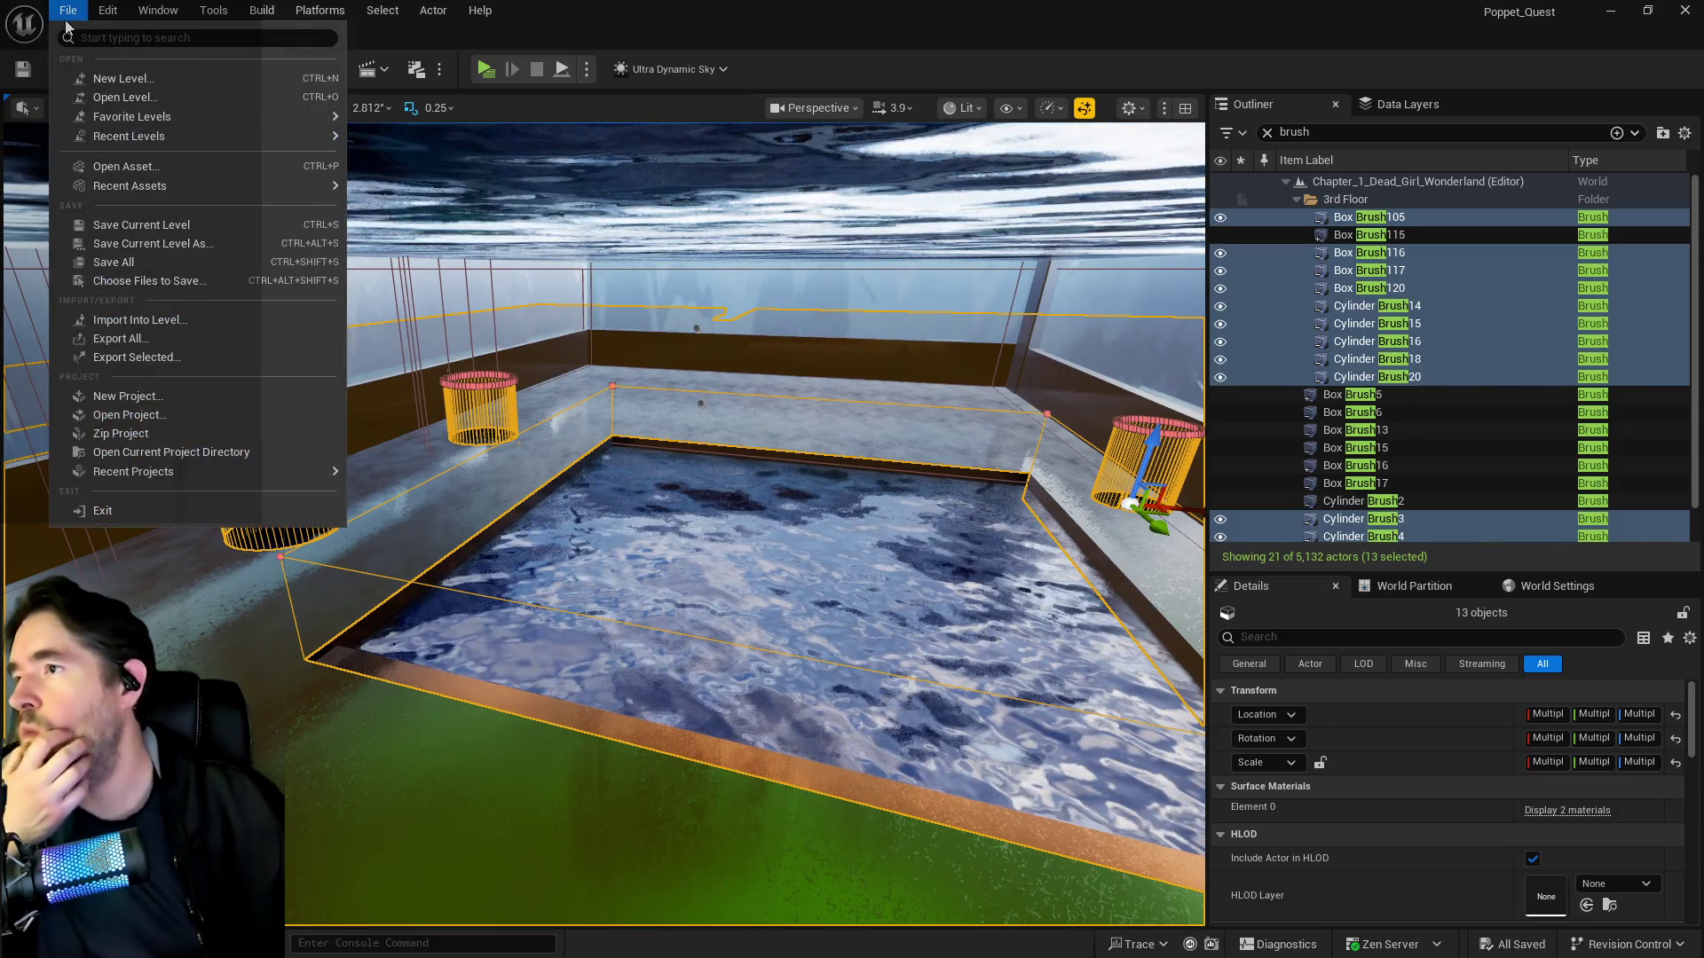
pyautogui.click(99, 259)
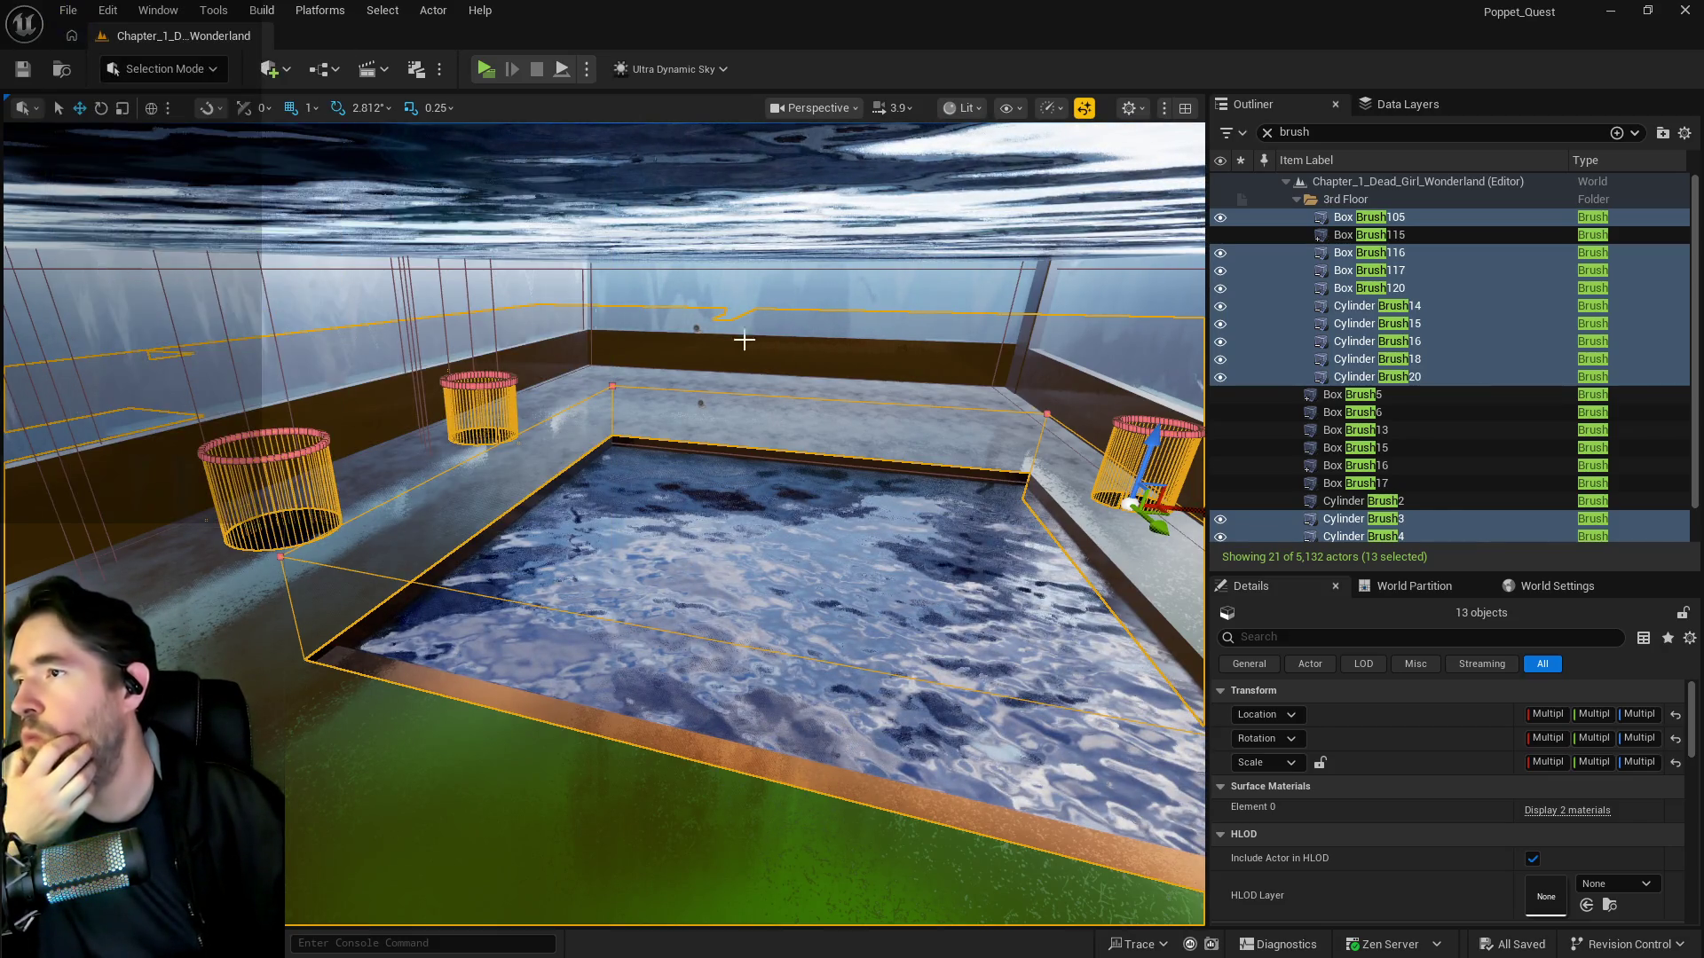
# - Copy the 13 selected third-floor brushes from the Outliner
pyautogui.rightClick(1377, 377)
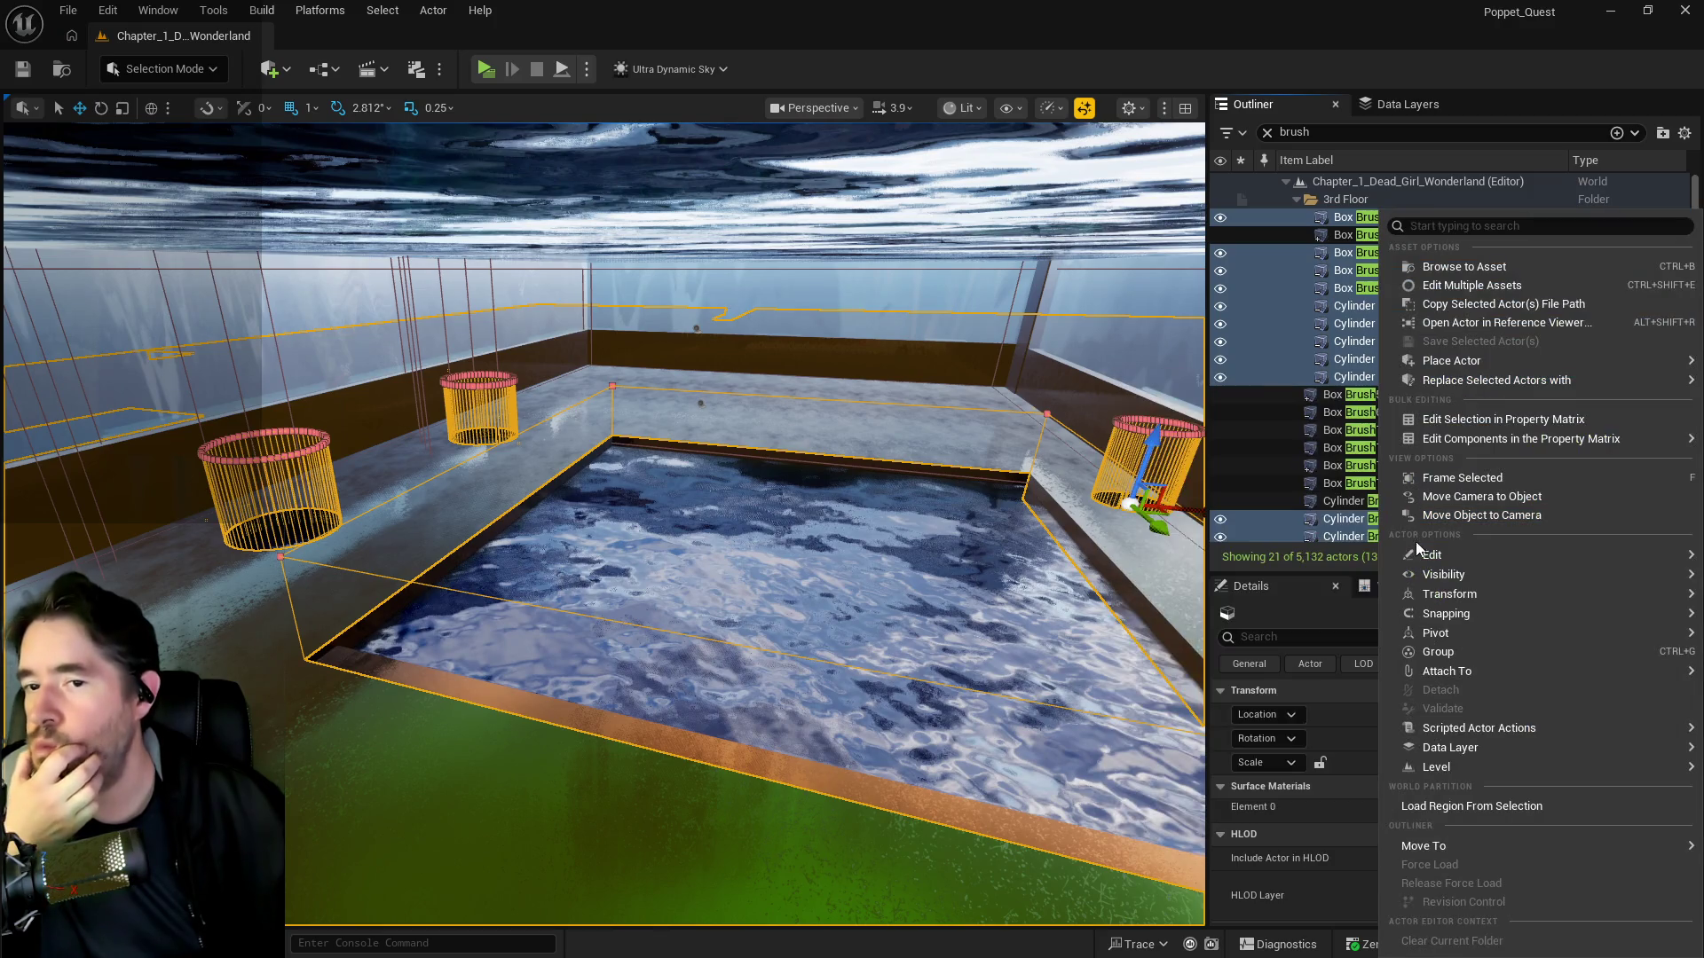
pyautogui.moveTo(1419, 555)
pyautogui.click(1081, 582)
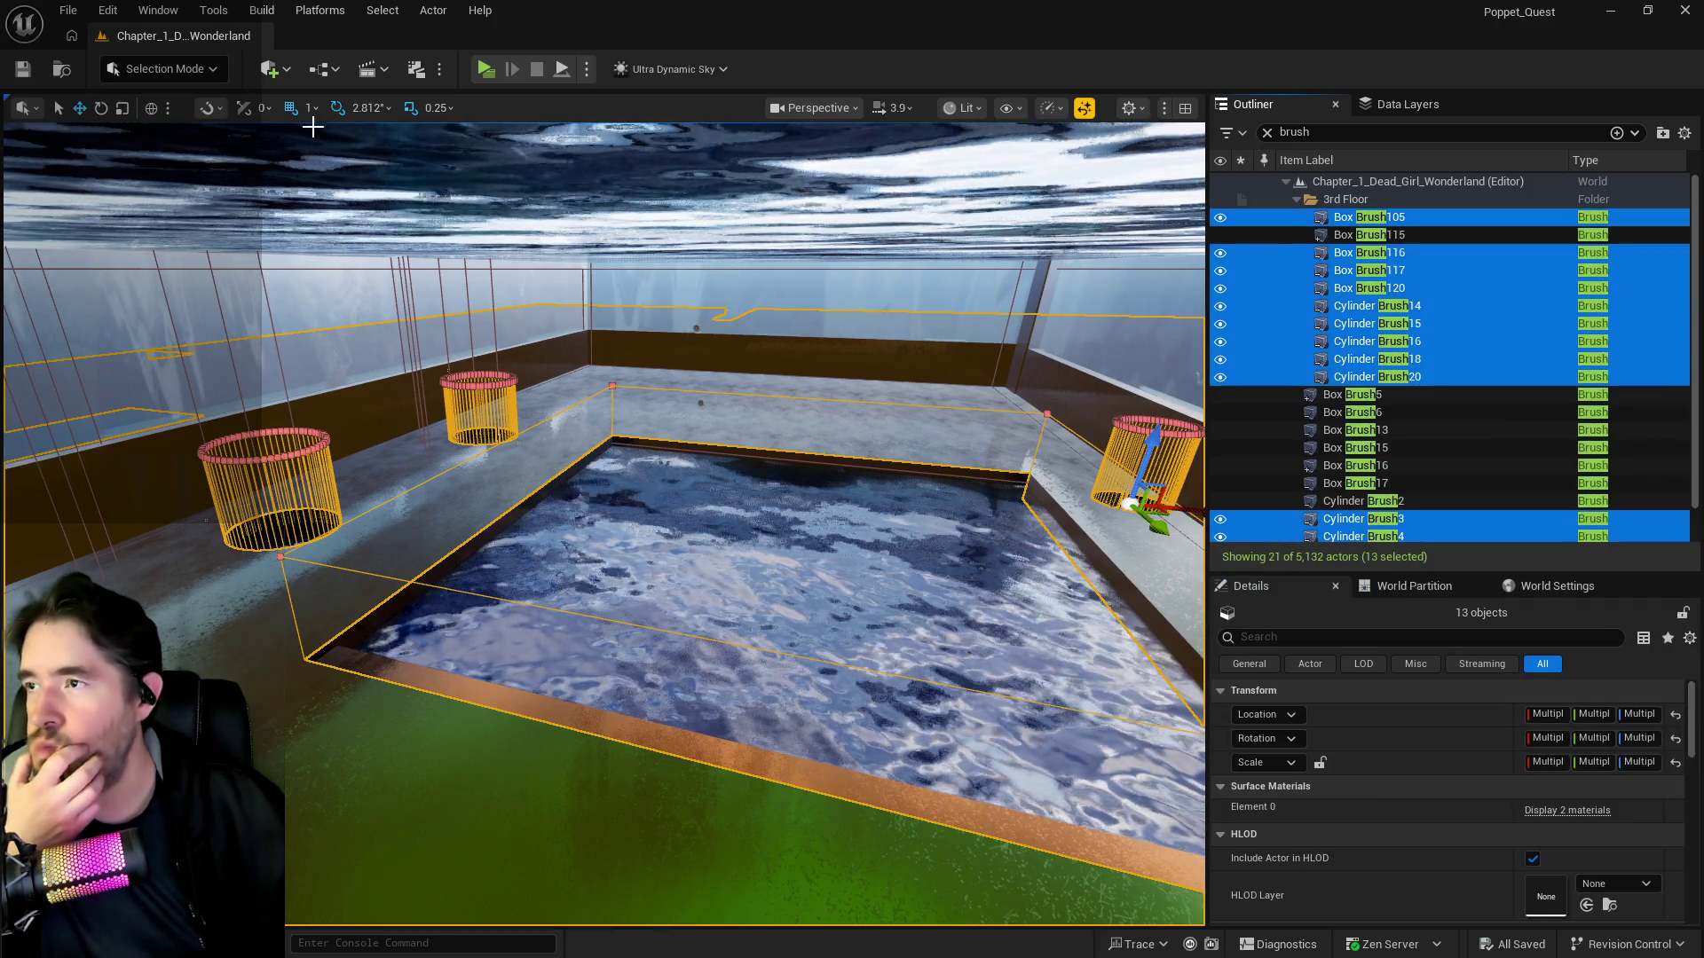
# - Open the Construction_Level map with File > Open Level
pyautogui.click(71, 13)
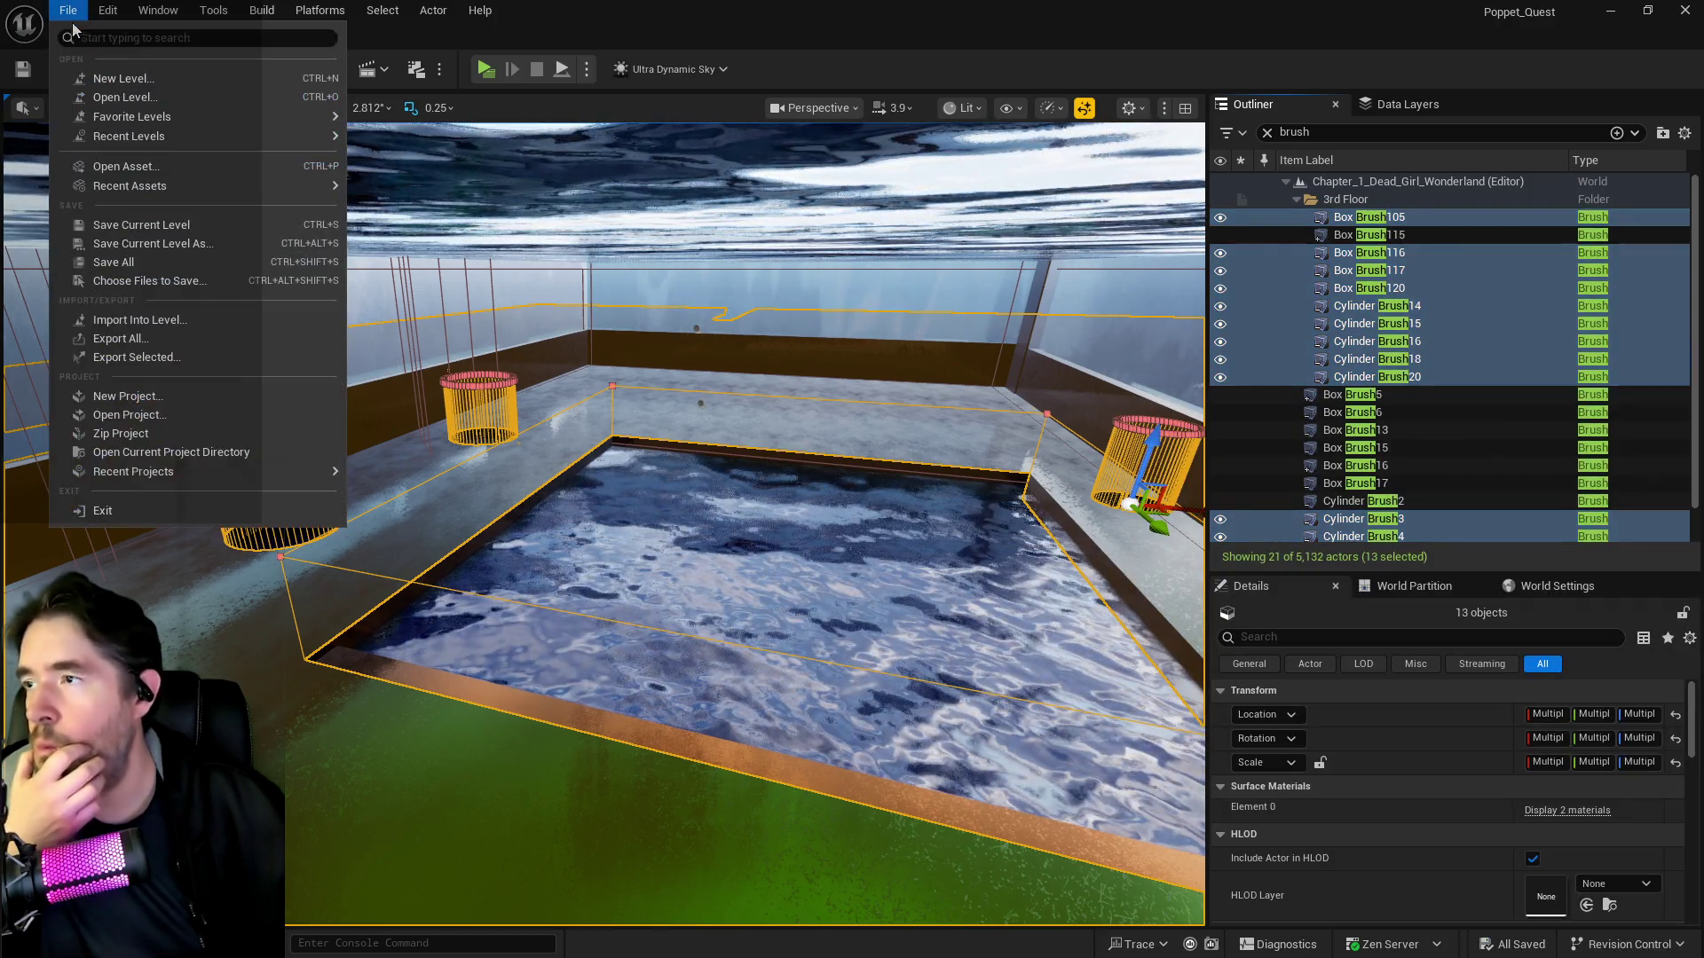
pyautogui.click(122, 97)
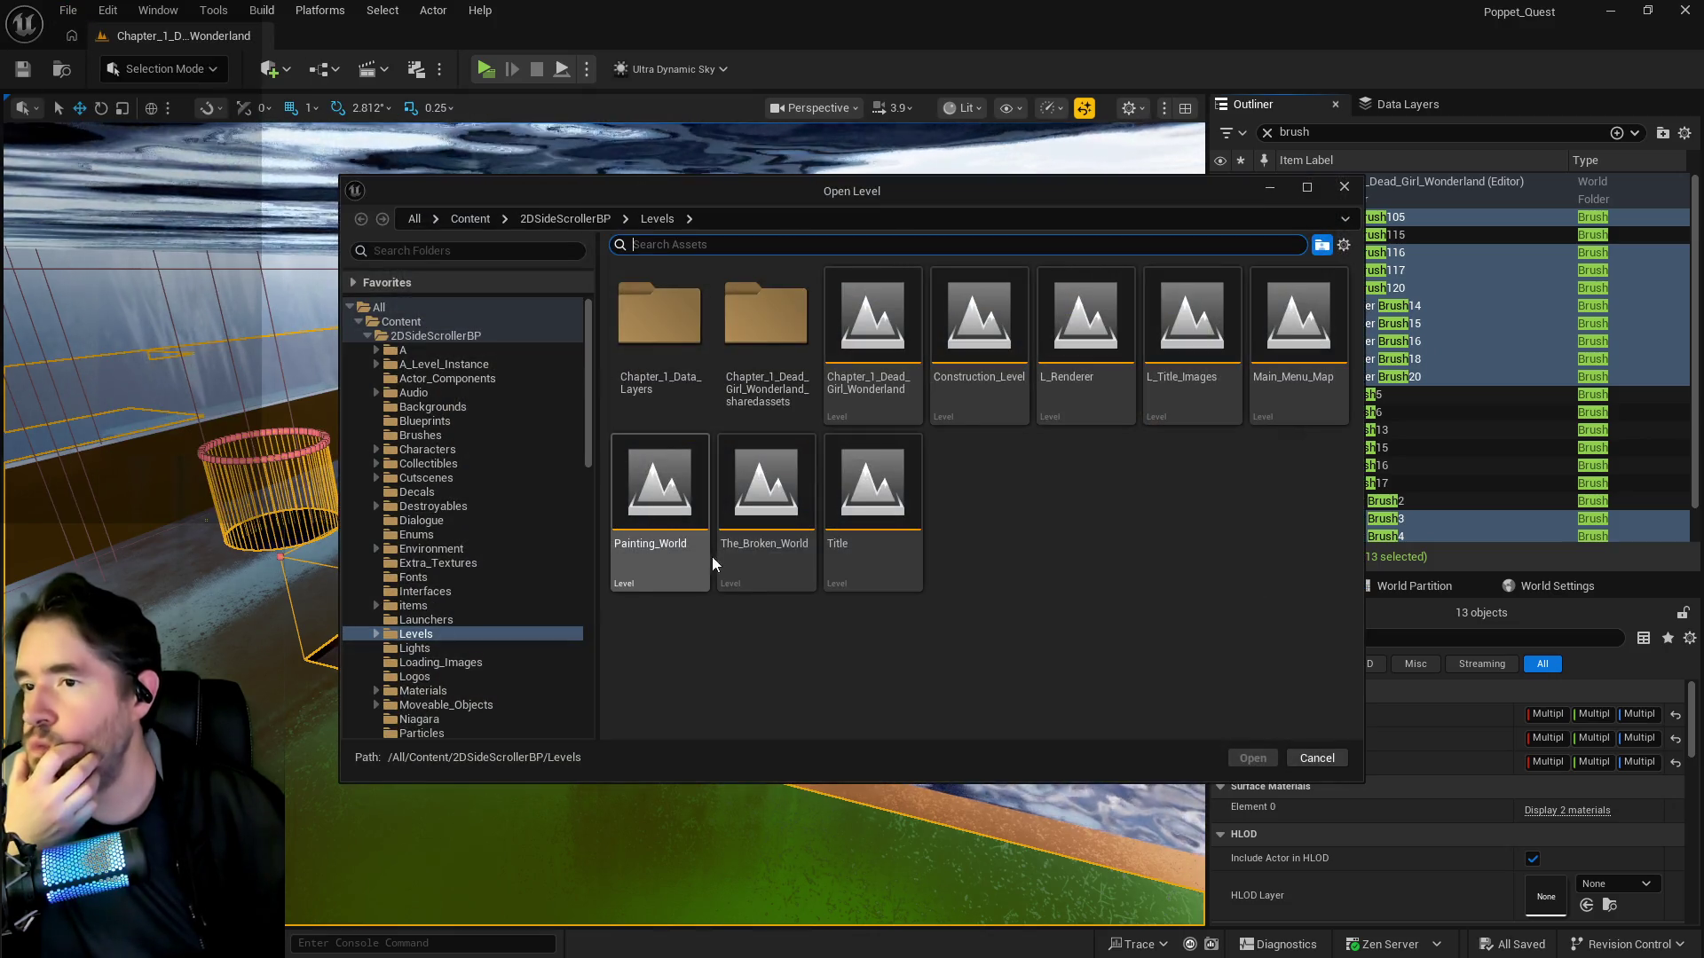
pyautogui.click(953, 399)
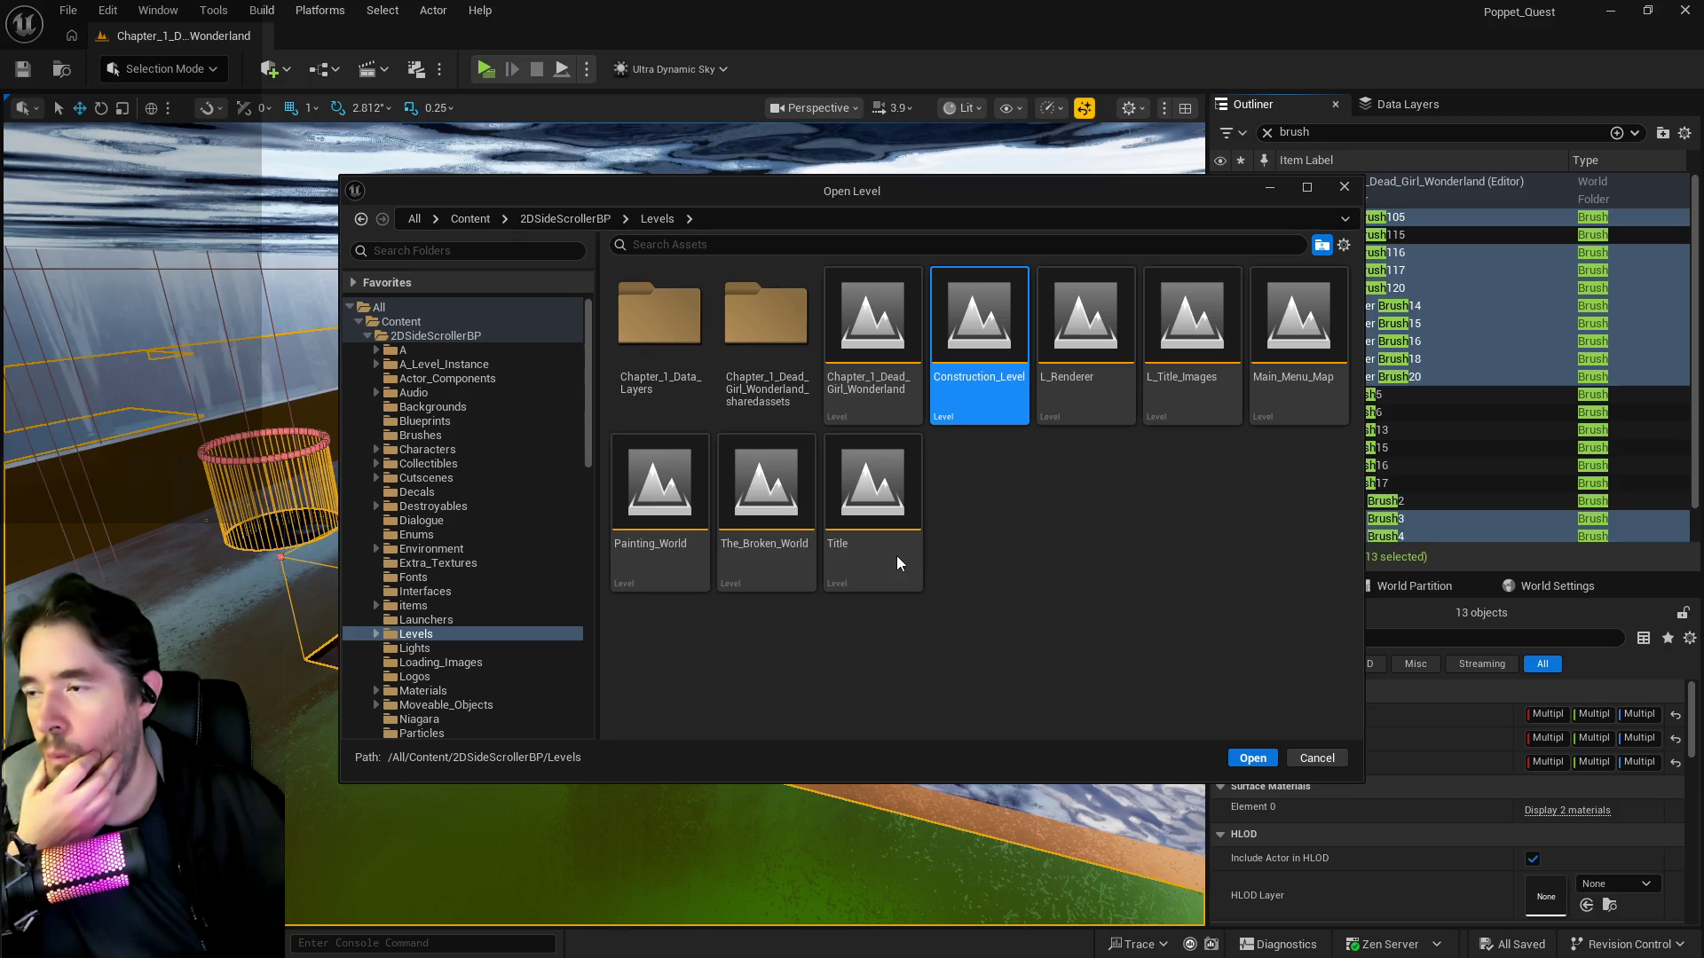
pyautogui.press('Return')
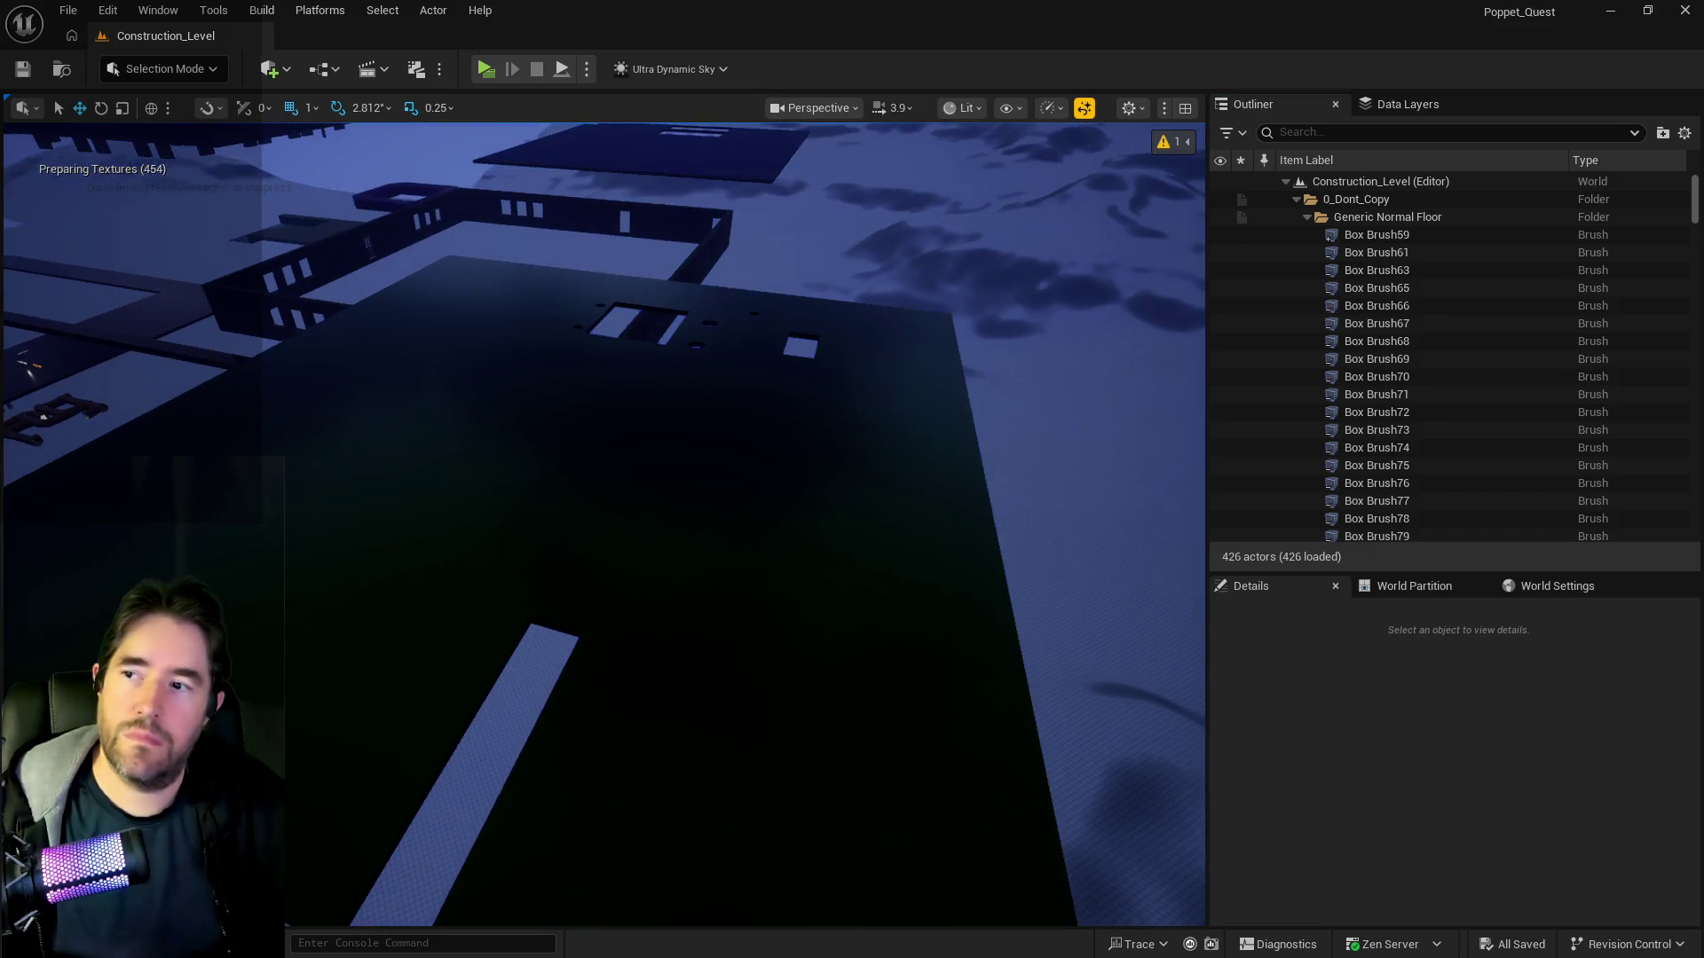
# - Delete the nine old brushes, Box Brush104 through Cylinder Brush20, from the 3rd Floor folder
pyautogui.scroll(-5, 603, 524)
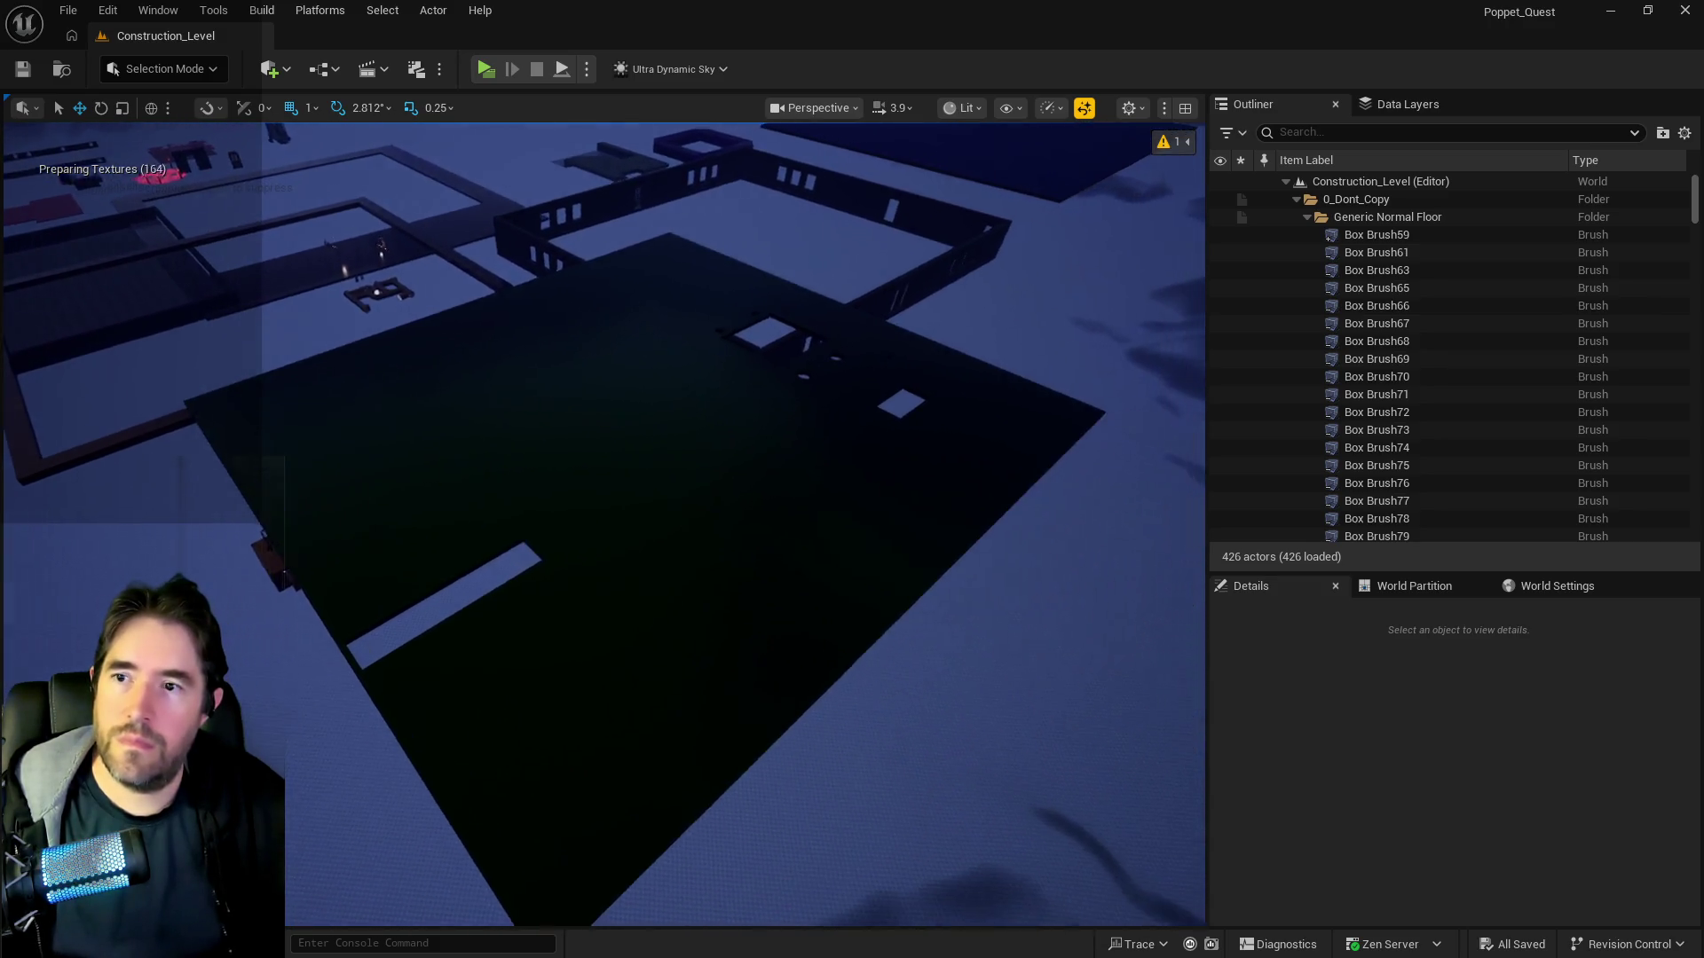
pyautogui.scroll(3, 604, 523)
pyautogui.click(888, 444)
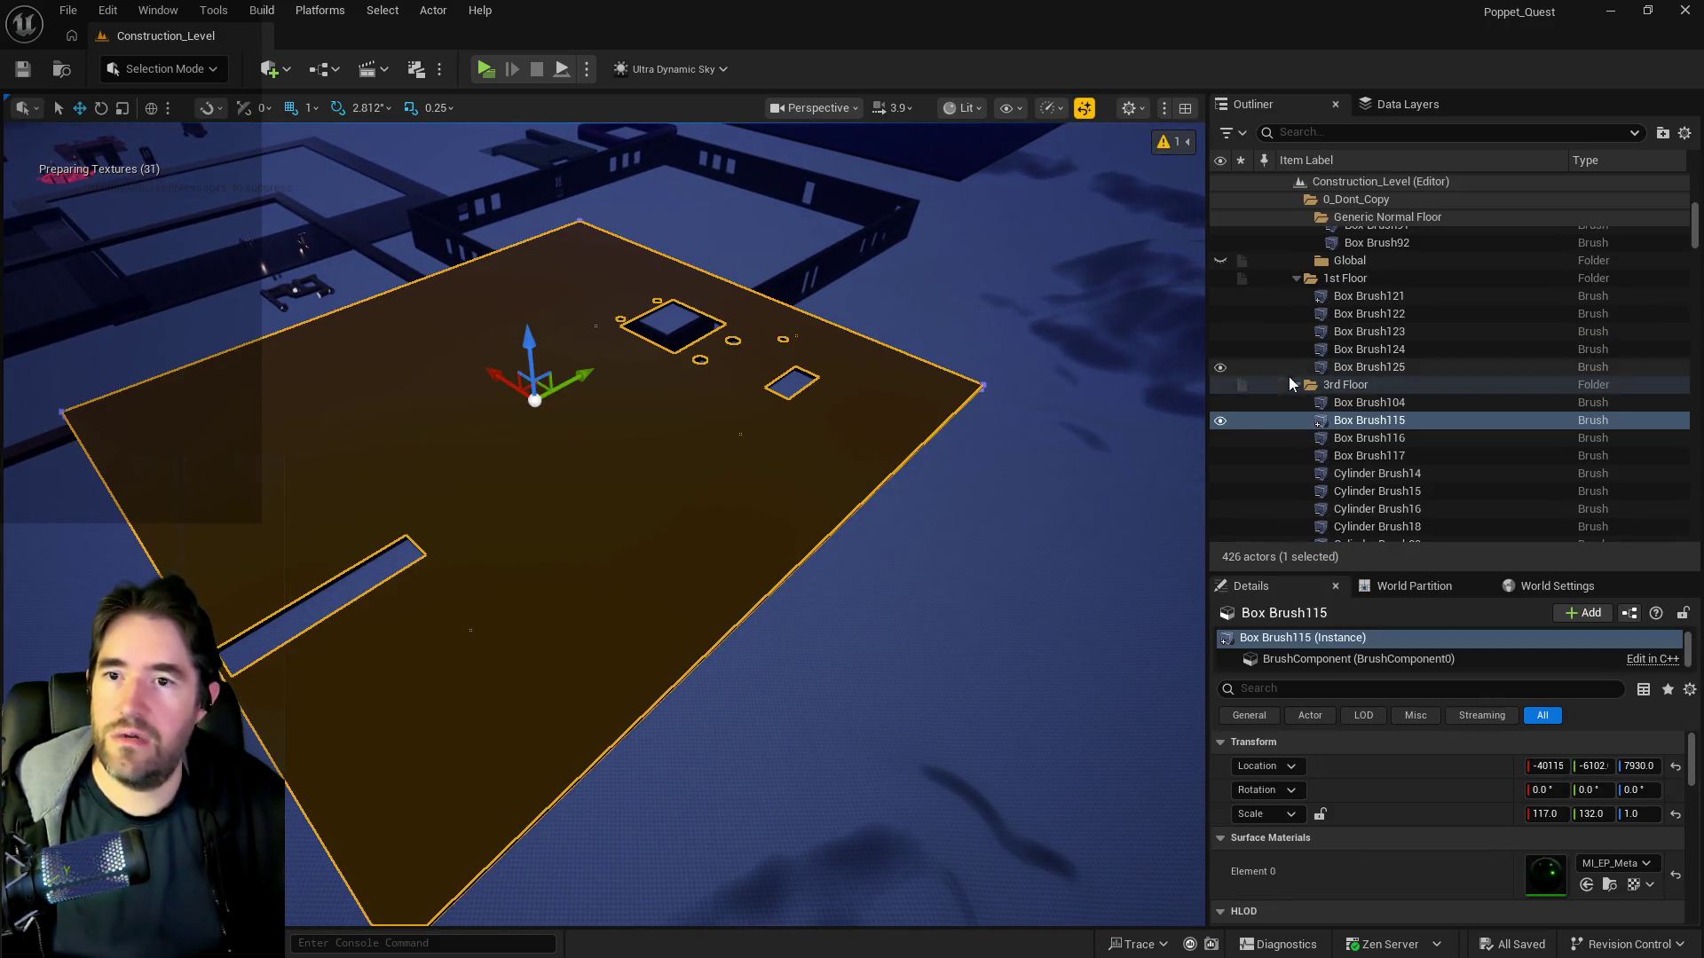
pyautogui.click(1340, 406)
pyautogui.scroll(-3, 1341, 430)
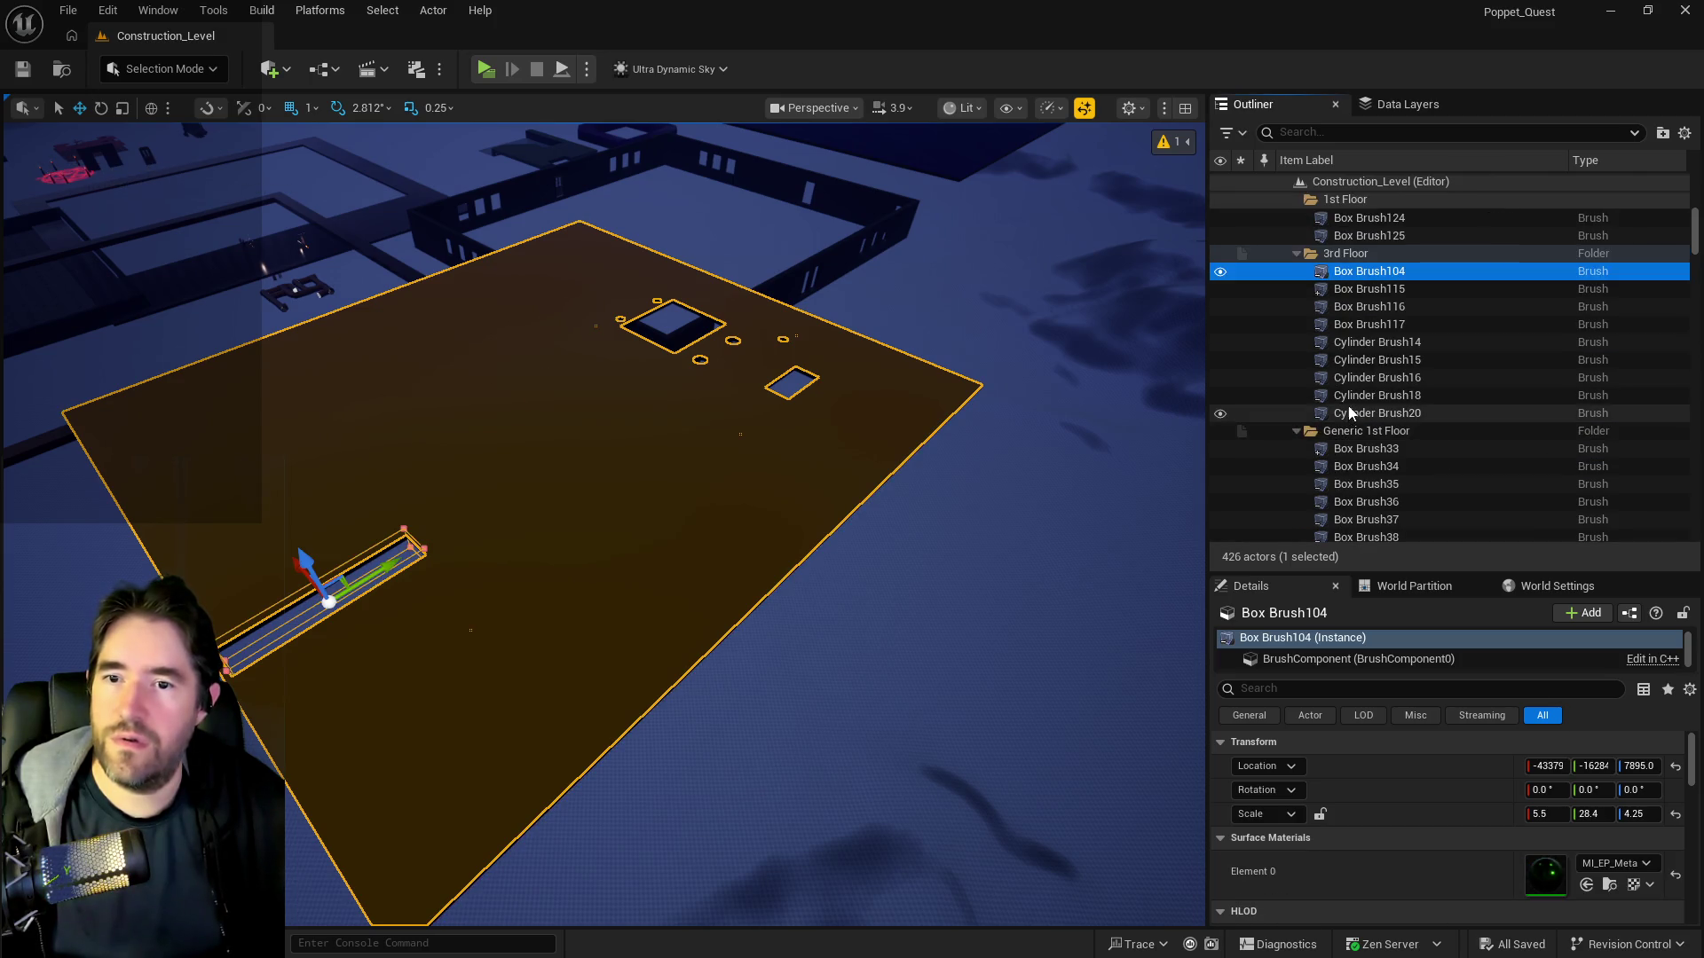
pyautogui.keyDown('shift'); pyautogui.click(1350, 414); pyautogui.keyUp('shift')
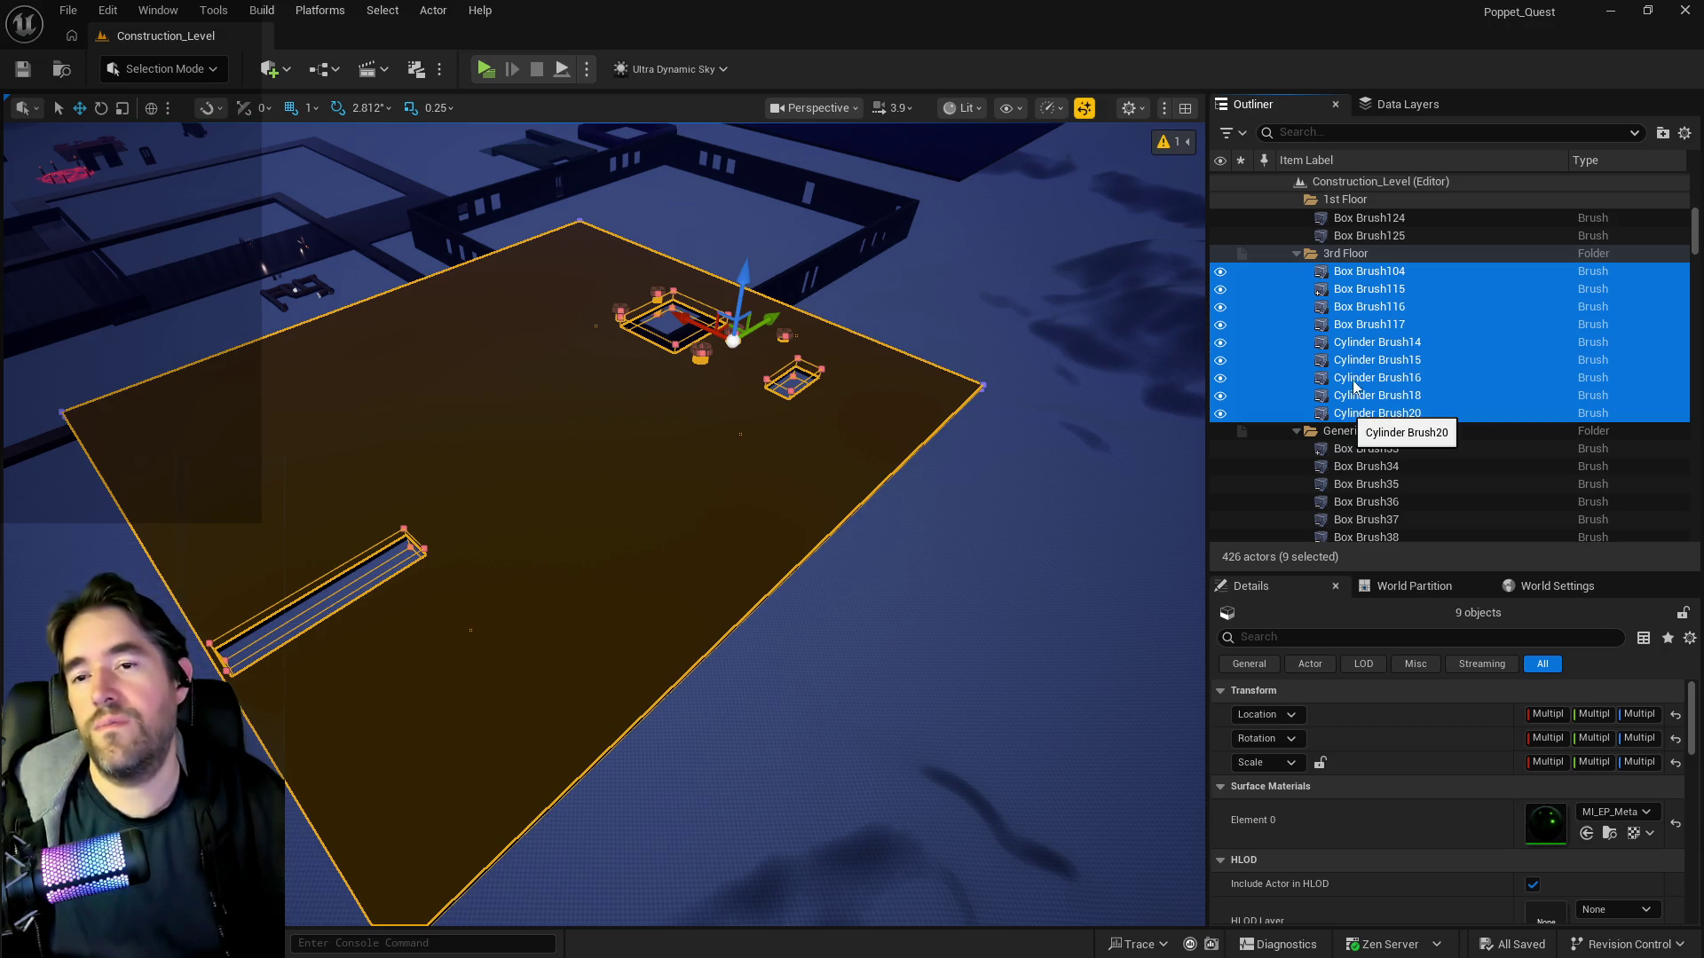
pyautogui.press('Delete')
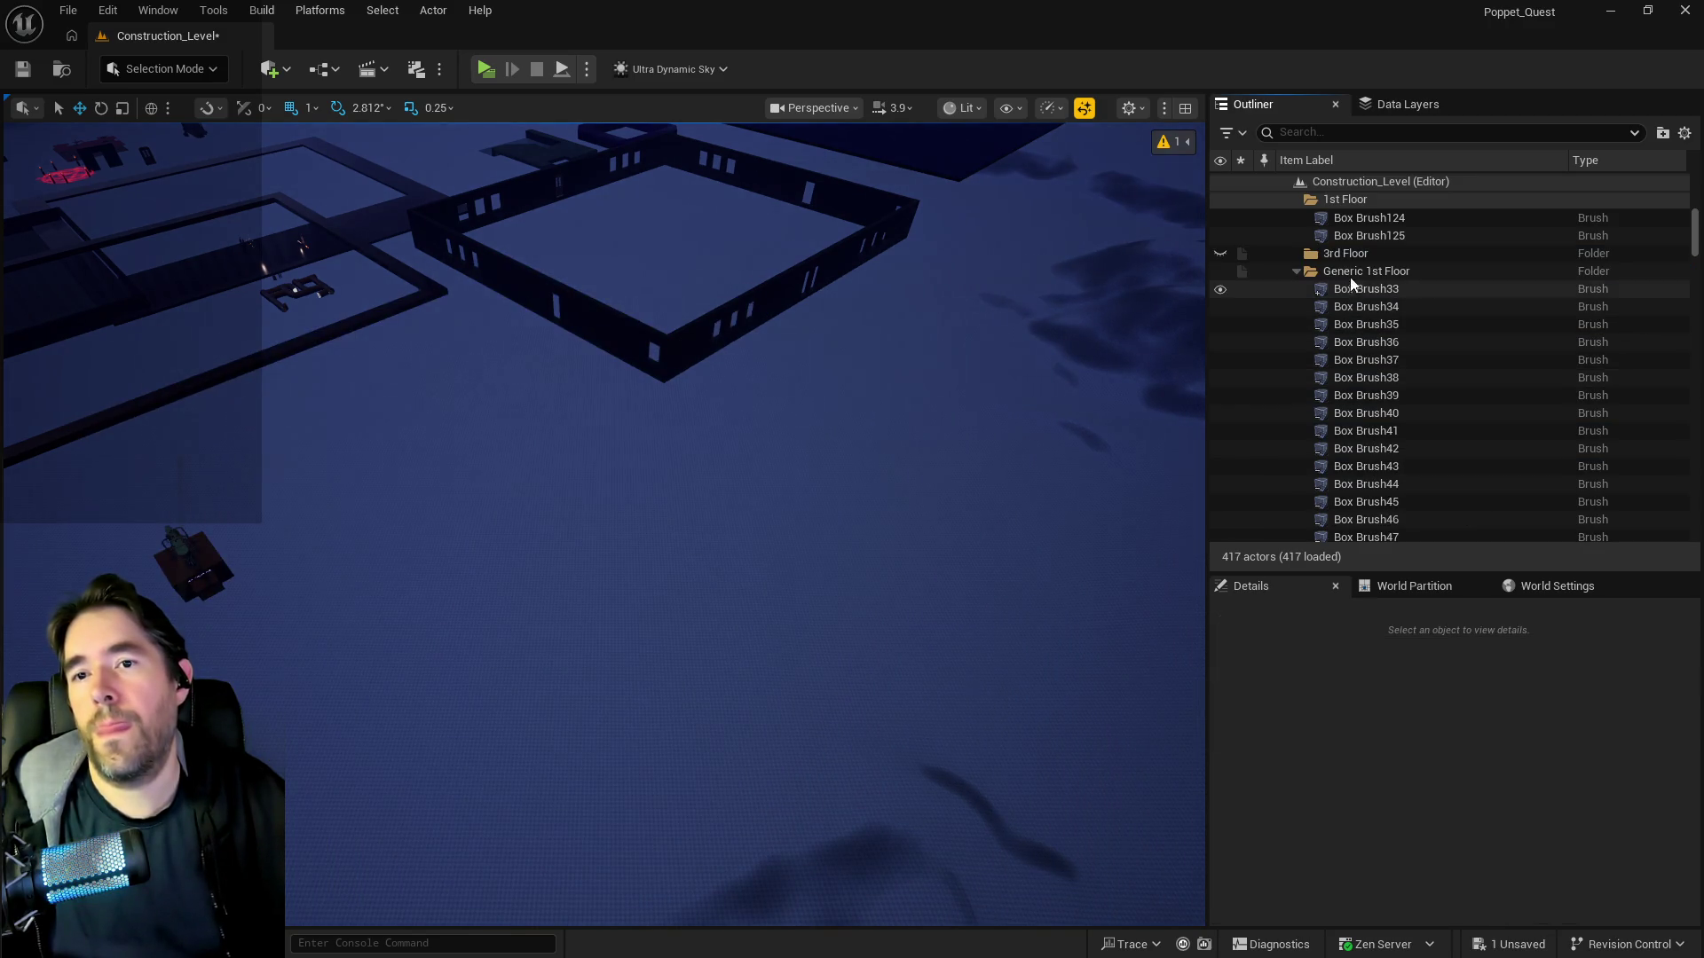
# - Paste the copied brushes into the 3rd Floor folder, then undo and redo the paste
pyautogui.rightClick(1335, 259)
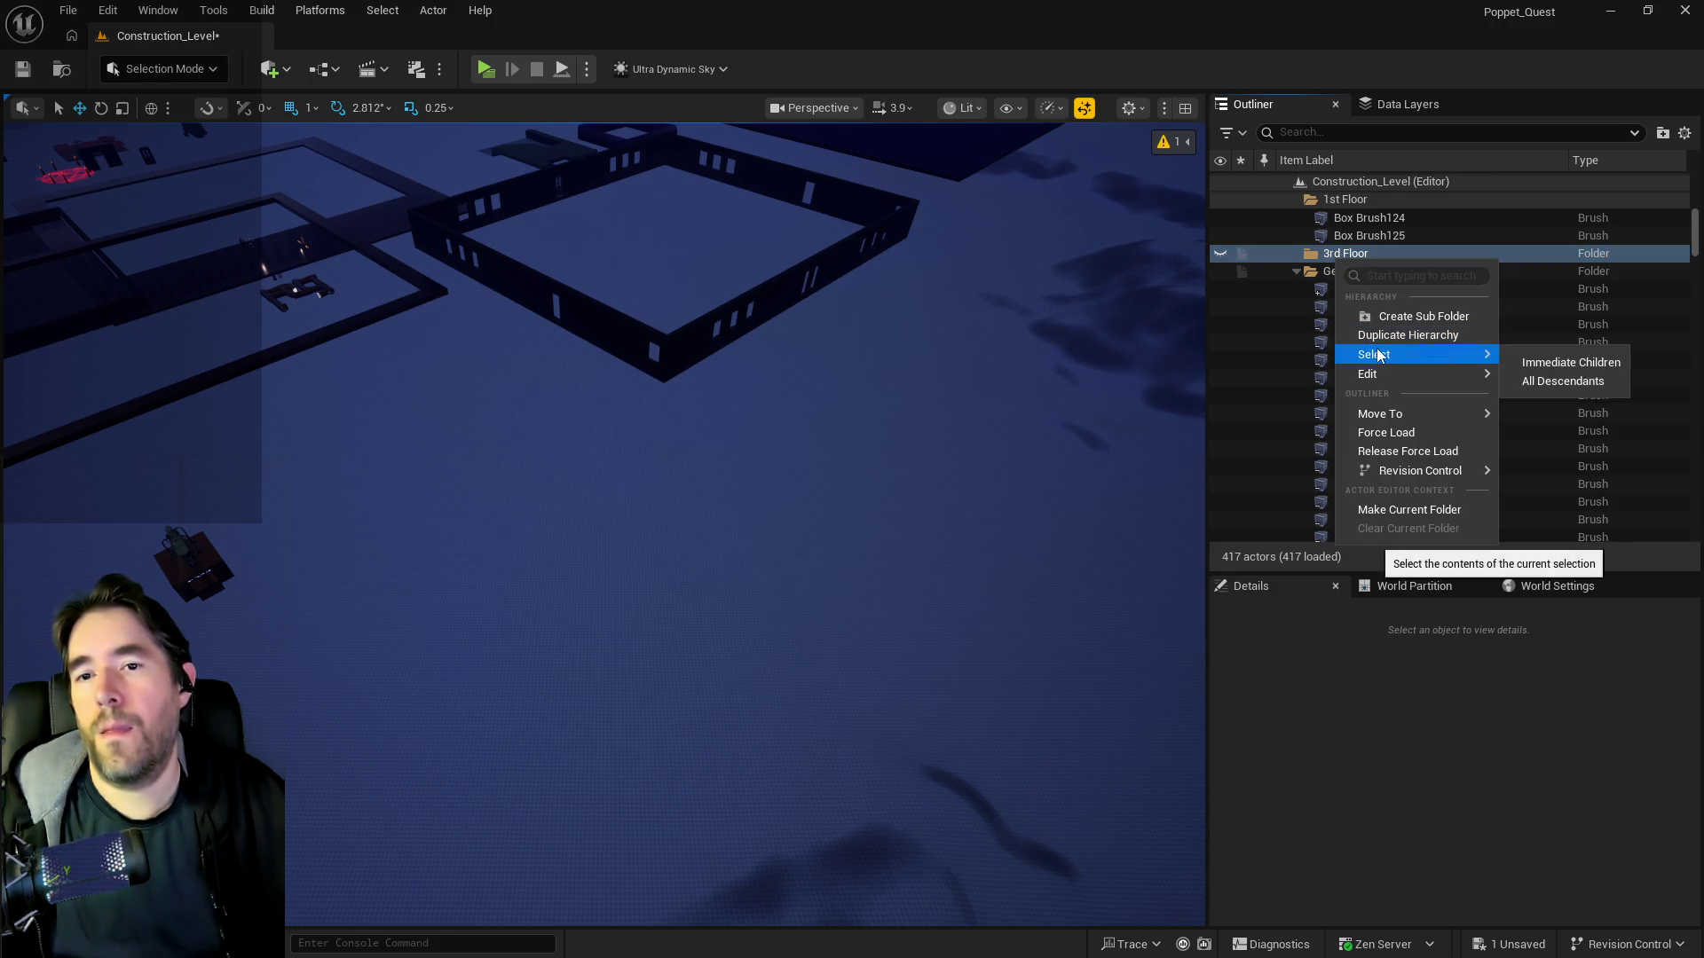
pyautogui.moveTo(1380, 376)
pyautogui.click(1125, 415)
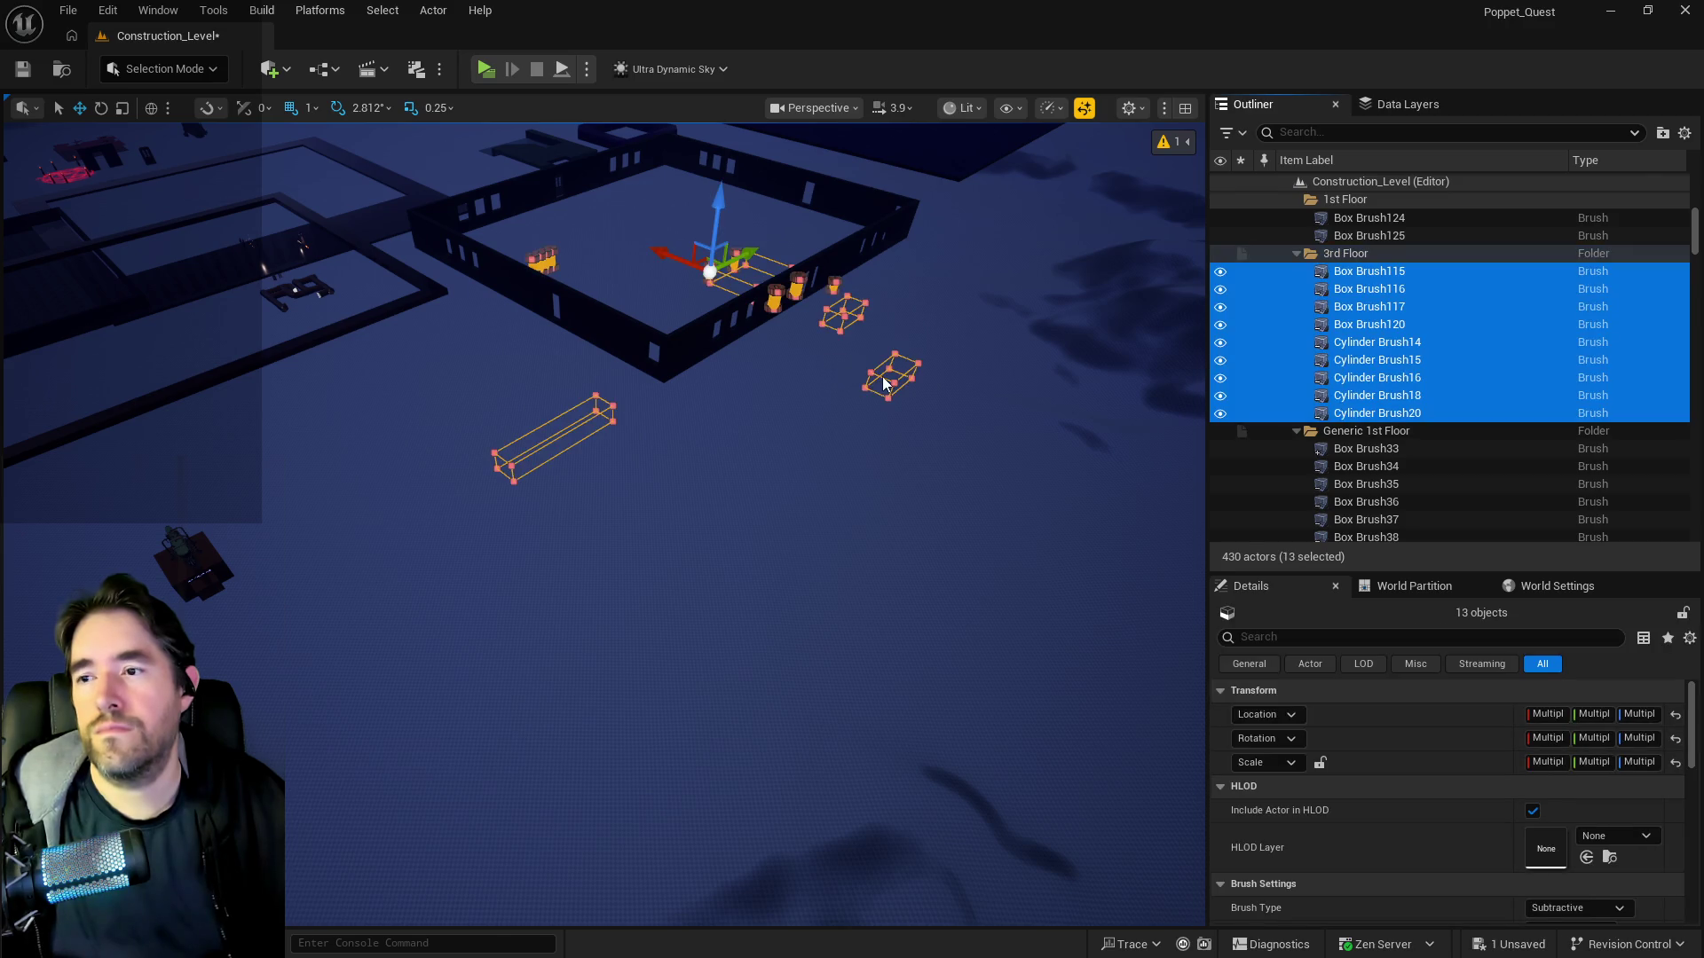
pyautogui.scroll(5, 818, 369)
pyautogui.scroll(-5, 604, 354)
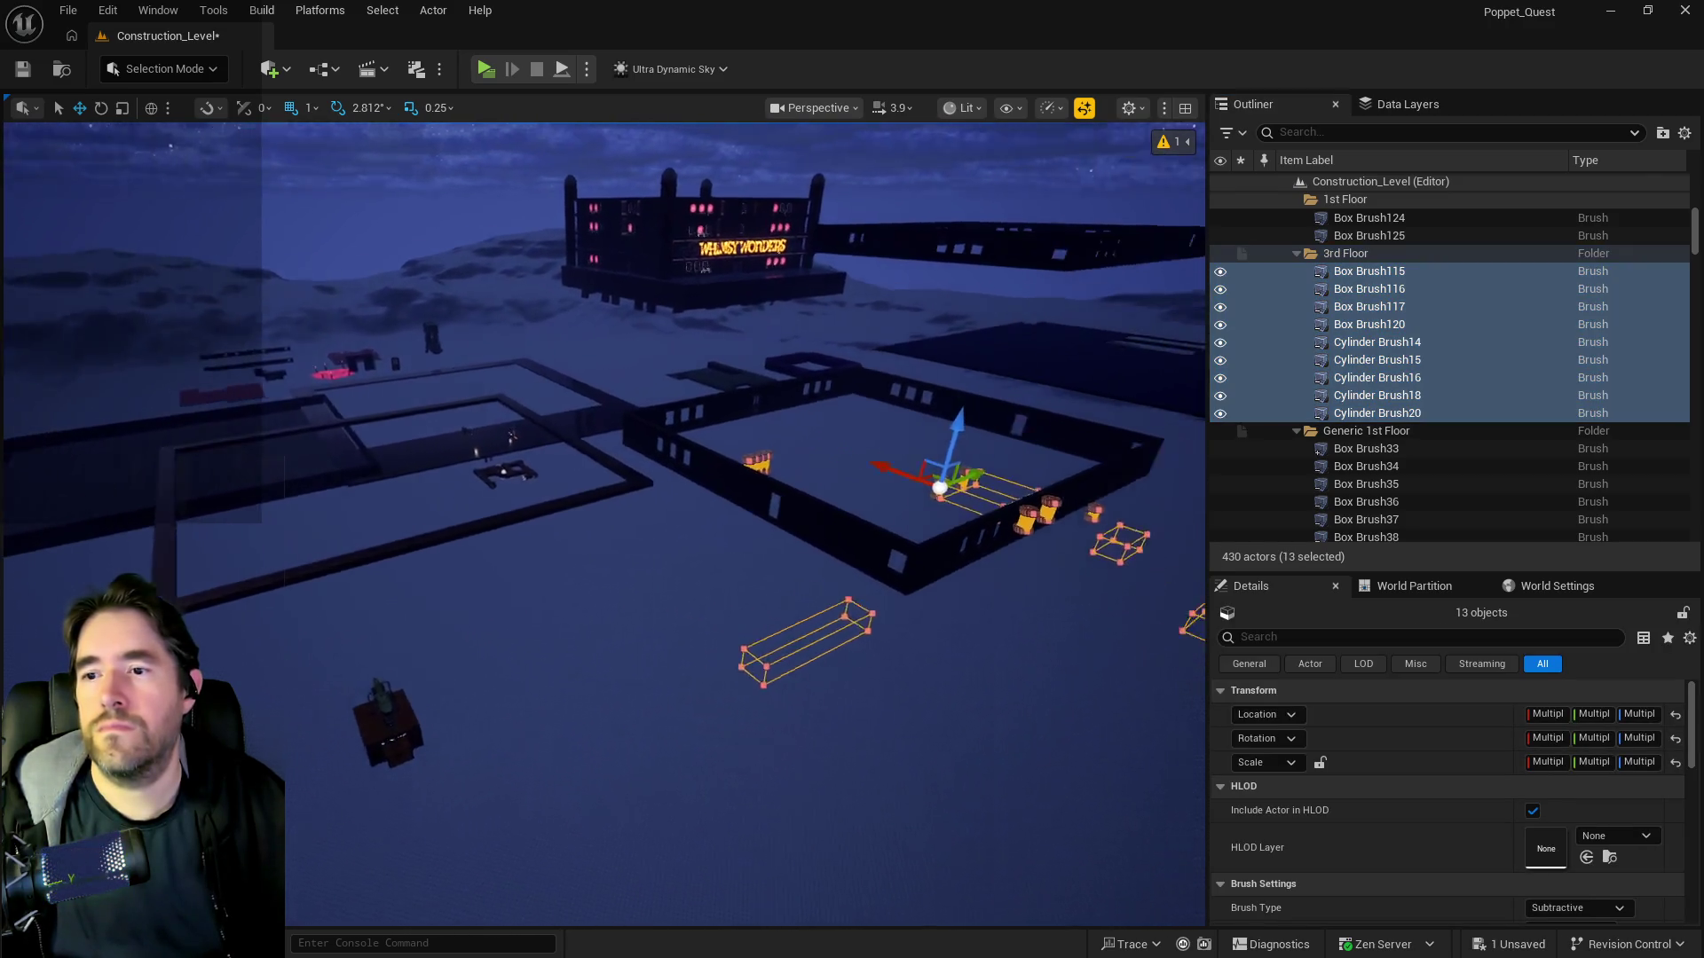
pyautogui.moveTo(603, 523)
pyautogui.mouseDown()
pyautogui.moveTo(497, 493)
pyautogui.moveTo(497, 284)
pyautogui.moveTo(887, 377)
pyautogui.mouseUp()
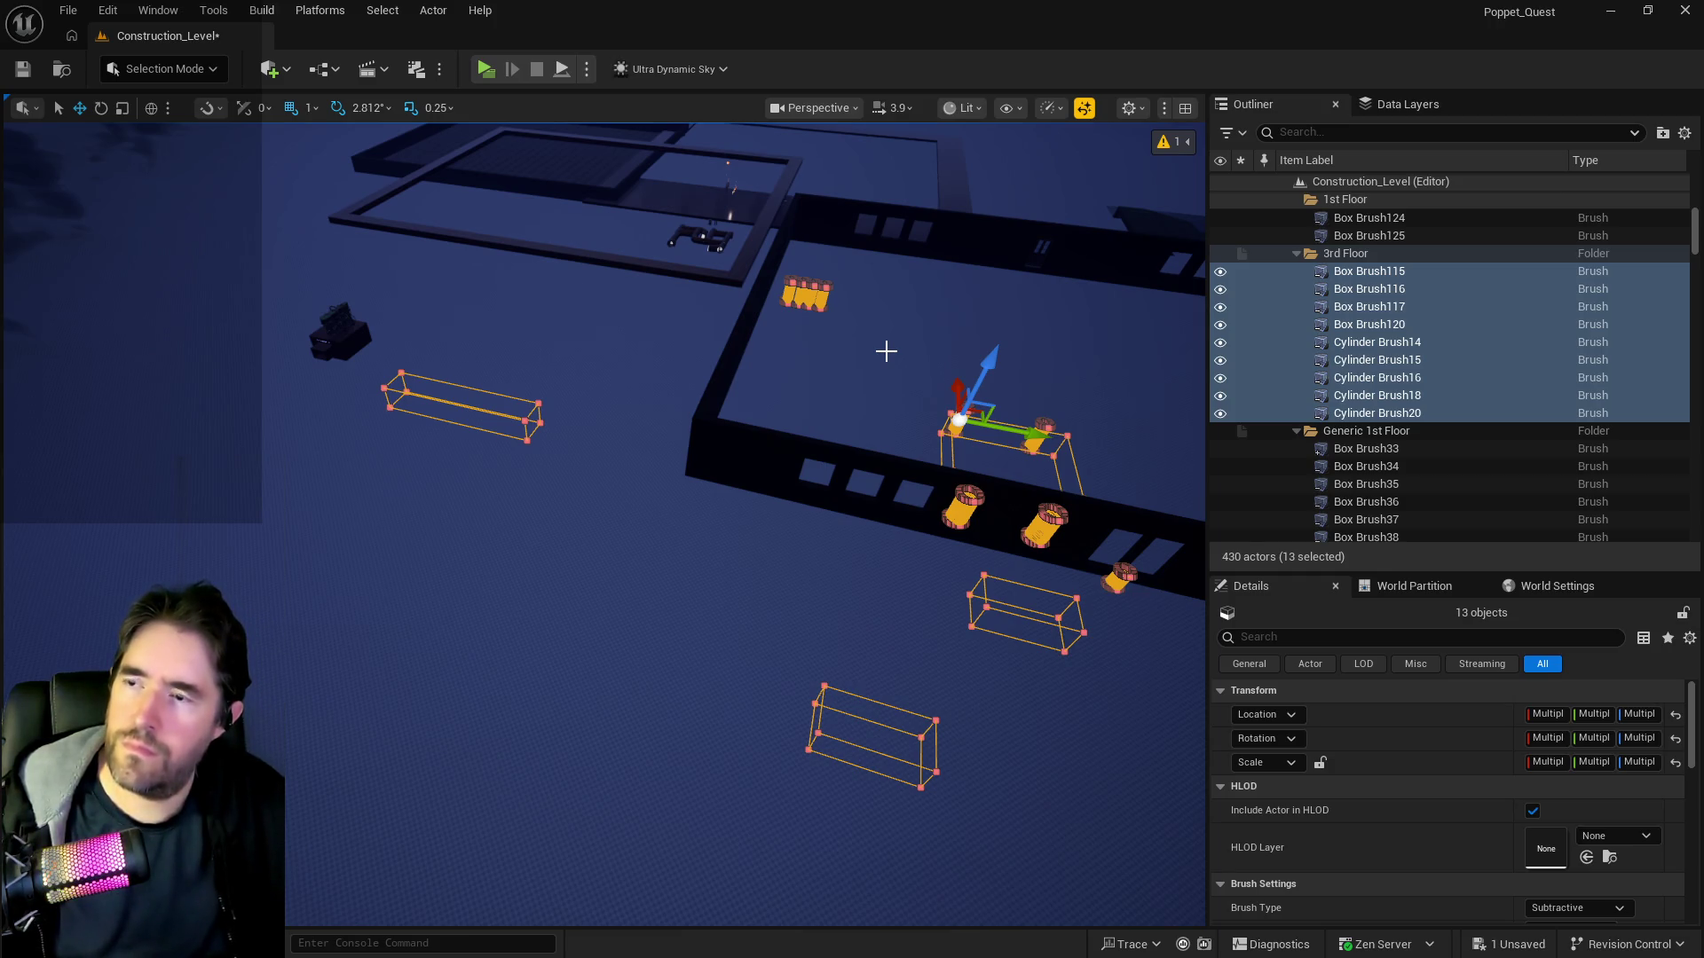
pyautogui.hotkey('ctrl', 'z')
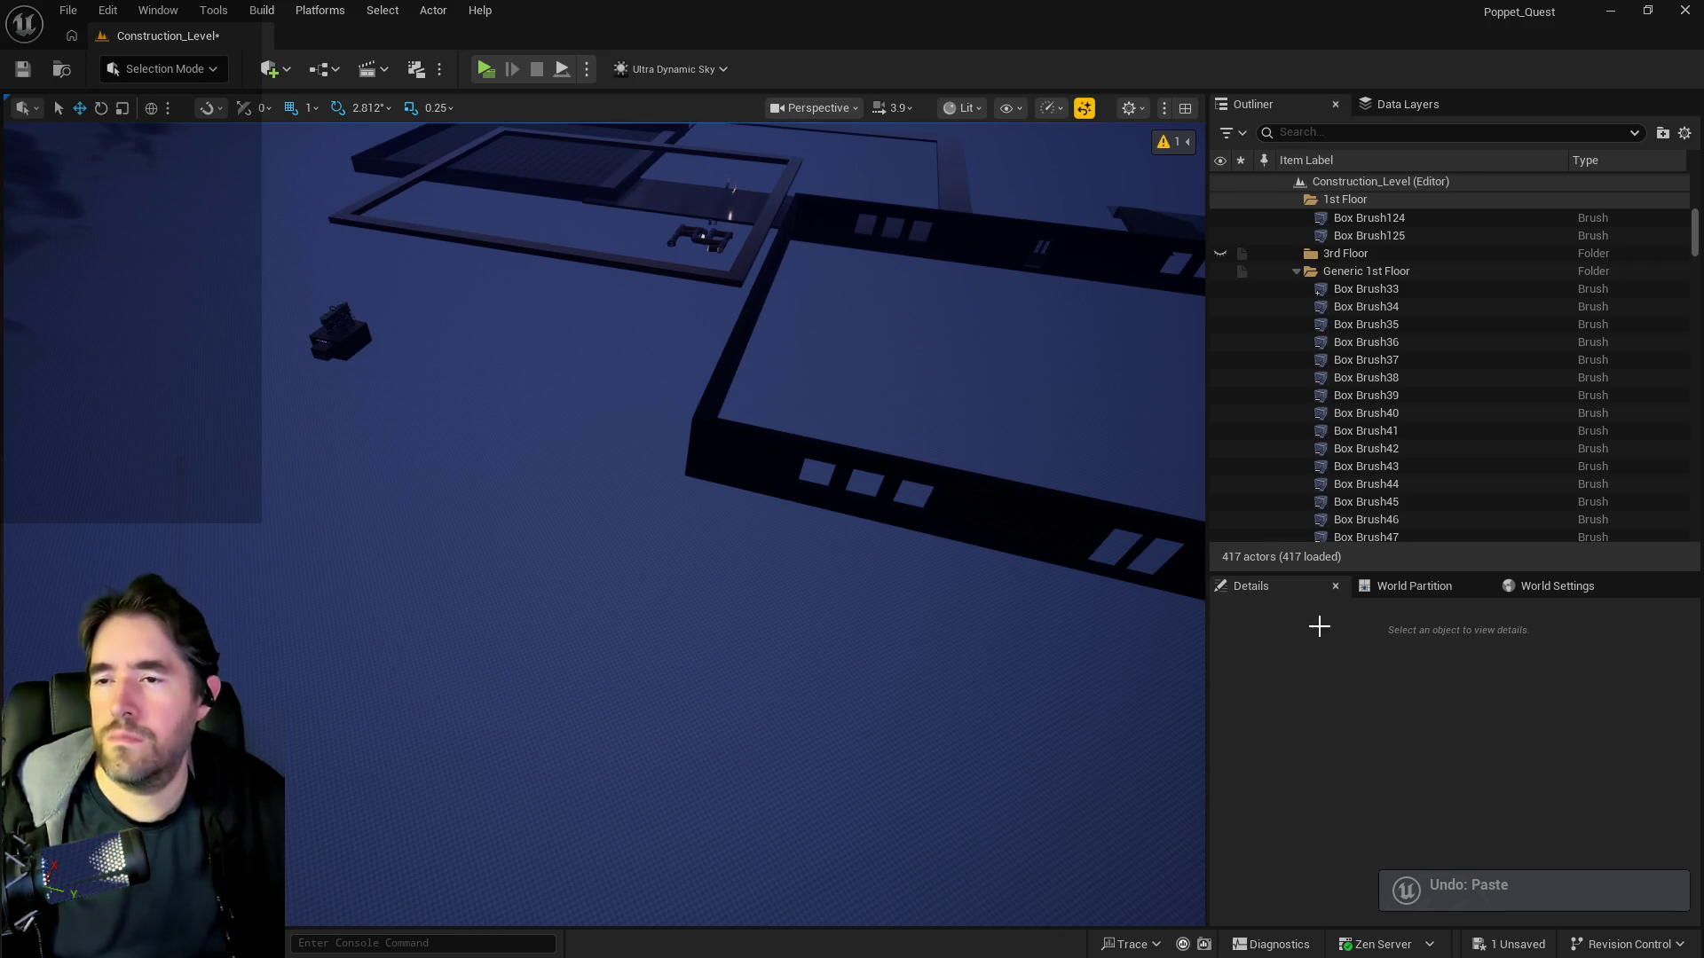
pyautogui.hotkey('ctrl', 'y')
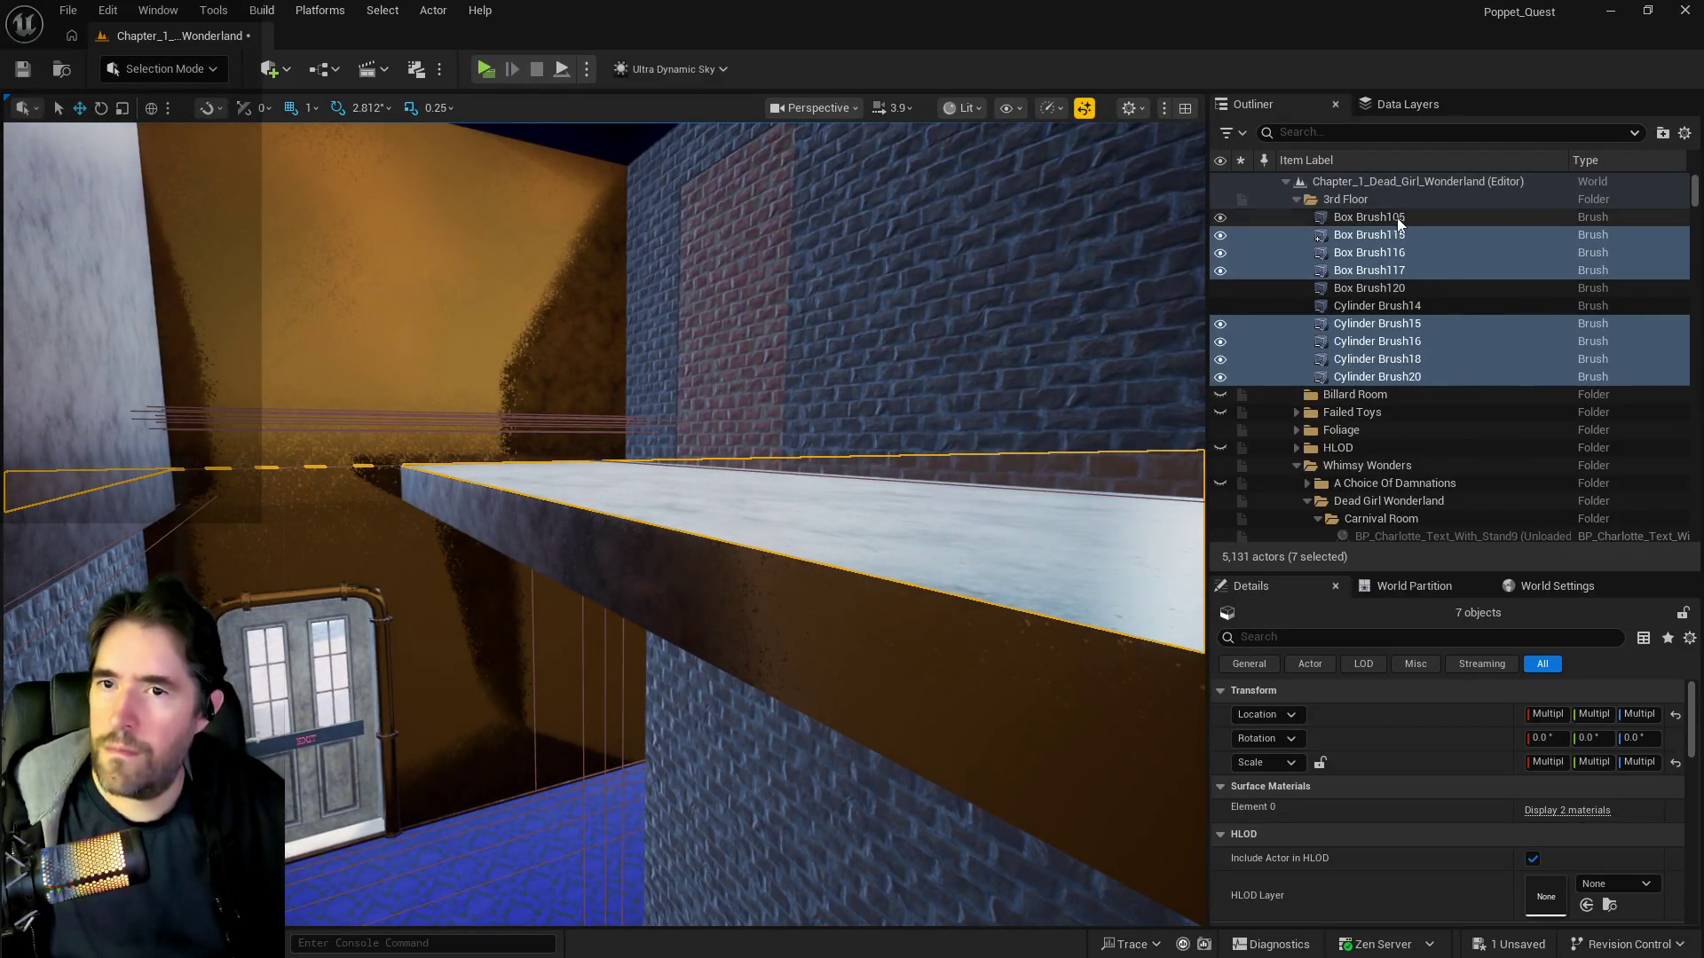
# - Frame the 3rd Floor brushes and inspect Box Brush120 and the floor's cylinder hole brushes
pyautogui.click(1371, 218)
pyautogui.keyDown('shift'); pyautogui.click(1377, 376); pyautogui.keyUp('shift')
pyautogui.press('f')
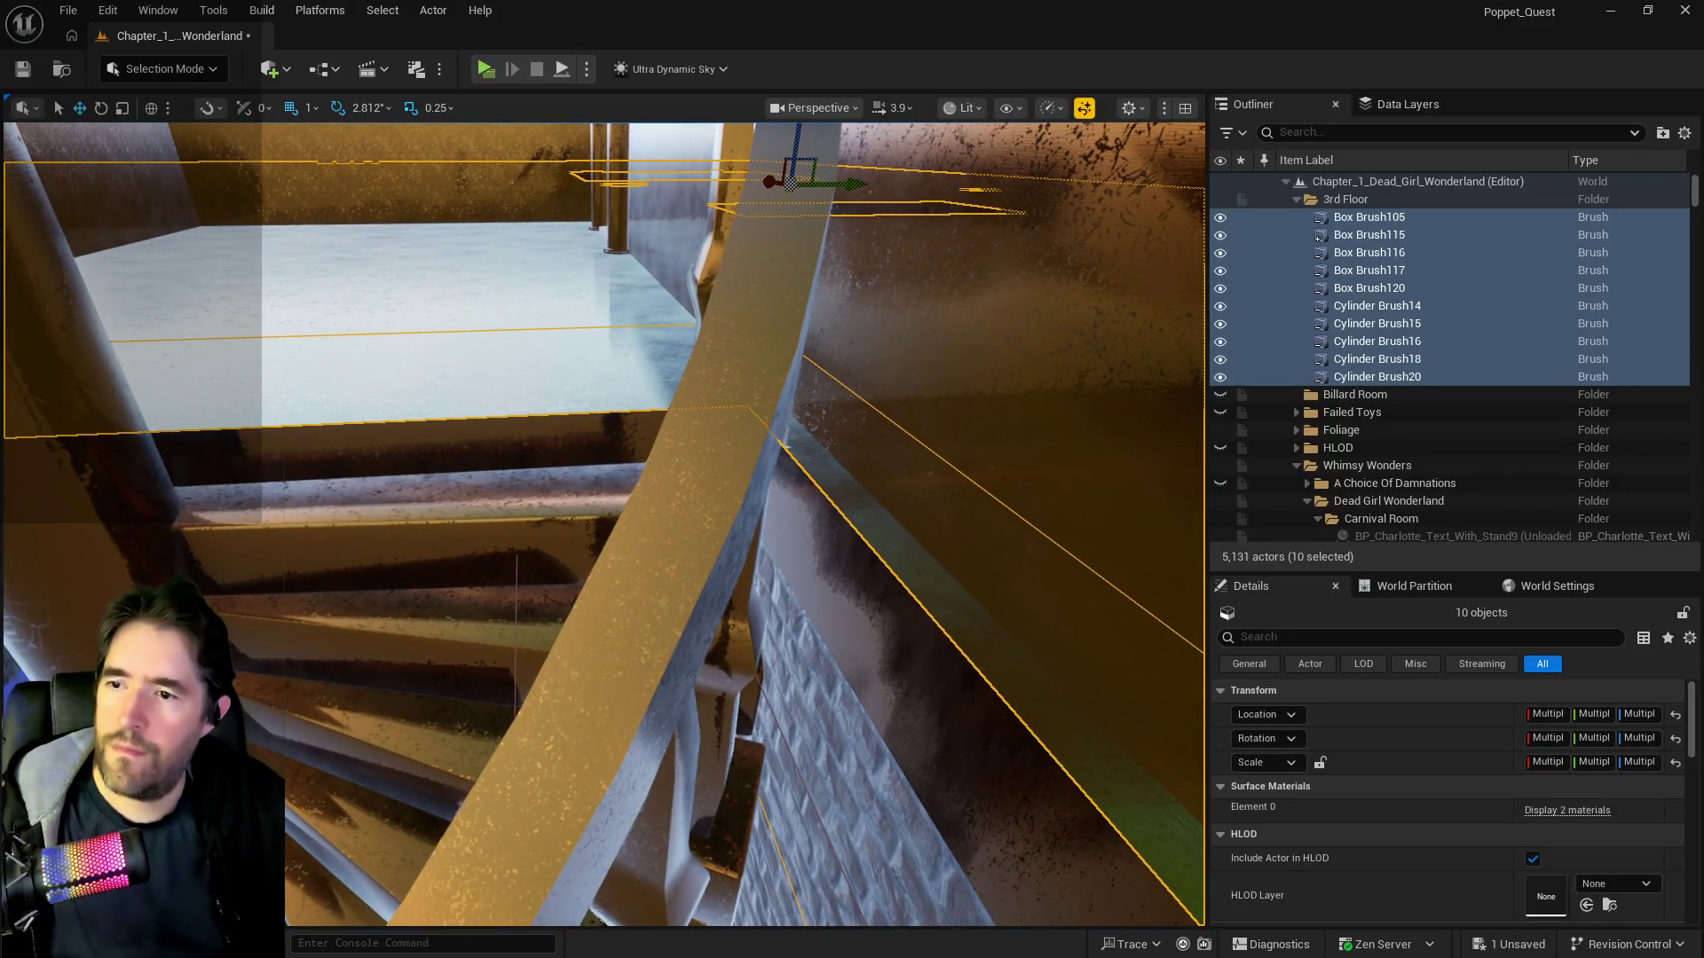
pyautogui.click(828, 579)
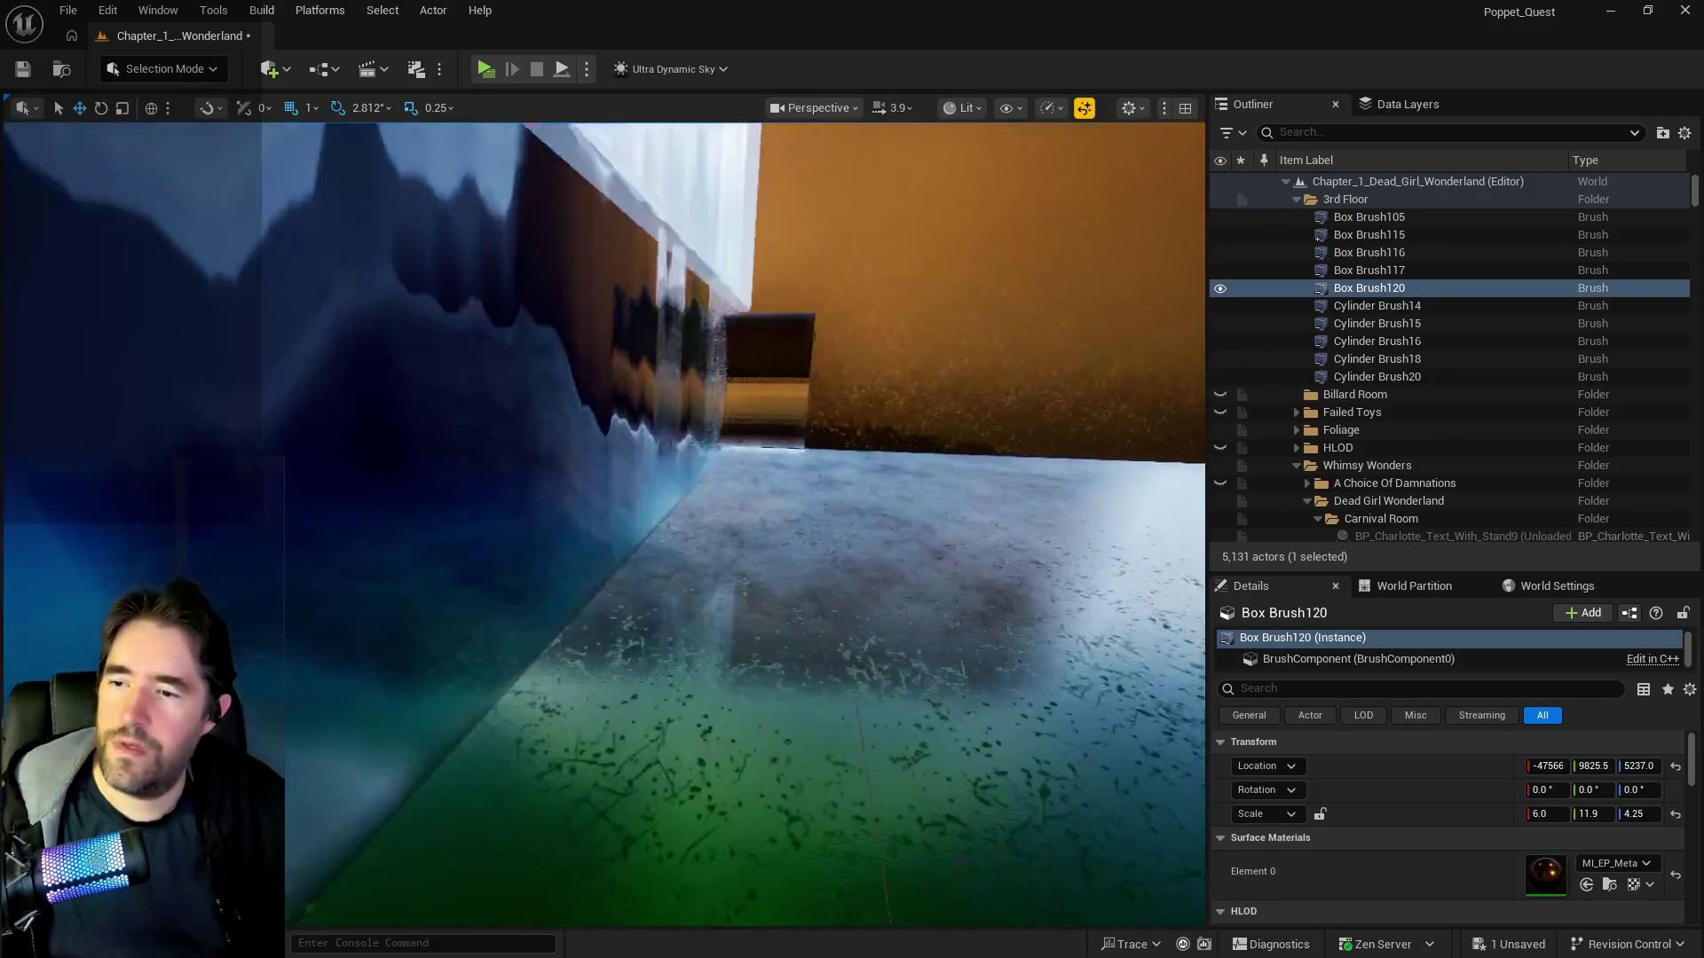
pyautogui.click(669, 574)
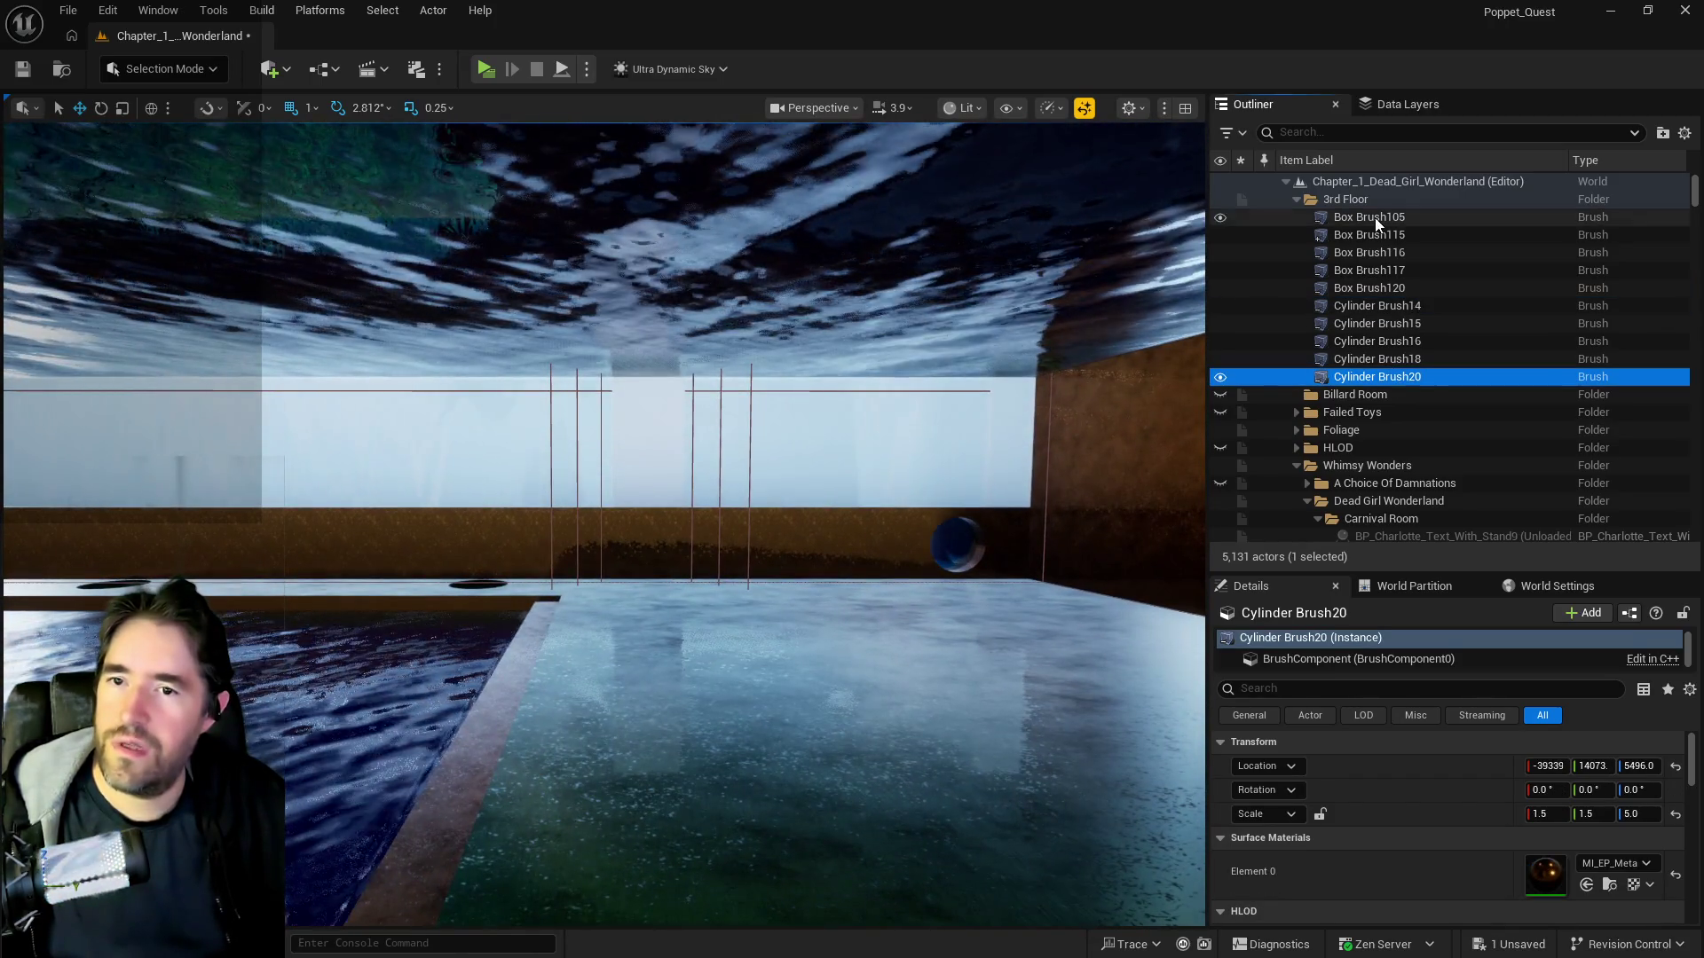
pyautogui.keyDown('shift'); pyautogui.click(1377, 224); pyautogui.keyUp('shift')
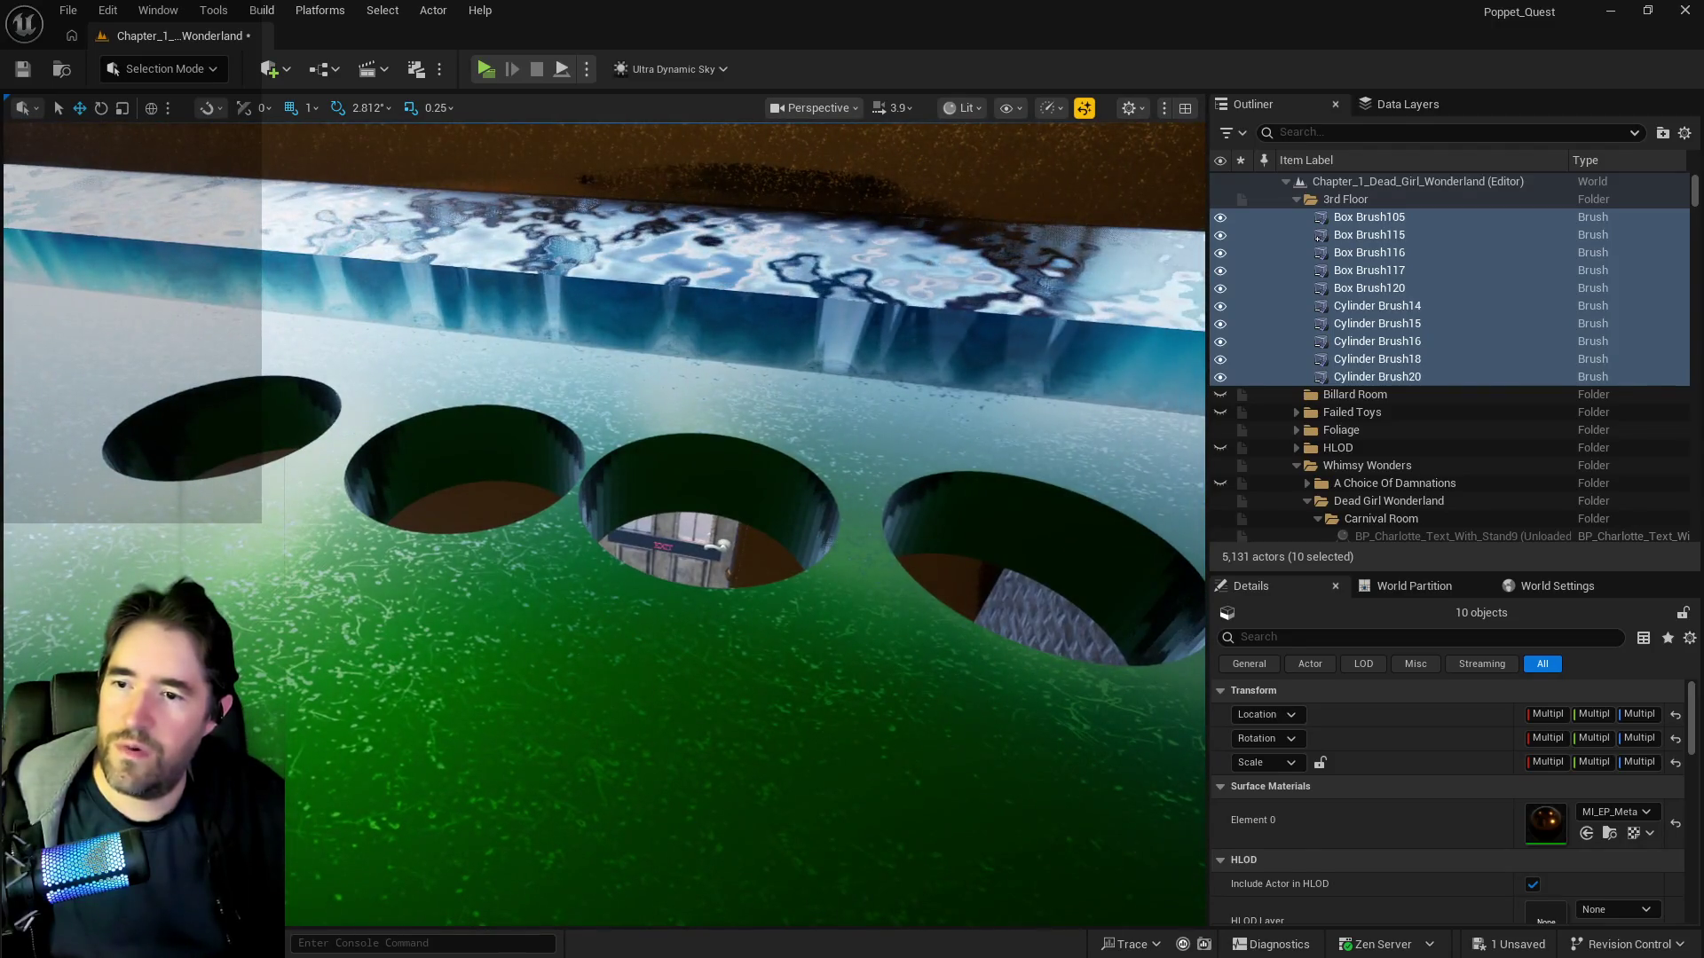
pyautogui.click(1021, 533)
pyautogui.keyDown('ctrl'); pyautogui.click(768, 480); pyautogui.keyUp('ctrl')
pyautogui.keyDown('ctrl'); pyautogui.click(524, 447); pyautogui.keyUp('ctrl')
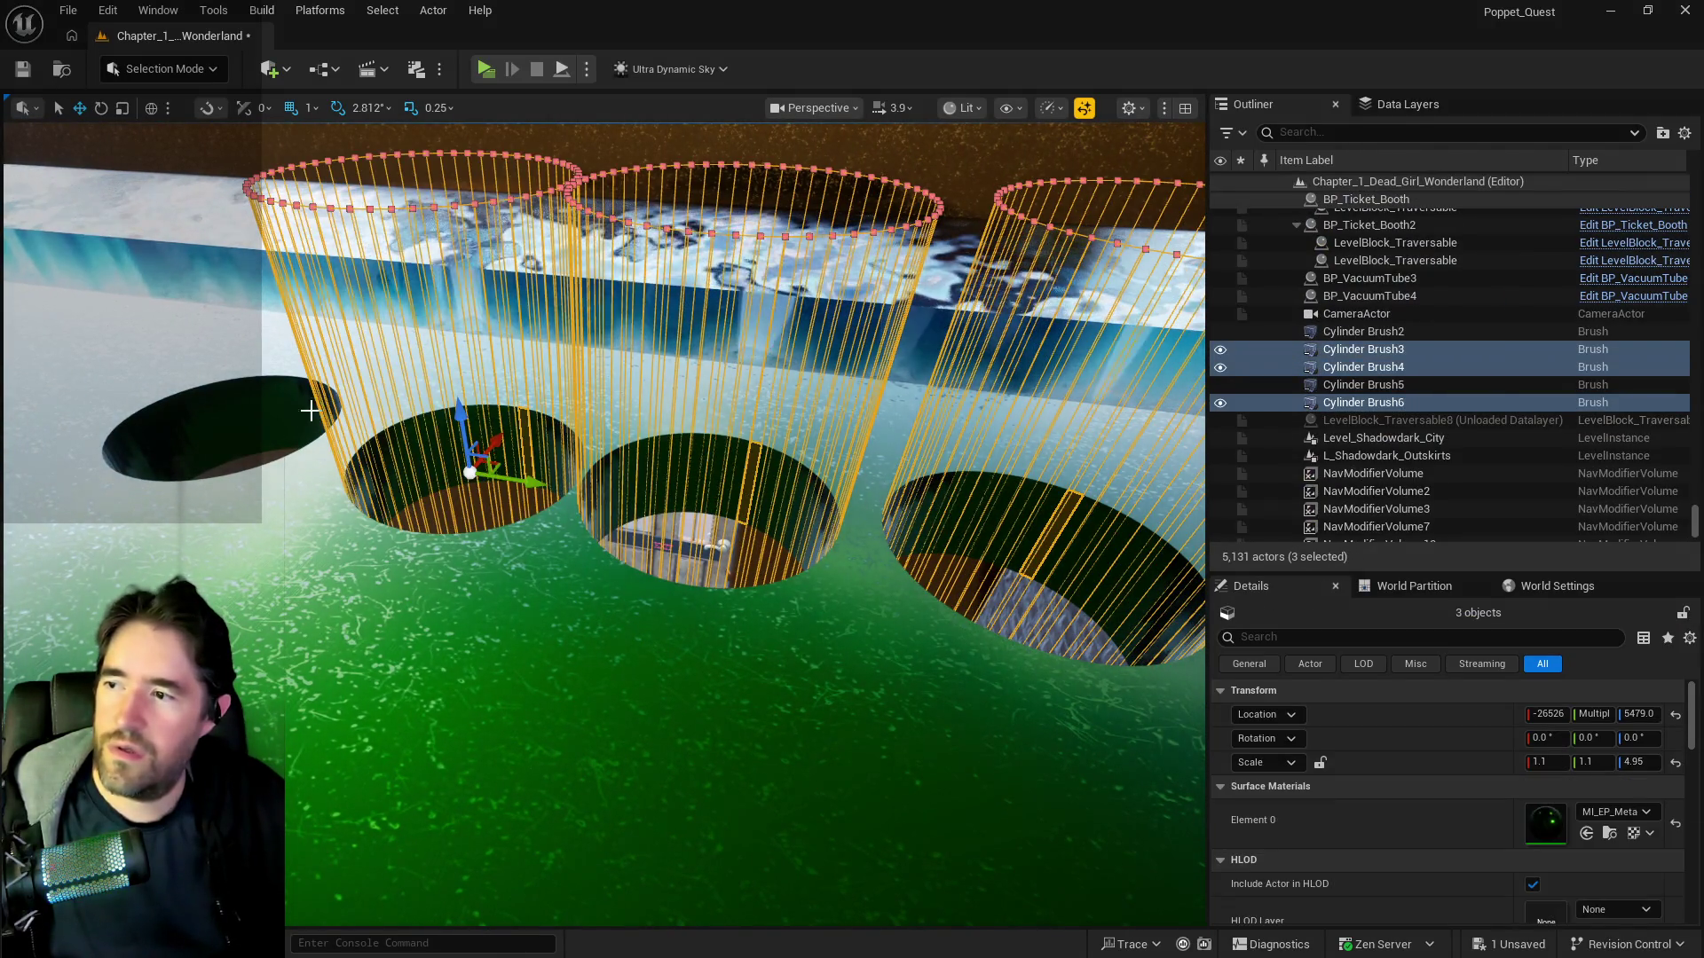
pyautogui.keyDown('ctrl'); pyautogui.click(310, 410); pyautogui.keyUp('ctrl')
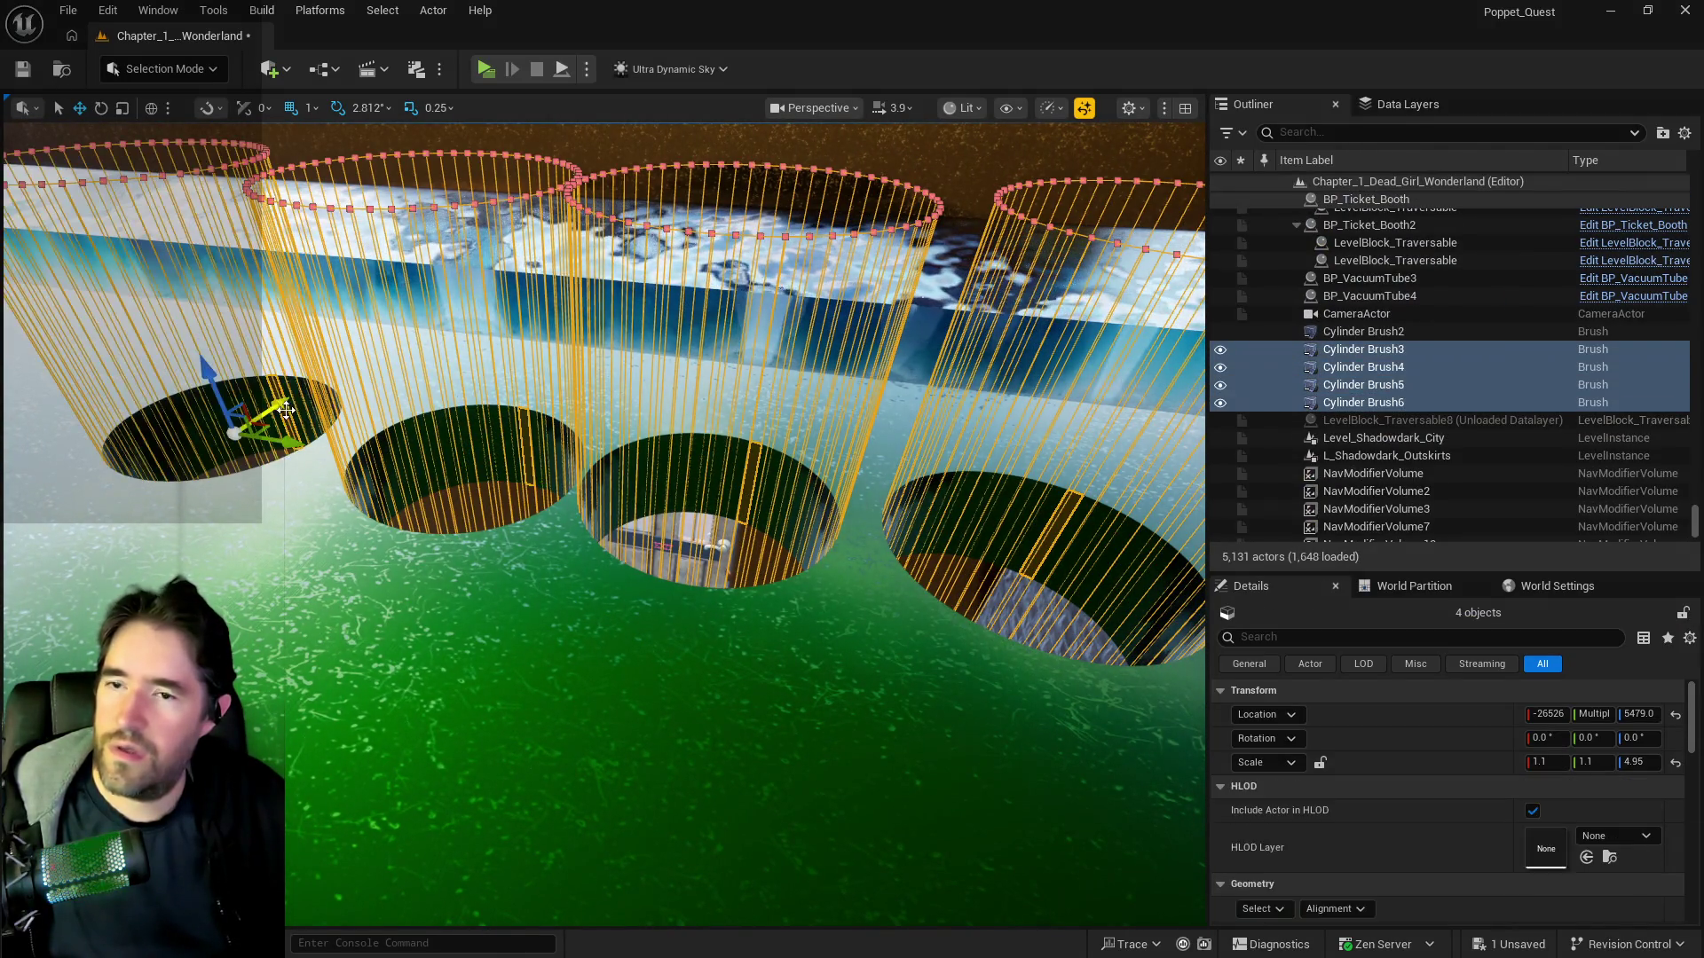
# - Move Cylinder Brush3 through Cylinder Brush6 into the 3rd Floor folder
pyautogui.click(1338, 333)
pyautogui.doubleClick(1337, 333)
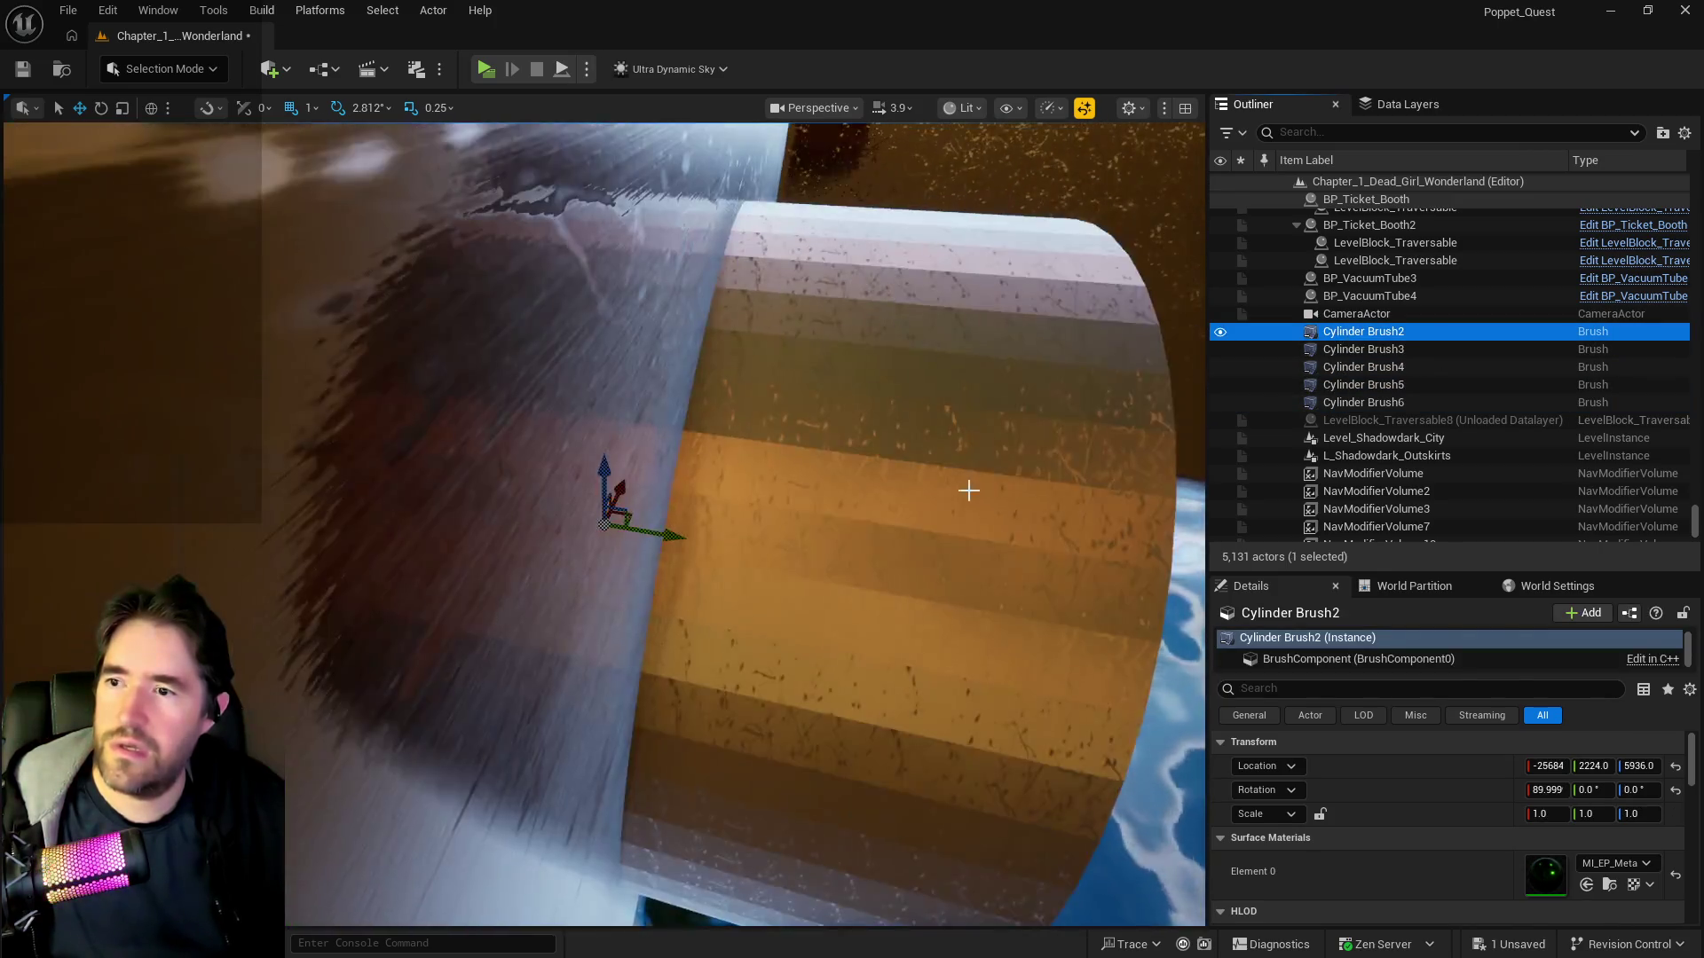
pyautogui.scroll(-5, 968, 489)
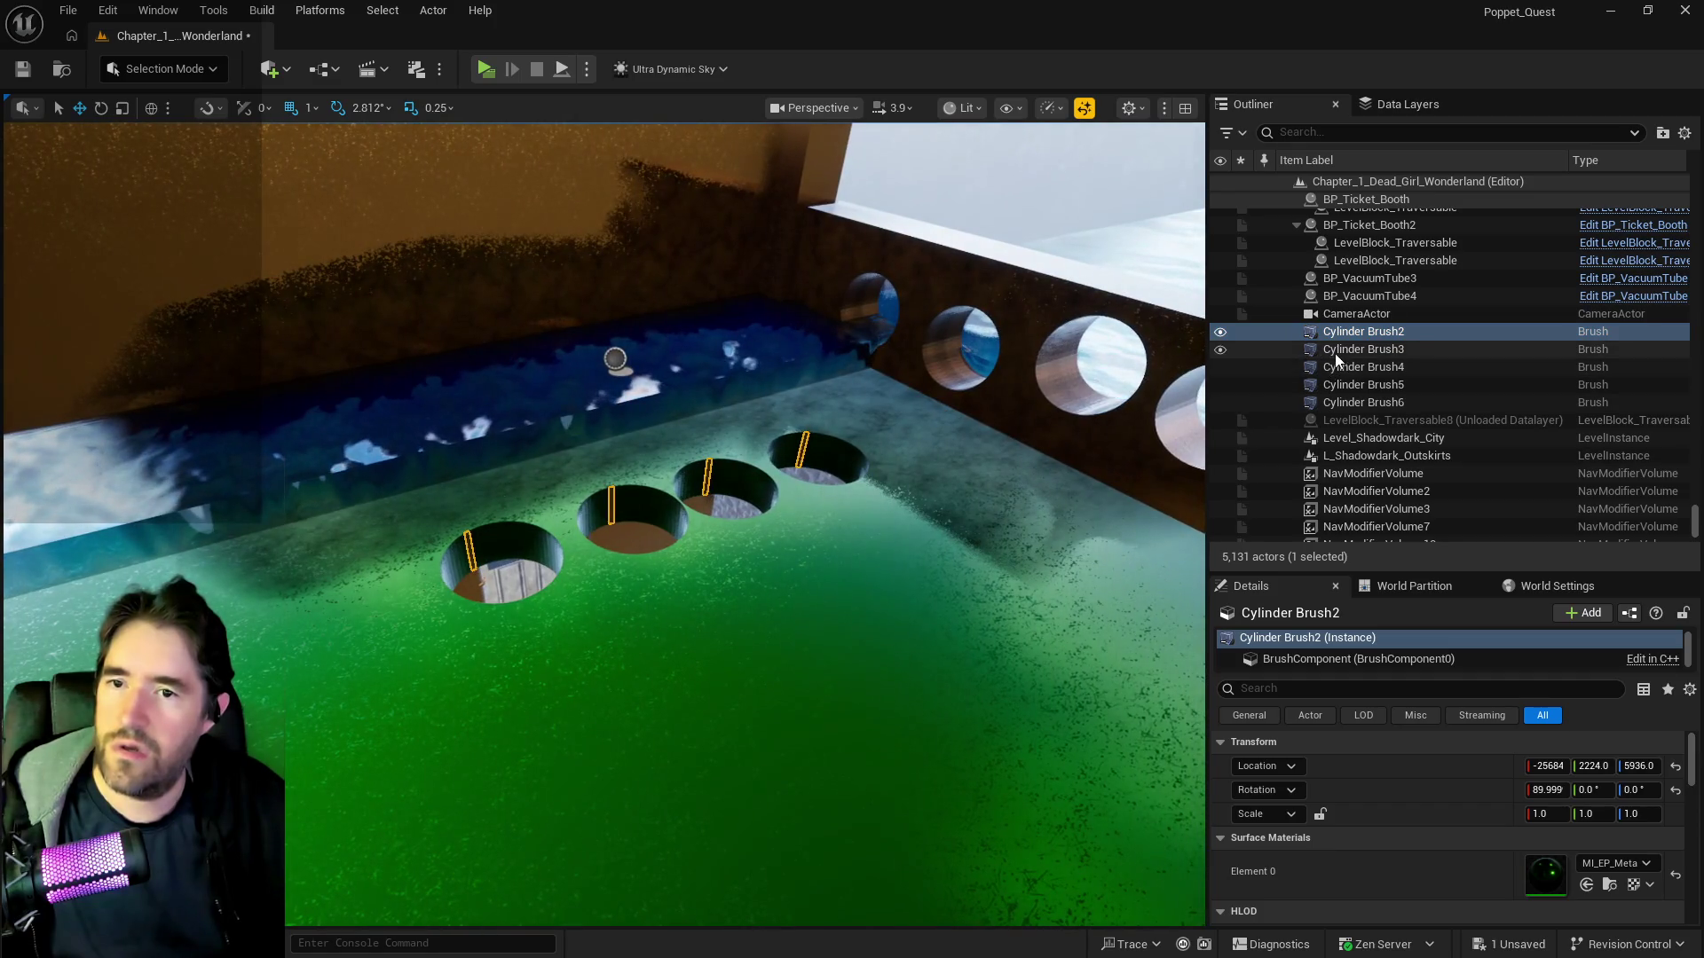
pyautogui.click(1335, 354)
pyautogui.keyDown('shift'); pyautogui.click(1326, 402); pyautogui.keyUp('shift')
pyautogui.rightClick(1325, 402)
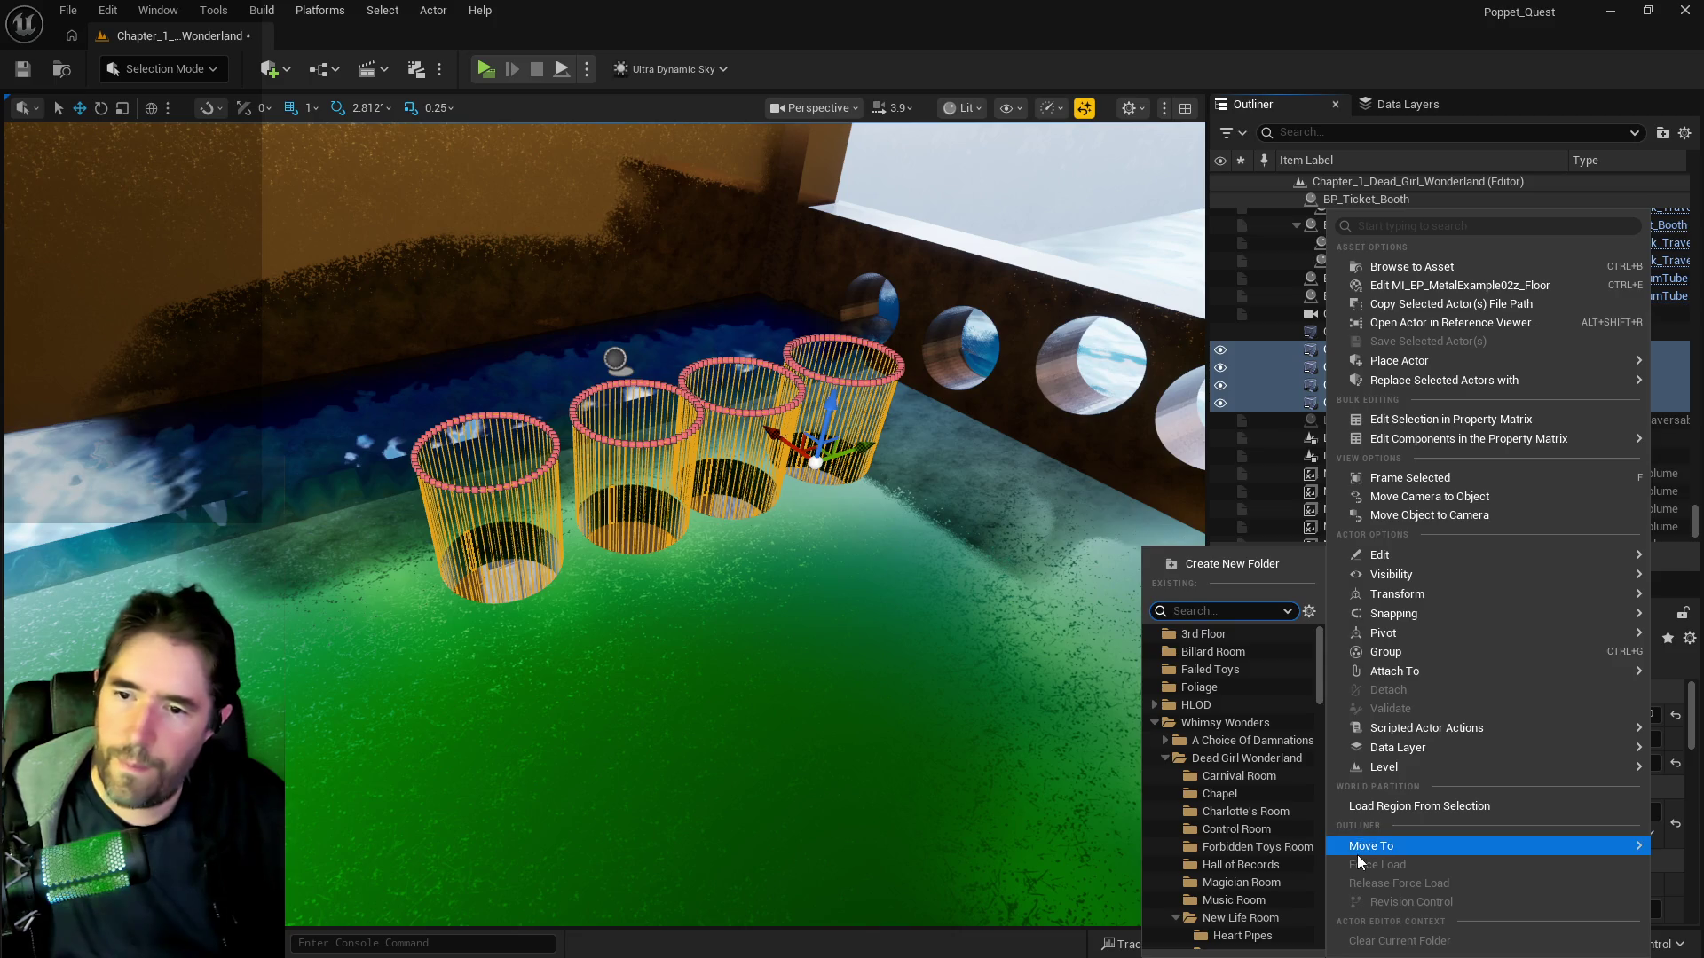
pyautogui.click(1197, 633)
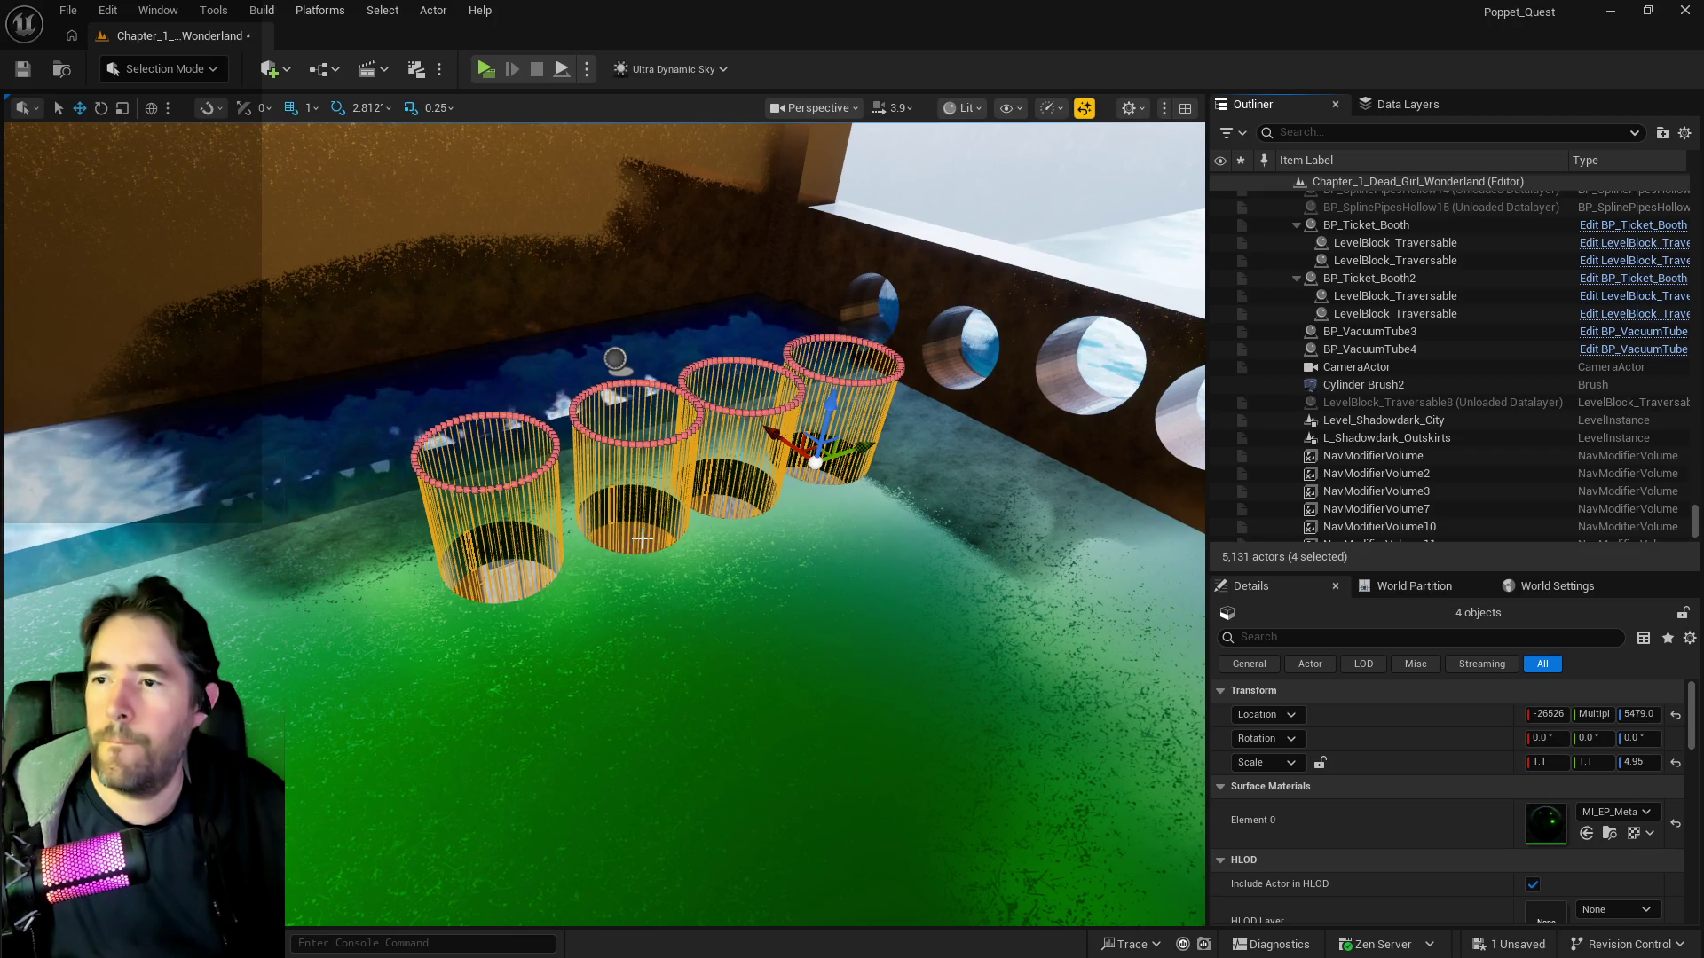
# - Select every brush in the 3rd Floor folder and save the level
pyautogui.click(587, 607)
pyautogui.click(1351, 446)
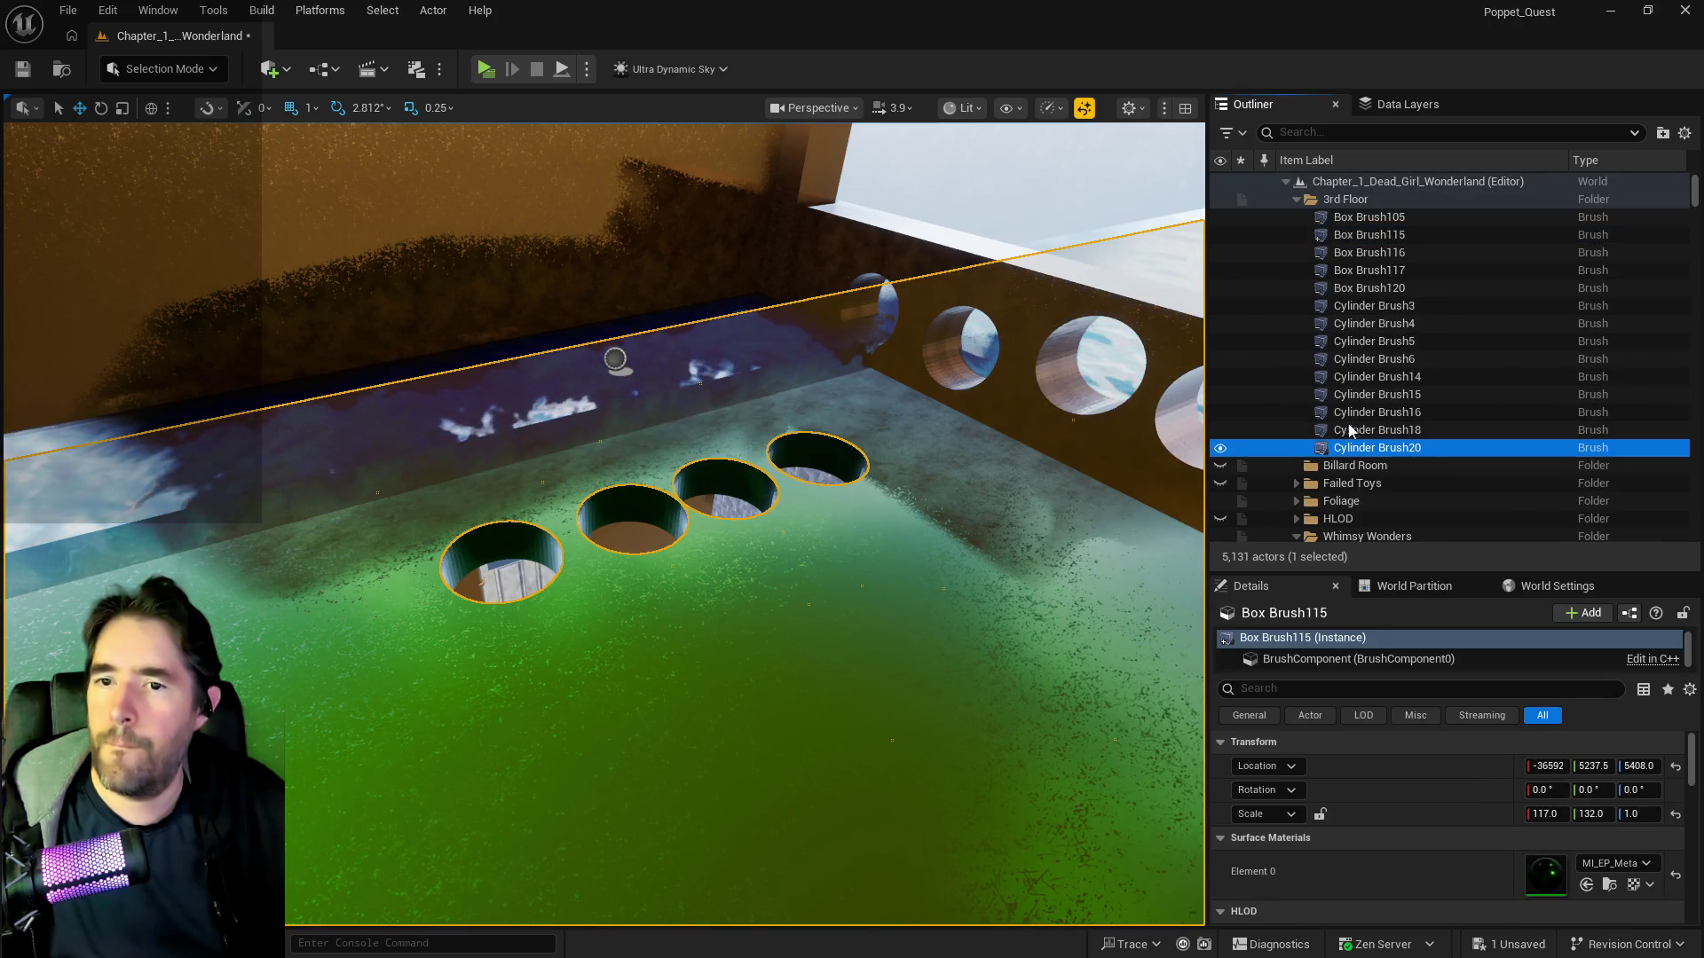
pyautogui.keyDown('shift'); pyautogui.click(1361, 224); pyautogui.keyUp('shift')
pyautogui.hotkey('ctrl', 's')
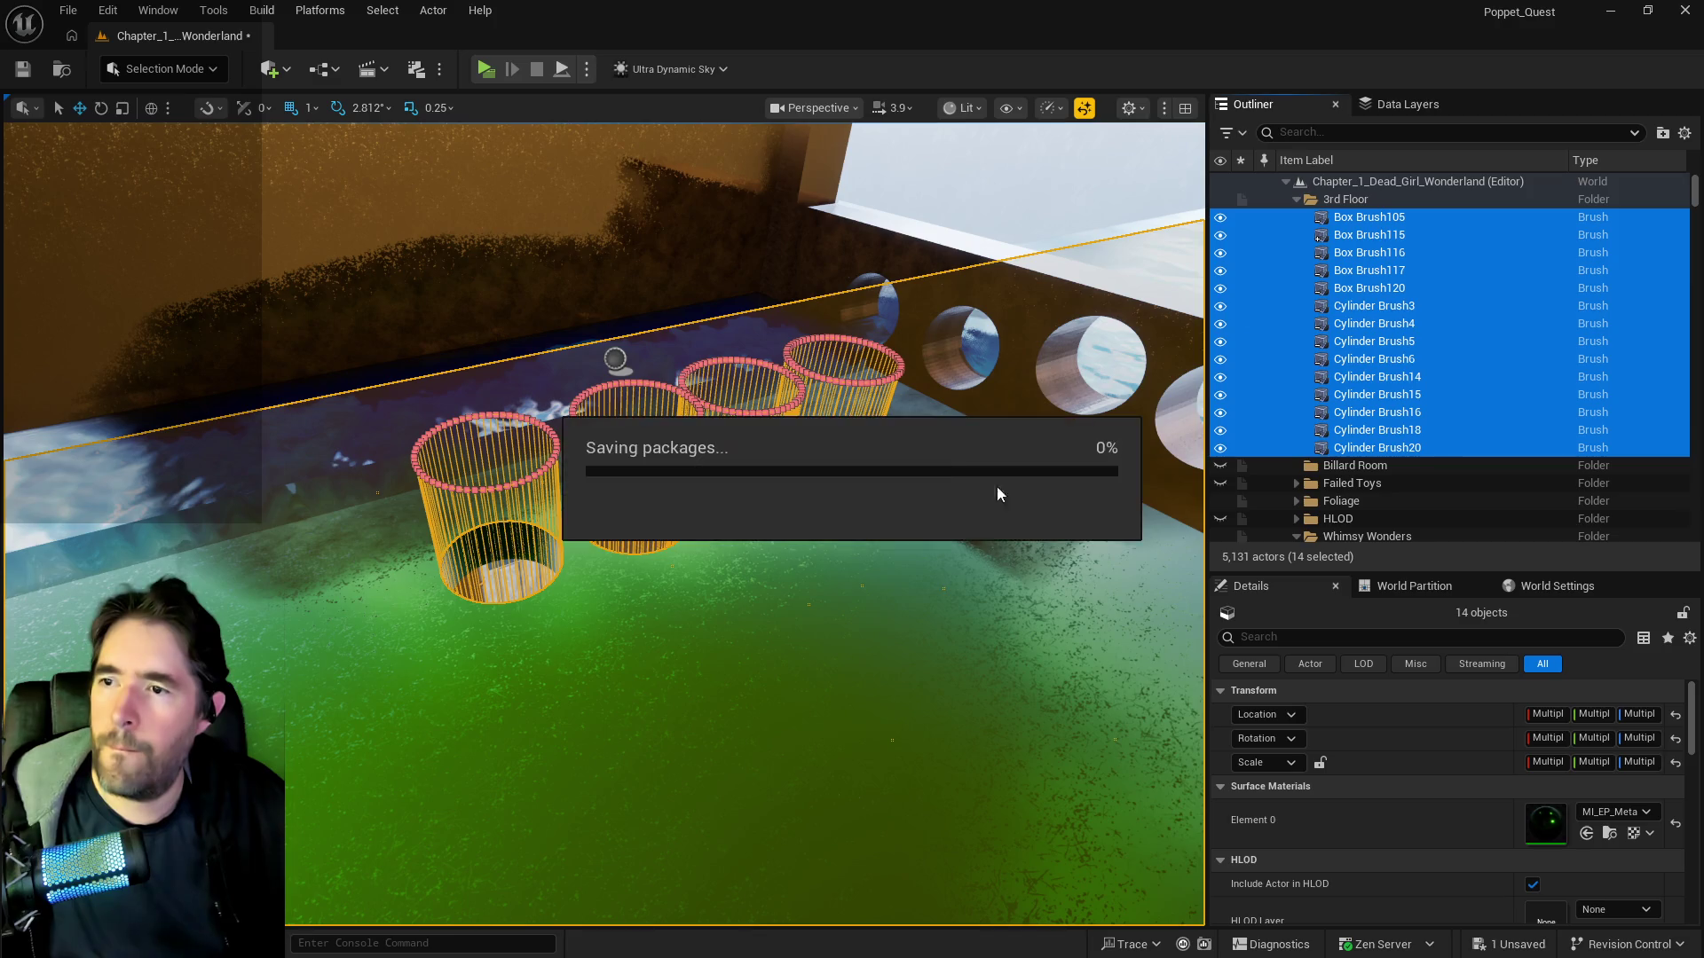
# - Check the corridor view, then reopen Construction_Level from File > Recent Levels
pyautogui.moveTo(890, 696); pyautogui.dragTo(976, 696)
pyautogui.press('f')
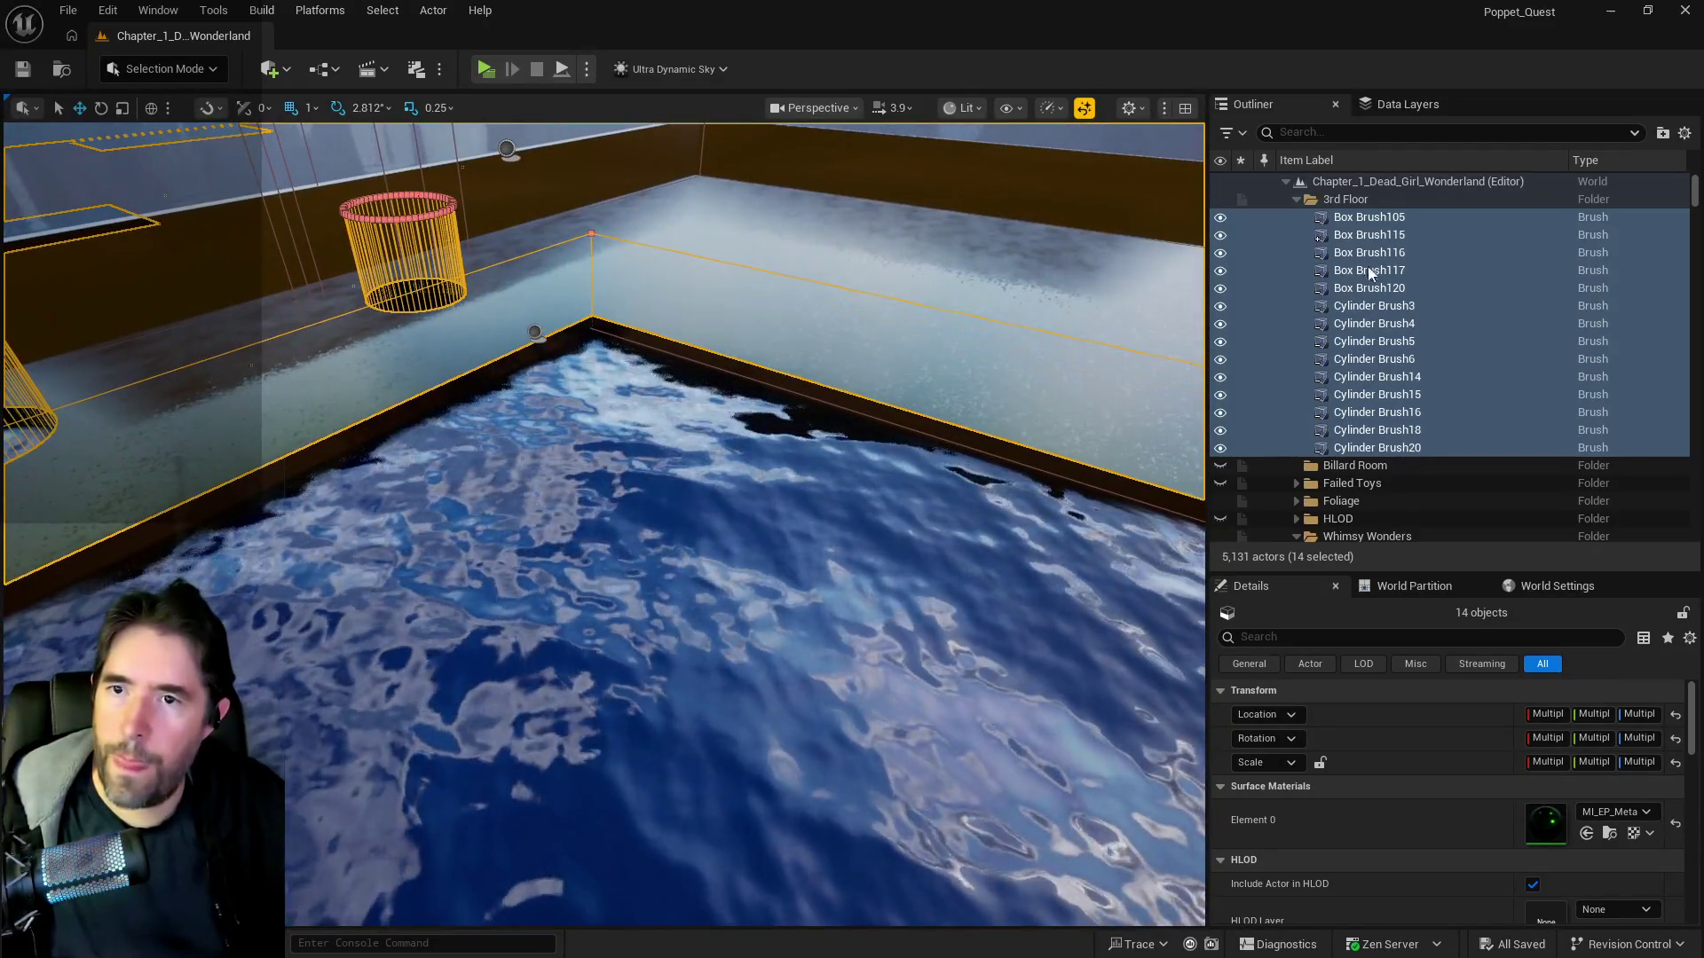
pyautogui.click(1335, 202)
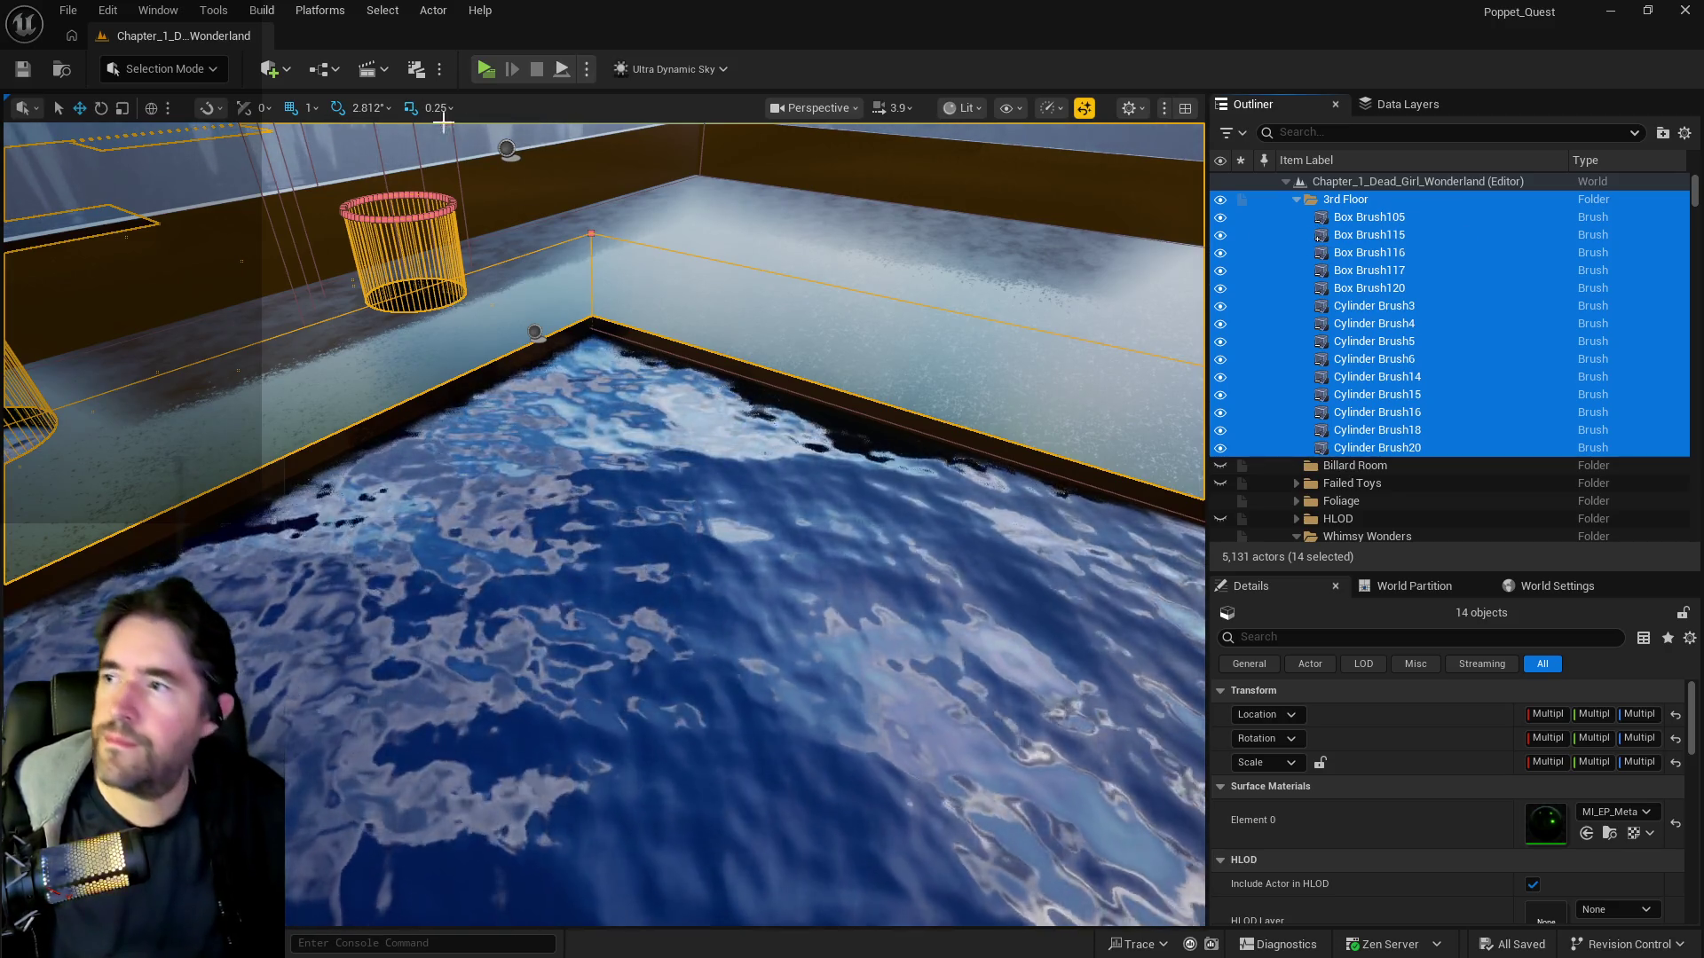
pyautogui.click(67, 9)
pyautogui.moveTo(82, 127)
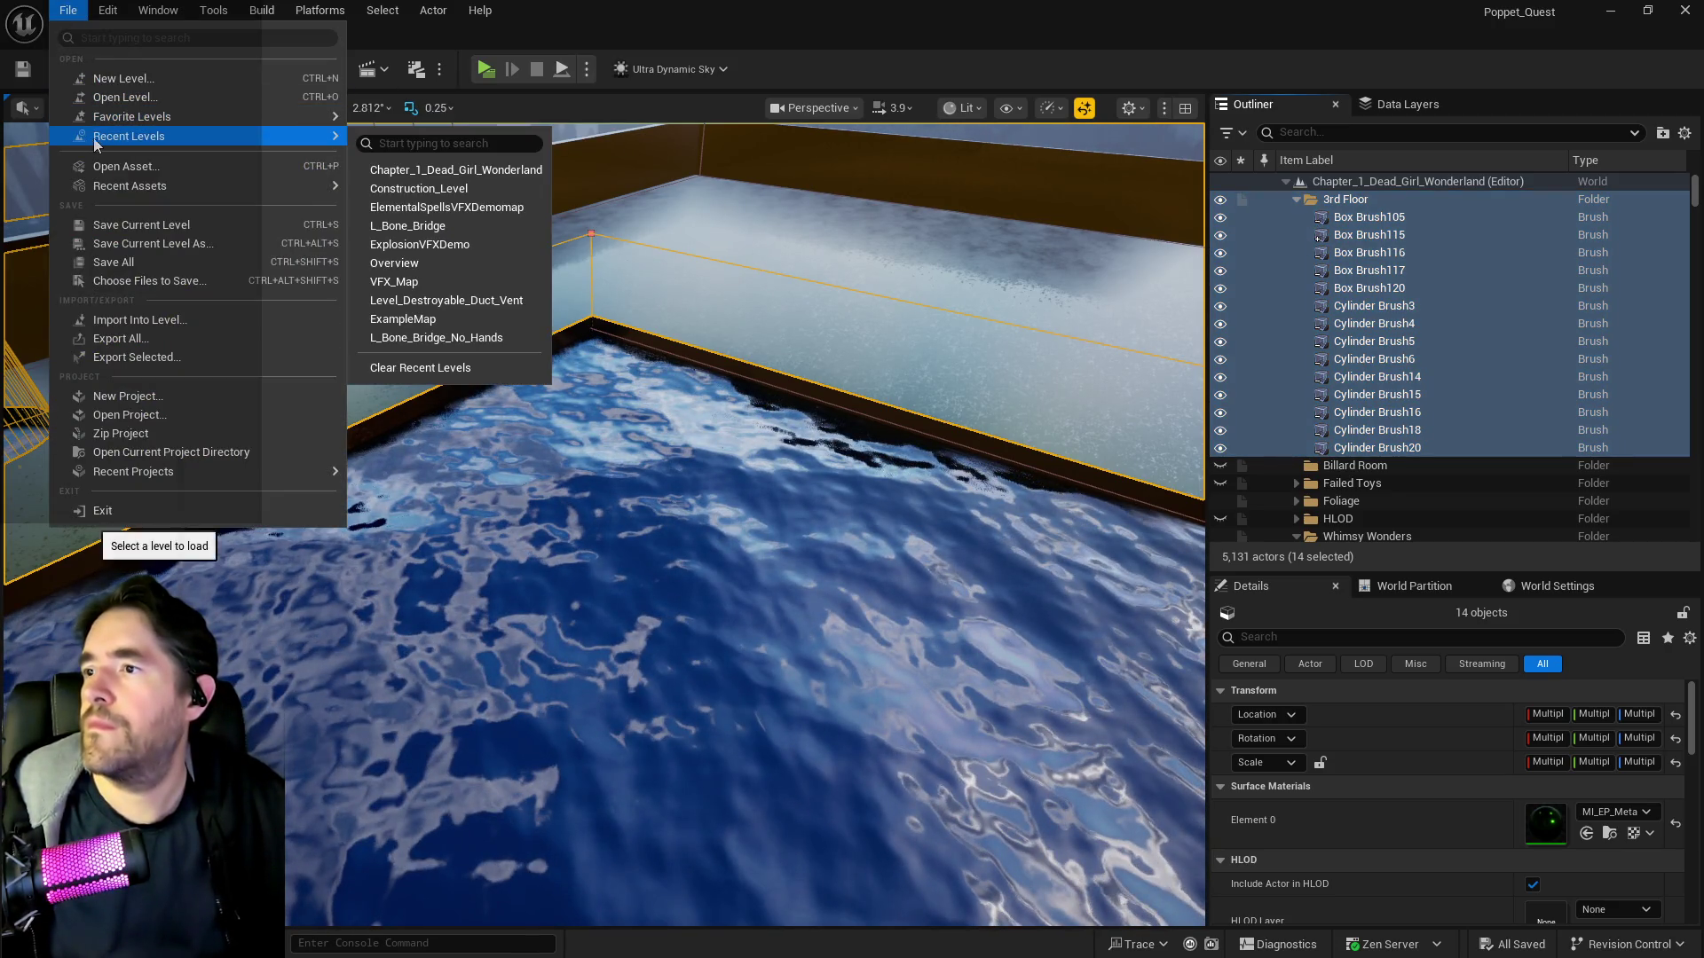
pyautogui.click(411, 171)
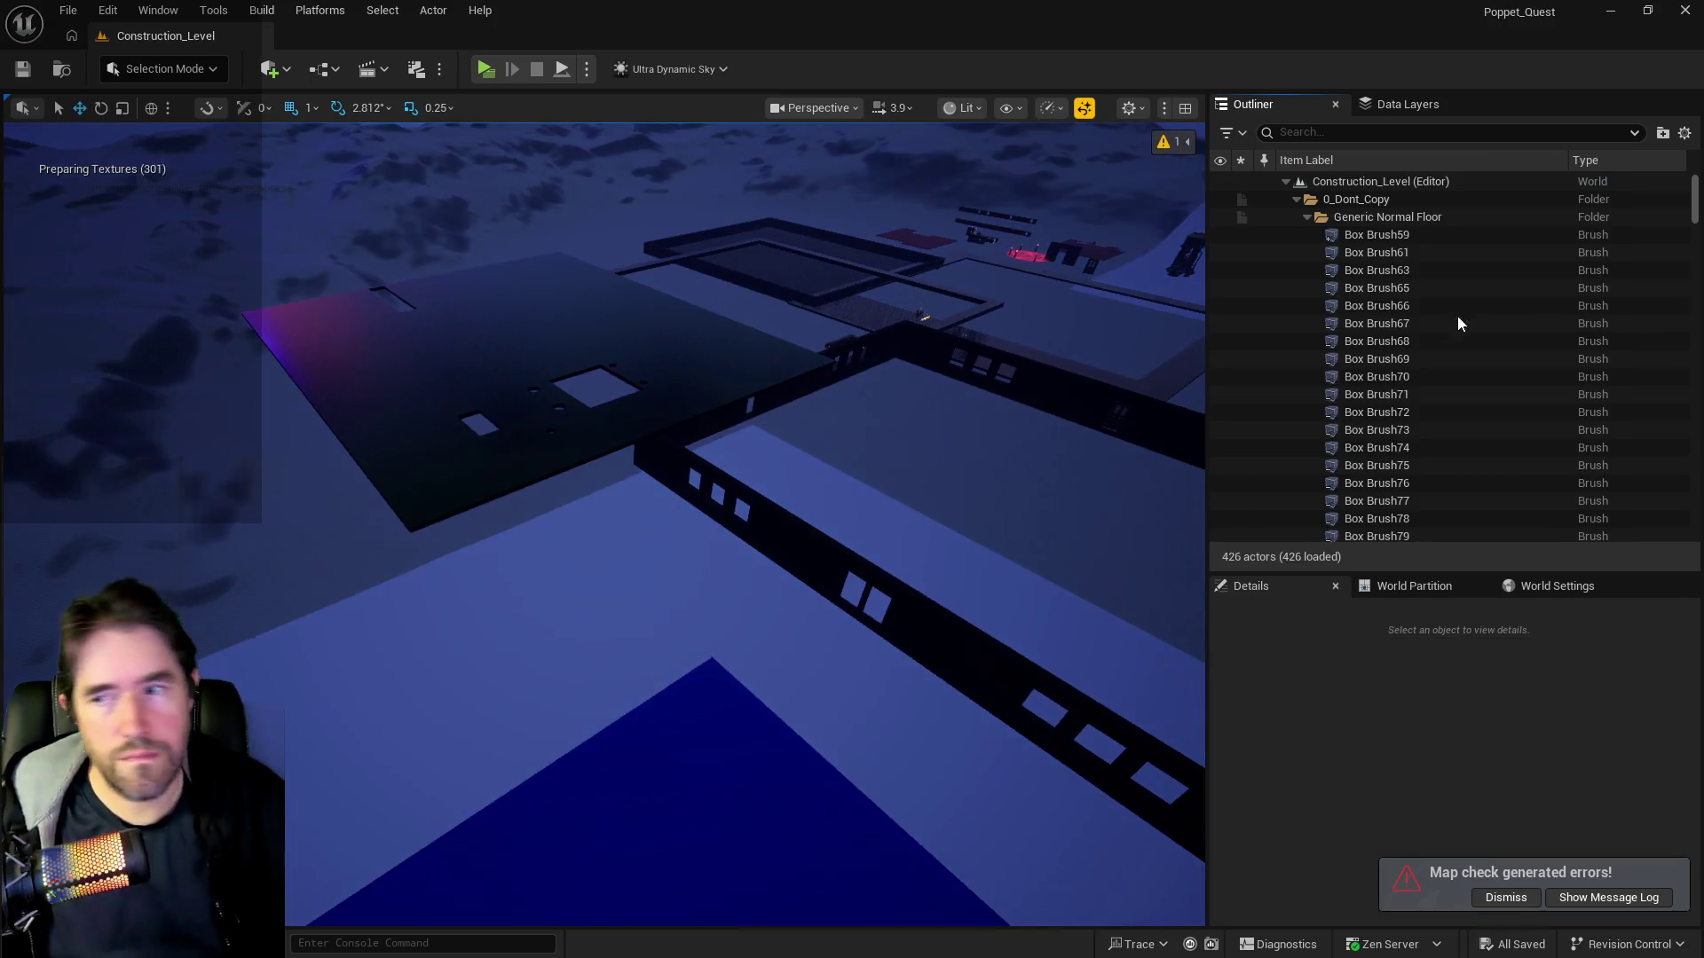
# - Select the 3rd Floor folder and all its old brushes and delete them
pyautogui.click(787, 396)
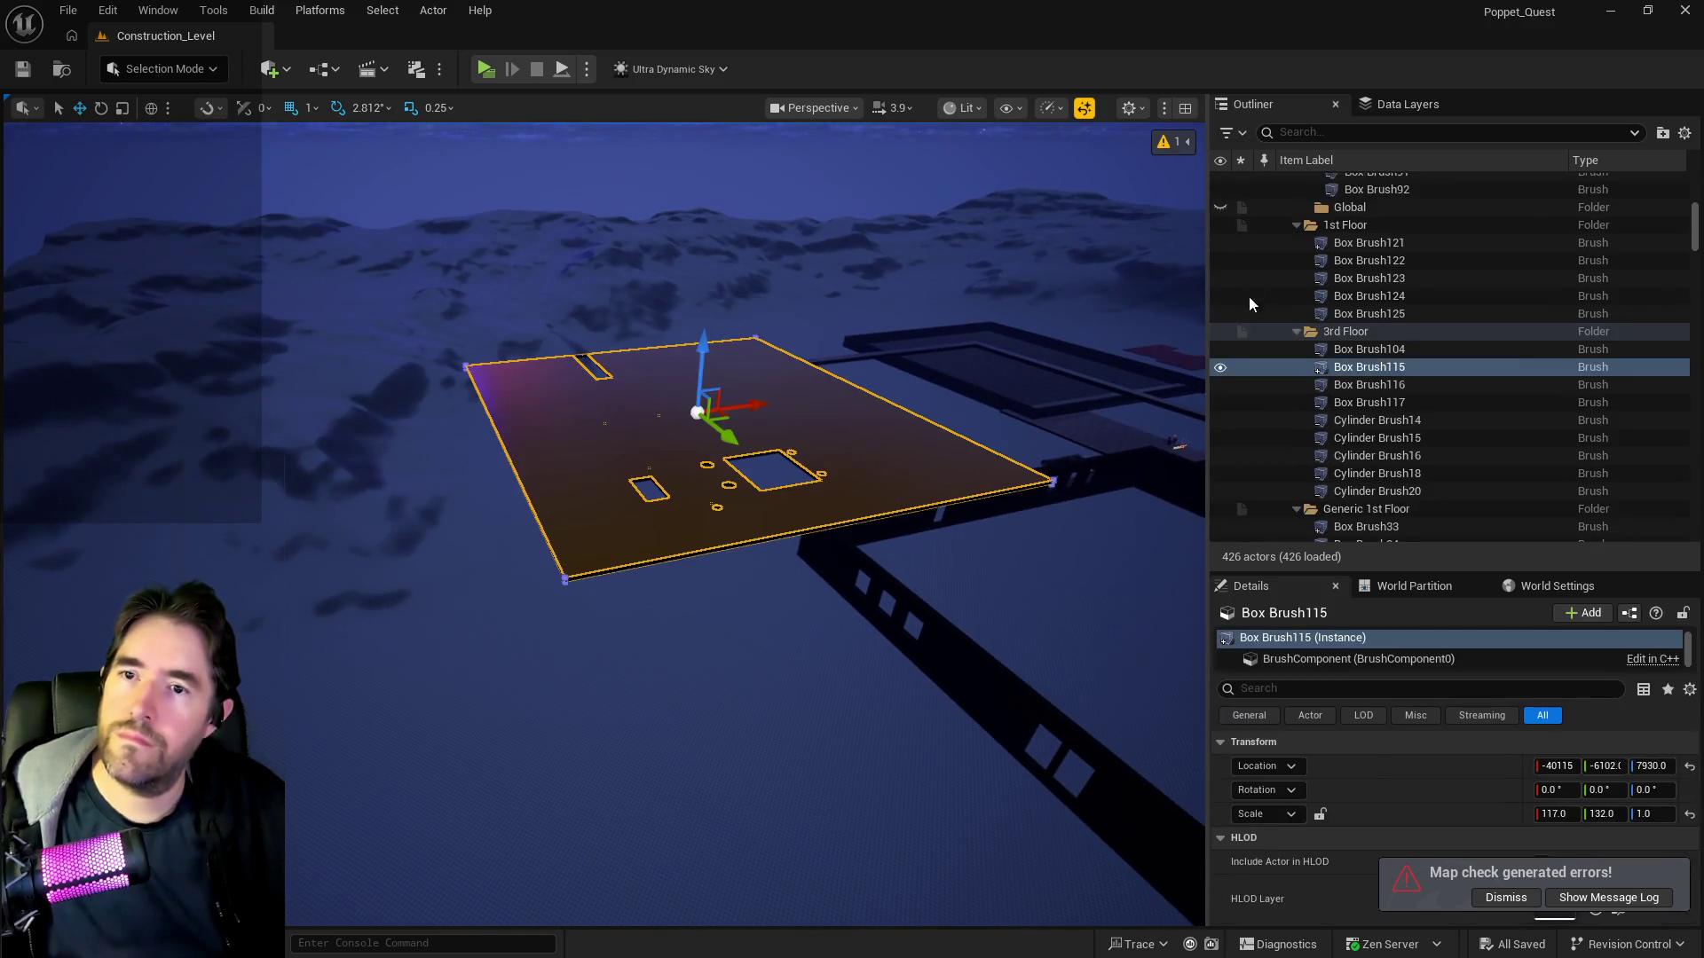
pyautogui.click(1325, 404)
pyautogui.scroll(-3, 1326, 403)
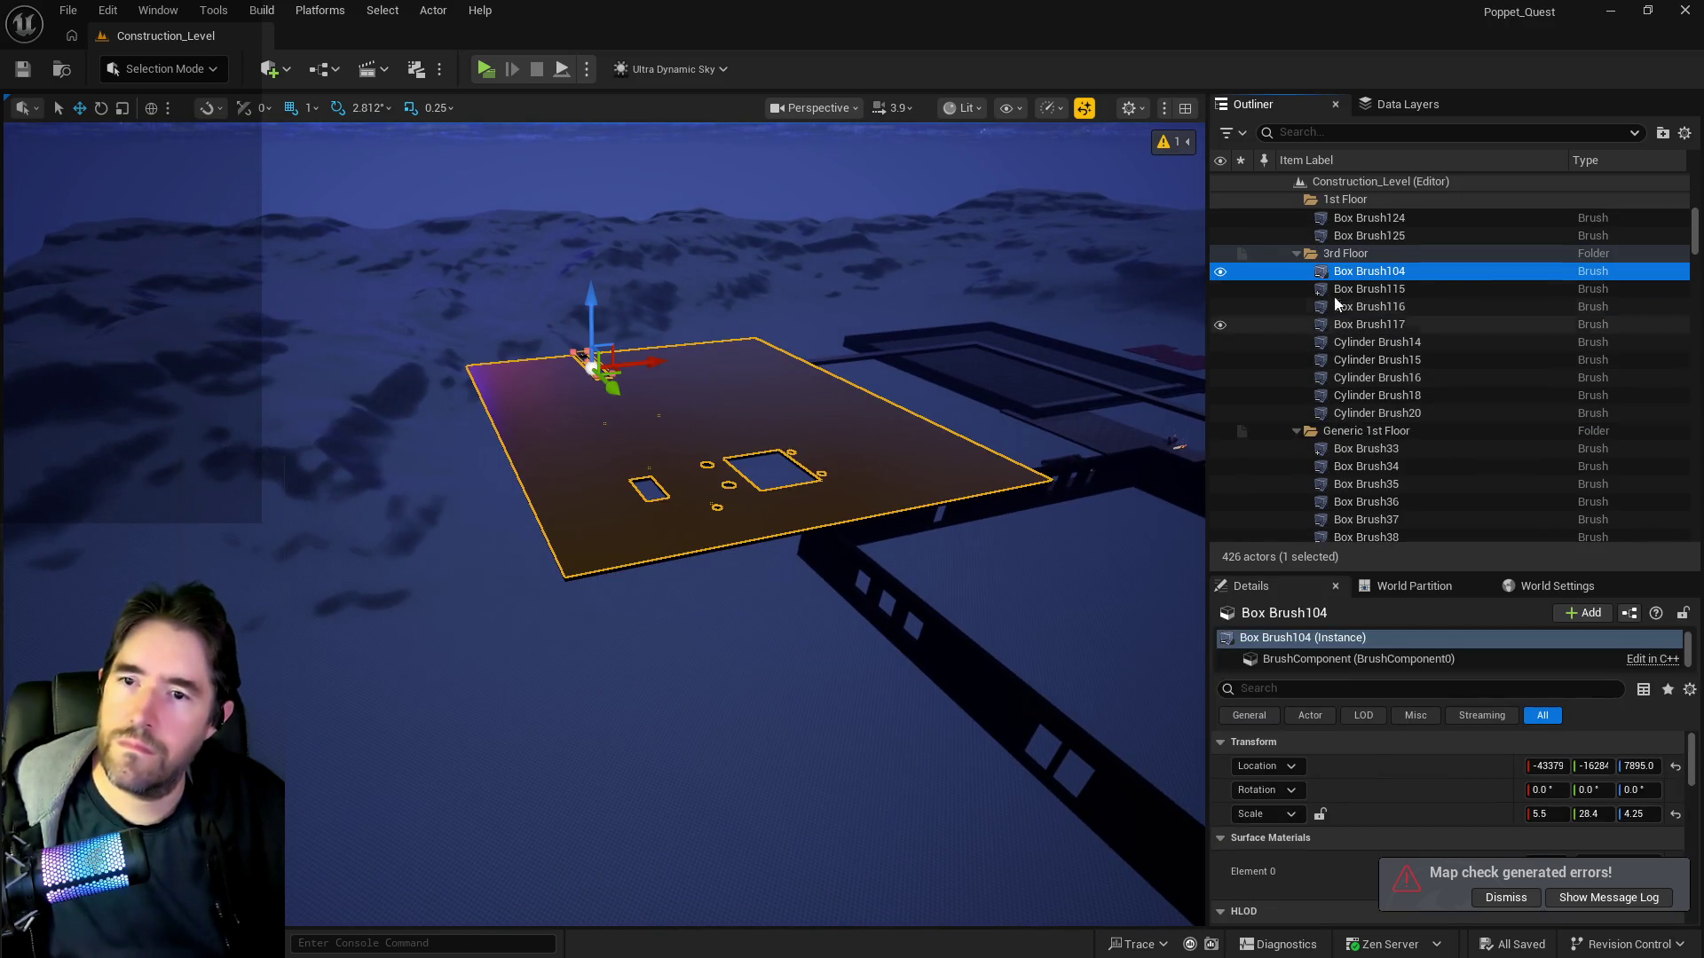
pyautogui.click(1344, 253)
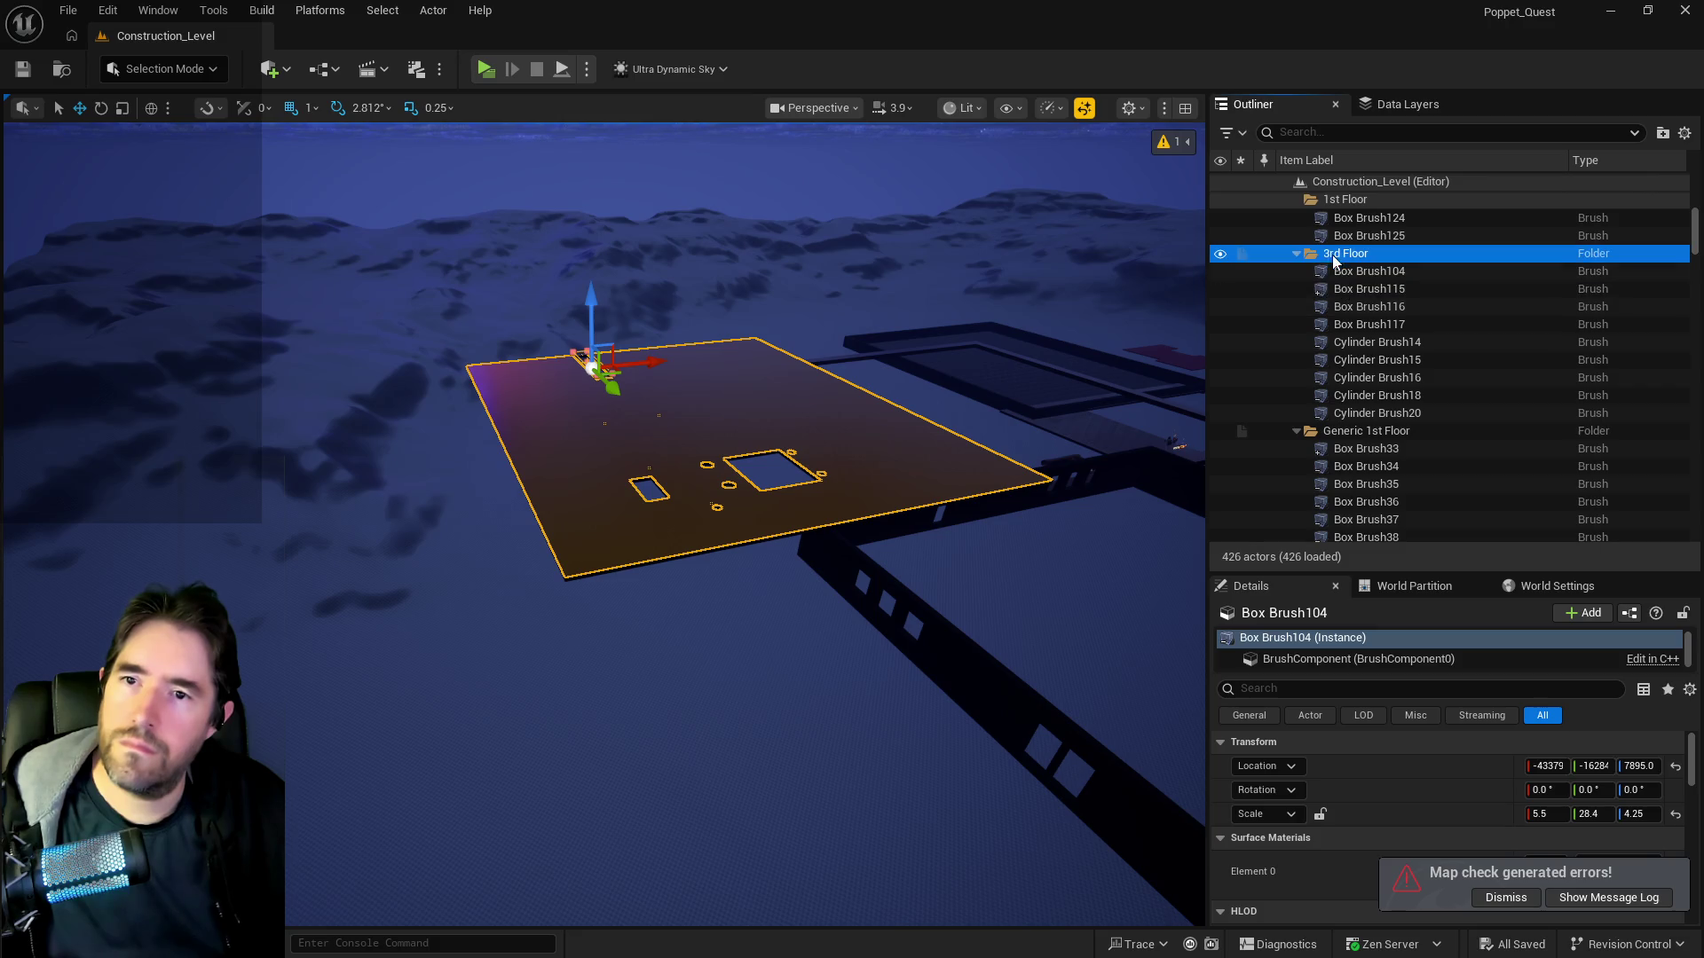
pyautogui.keyDown('shift'); pyautogui.click(1347, 413); pyautogui.keyUp('shift')
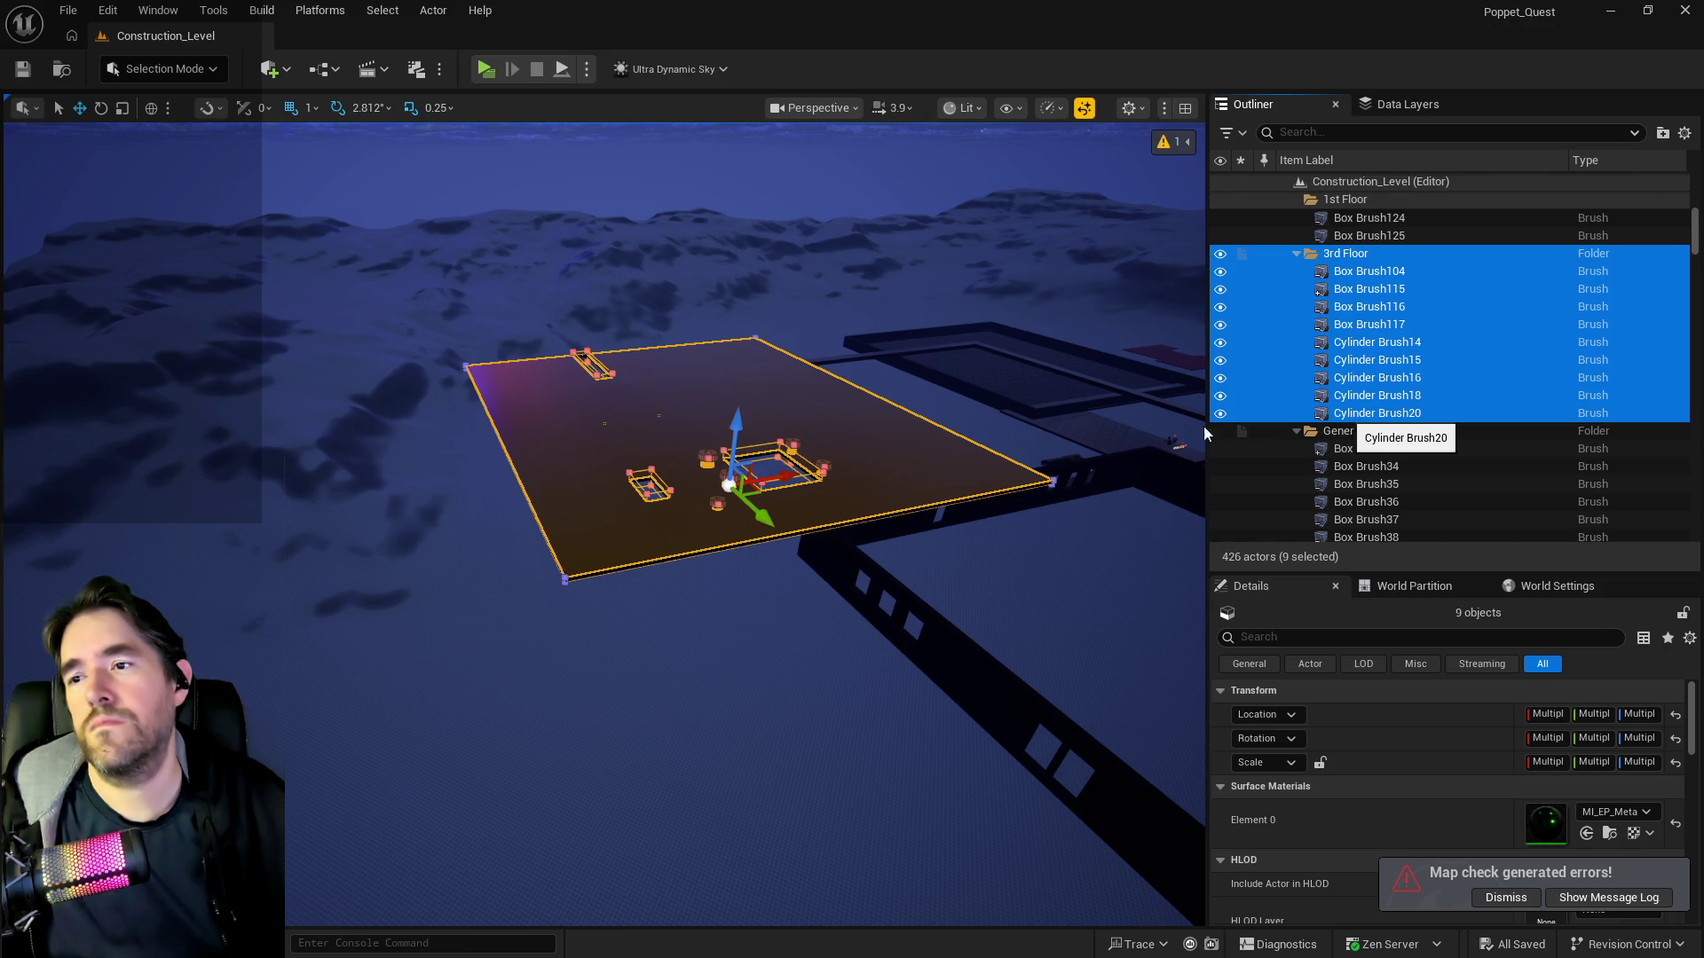
pyautogui.press('Delete')
# - Paste the 14 copied 3rd-floor brushes into Construction_Level with Ctrl+V
pyautogui.rightClick(742, 497)
pyautogui.moveTo(833, 652)
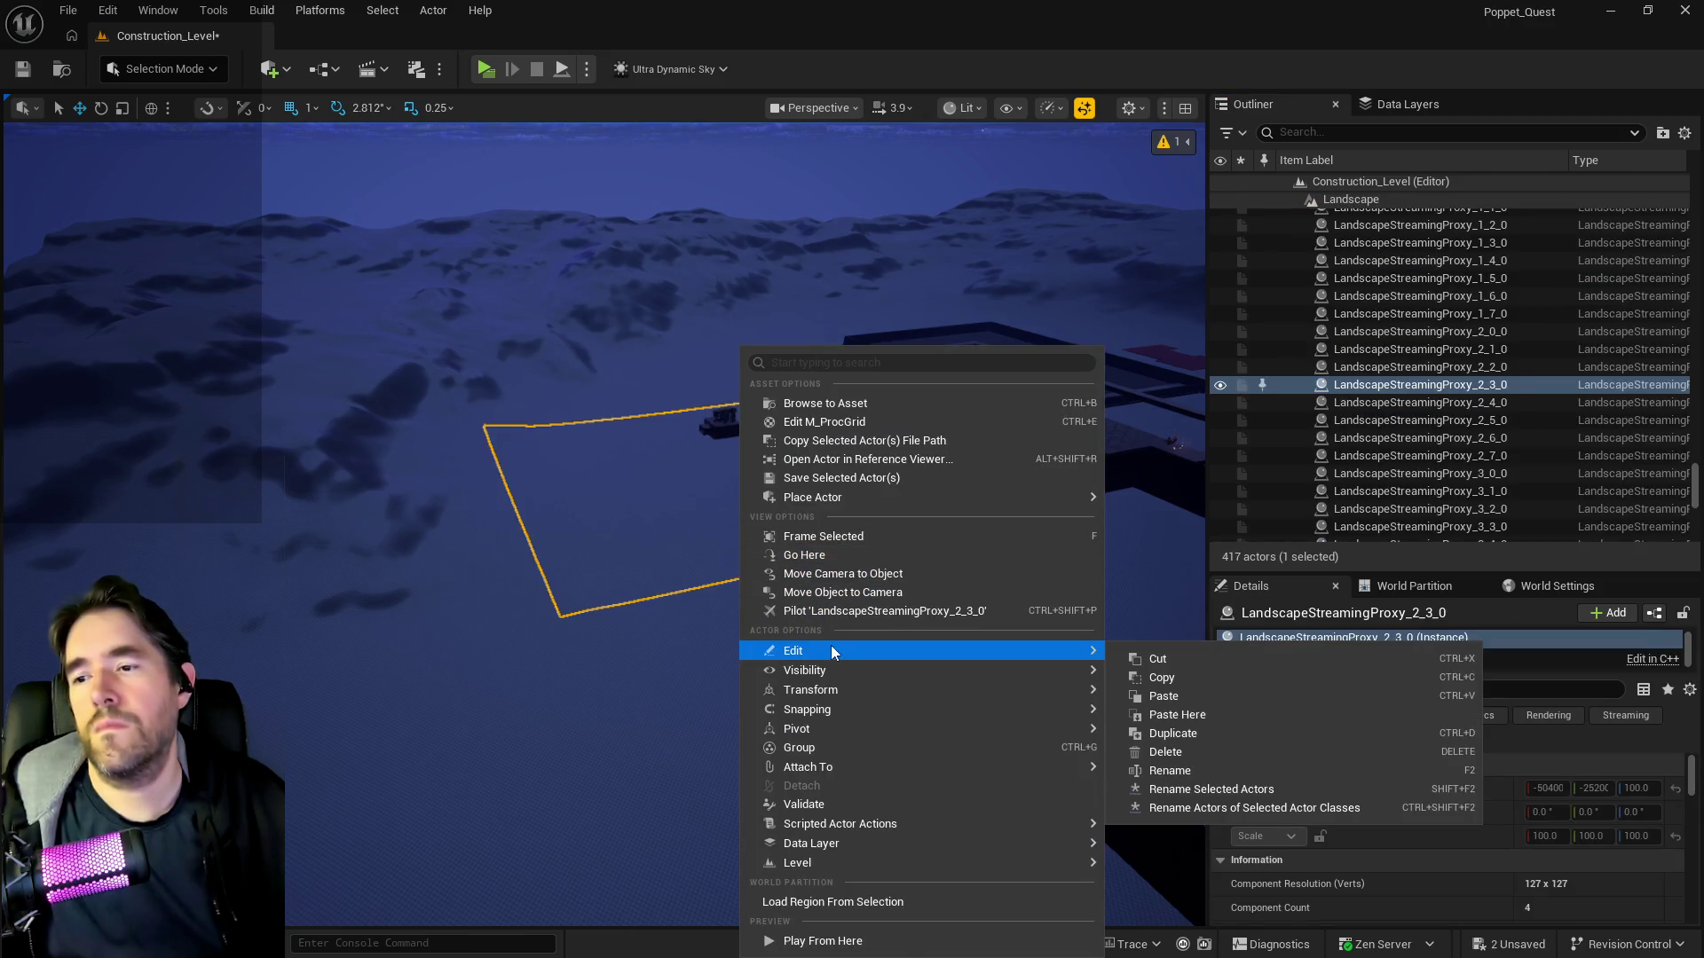
pyautogui.press('Escape')
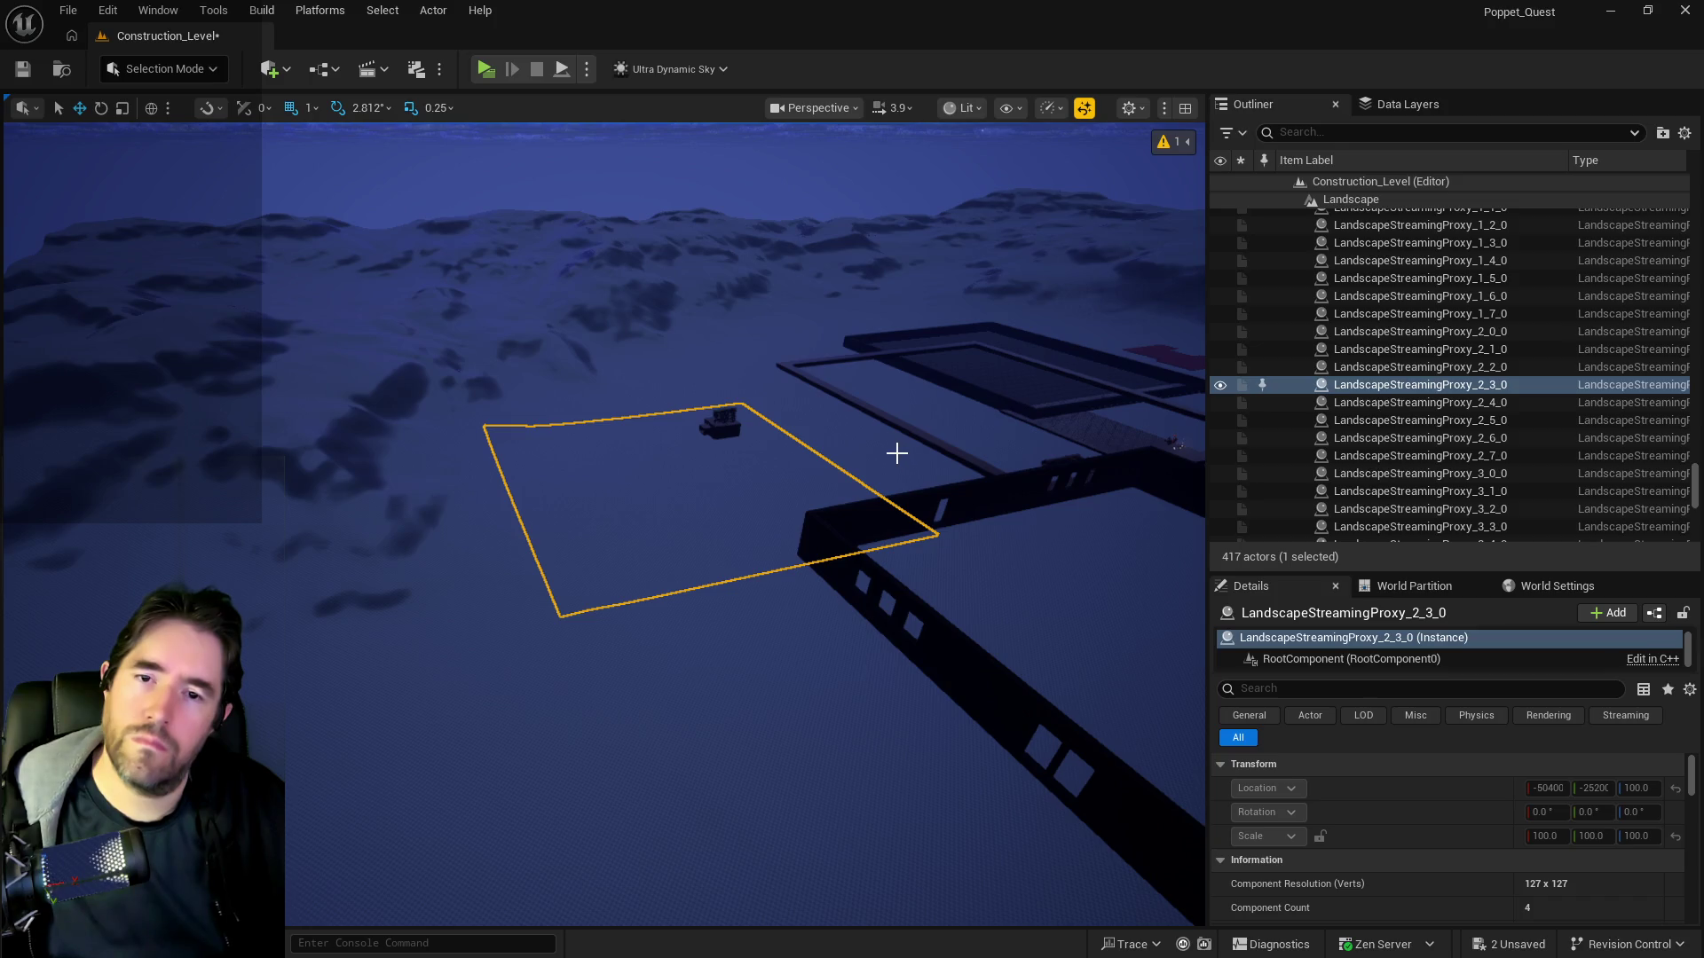
pyautogui.hotkey('ctrl', 'v')
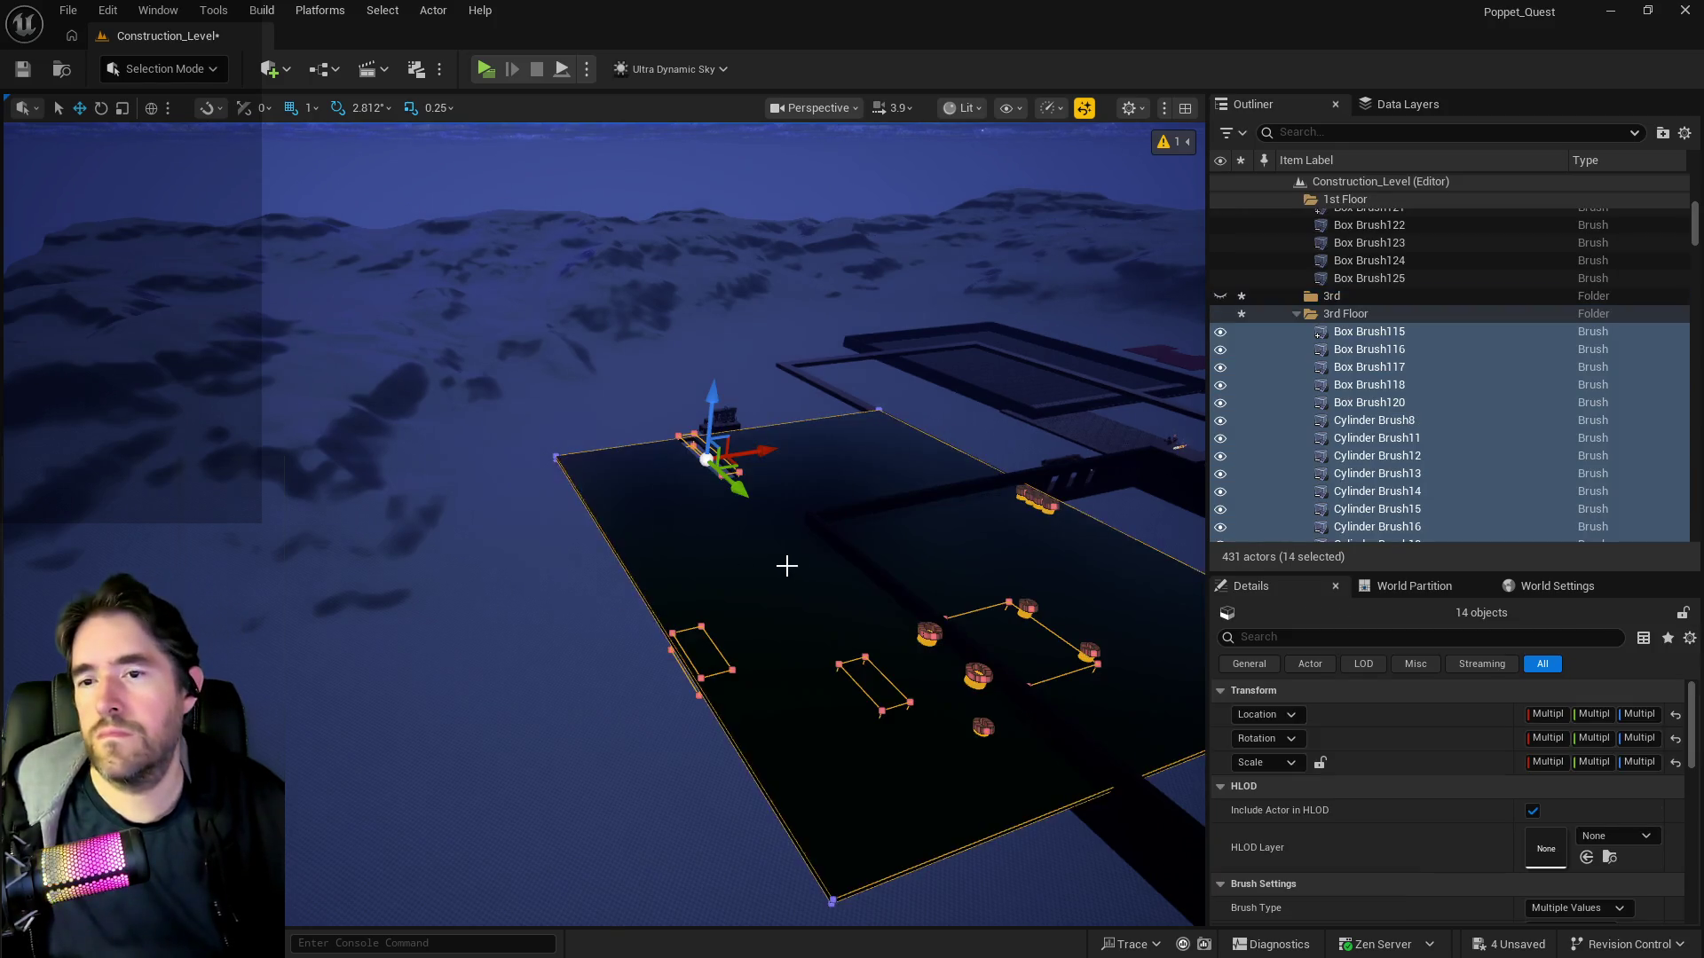
# - Frame the pasted floor brush Box Brush115, then undo back to the 14-brush selection
pyautogui.press('f')
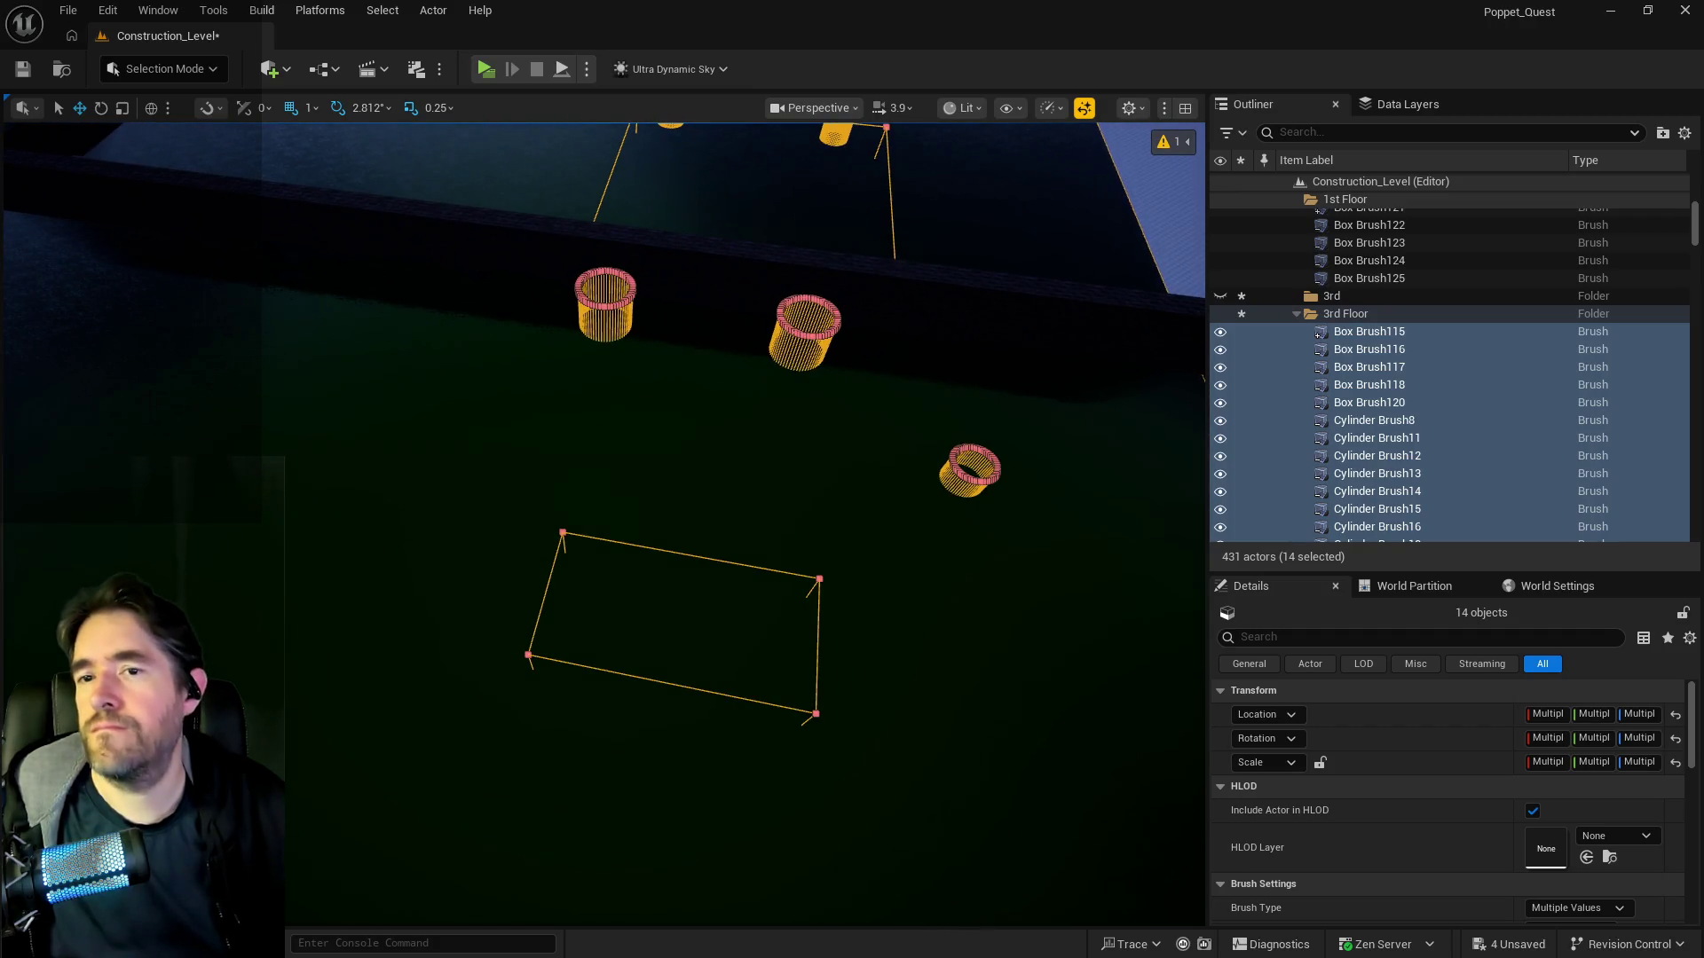
pyautogui.click(860, 555)
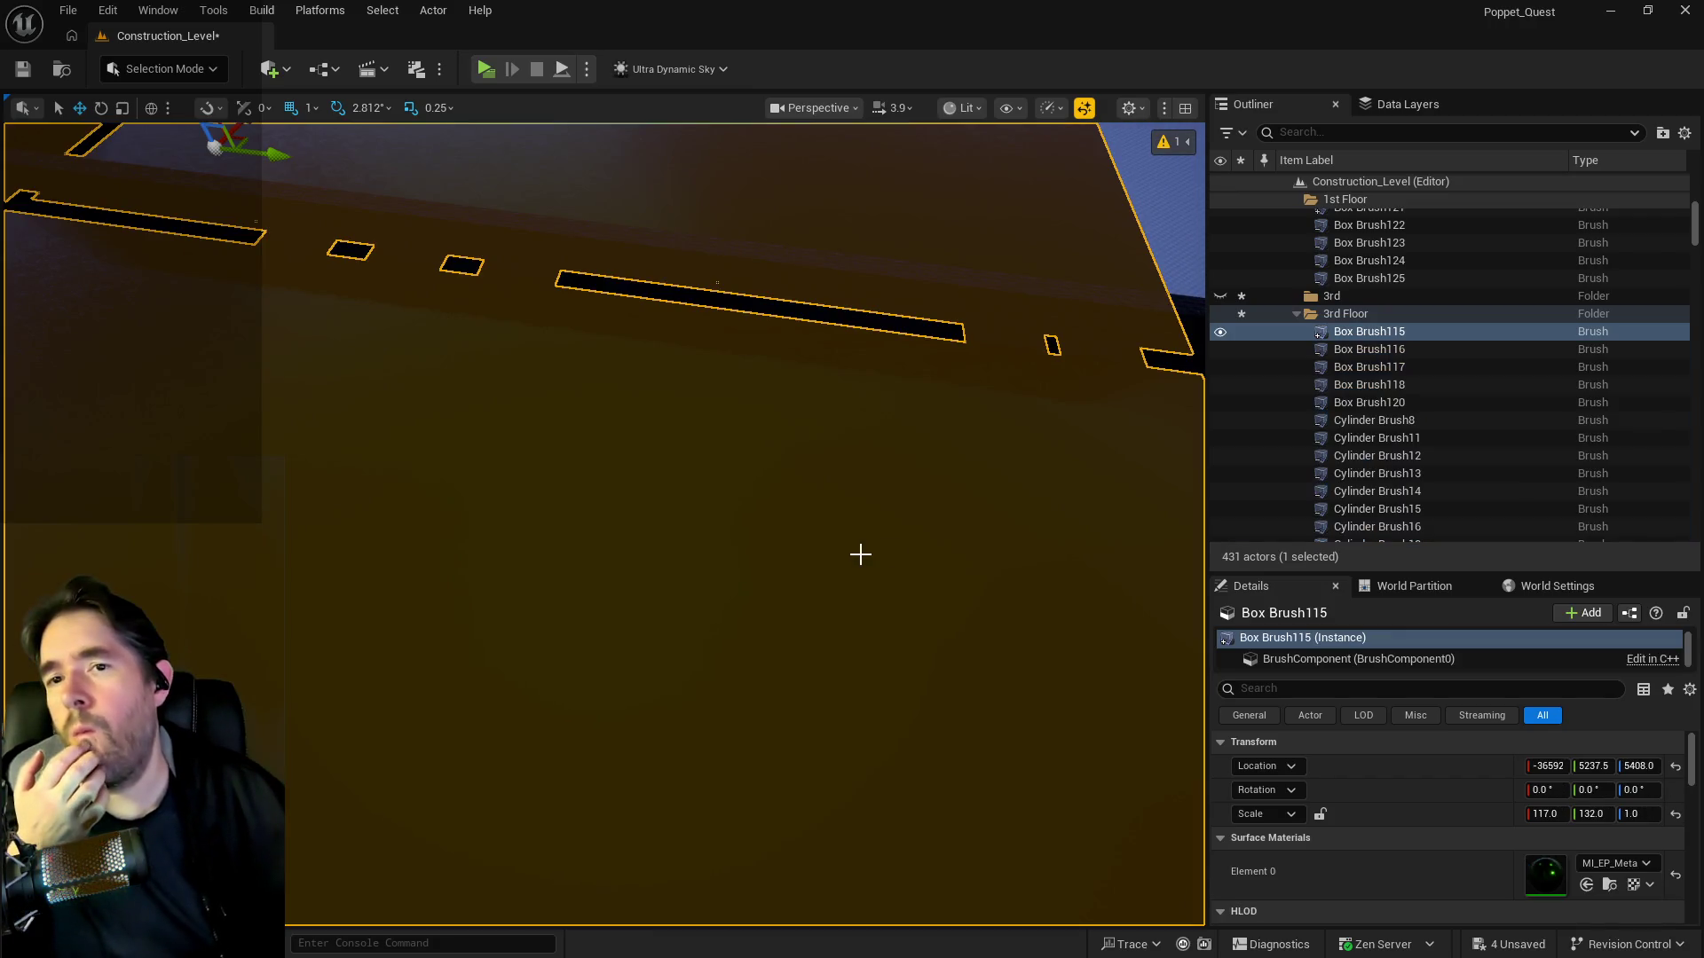
pyautogui.scroll(-3, 1438, 450)
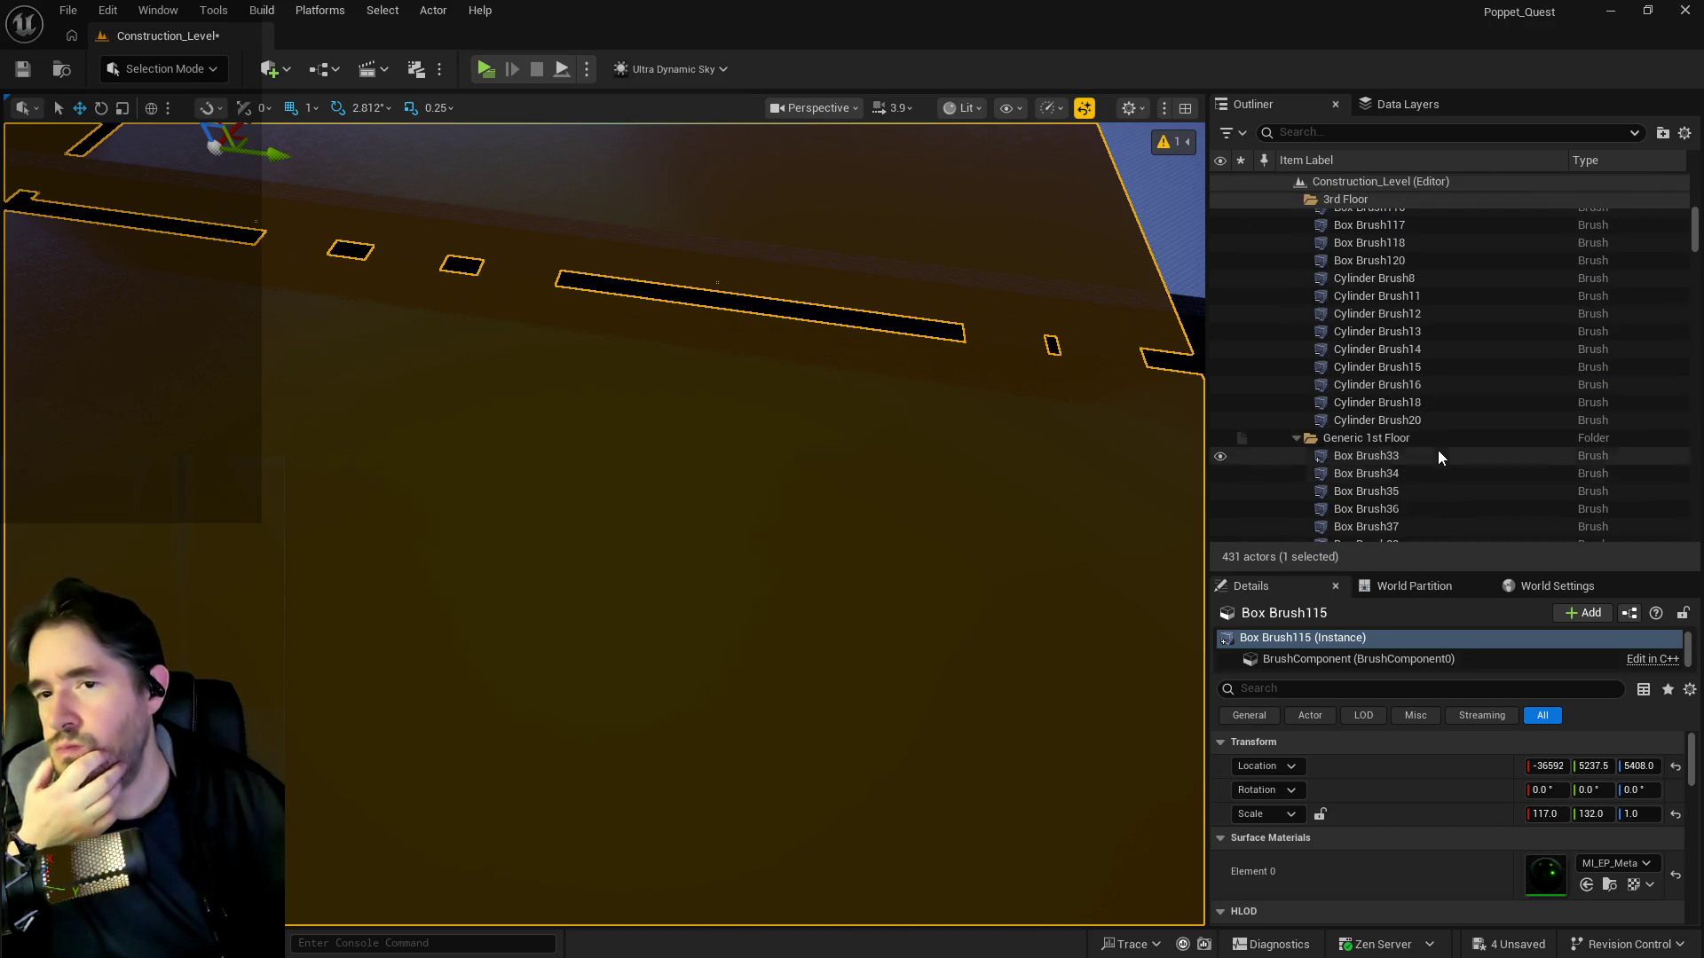
pyautogui.press('f')
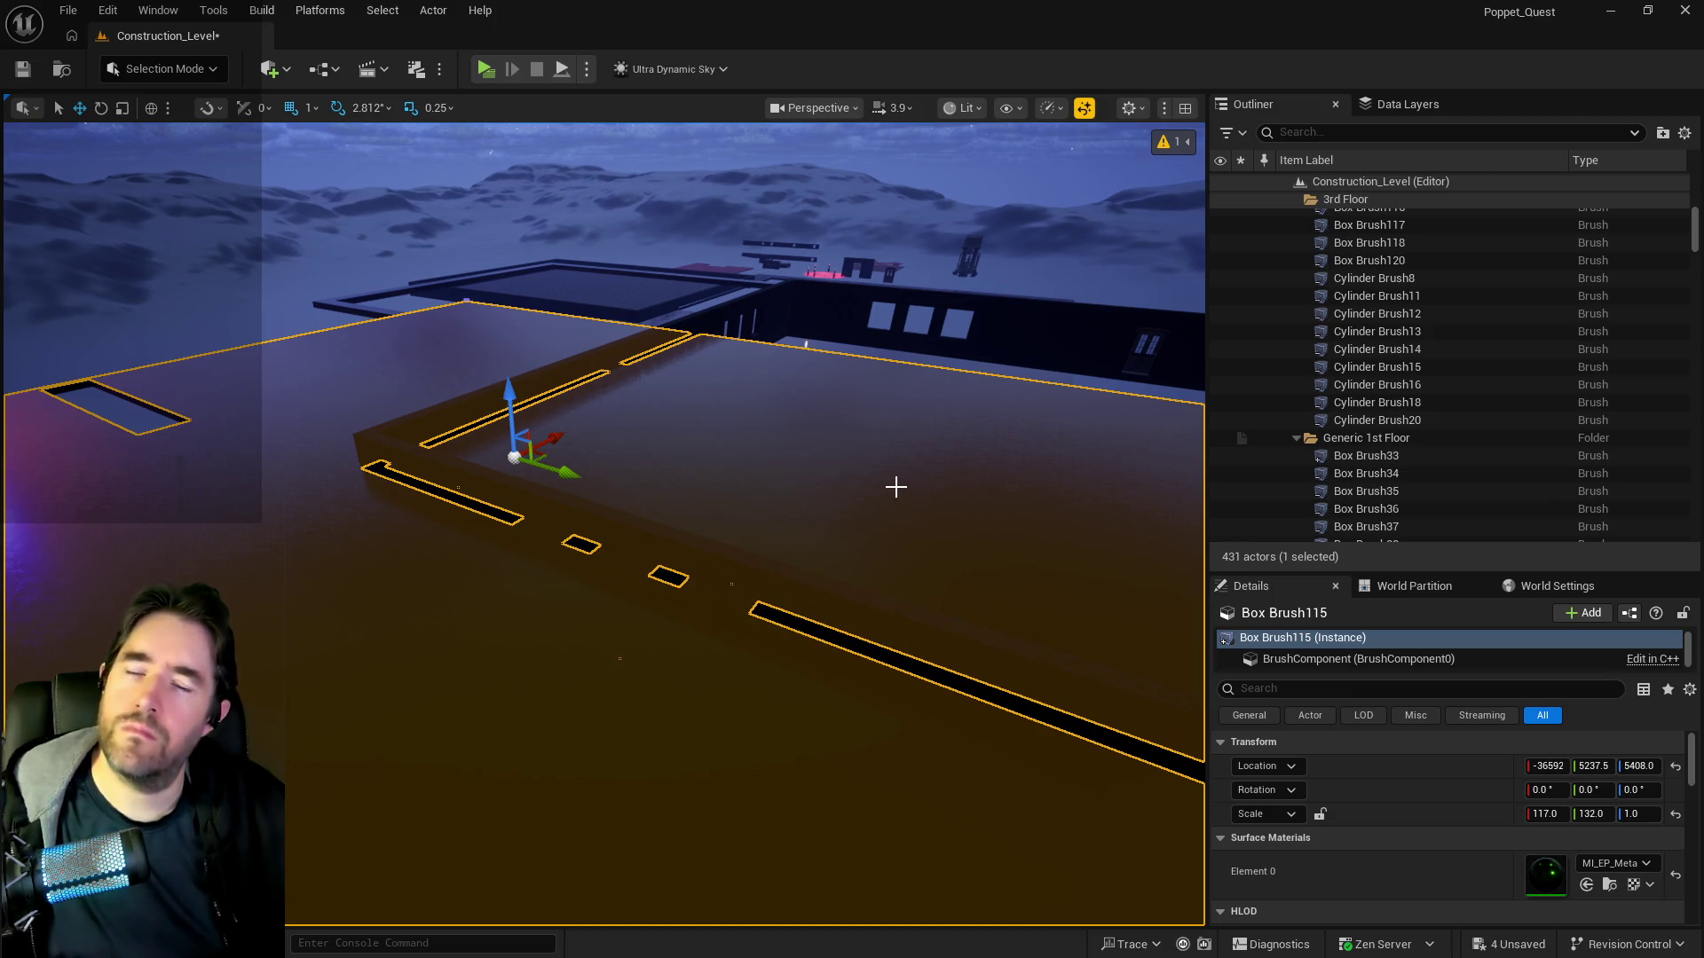
pyautogui.hotkey('ctrl', 'z')
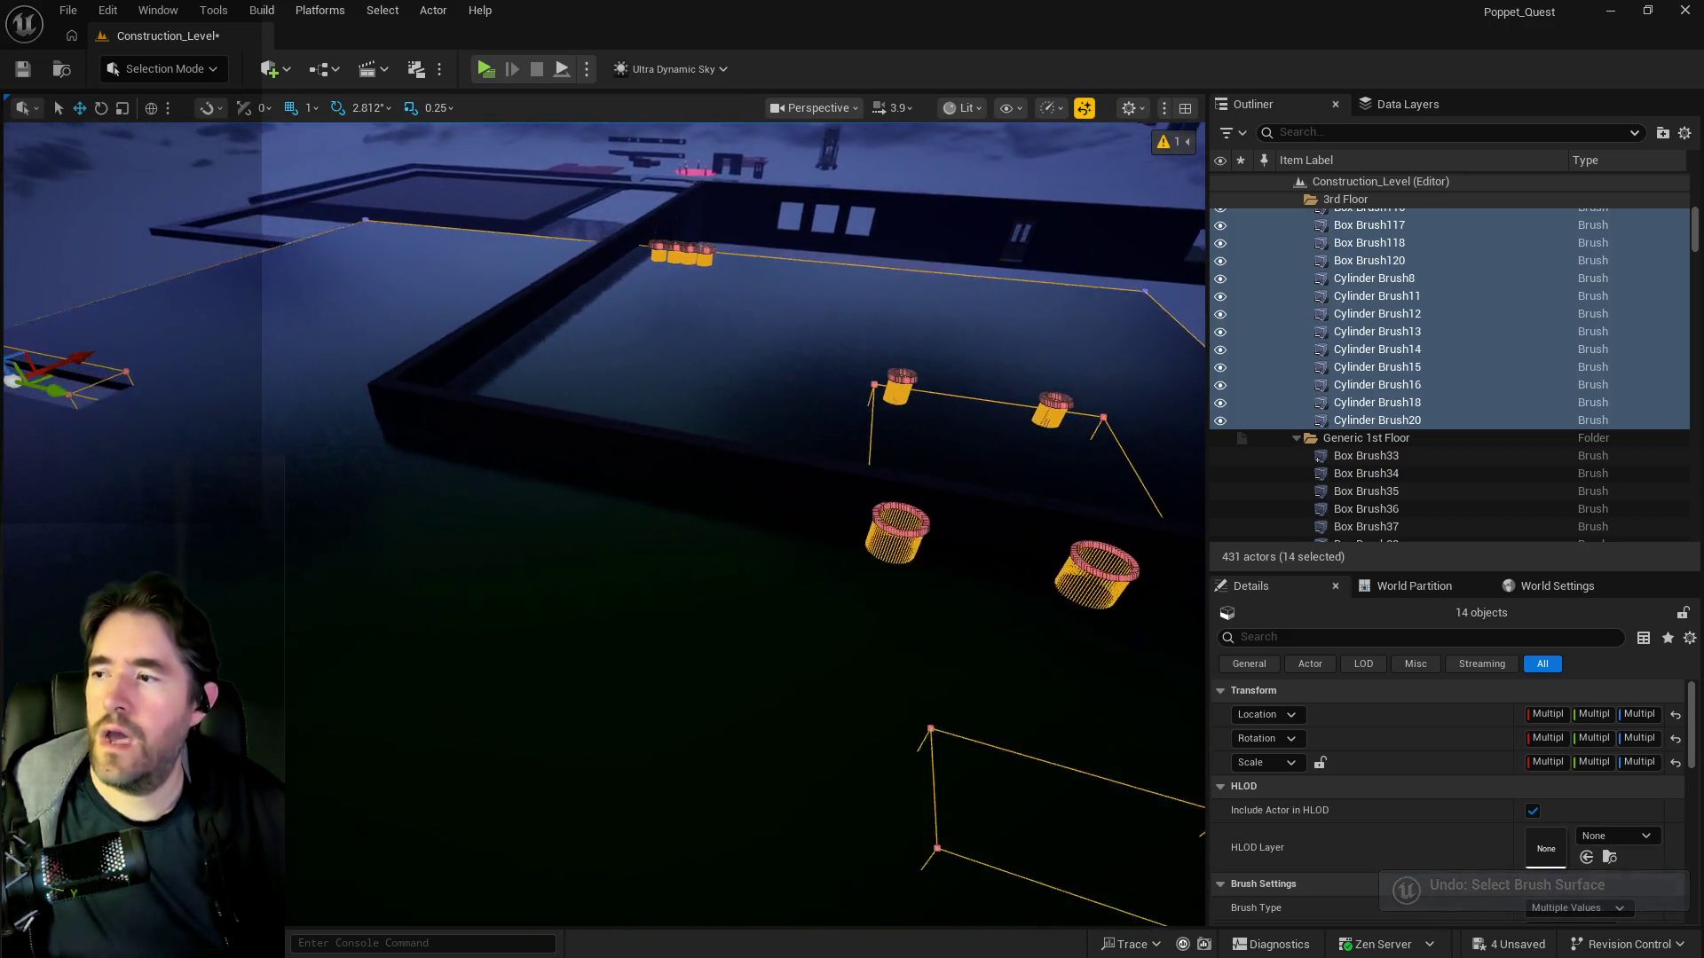
pyautogui.moveTo(897, 486); pyautogui.dragTo(897, 487)
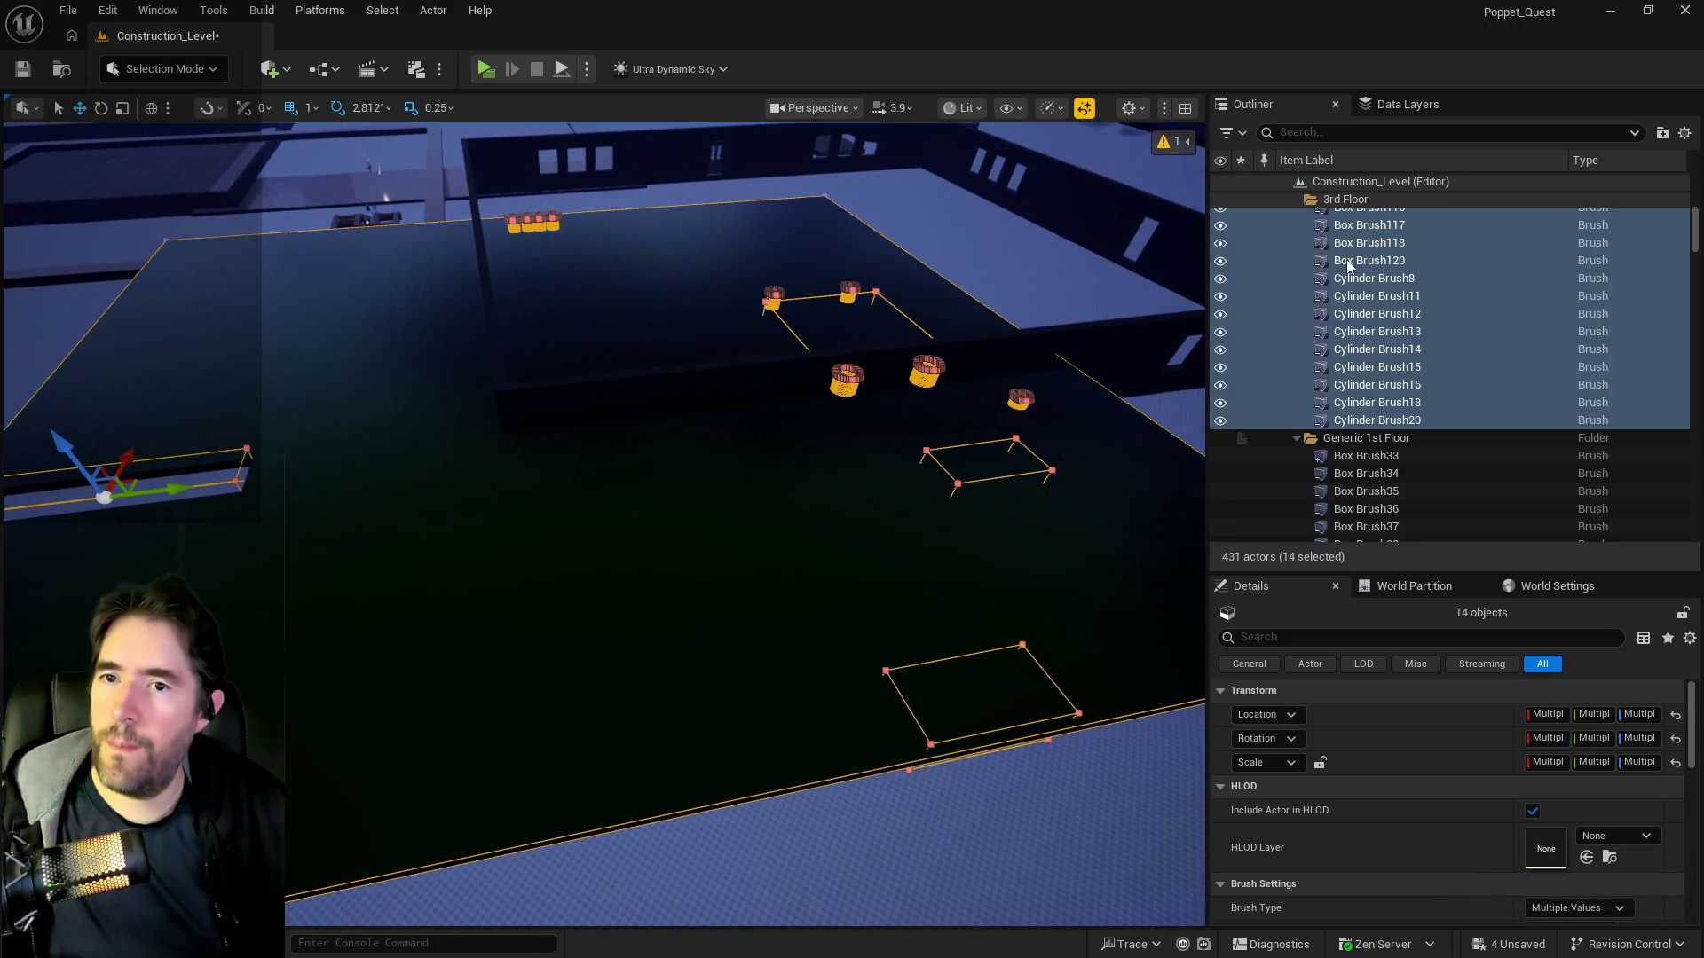
# - Select Box Brush116 through Cylinder Brush20 and duplicate them with Ctrl+D
pyautogui.click(1361, 295)
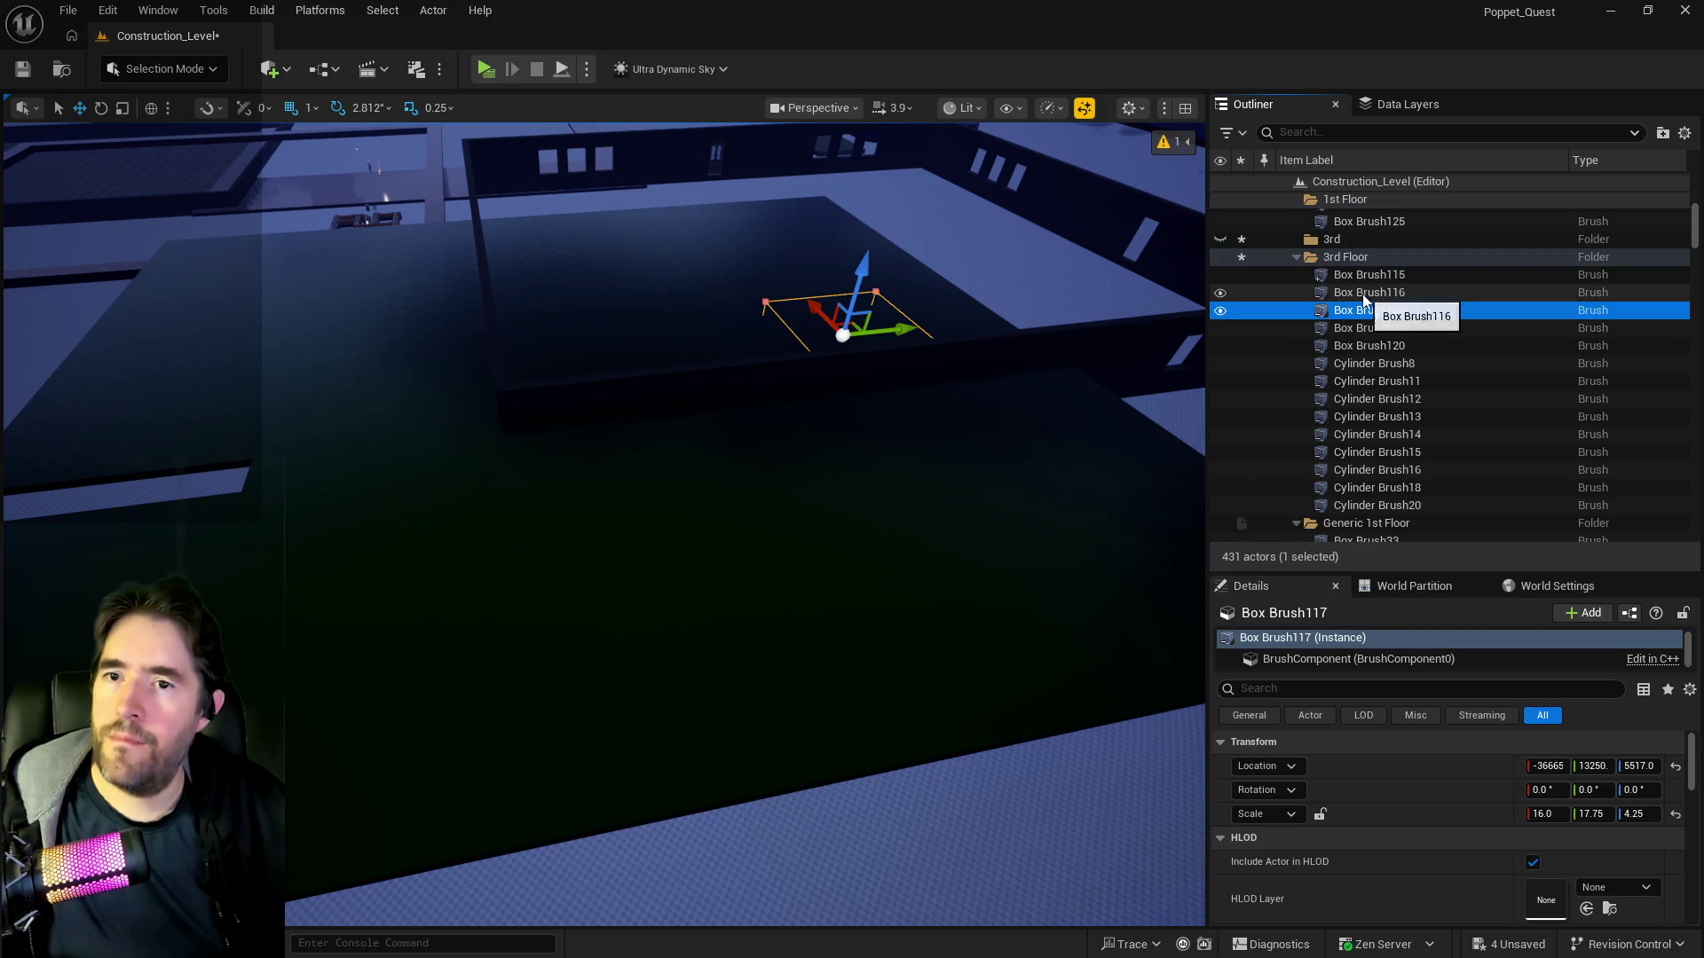
pyautogui.keyDown('shift'); pyautogui.click(1354, 506); pyautogui.keyUp('shift')
pyautogui.moveTo(1183, 504); pyautogui.dragTo(1184, 504)
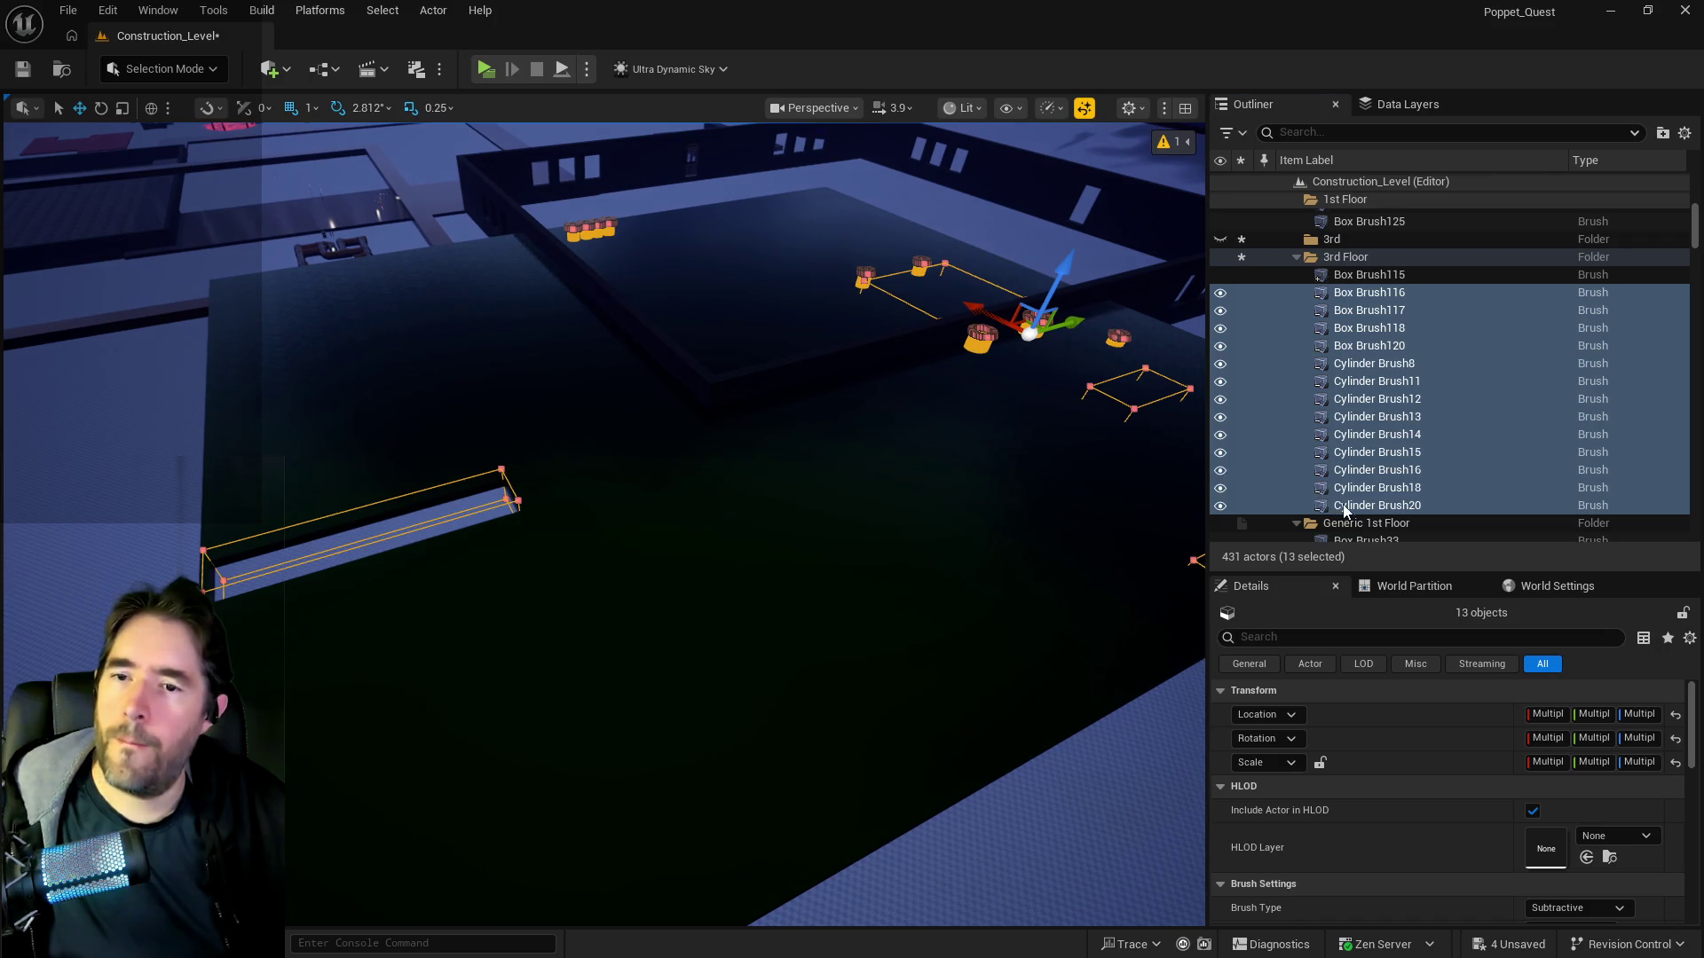
pyautogui.rightClick(1344, 510)
pyautogui.moveTo(1389, 552)
pyautogui.click(1043, 621)
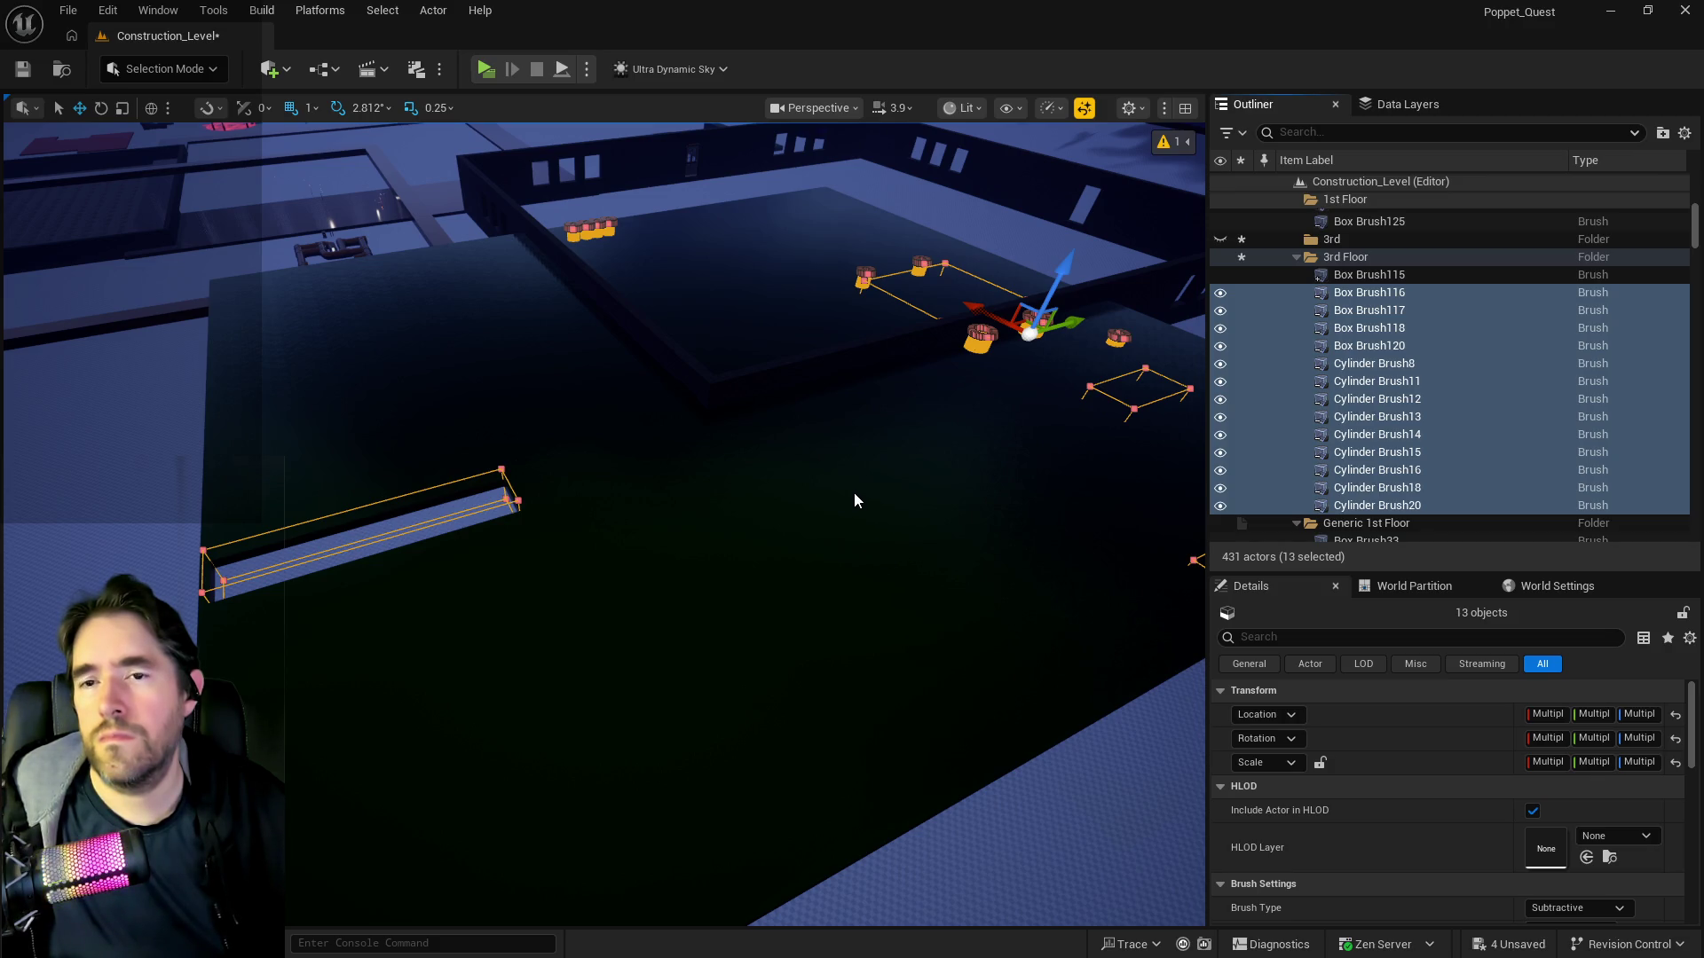
pyautogui.hotkey('ctrl', 'd')
pyautogui.moveTo(852, 493)
pyautogui.mouseDown()
pyautogui.moveTo(852, 541)
pyautogui.moveTo(821, 466)
pyautogui.moveTo(807, 506)
pyautogui.moveTo(790, 461)
pyautogui.moveTo(799, 497)
pyautogui.moveTo(803, 413)
pyautogui.mouseUp()
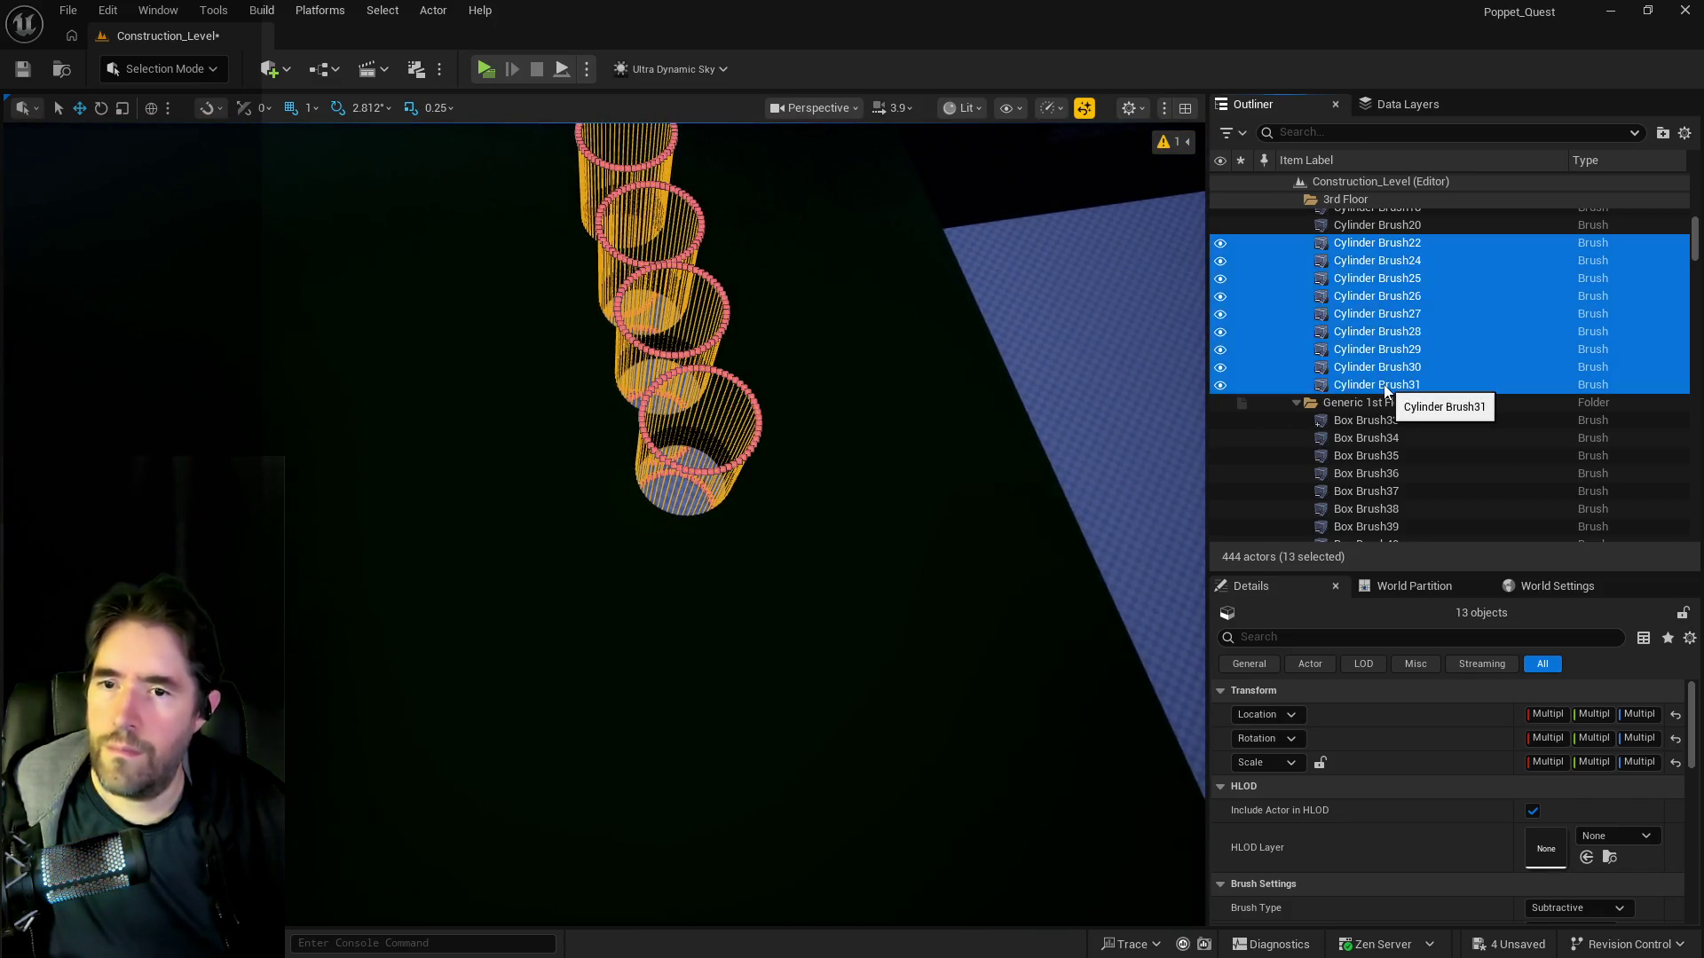
# - Move the 13 duplicated brushes into a new folder named Fixed under 3rd Floor
pyautogui.rightClick(1384, 387)
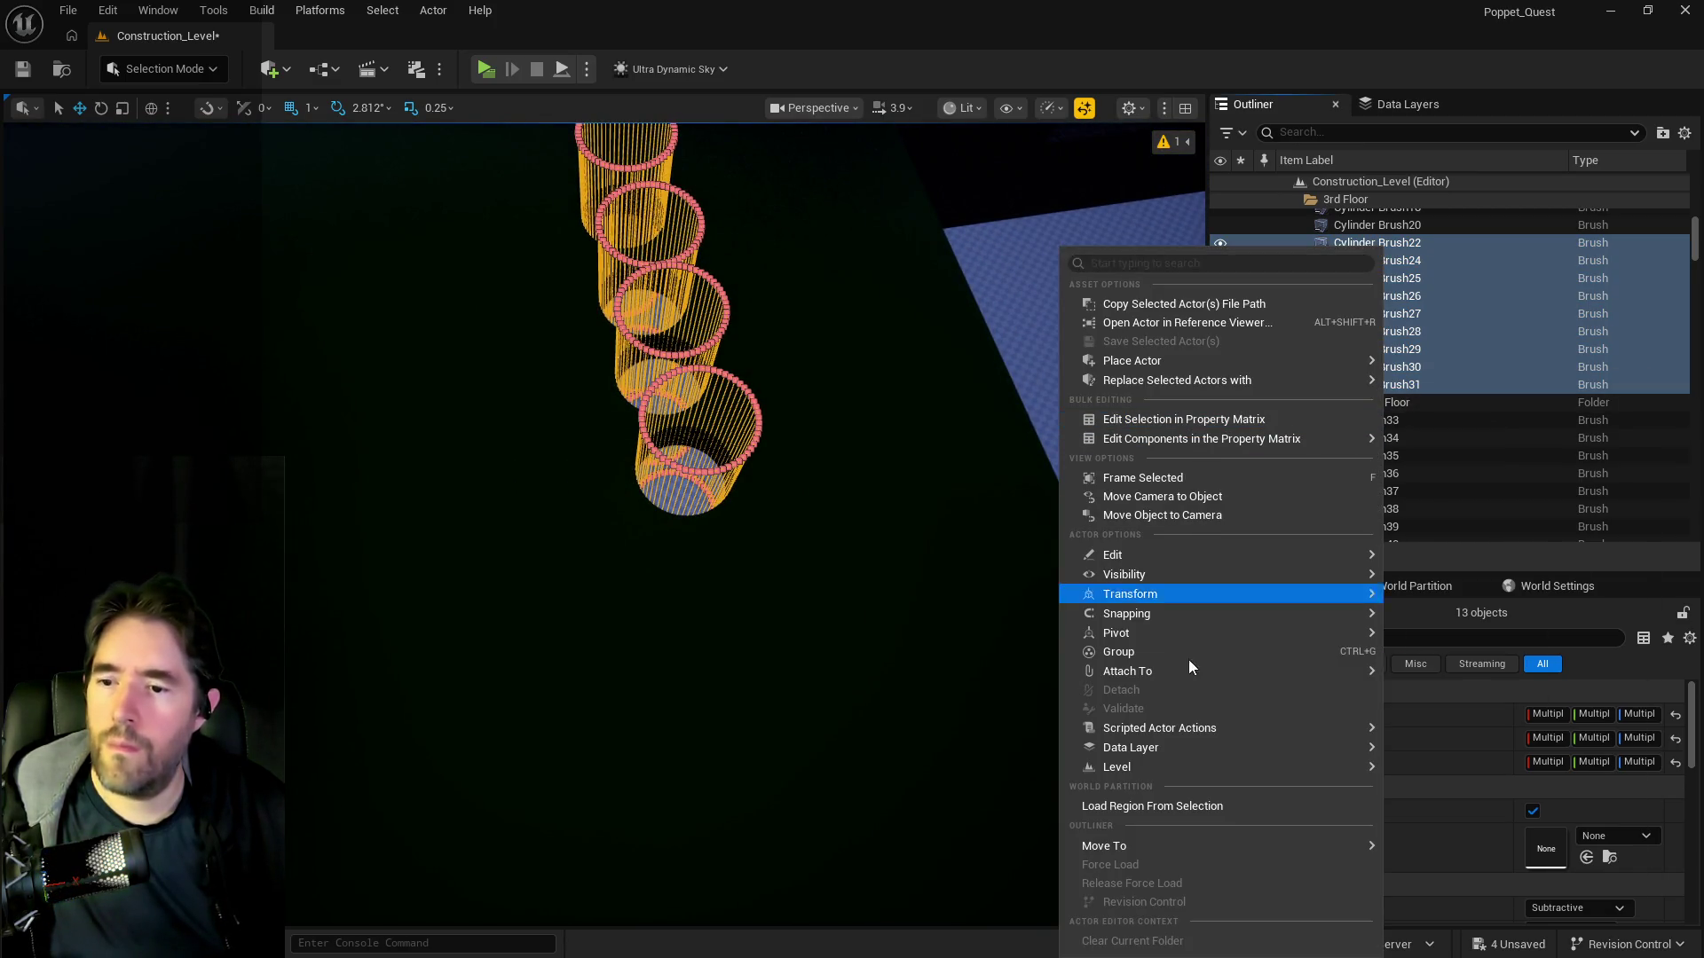
pyautogui.moveTo(1201, 840)
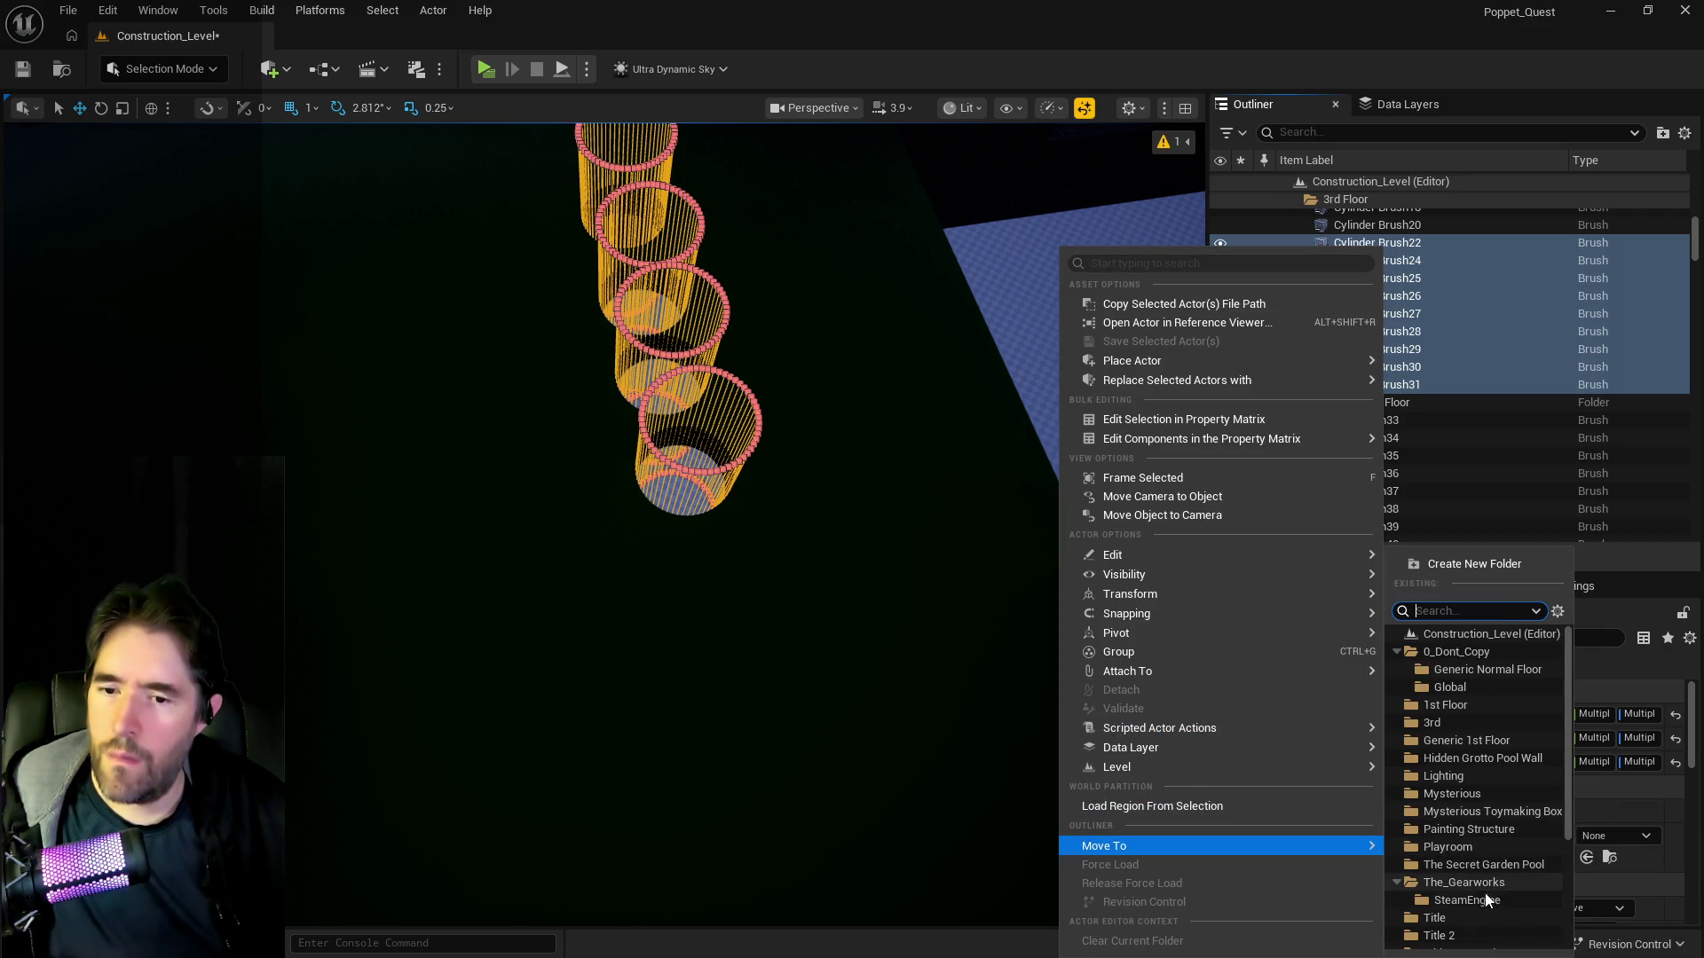
pyautogui.scroll(-3, 1441, 879)
pyautogui.scroll(3, 1466, 865)
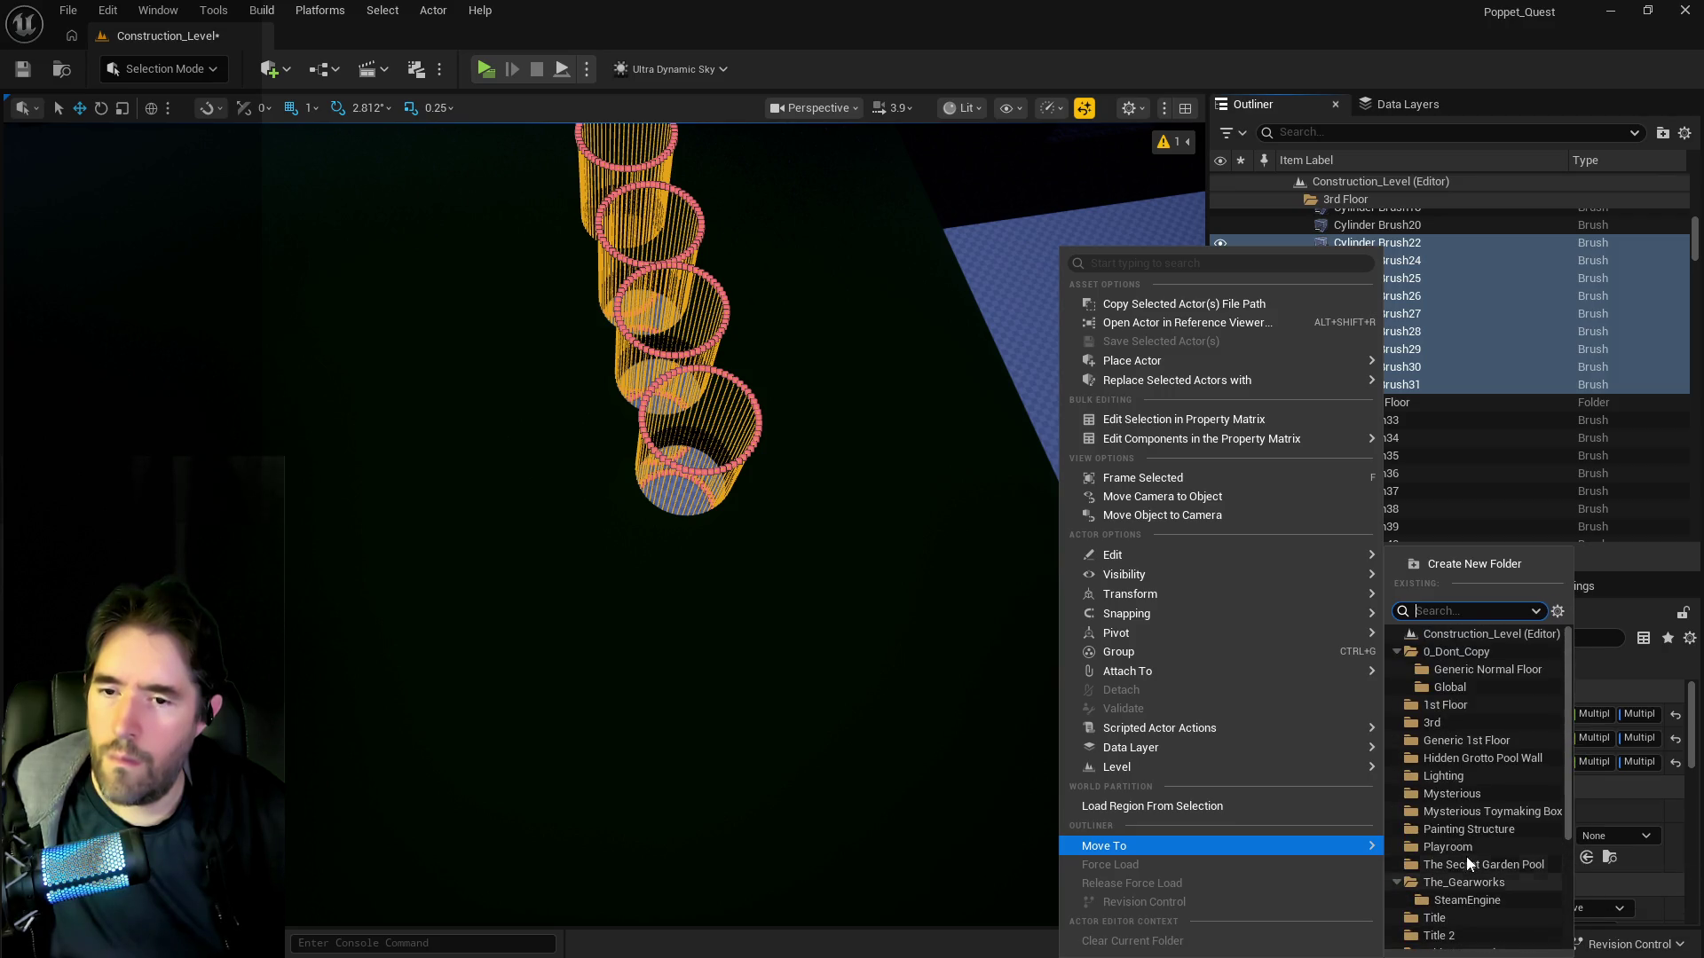
pyautogui.click(1462, 564)
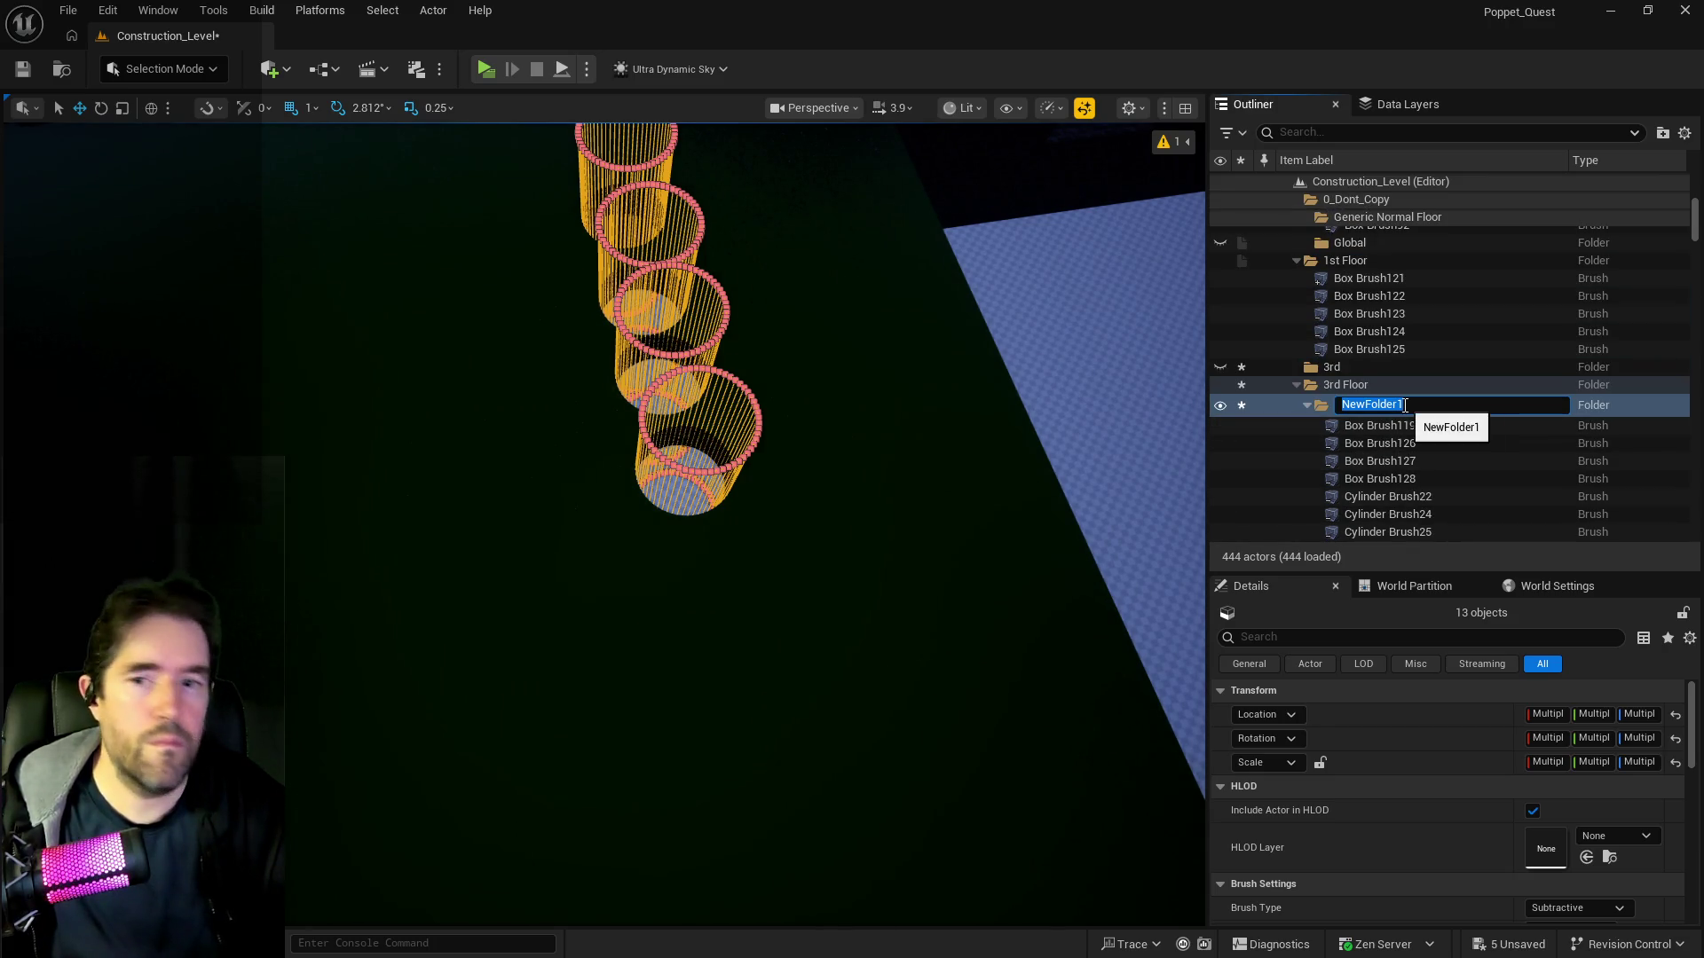
pyautogui.write('Fixed')
pyautogui.press('Return')
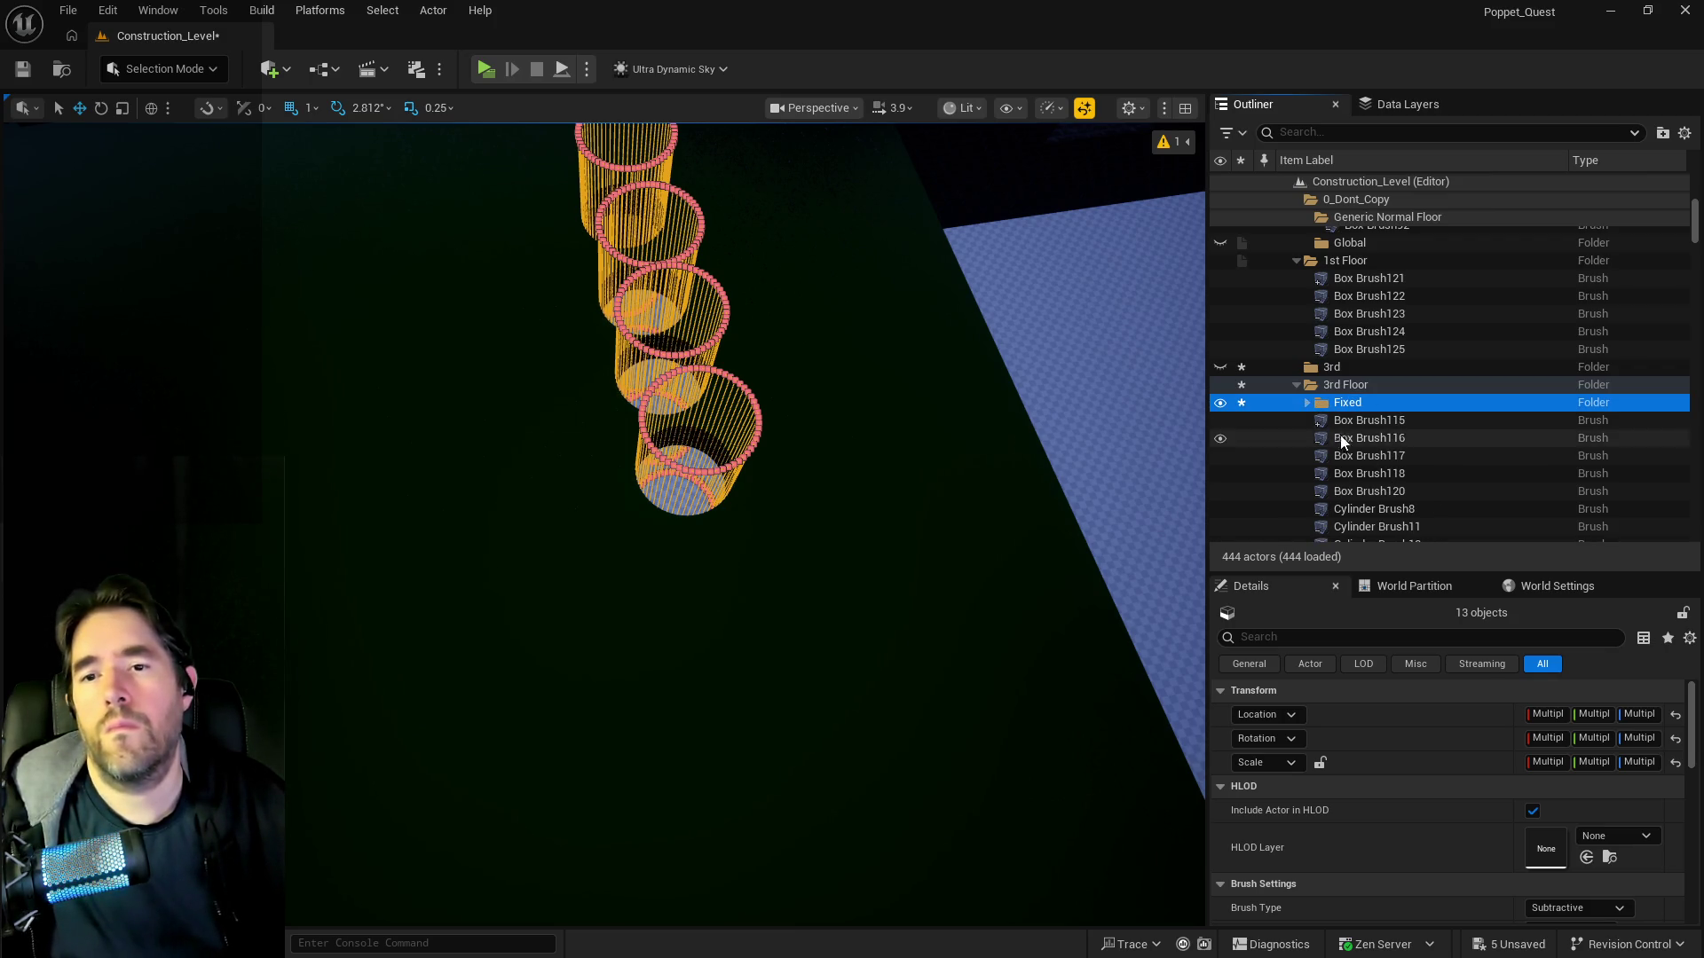
pyautogui.click(1340, 437)
pyautogui.scroll(-6, 1340, 444)
pyautogui.scroll(3, 1341, 440)
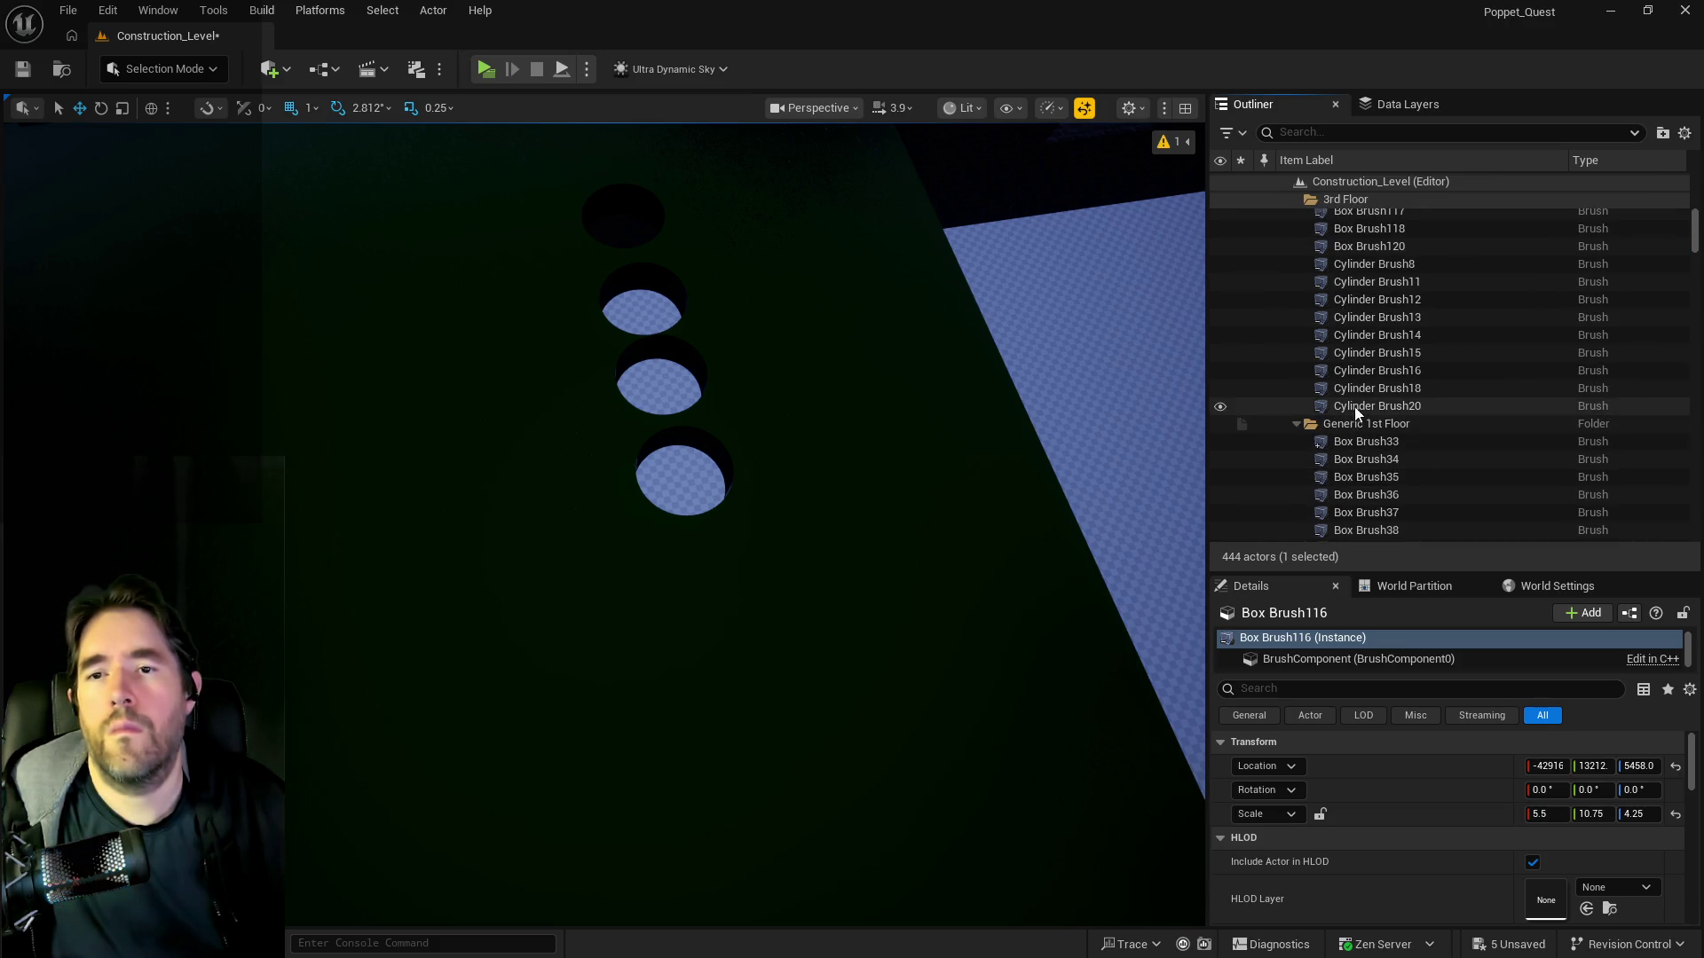
# - Delete the original brushes Box Brush116 through Cylinder Brush20, keeping the Fixed copies
pyautogui.keyDown('shift'); pyautogui.click(1354, 407); pyautogui.keyUp('shift')
pyautogui.press('f')
pyautogui.scroll(-5, 603, 523)
pyautogui.moveTo(799, 497); pyautogui.dragTo(1024, 485)
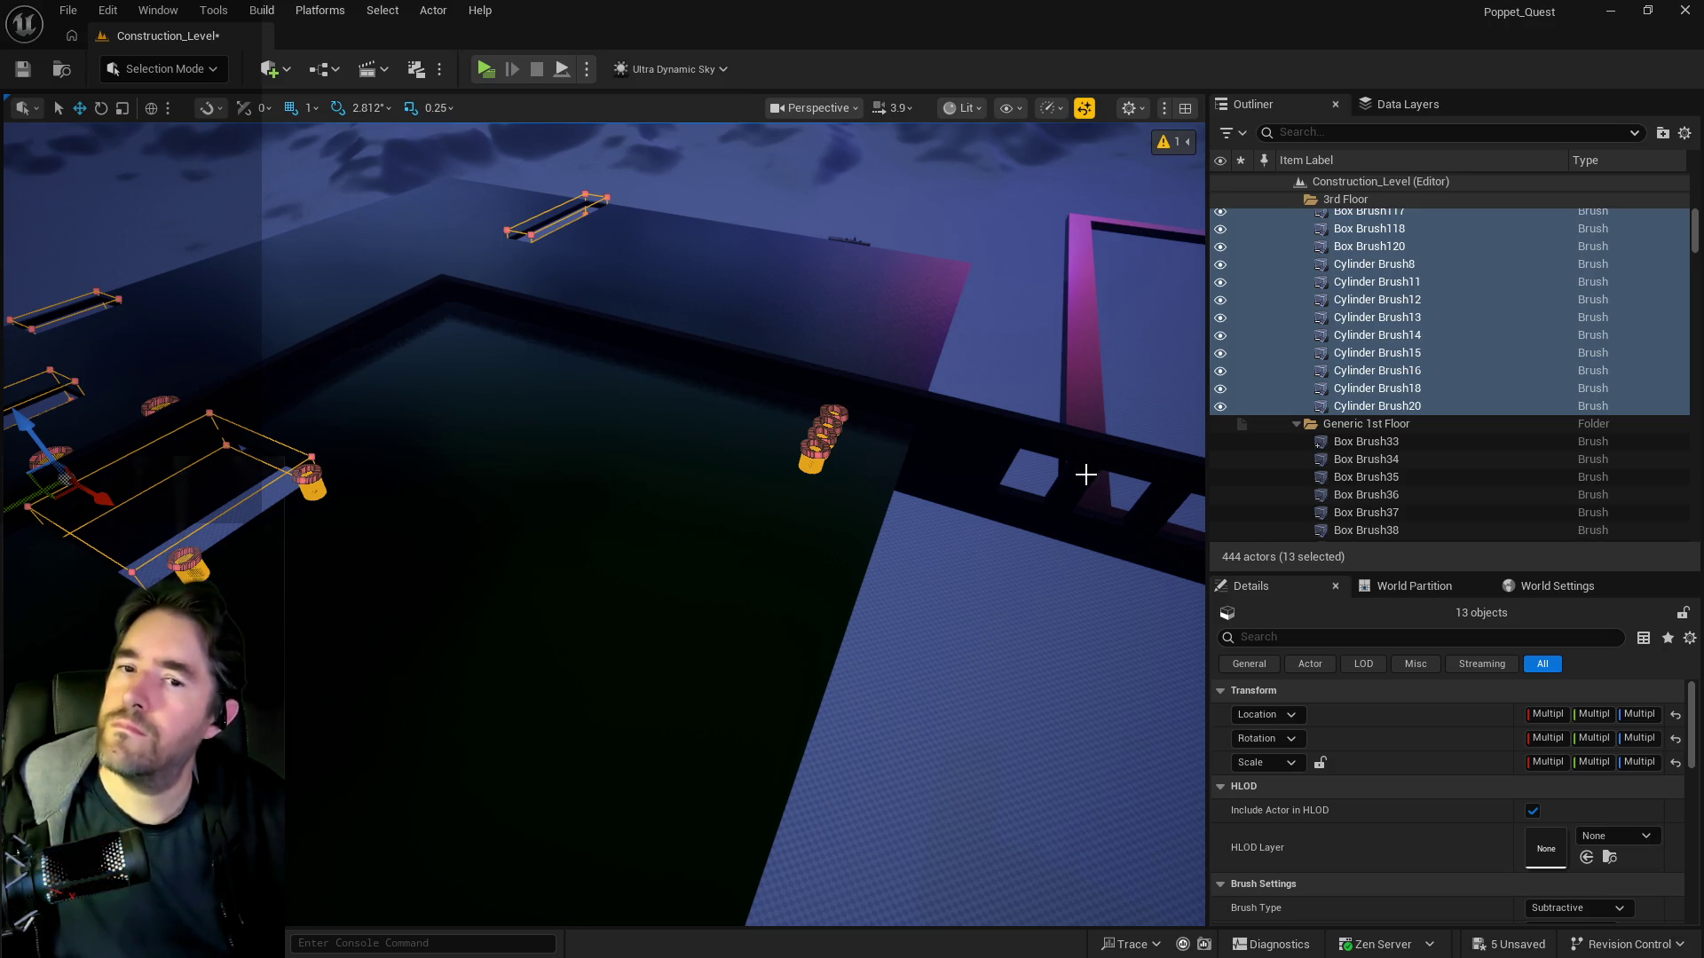
pyautogui.press('Delete')
pyautogui.moveTo(1049, 487); pyautogui.dragTo(1050, 426)
pyautogui.moveTo(741, 480); pyautogui.dragTo(741, 506)
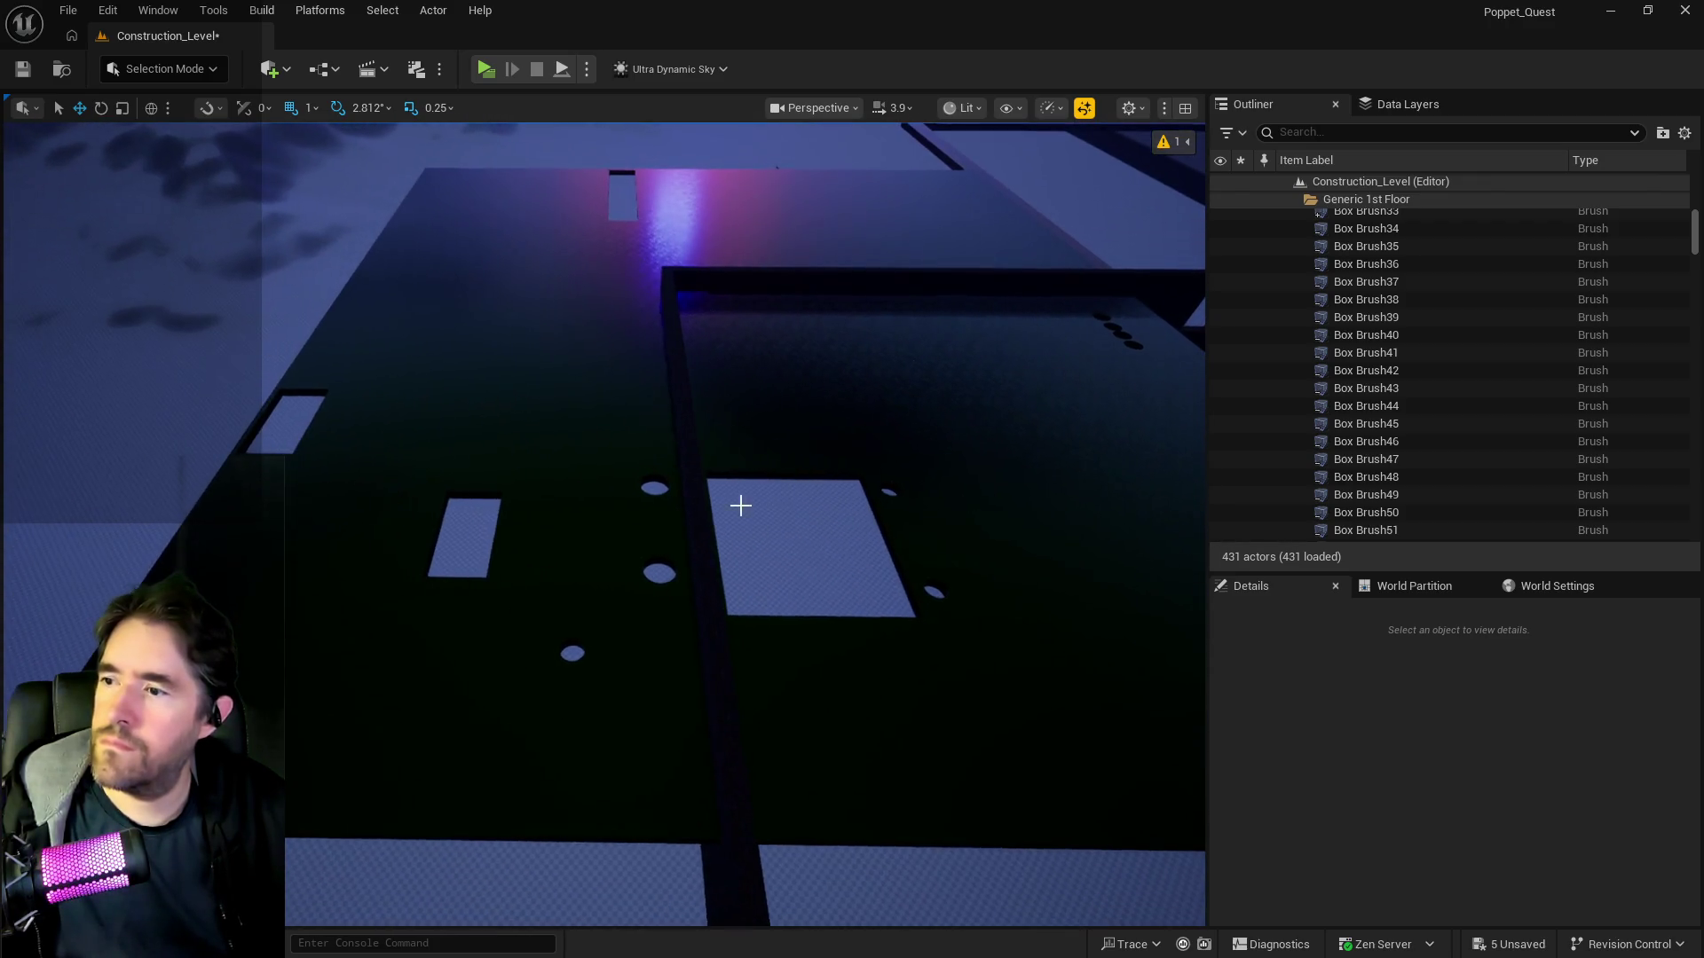
pyautogui.click(741, 506)
# - Drag Box Brush119 through Cylinder Brush31 out of Fixed into the 3rd Floor folder
pyautogui.click(1337, 368)
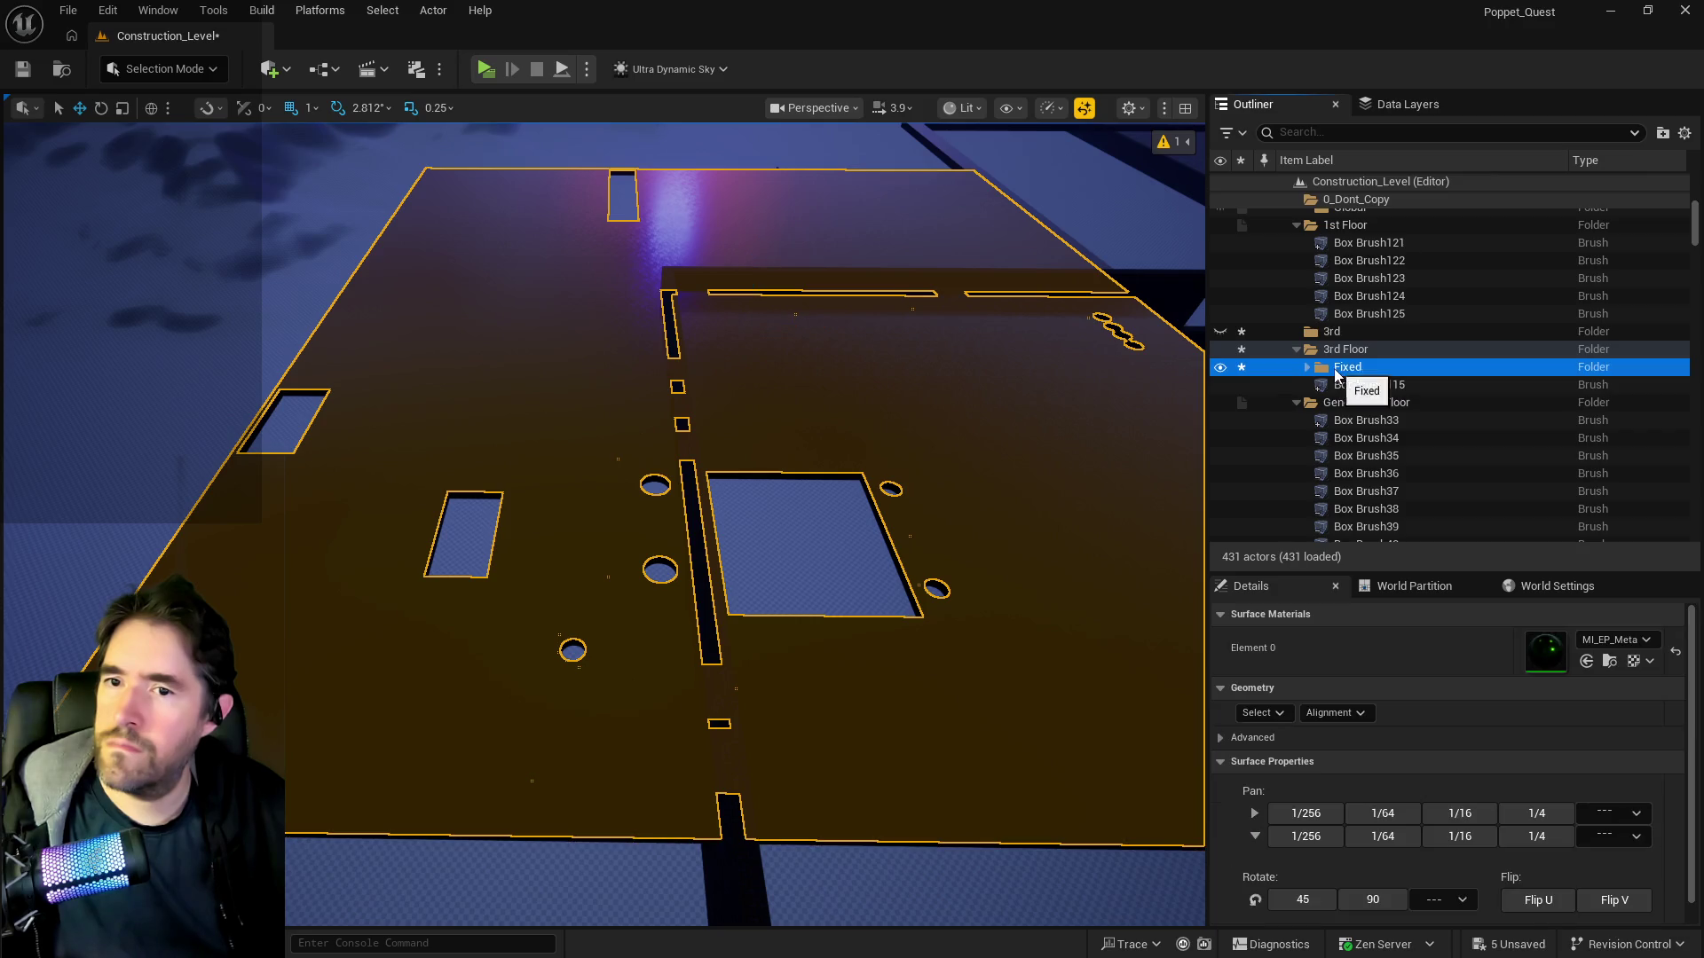
pyautogui.click(1305, 368)
pyautogui.click(1341, 385)
pyautogui.scroll(-3, 1342, 408)
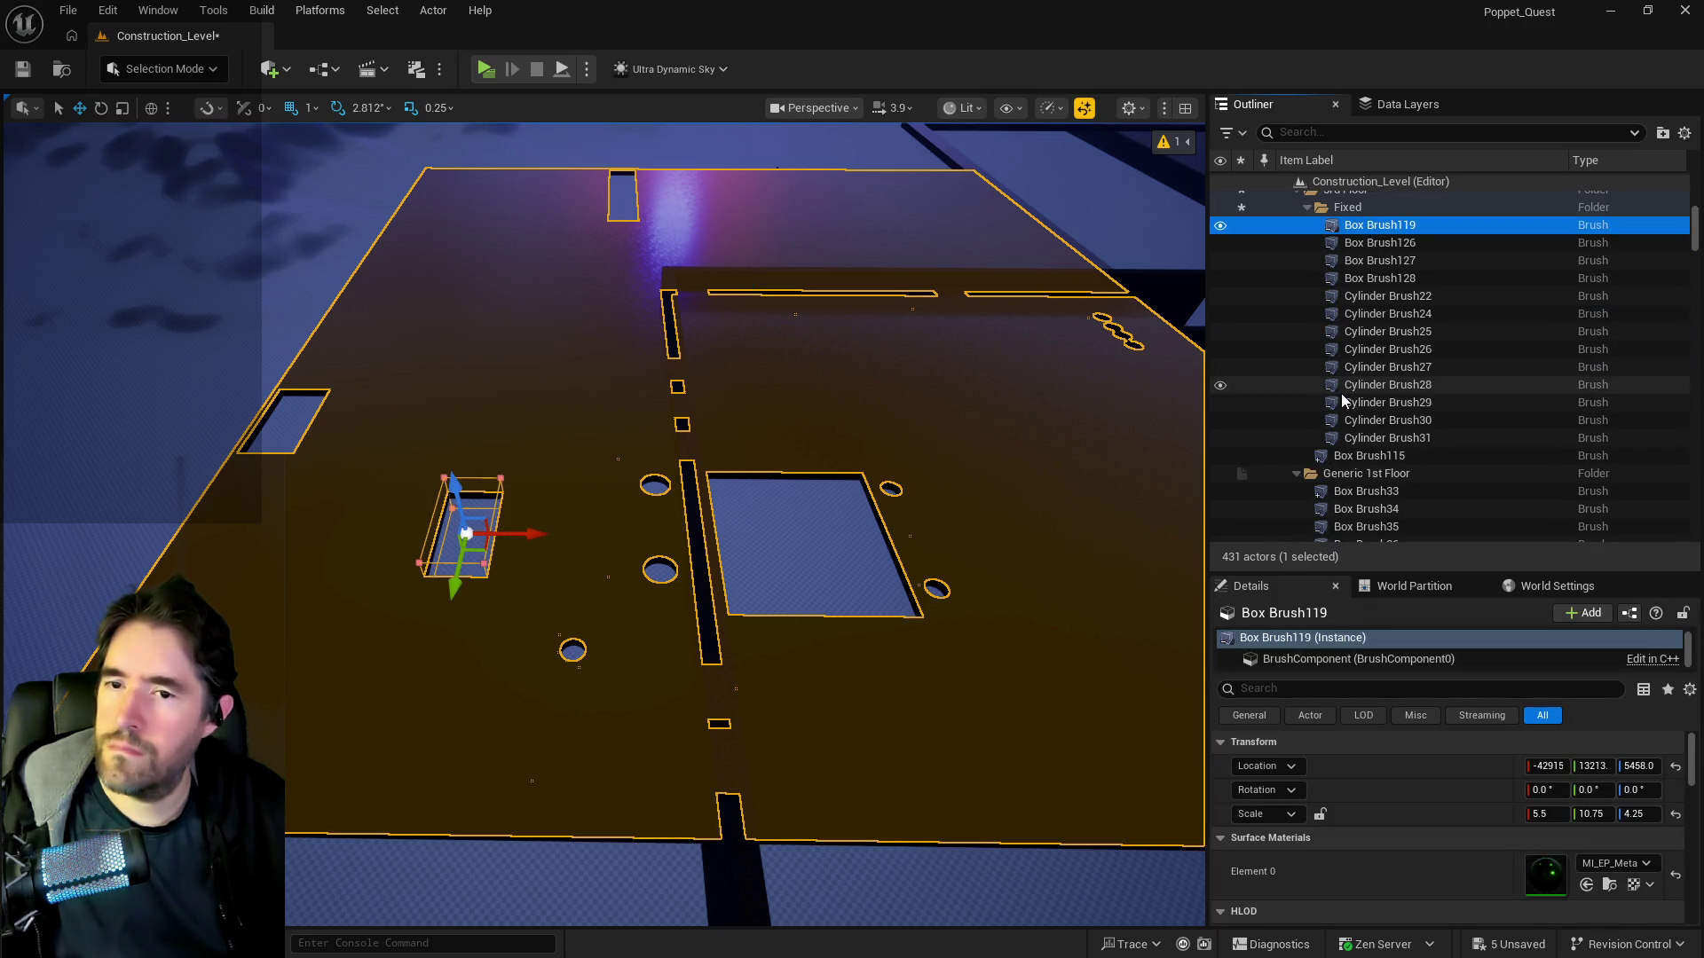
pyautogui.keyDown('shift'); pyautogui.click(1343, 436); pyautogui.keyUp('shift')
pyautogui.scroll(2, 1344, 355)
pyautogui.moveTo(1345, 306); pyautogui.dragTo(1344, 271)
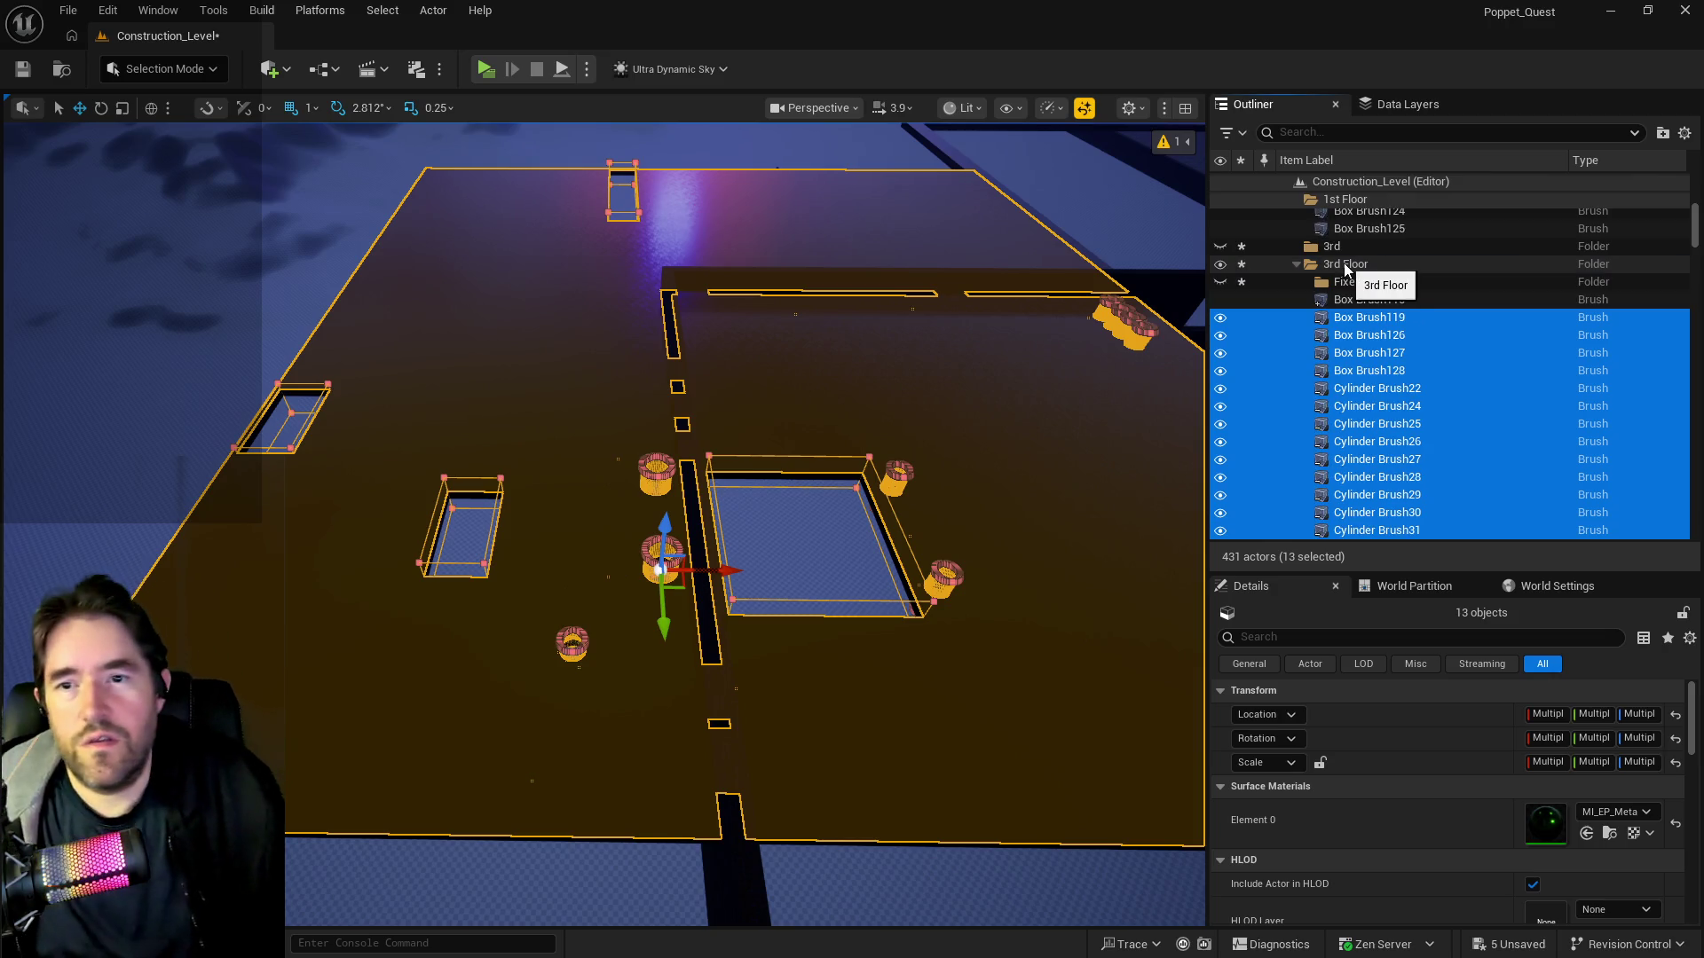
# - Delete the now-empty Fixed folder
pyautogui.click(1344, 282)
pyautogui.rightClick(1345, 284)
pyautogui.moveTo(1406, 380)
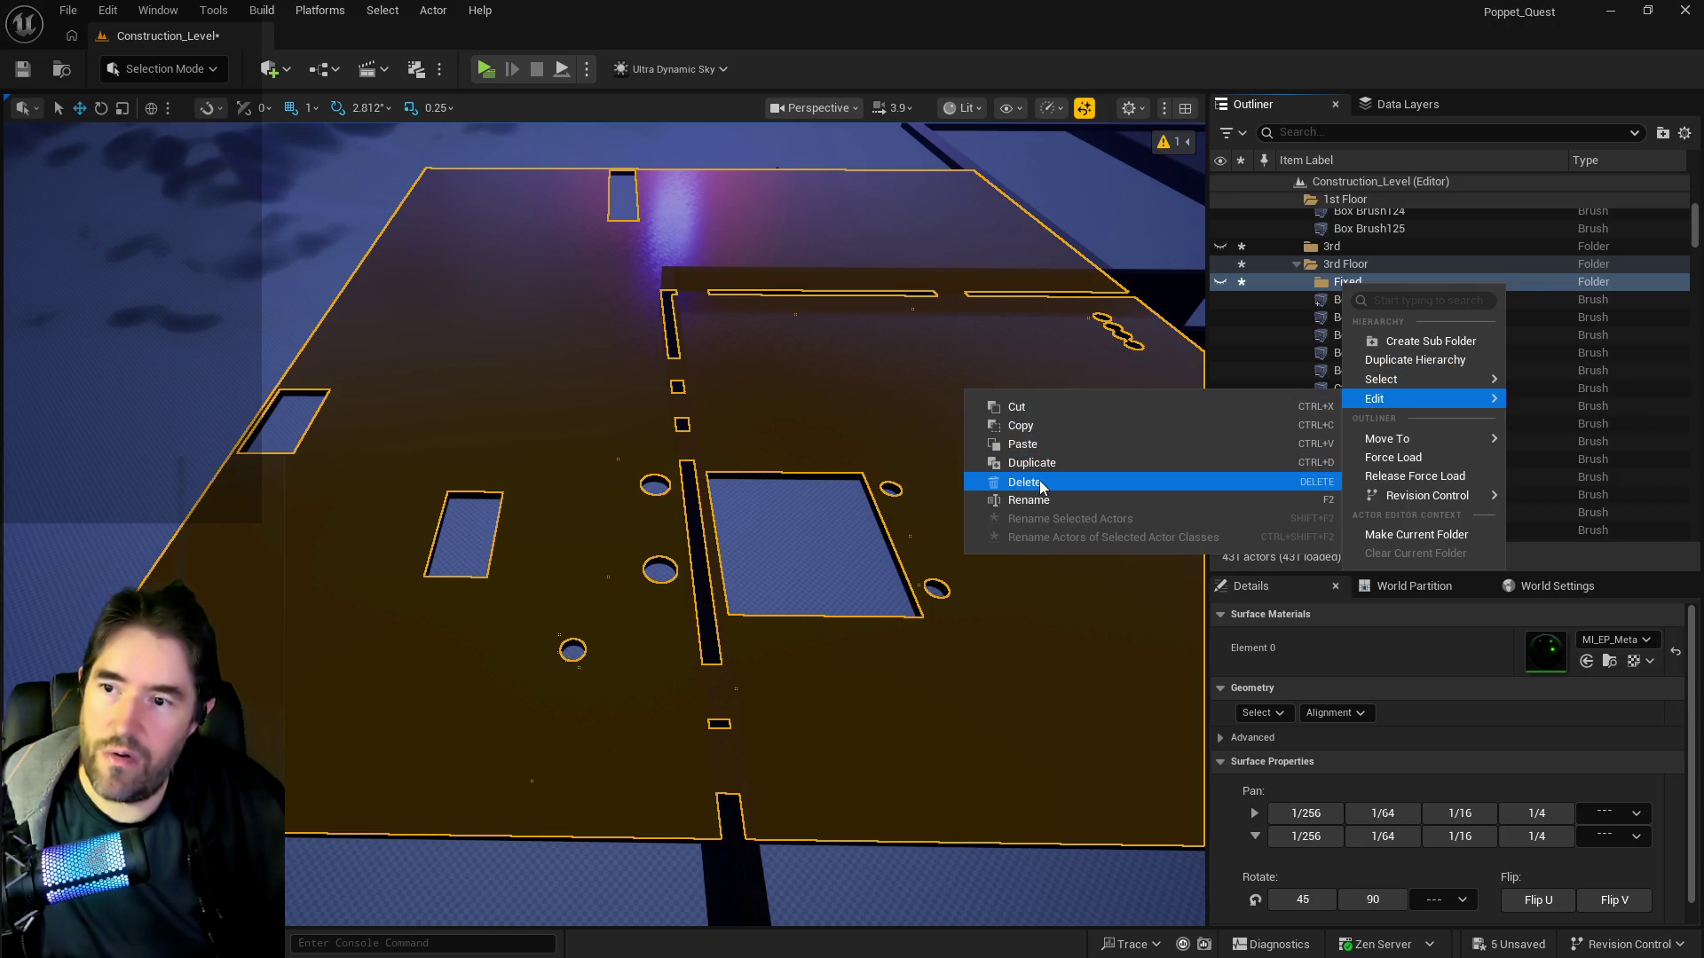
pyautogui.click(1040, 484)
pyautogui.moveTo(977, 456); pyautogui.dragTo(1129, 316)
# - Select all descendants of 3rd Floor and save Construction_Level
pyautogui.click(1362, 266)
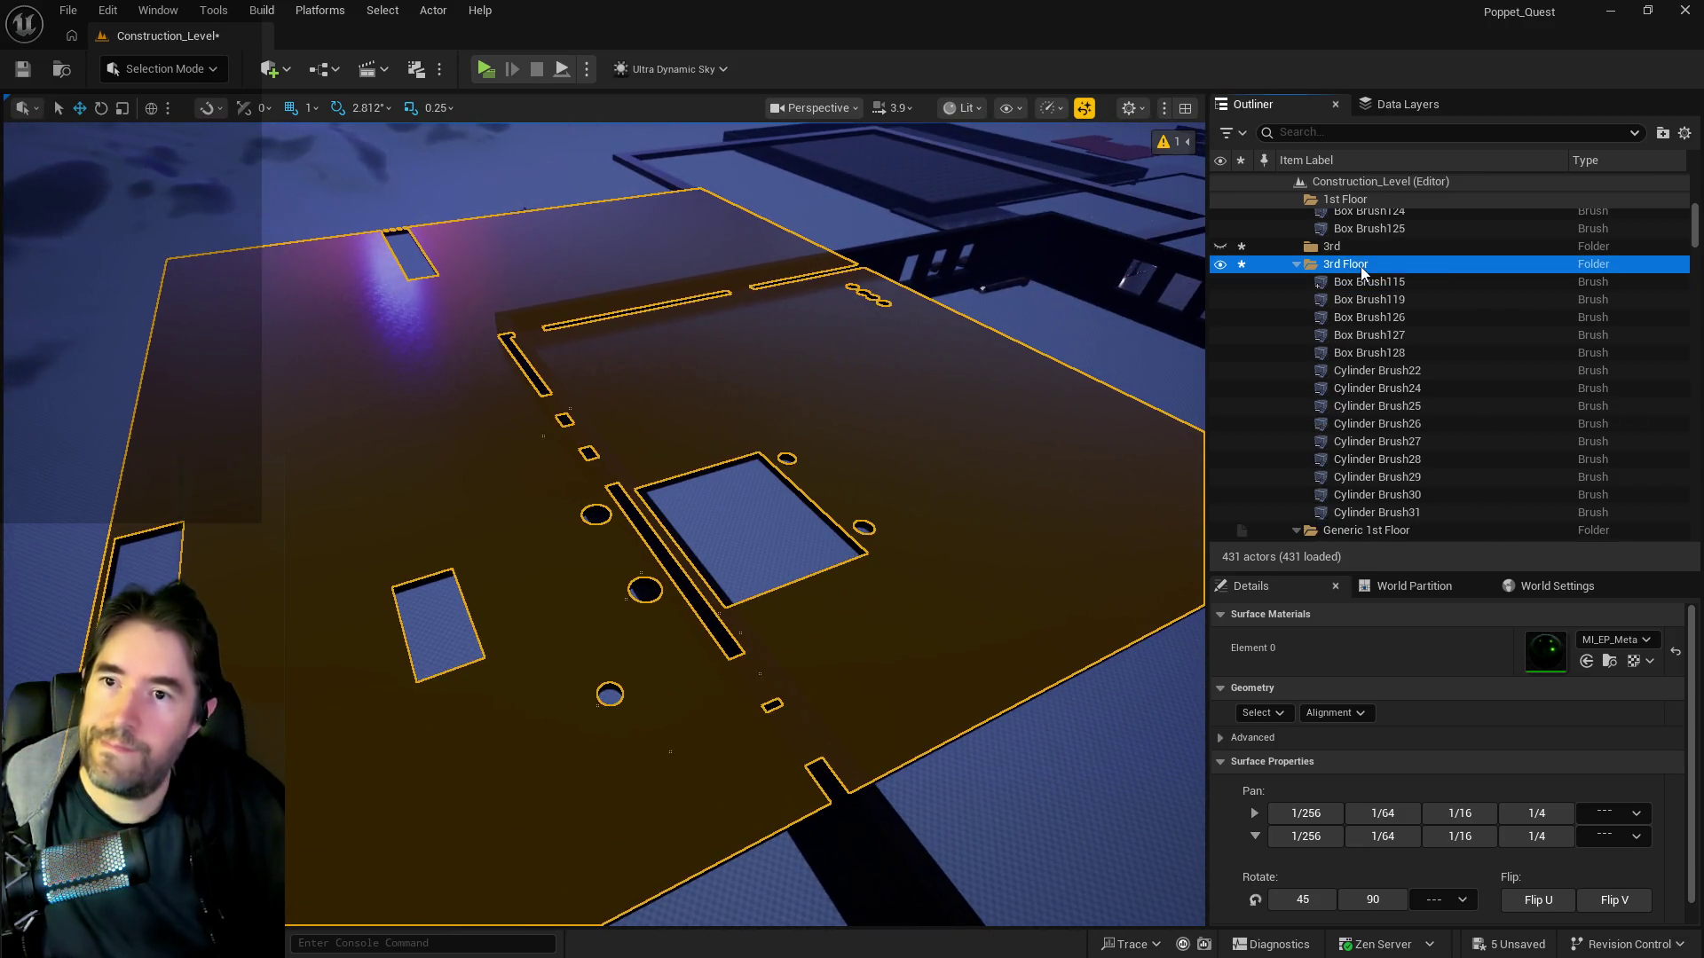
pyautogui.rightClick(1362, 272)
pyautogui.moveTo(1406, 364)
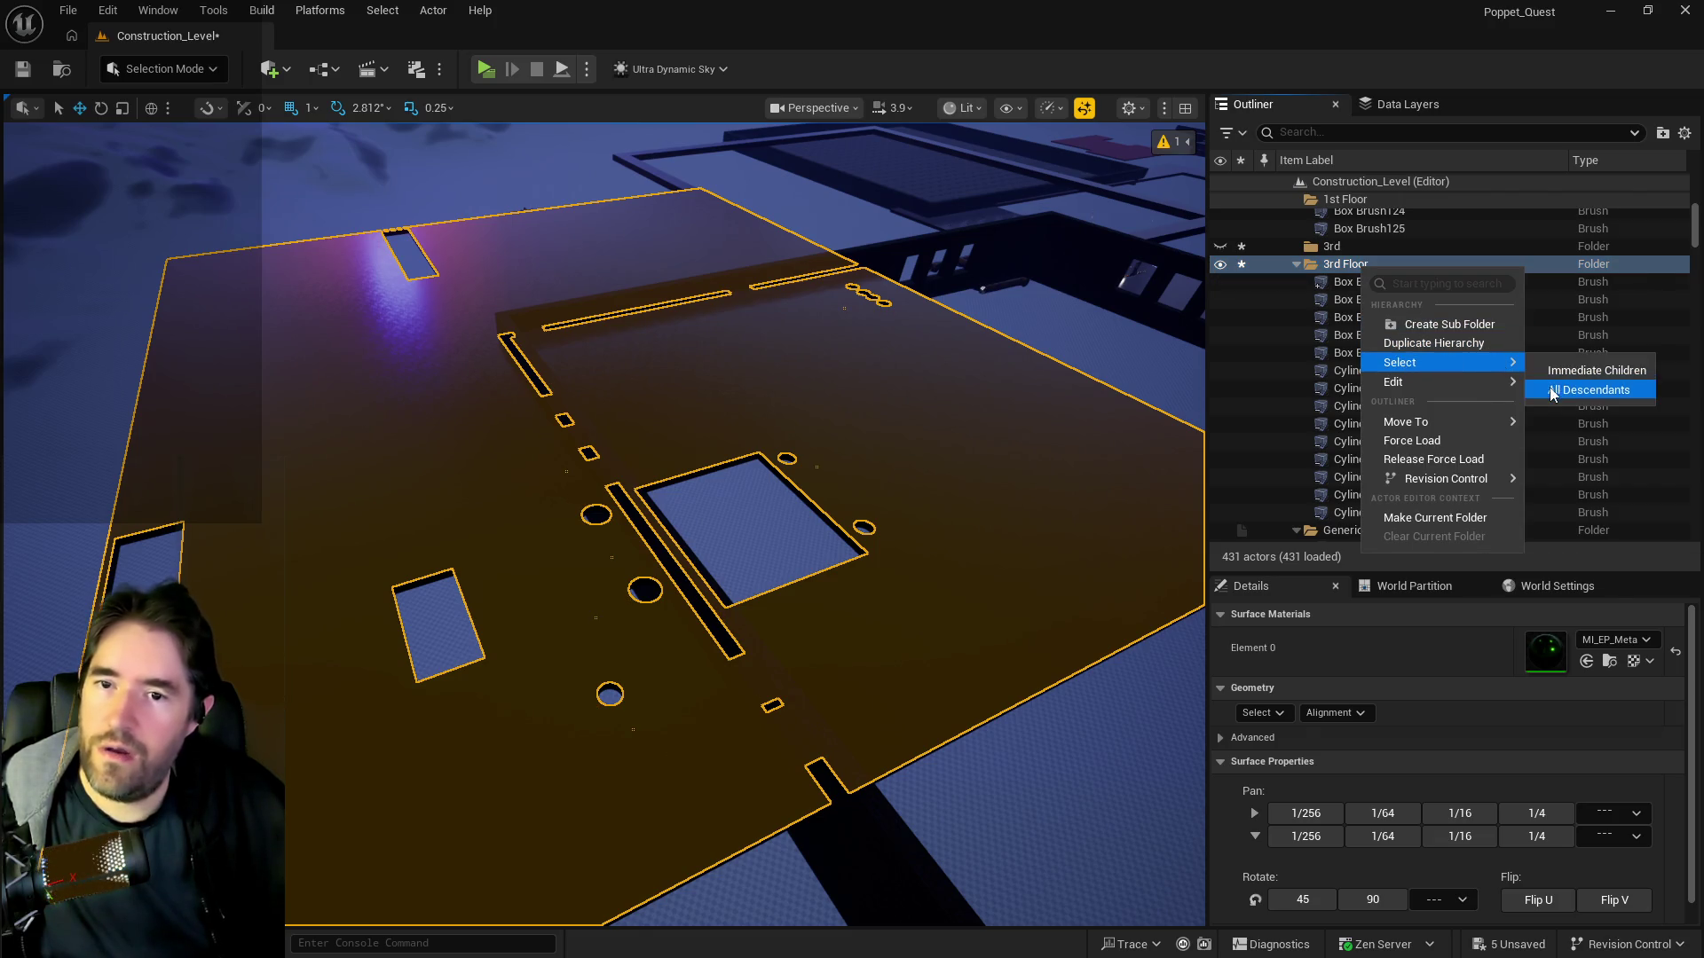
pyautogui.click(1552, 393)
pyautogui.moveTo(864, 426)
pyautogui.mouseDown()
pyautogui.moveTo(843, 408)
pyautogui.moveTo(863, 426)
pyautogui.mouseUp()
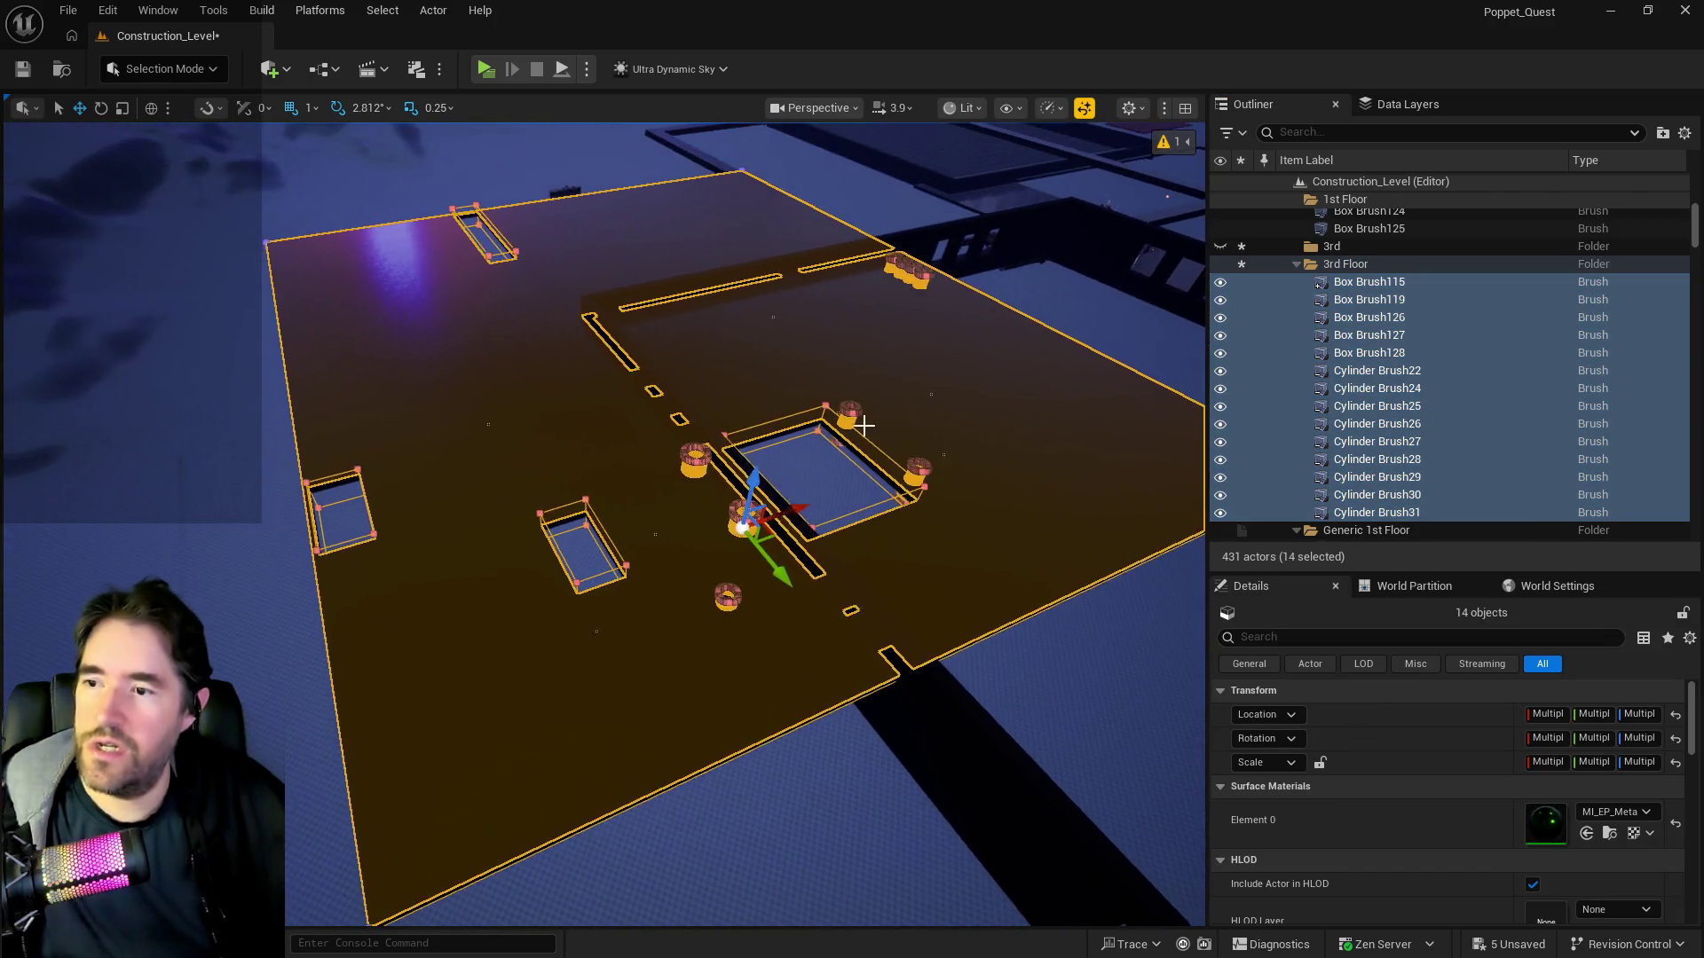
pyautogui.moveTo(754, 479); pyautogui.dragTo(799, 290)
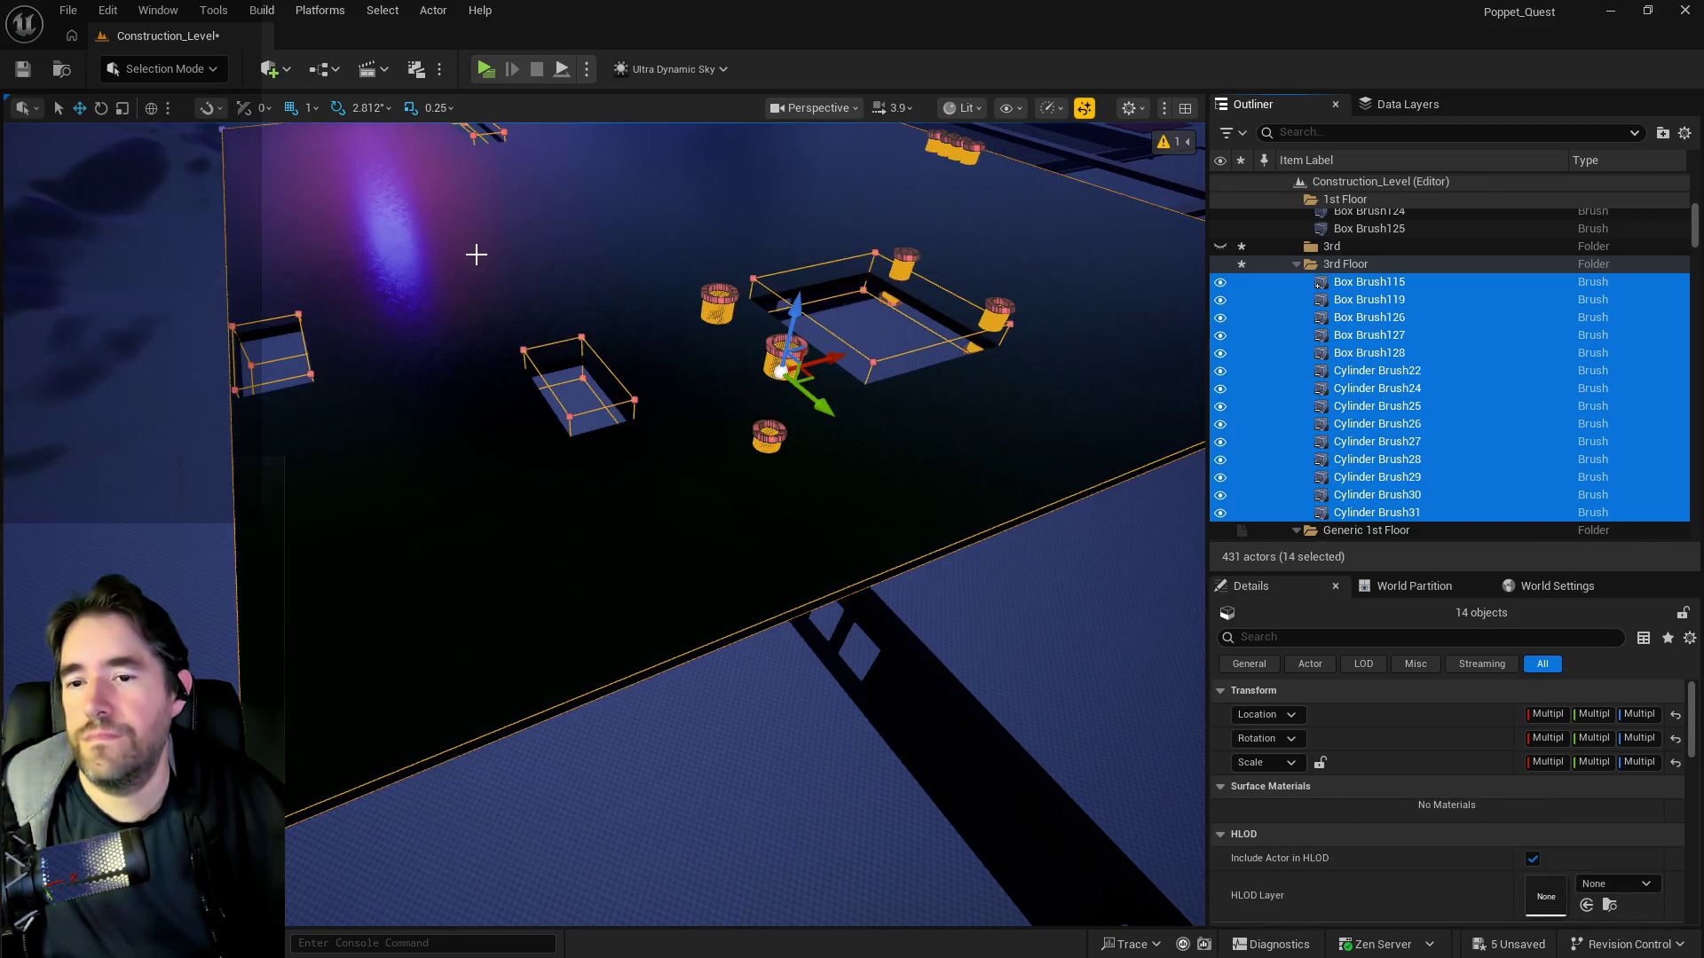
pyautogui.moveTo(475, 254); pyautogui.dragTo(519, 266)
pyautogui.hotkey('ctrl', 's')
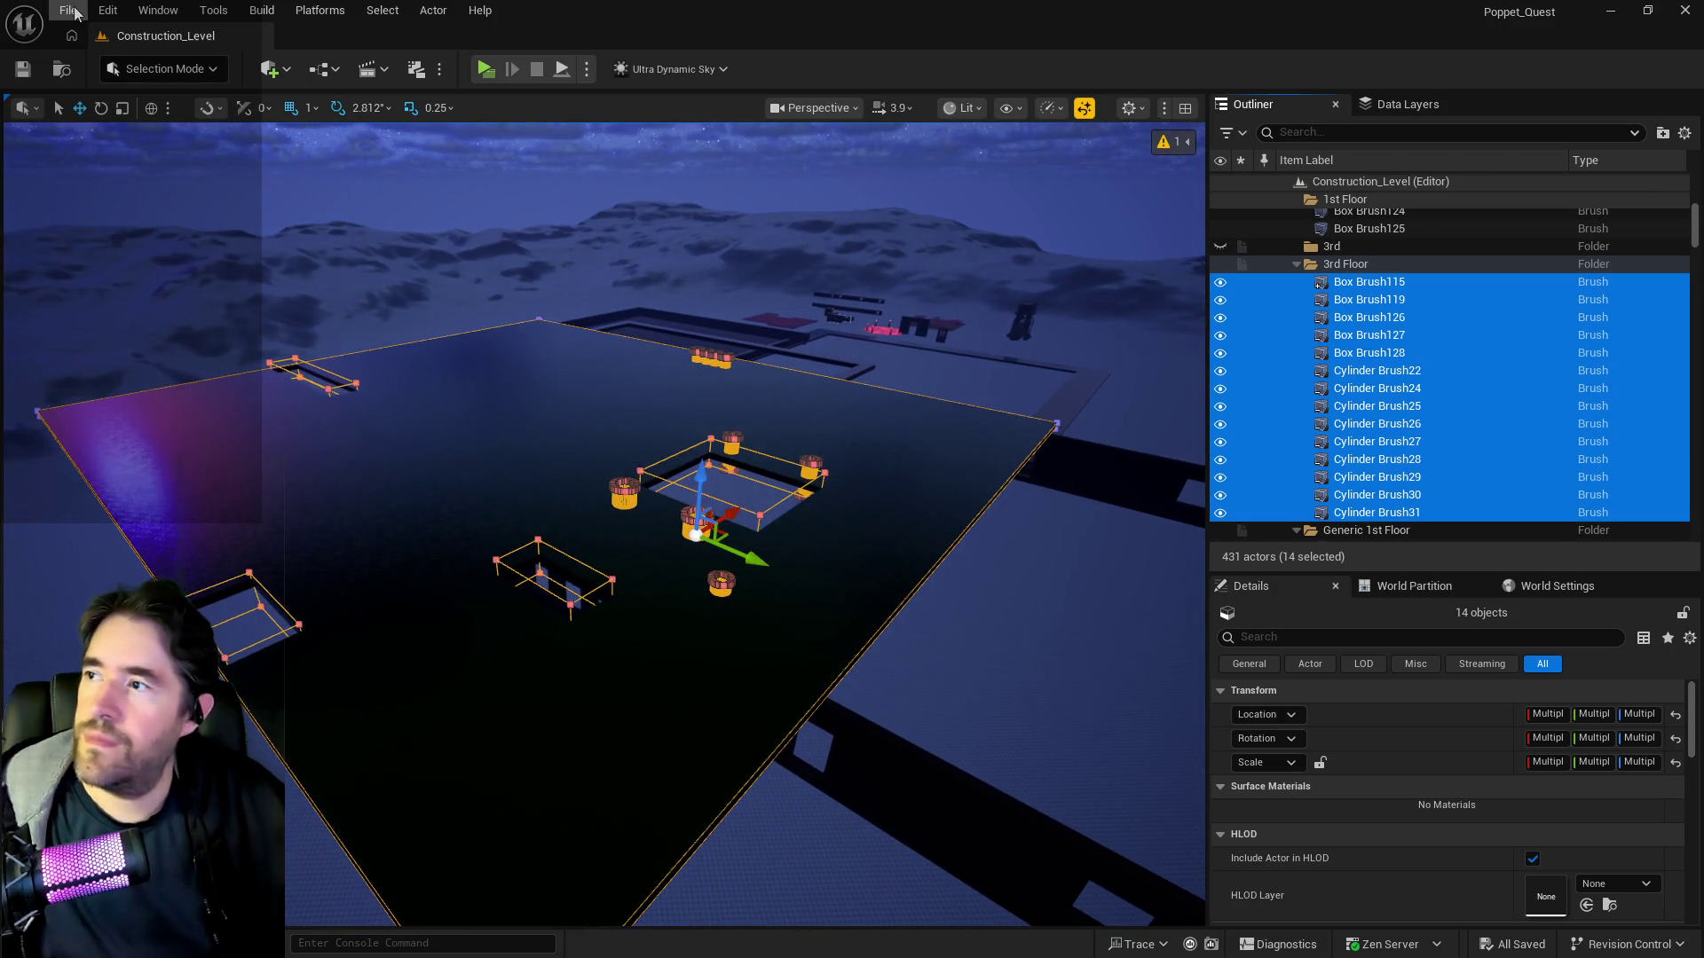
# - Load Chapter_1_Dead_Girl_Wonderland from the File menu's Recent Levels list
pyautogui.click(69, 11)
pyautogui.moveTo(124, 135)
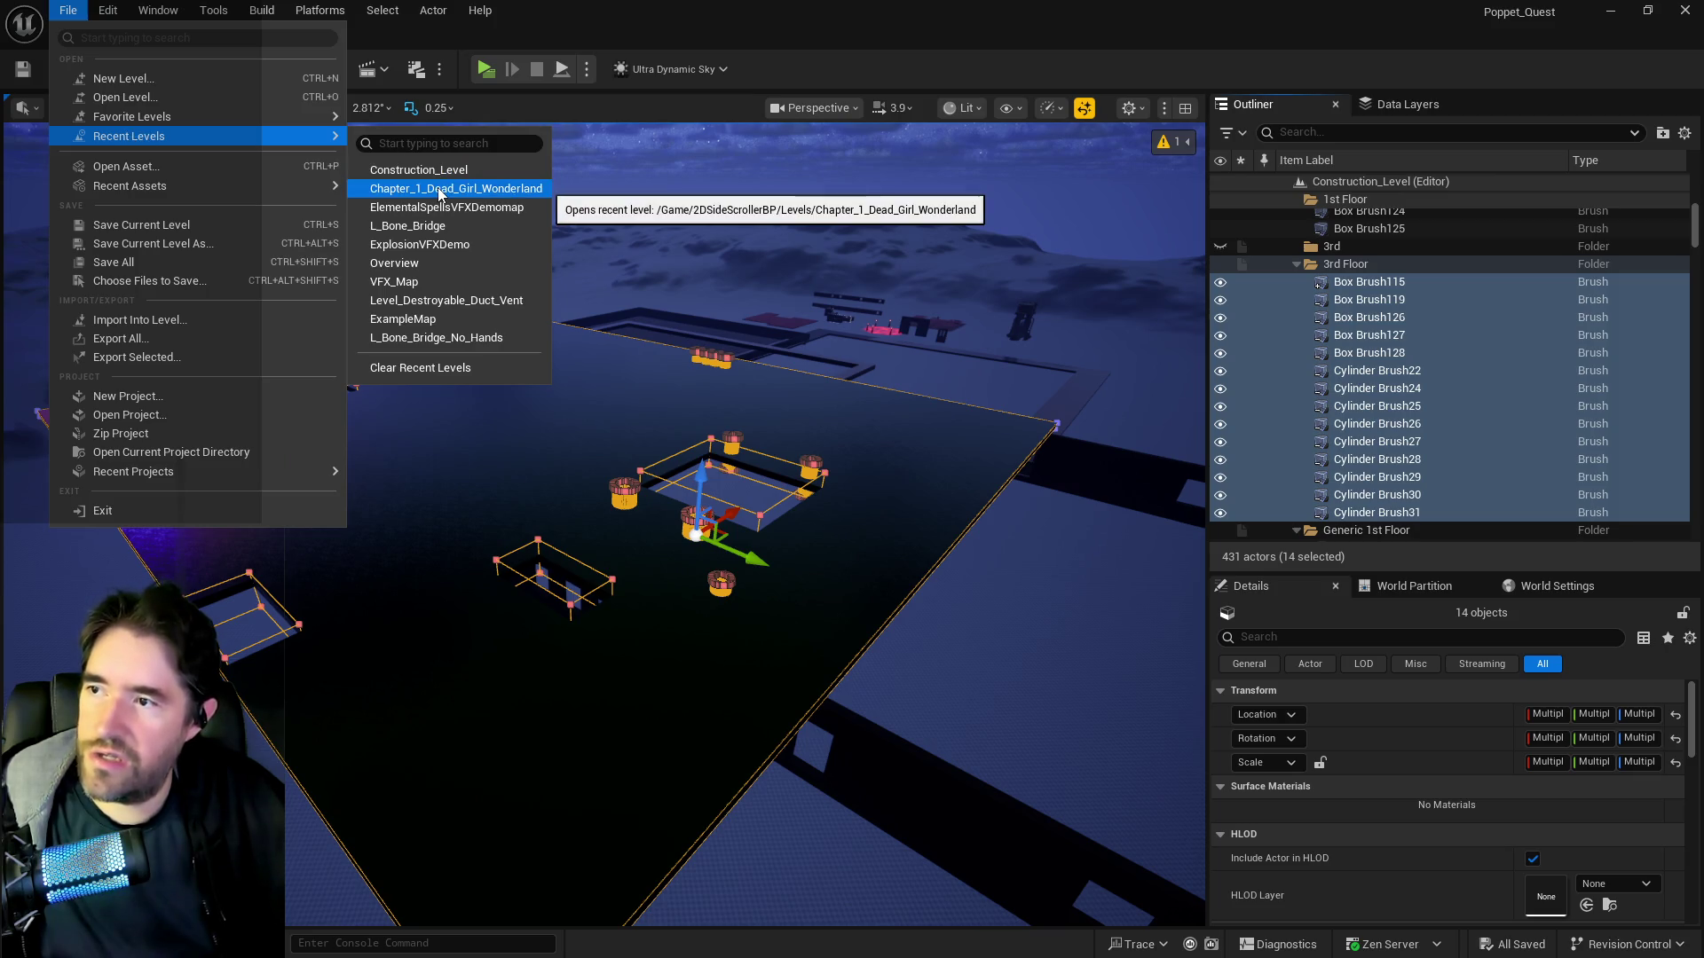
pyautogui.click(438, 191)
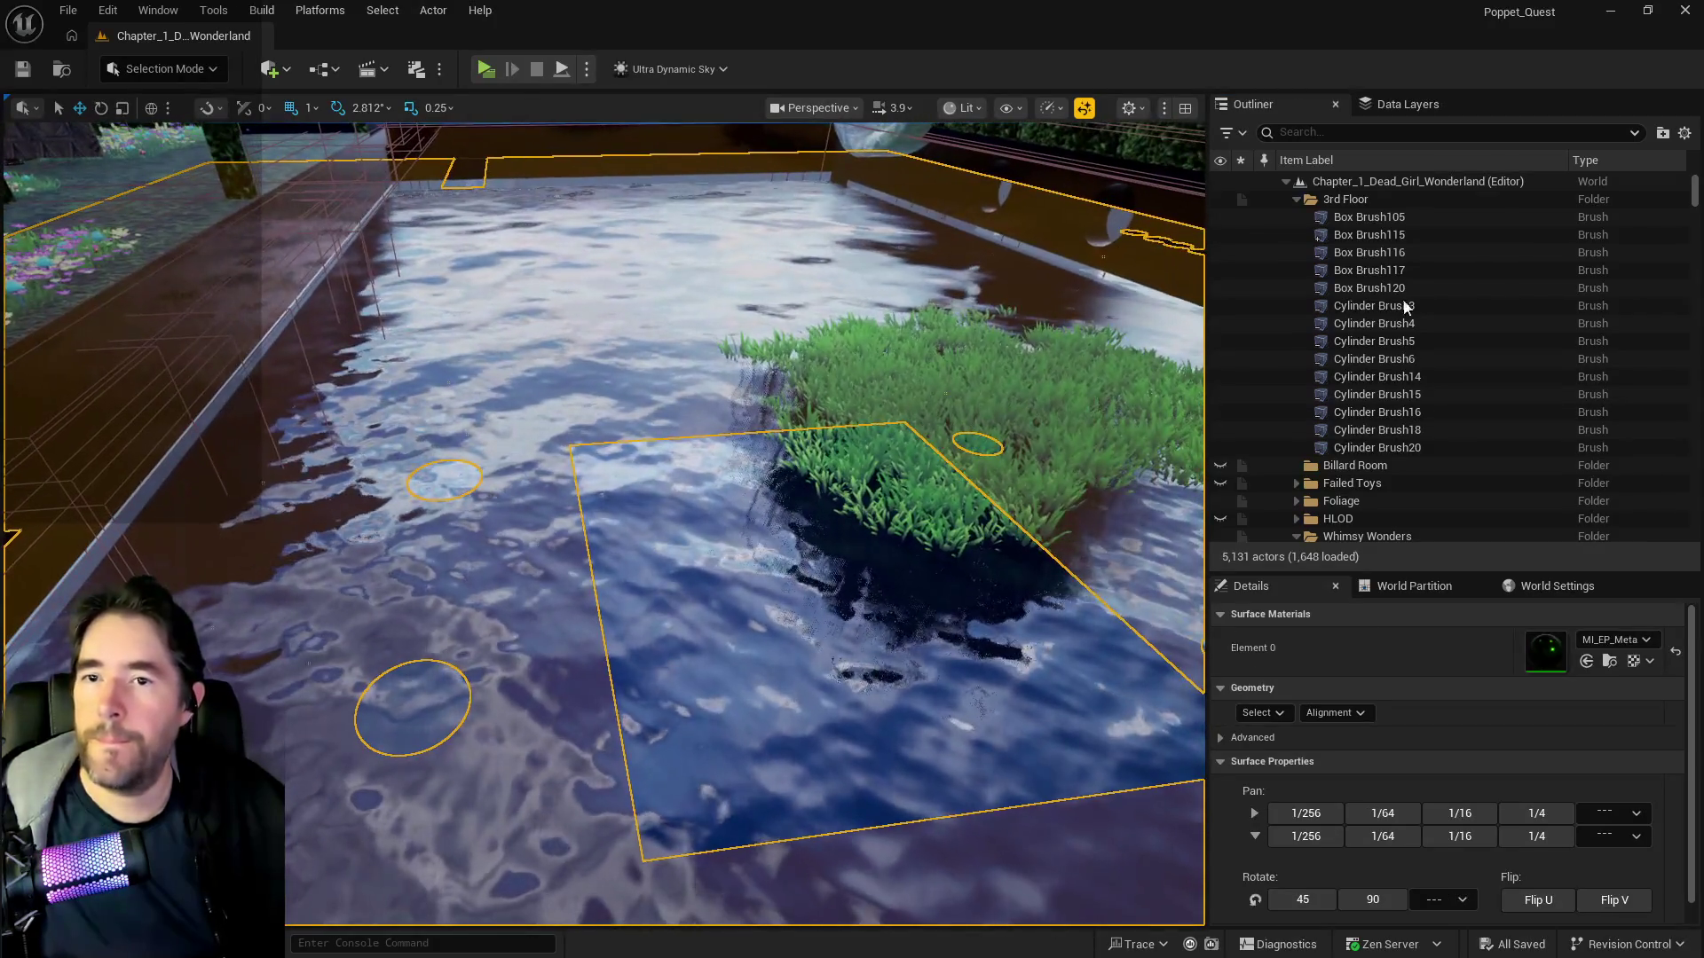
# - Select the 14 3rd Floor brushes from Box Brush105 through Cylinder Brush20 and frame them
pyautogui.click(1388, 216)
pyautogui.keyDown('shift'); pyautogui.click(1366, 446); pyautogui.keyUp('shift')
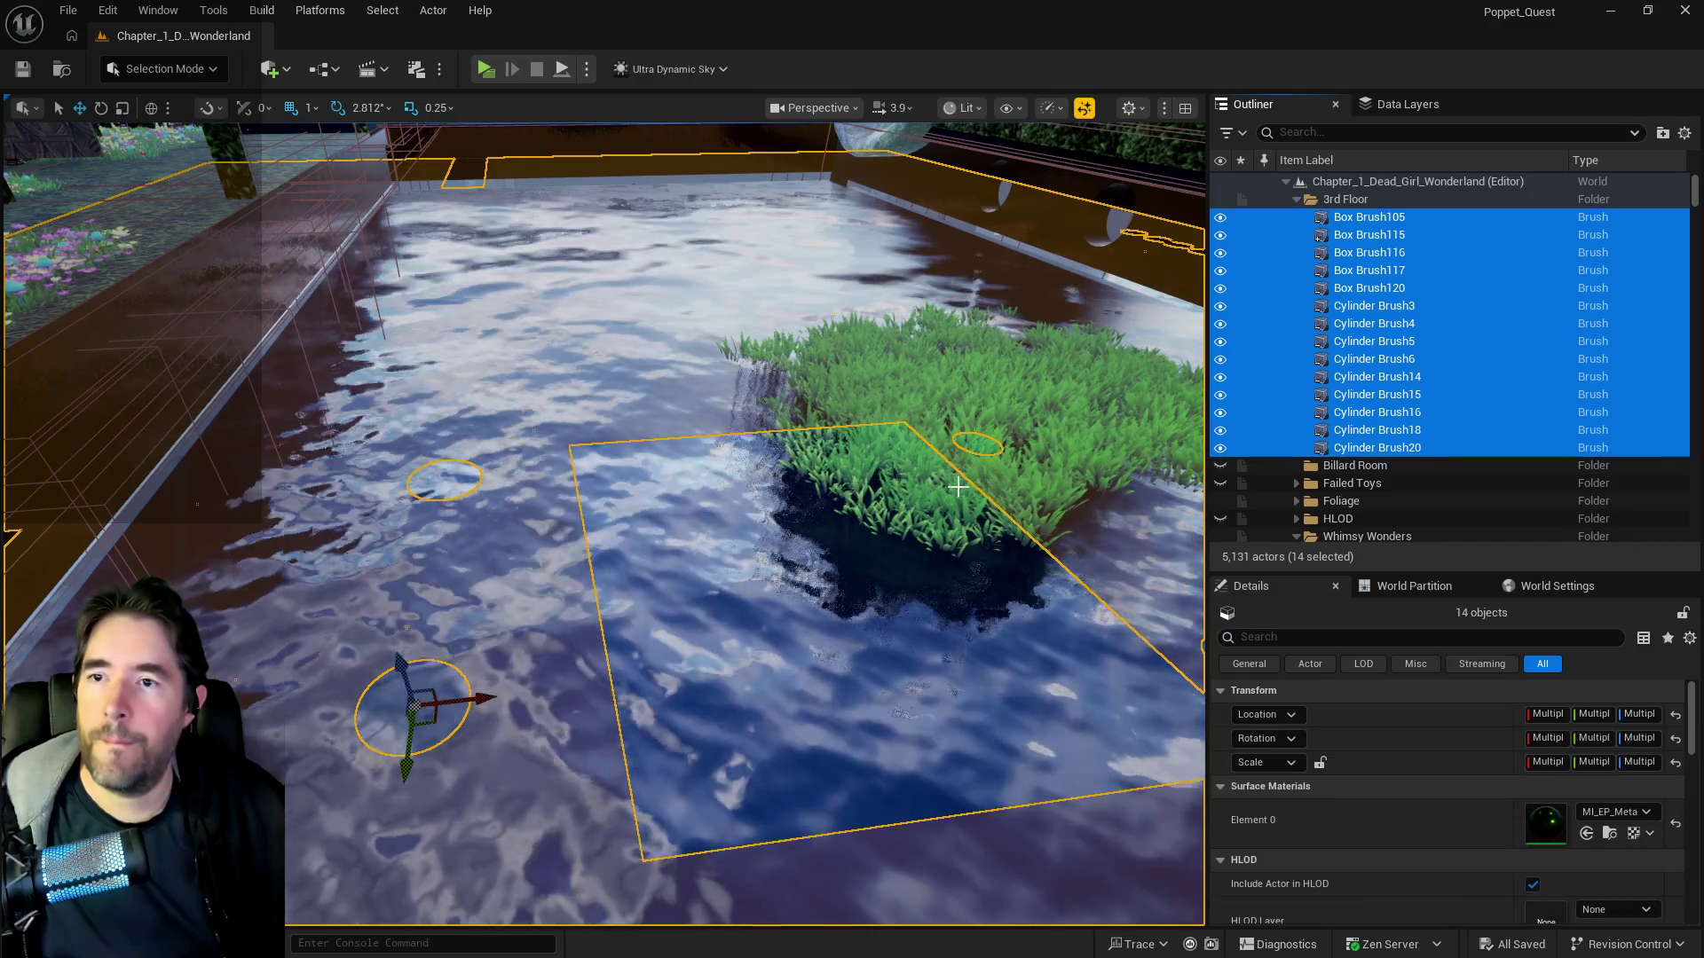
pyautogui.press('f')
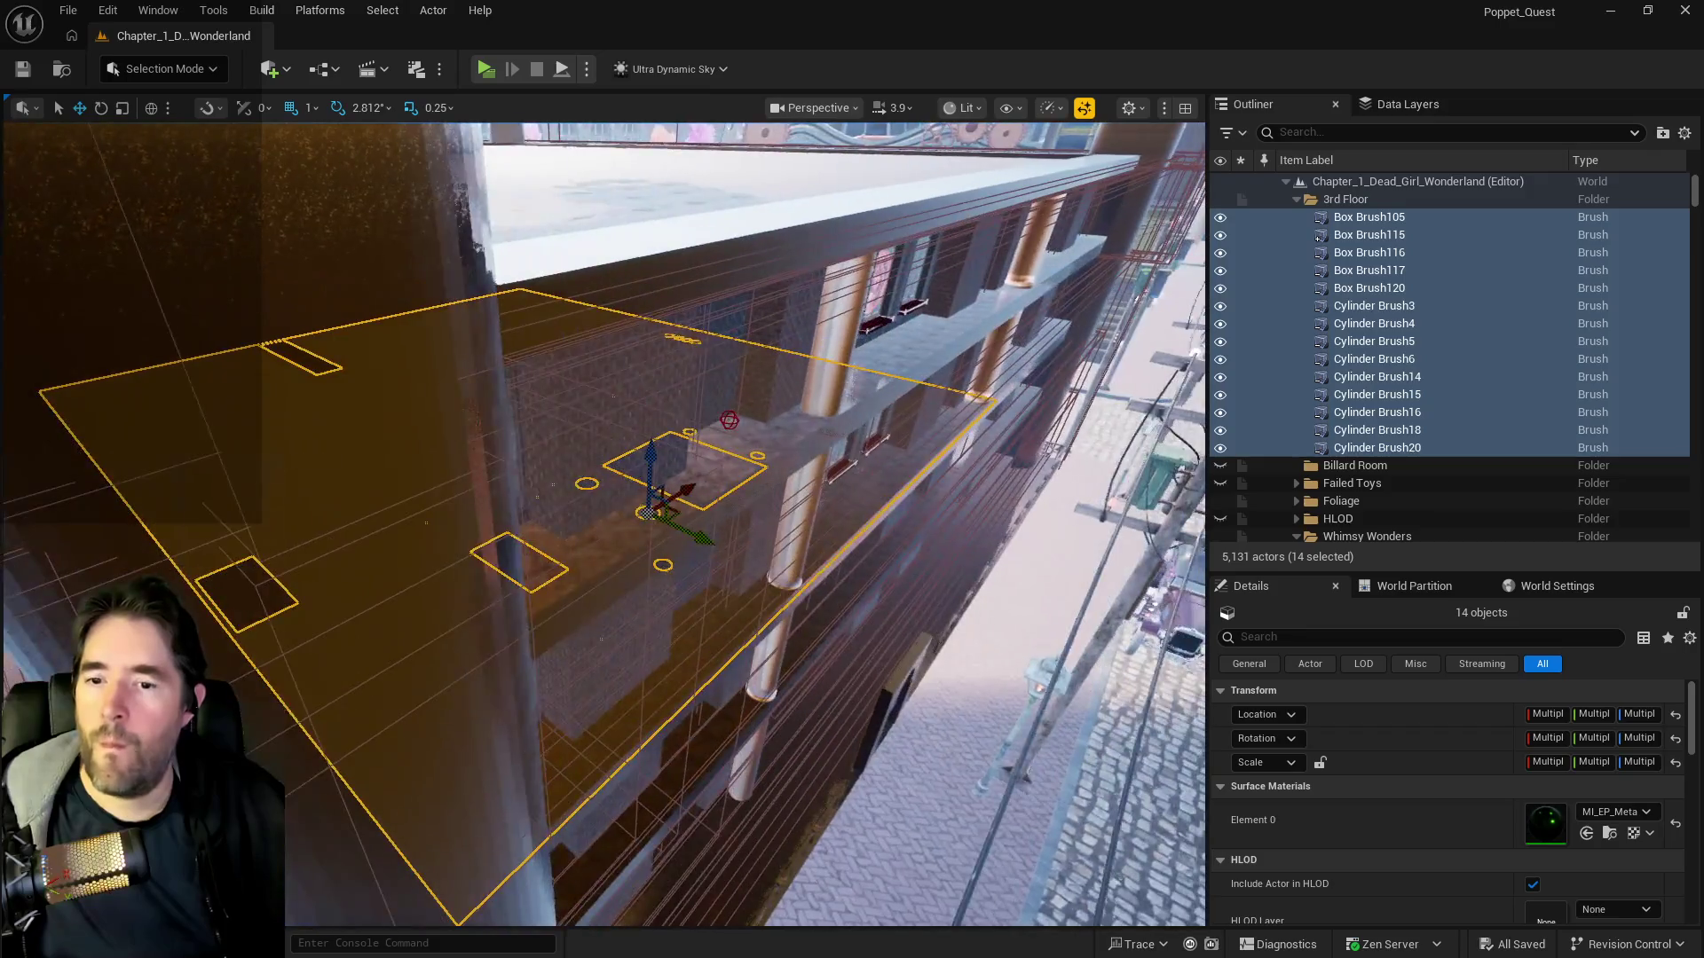
pyautogui.scroll(-3, 1493, 806)
pyautogui.scroll(-2, 1494, 800)
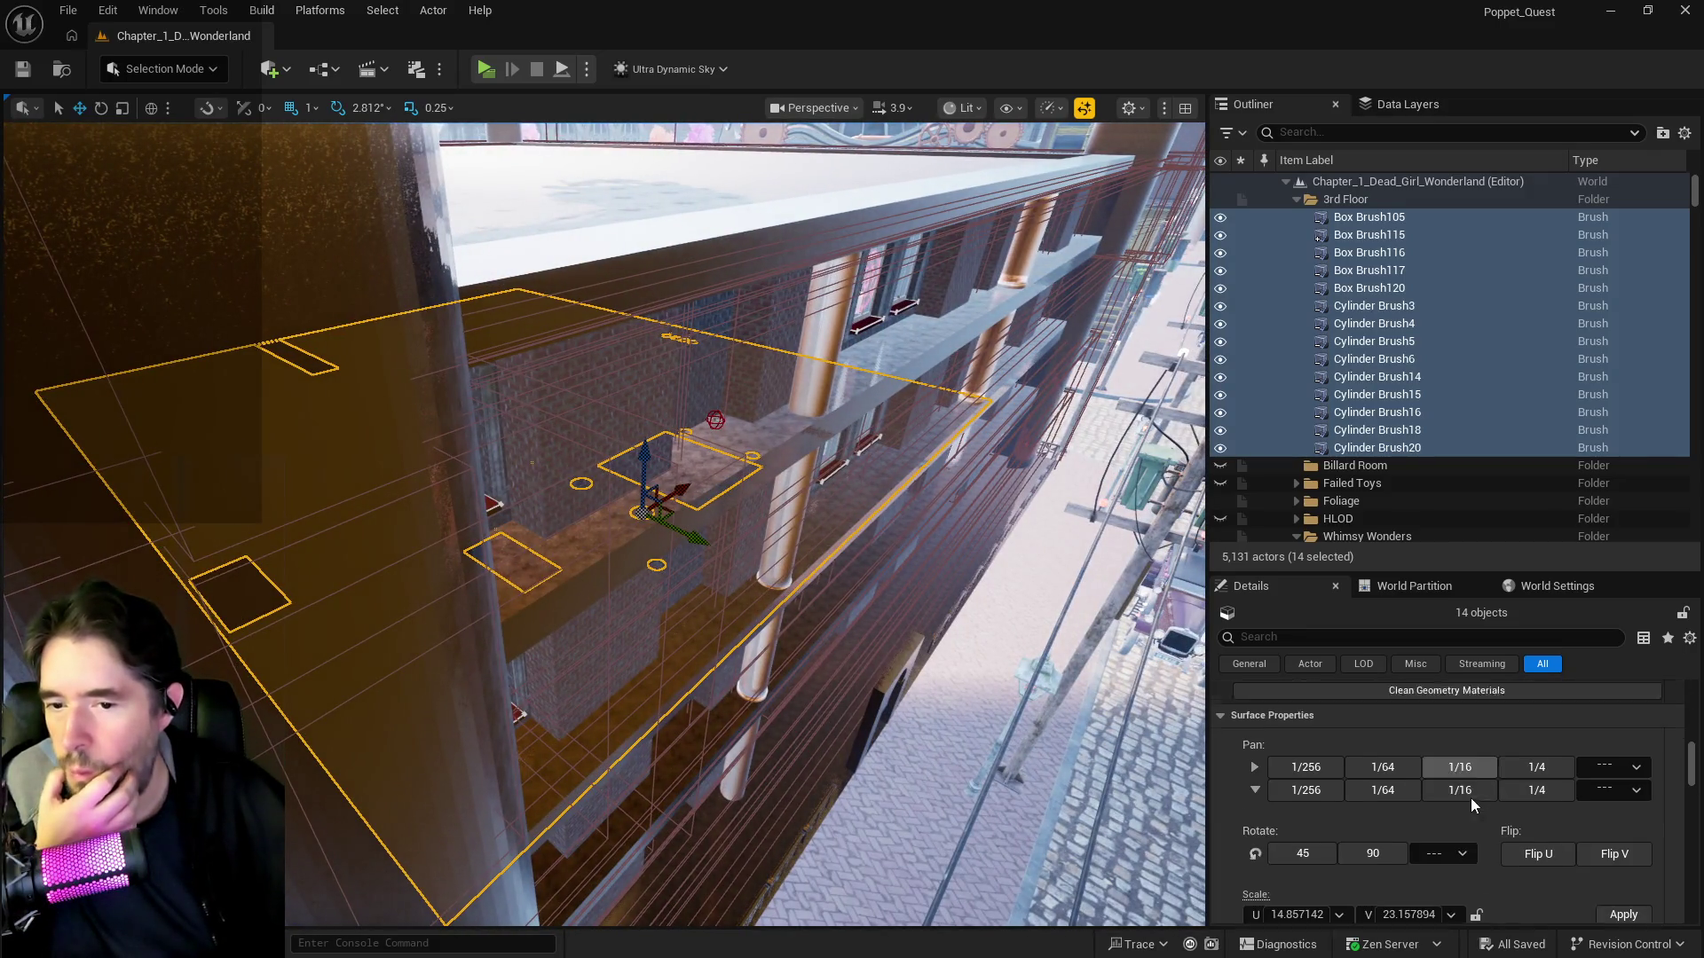
pyautogui.scroll(-1, 1302, 872)
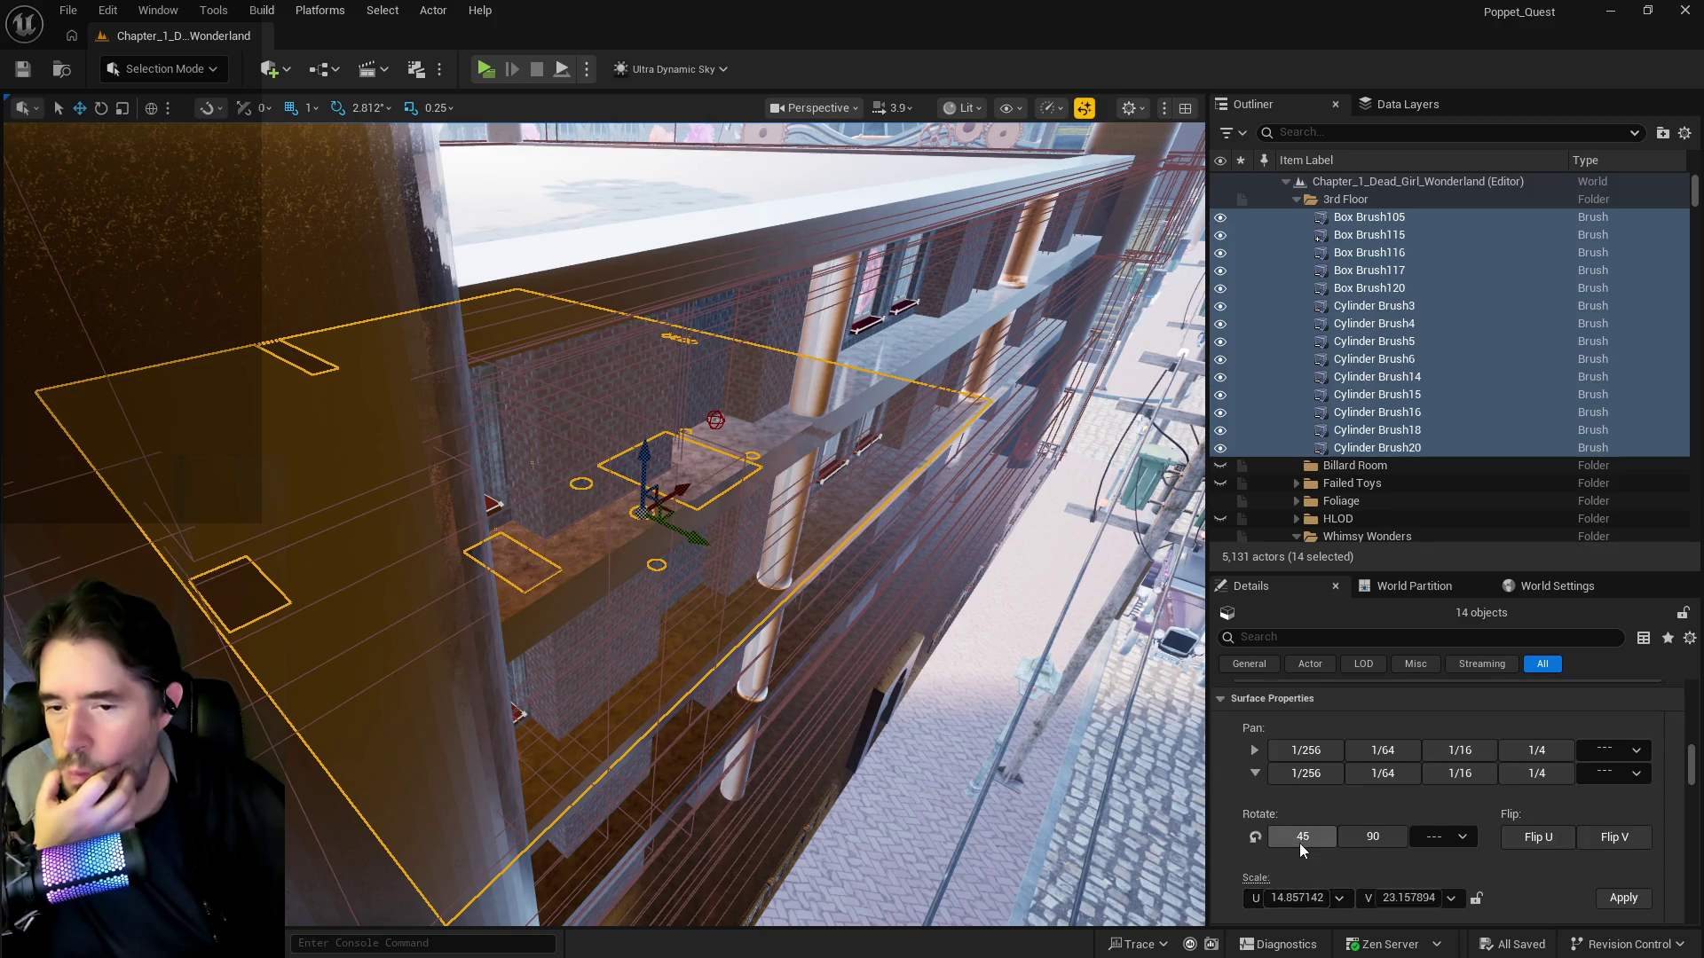
pyautogui.scroll(-2, 1301, 838)
pyautogui.scroll(5, 1301, 834)
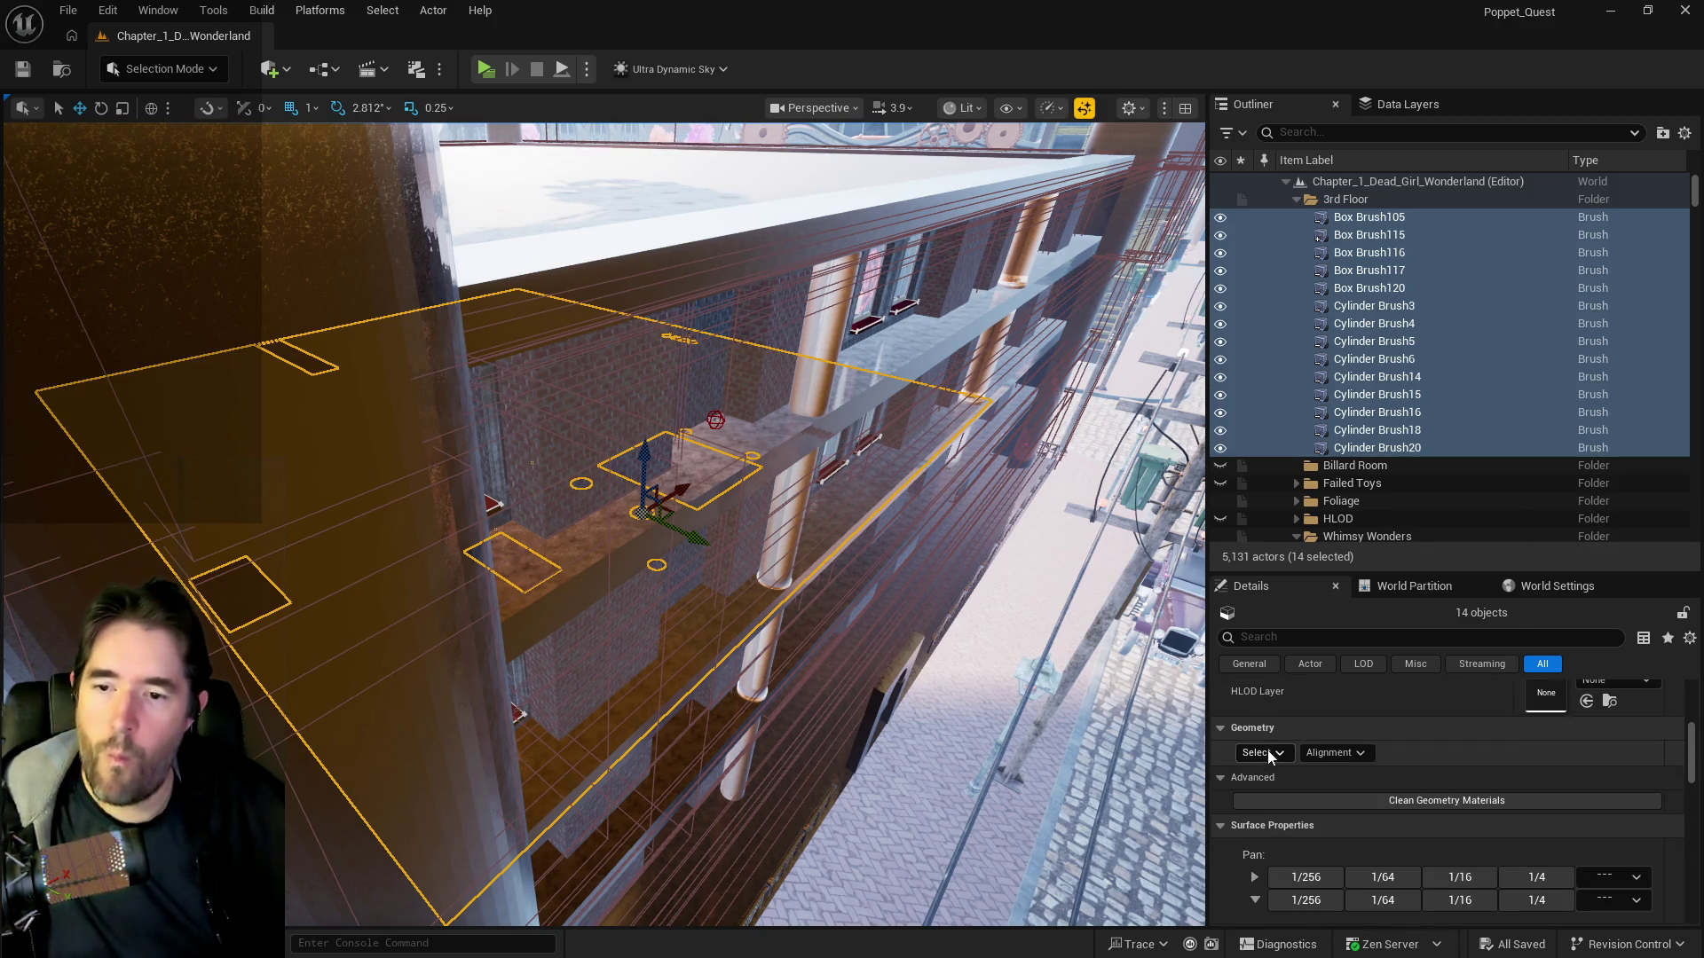
# - Run Create Static Mesh from the Brush Settings advanced section in Details
pyautogui.click(1260, 753)
pyautogui.click(1329, 560)
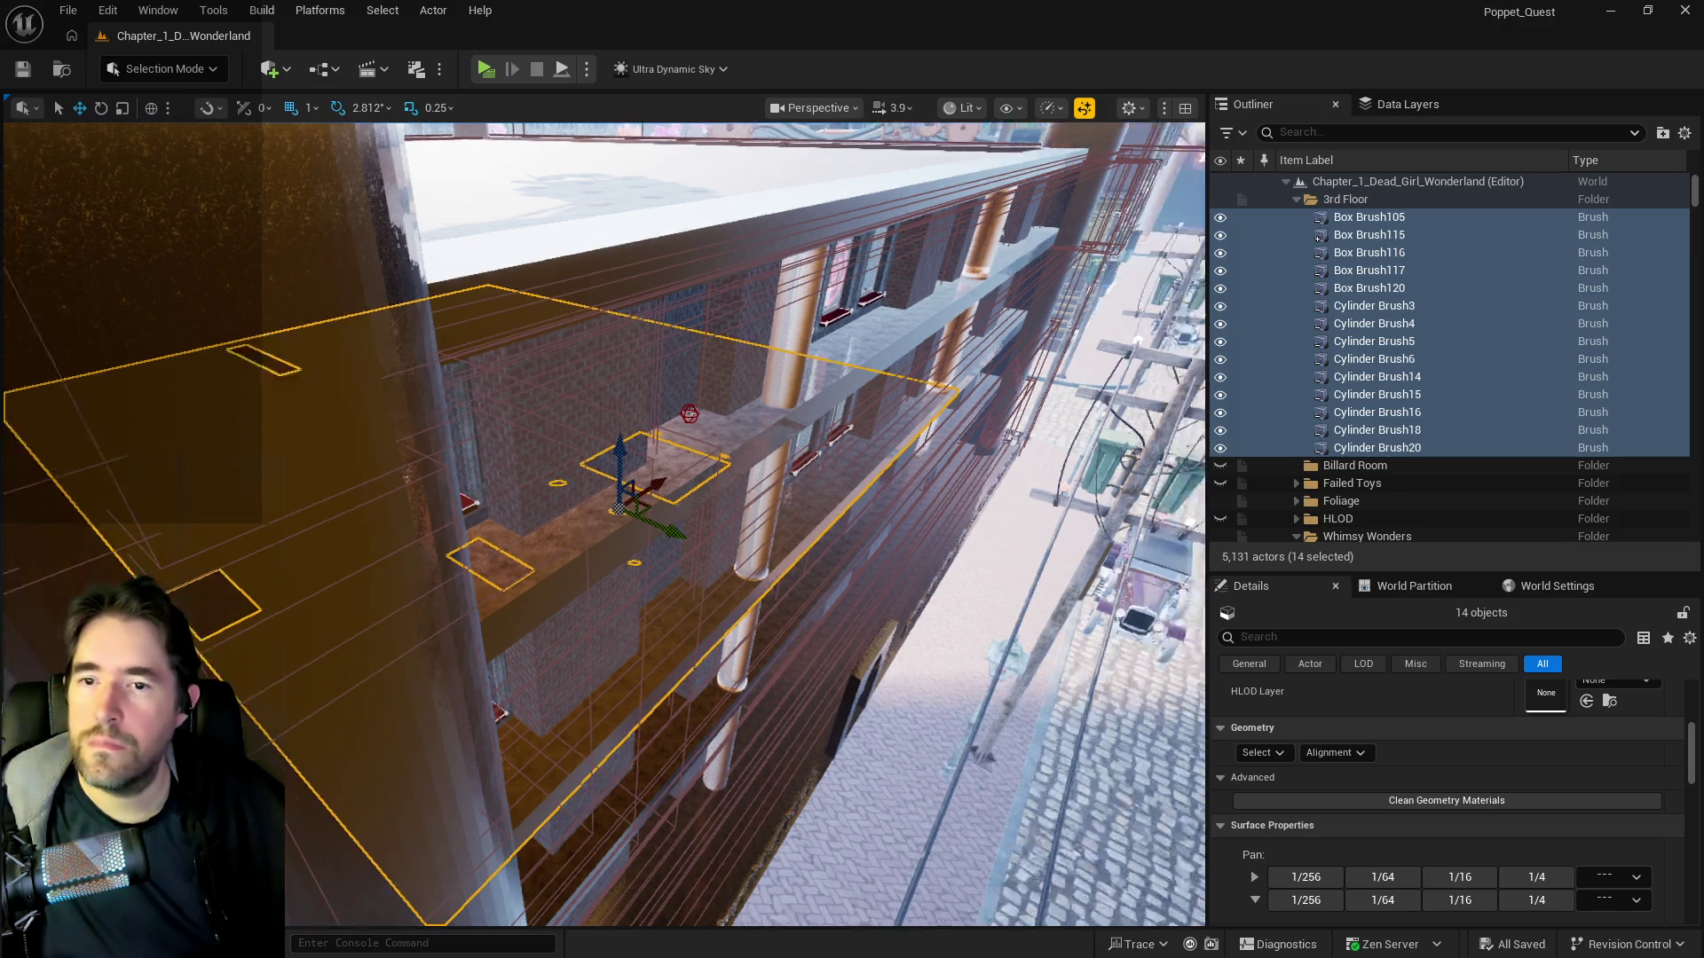
pyautogui.scroll(-4, 1488, 843)
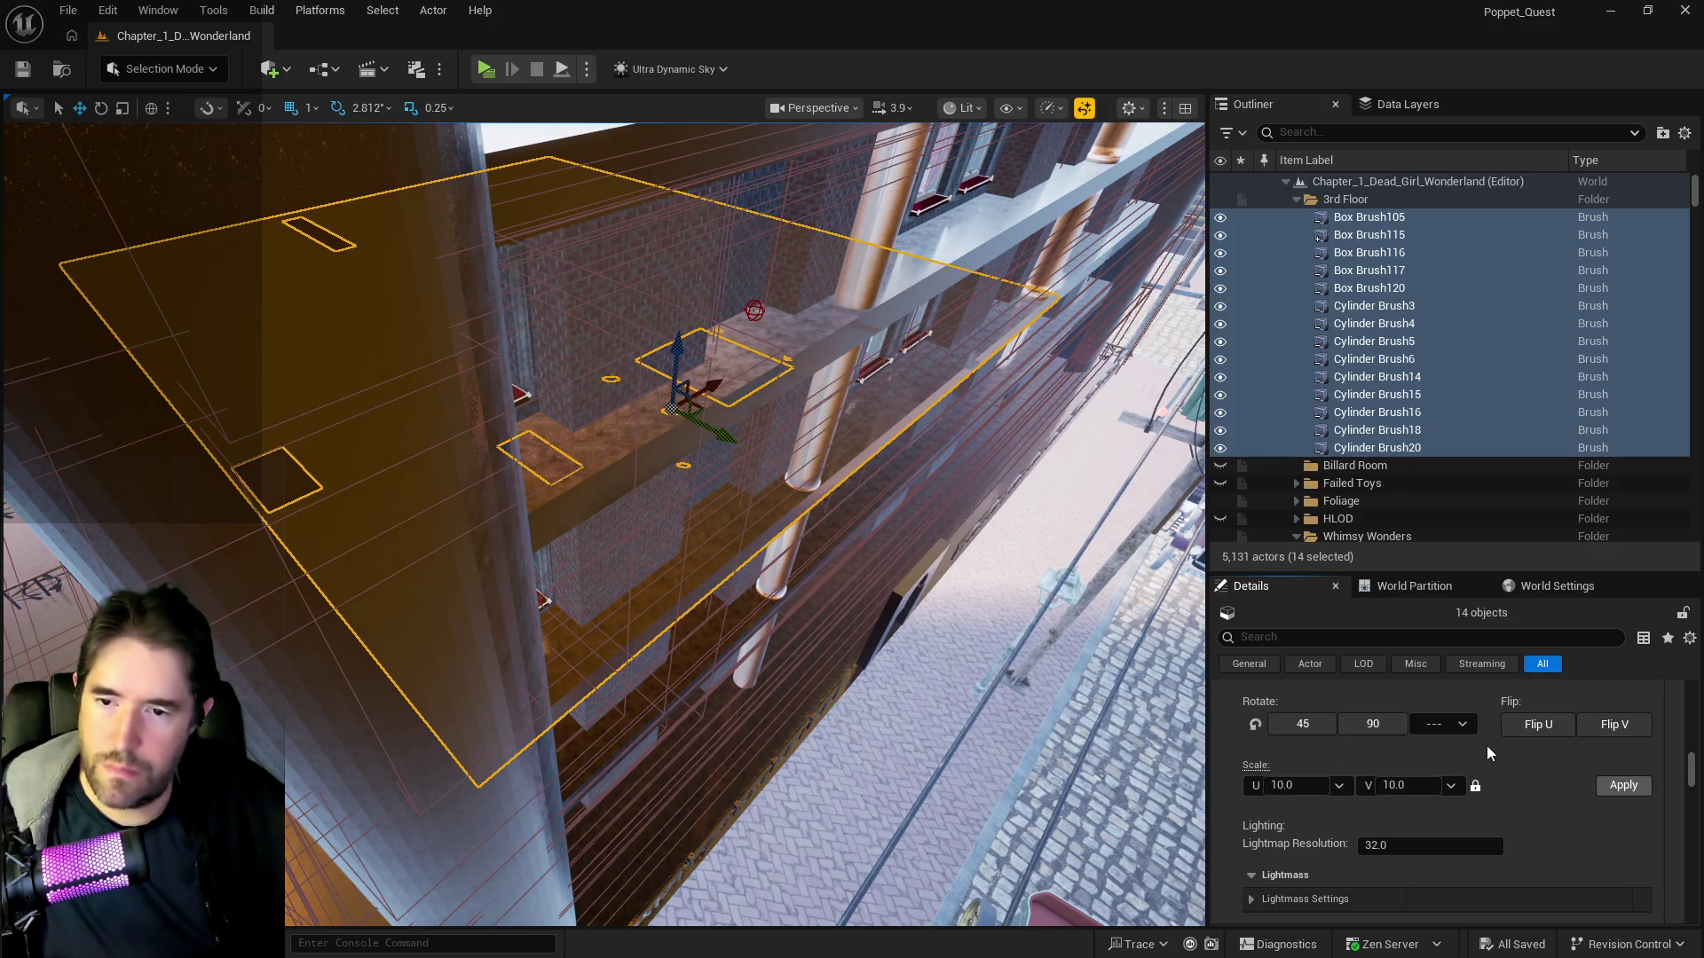
pyautogui.scroll(-3, 1528, 825)
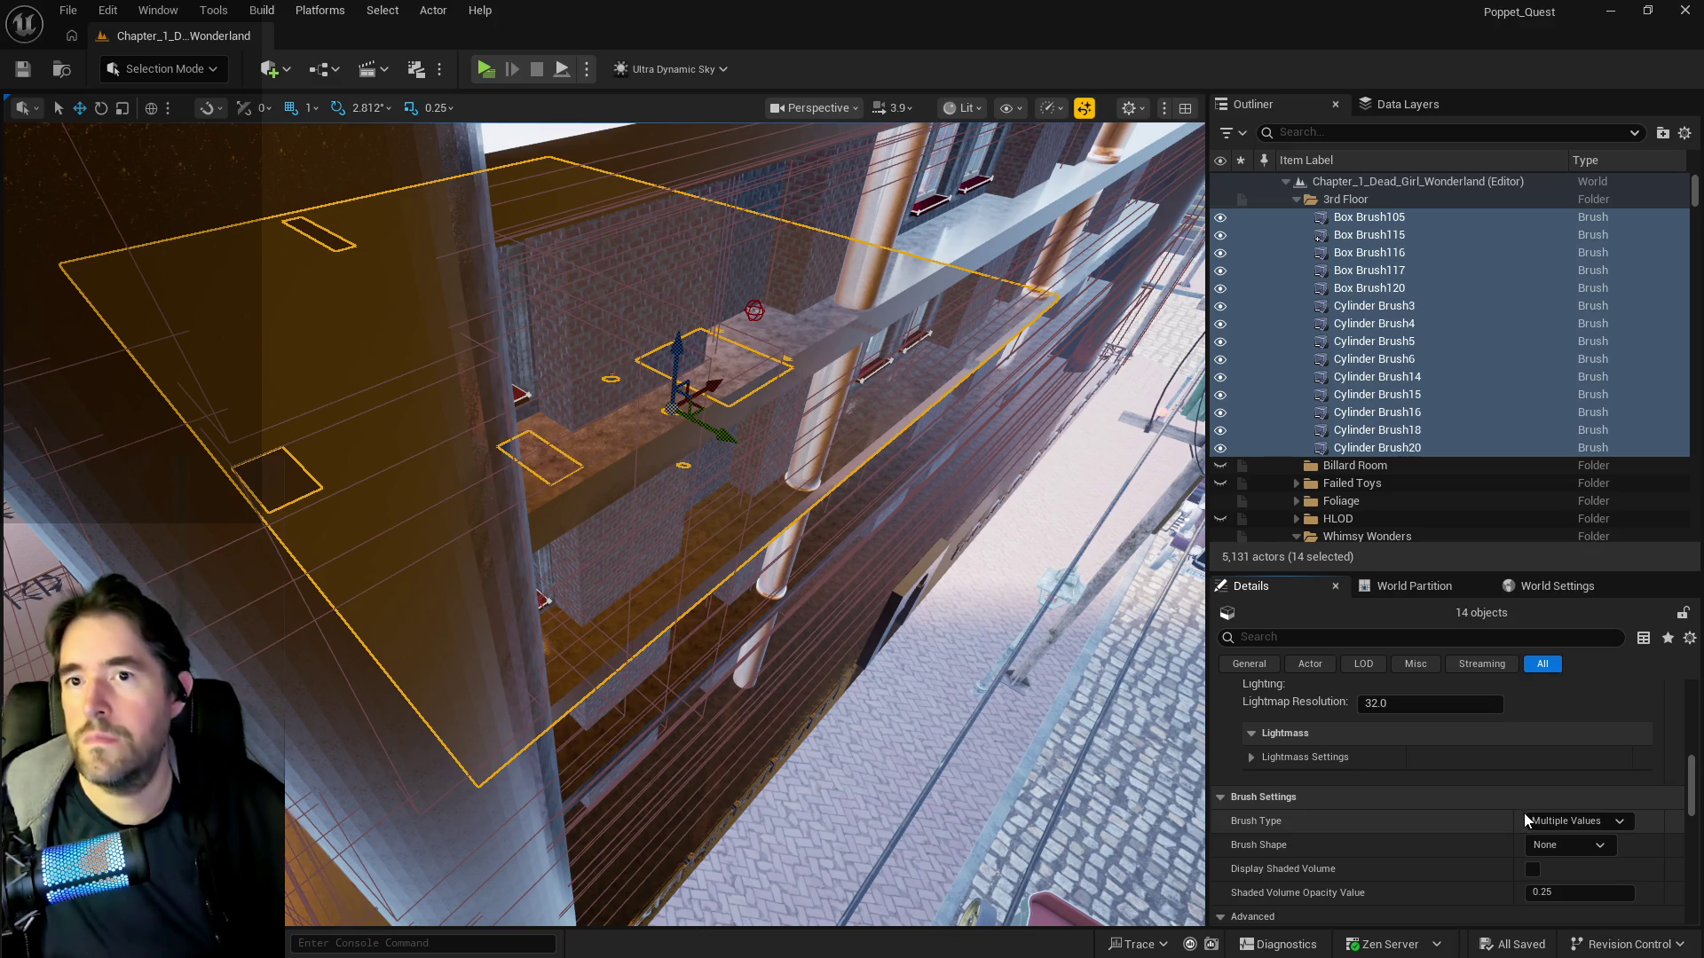
pyautogui.scroll(-3, 1521, 843)
pyautogui.click(1503, 817)
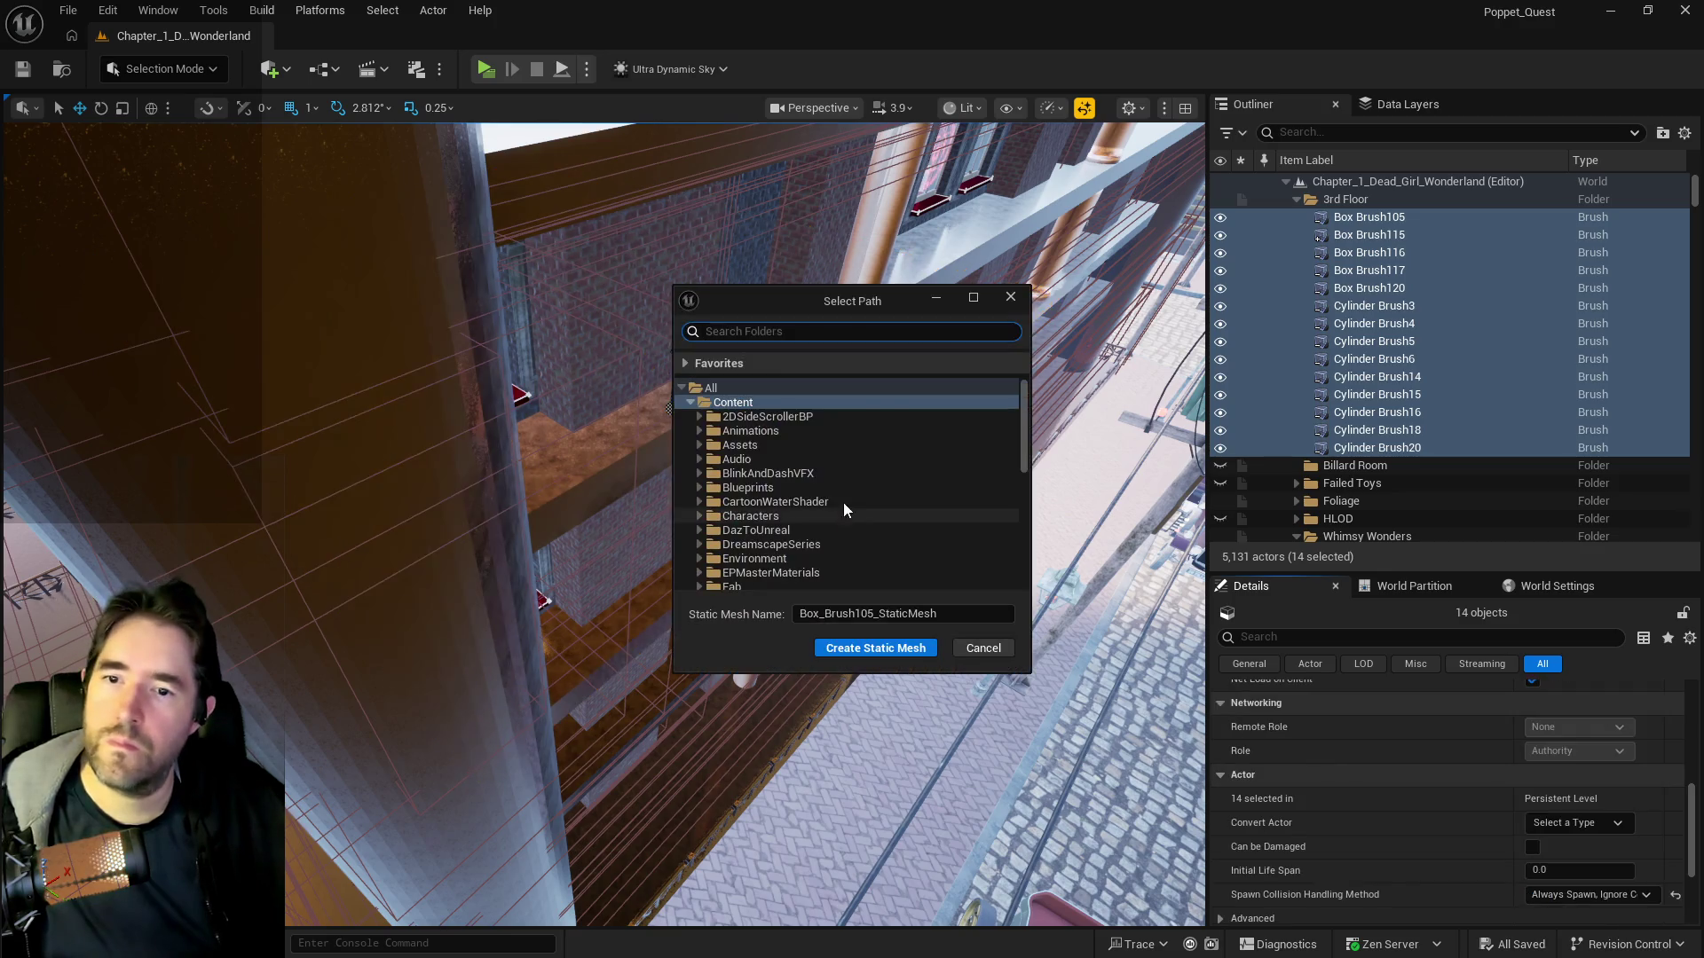
# - Save the merged brushes as SM_Whimsy_Wonders_3rd_Floor in the Whimsy_Wonders folder
pyautogui.click(700, 416)
pyautogui.click(708, 431)
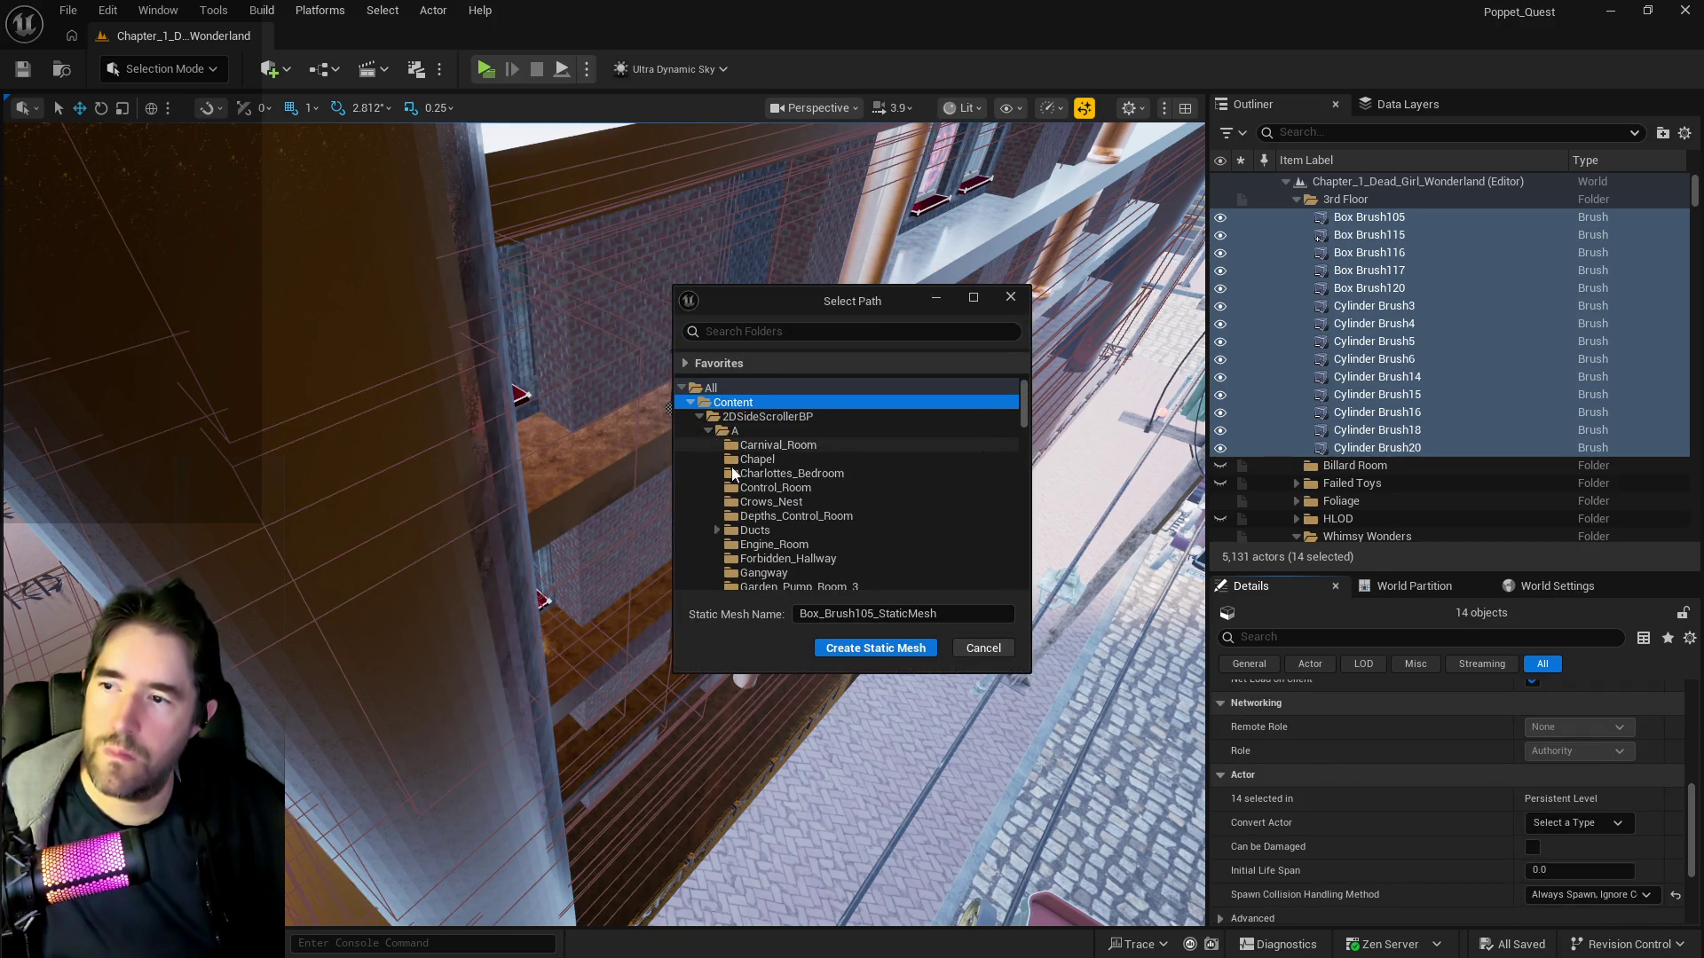
pyautogui.scroll(-12, 733, 475)
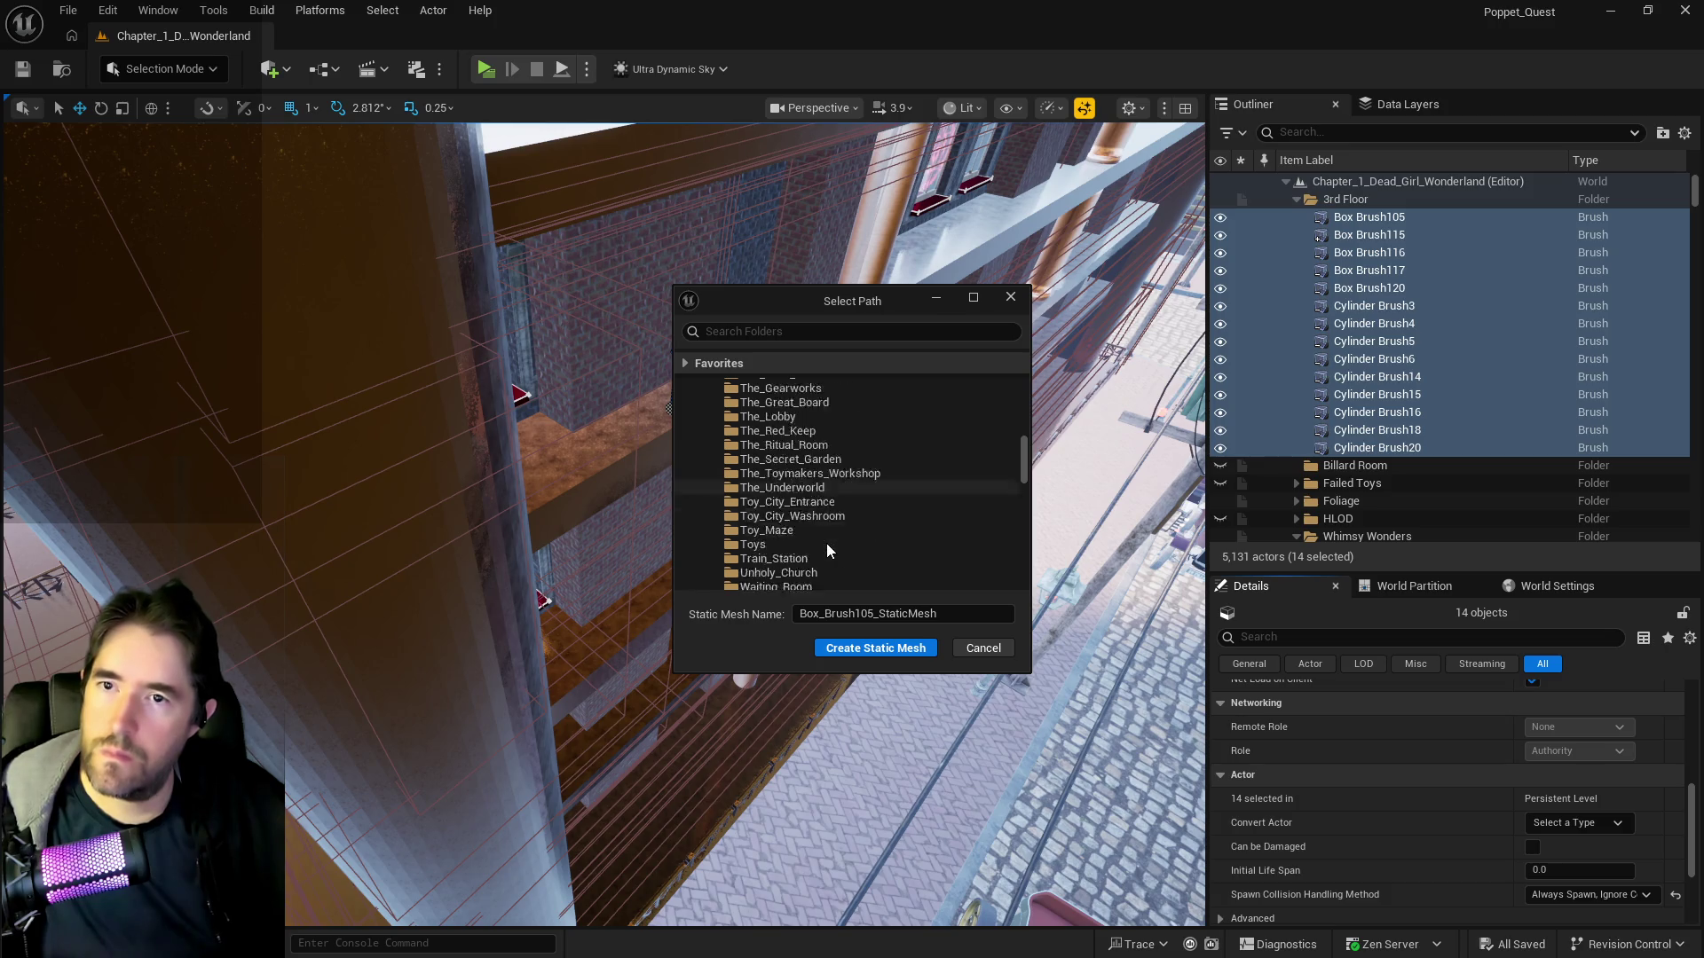
pyautogui.scroll(-2, 823, 550)
pyautogui.click(800, 543)
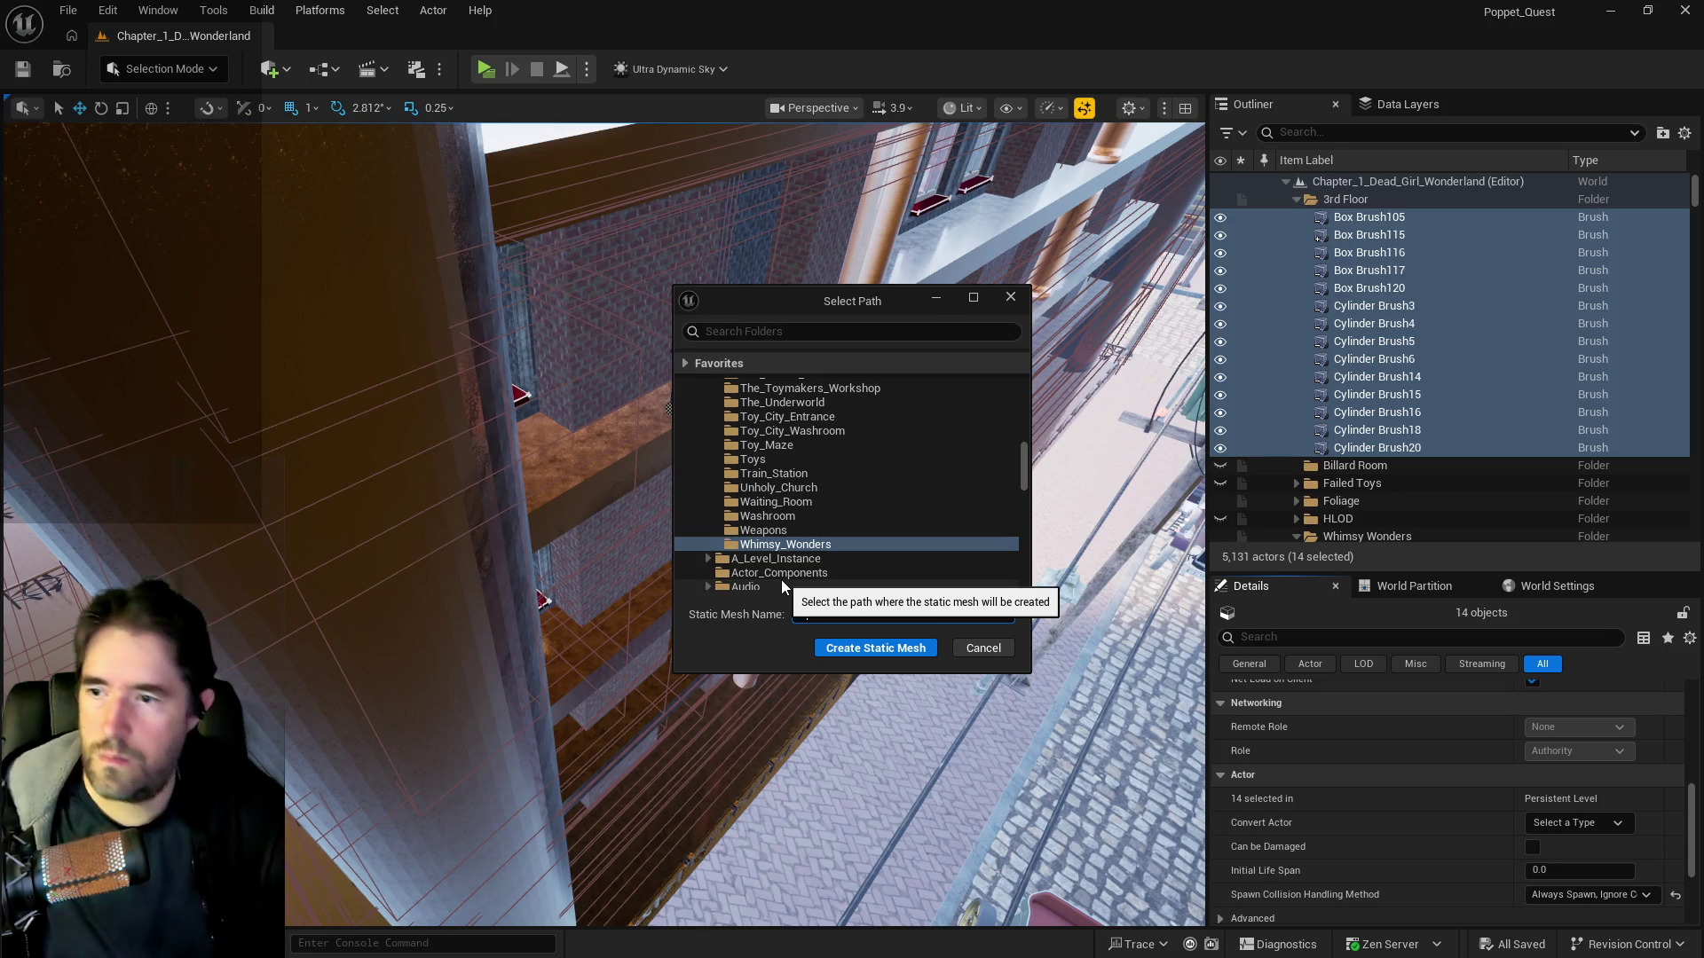
pyautogui.write('Sm_')
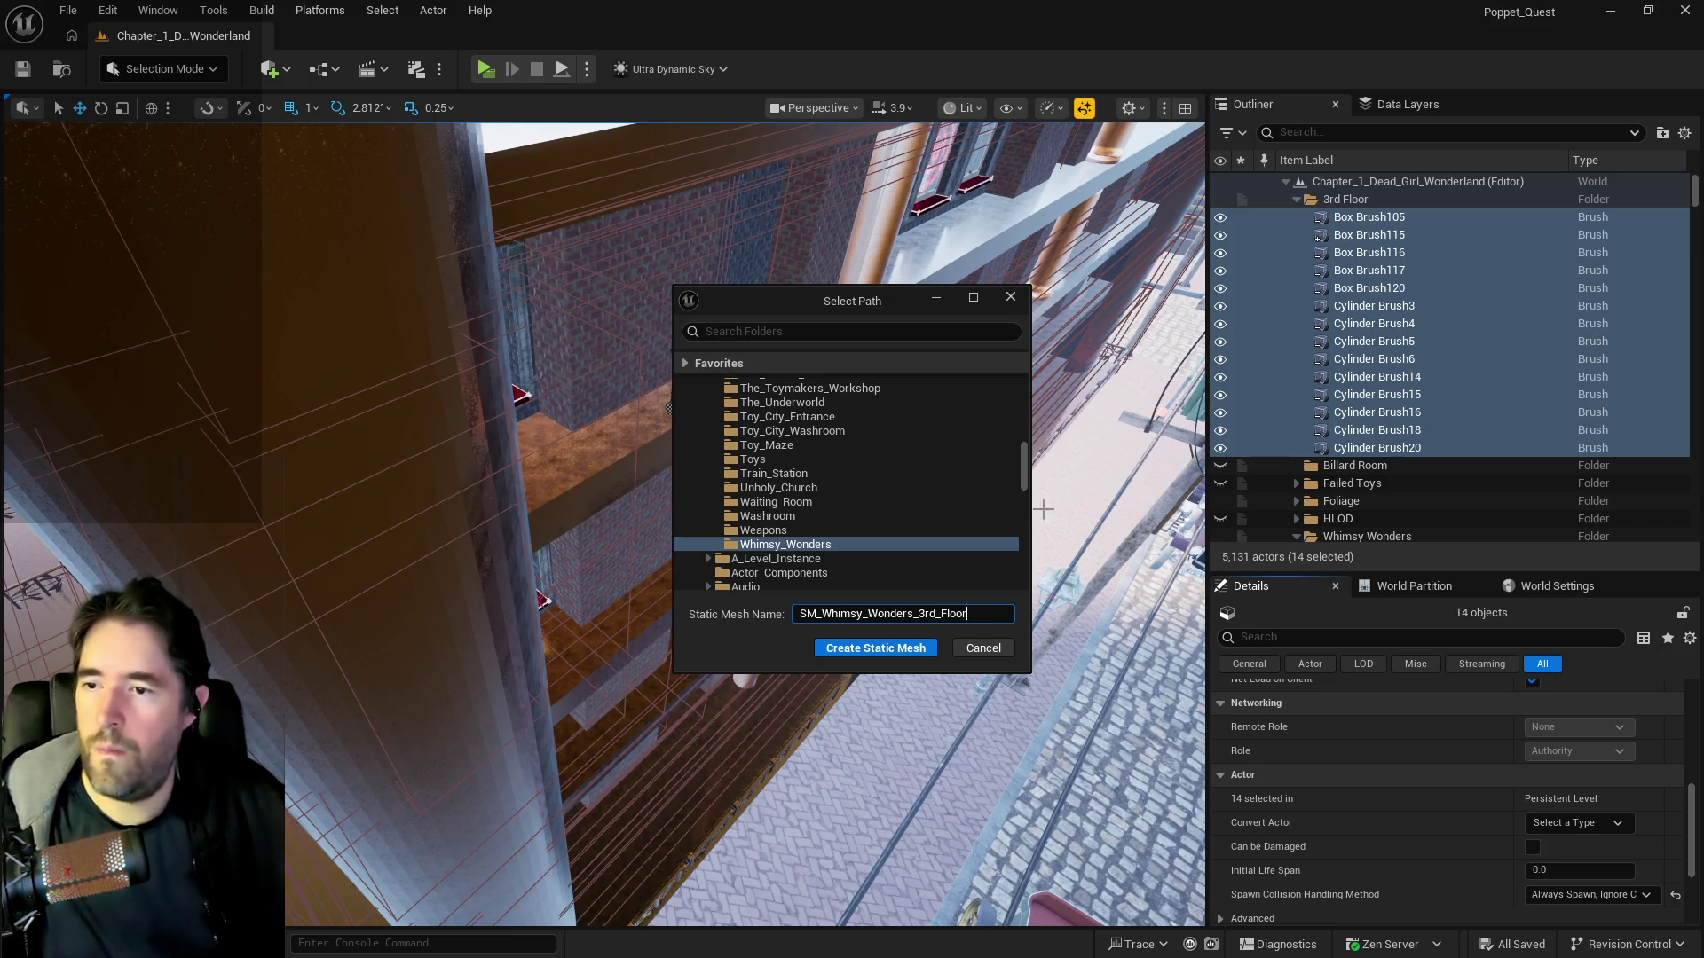
pyautogui.click(888, 646)
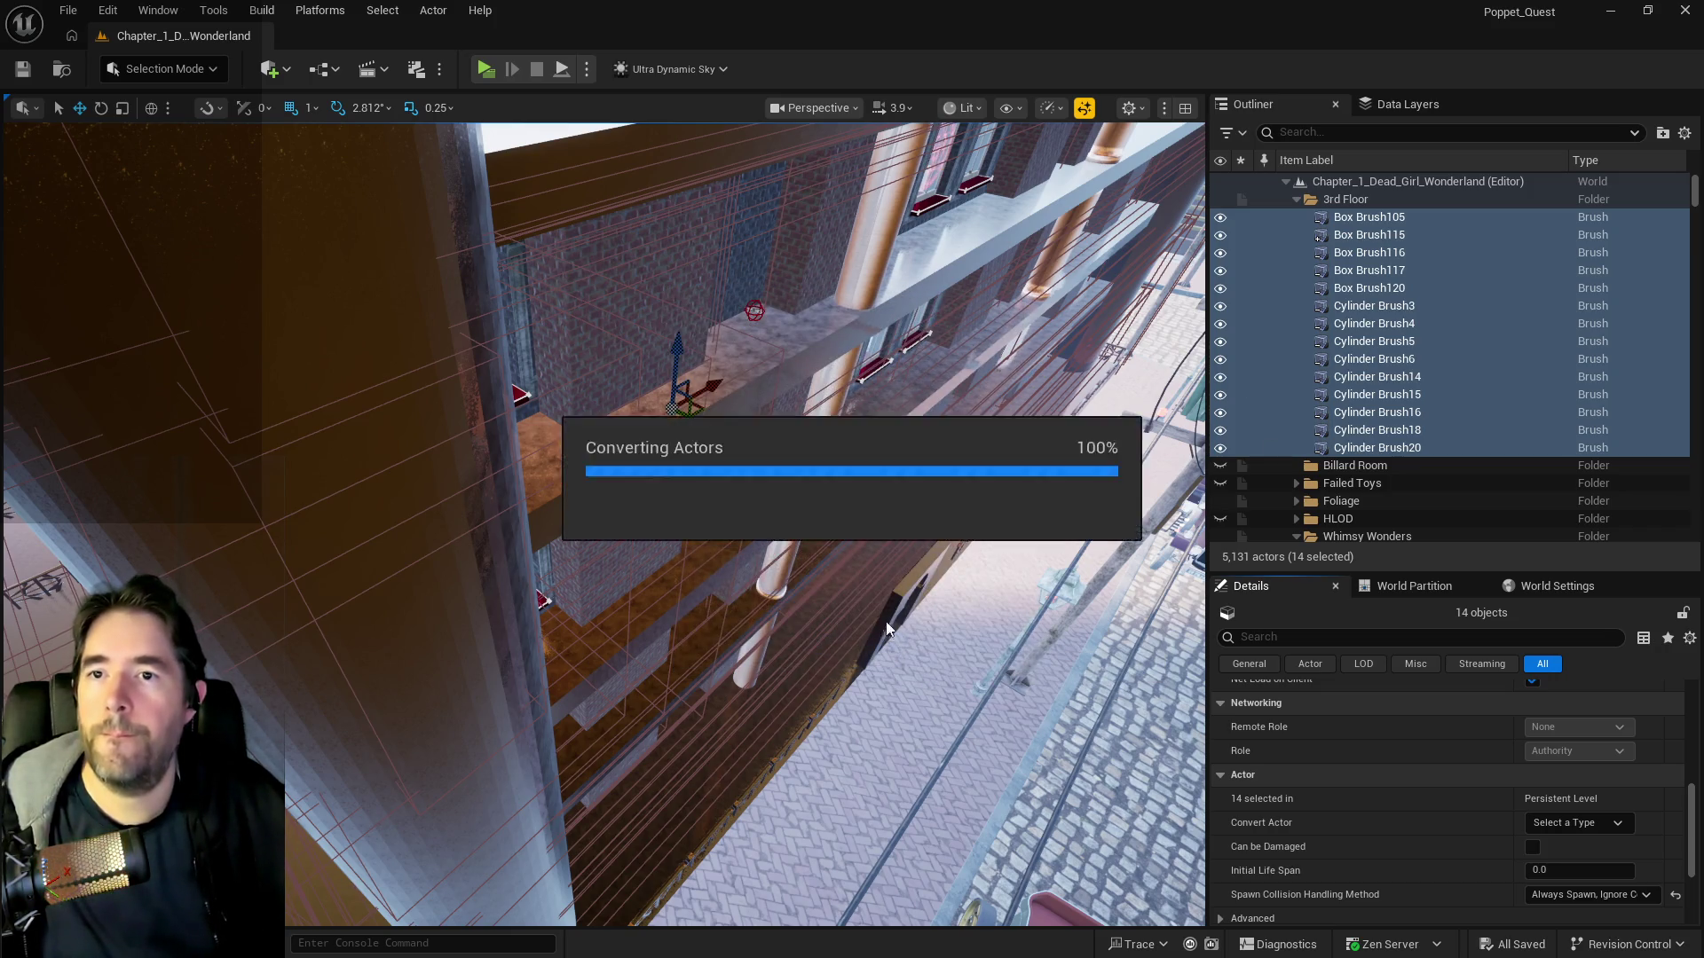
pyautogui.moveTo(867, 556)
pyautogui.mouseDown()
pyautogui.moveTo(852, 444)
pyautogui.moveTo(959, 417)
pyautogui.moveTo(871, 533)
pyautogui.mouseUp()
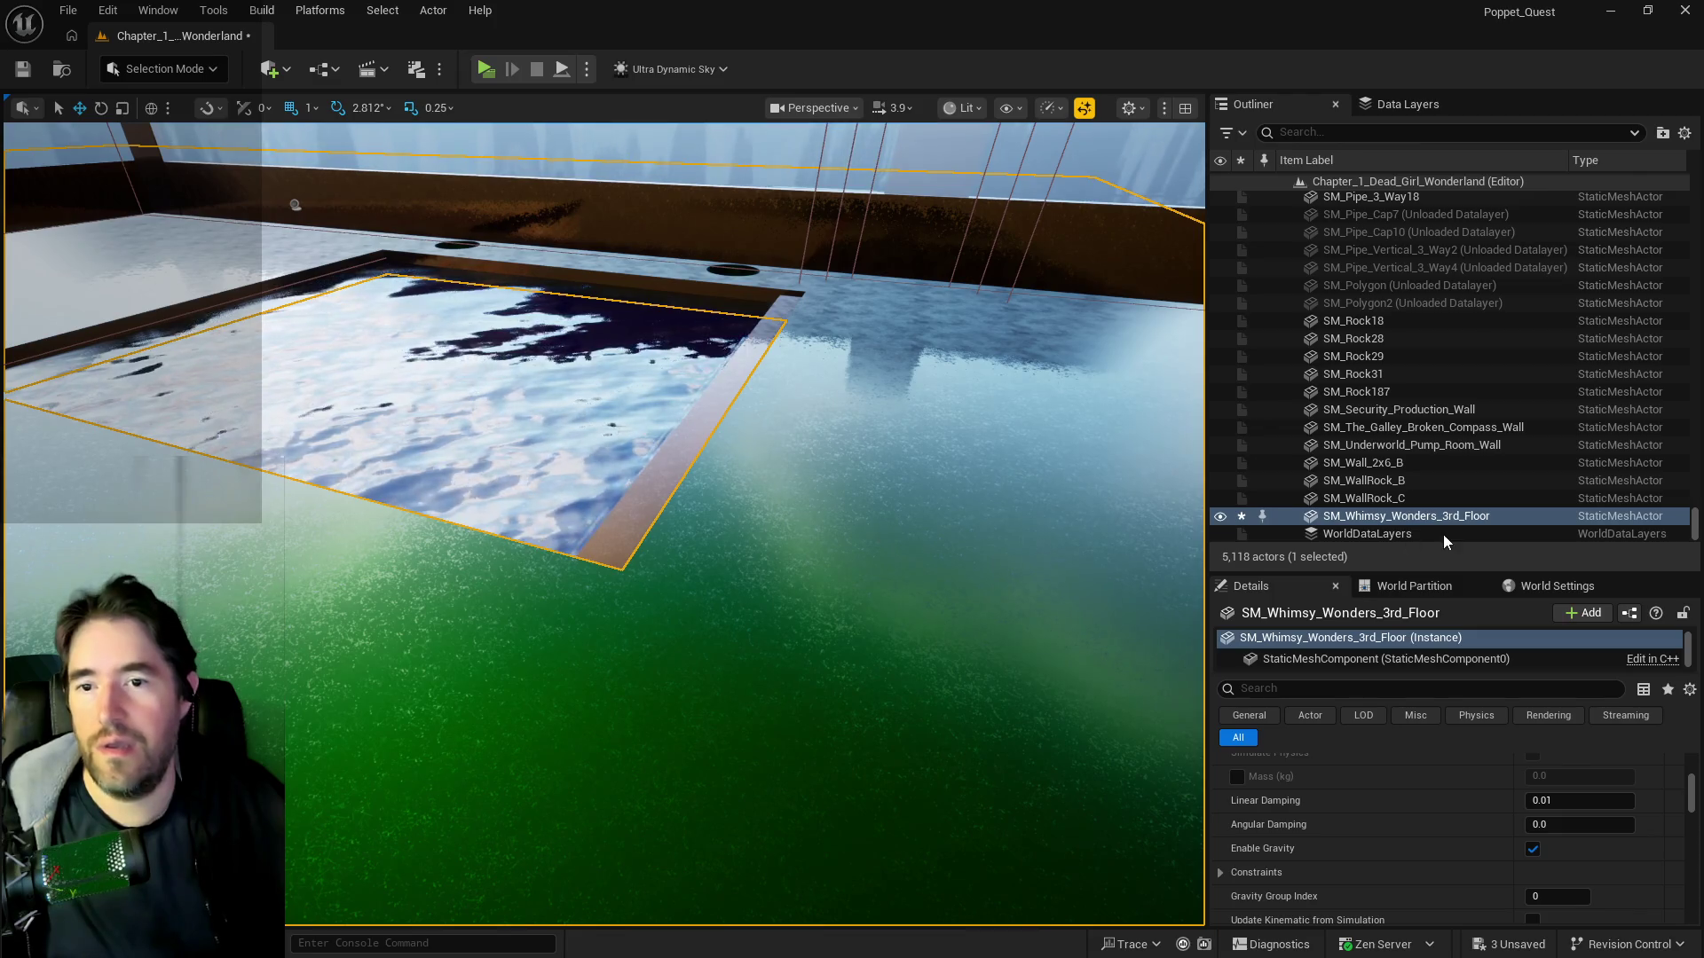
# - Move SM_Whimsy_Wonders_3rd_Floor into Whimsy_Wonders_Building and open its mesh for editing
pyautogui.rightClick(1409, 517)
pyautogui.moveTo(1157, 845)
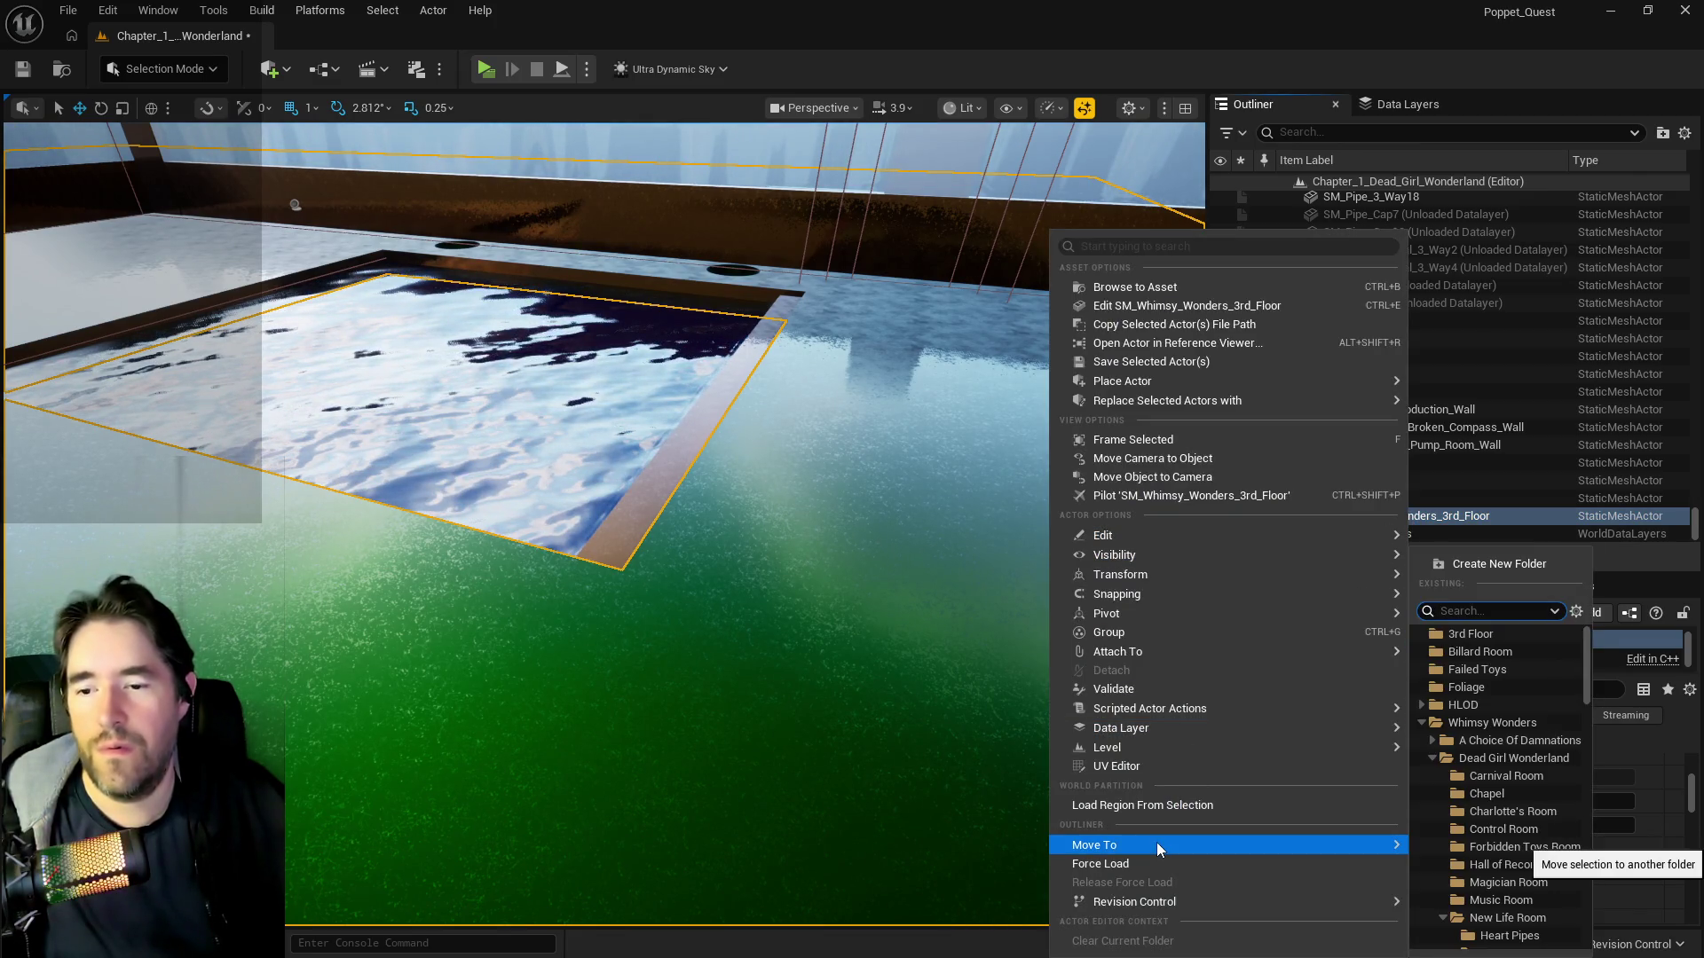
pyautogui.write('build')
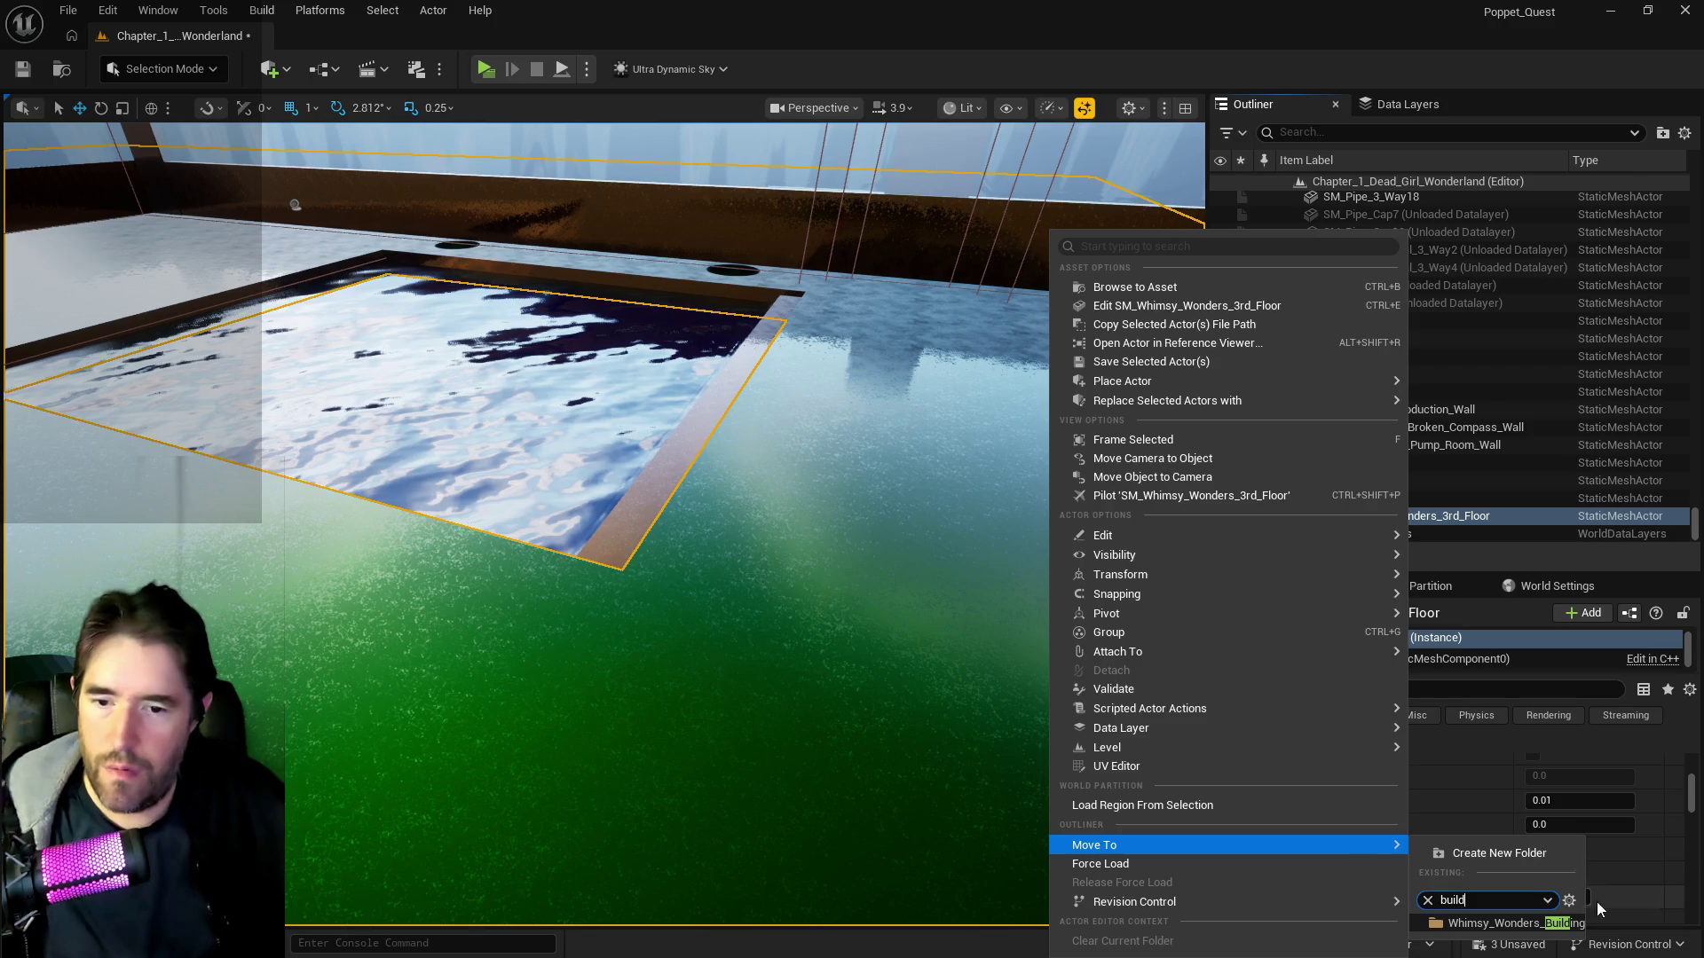
pyautogui.click(1553, 925)
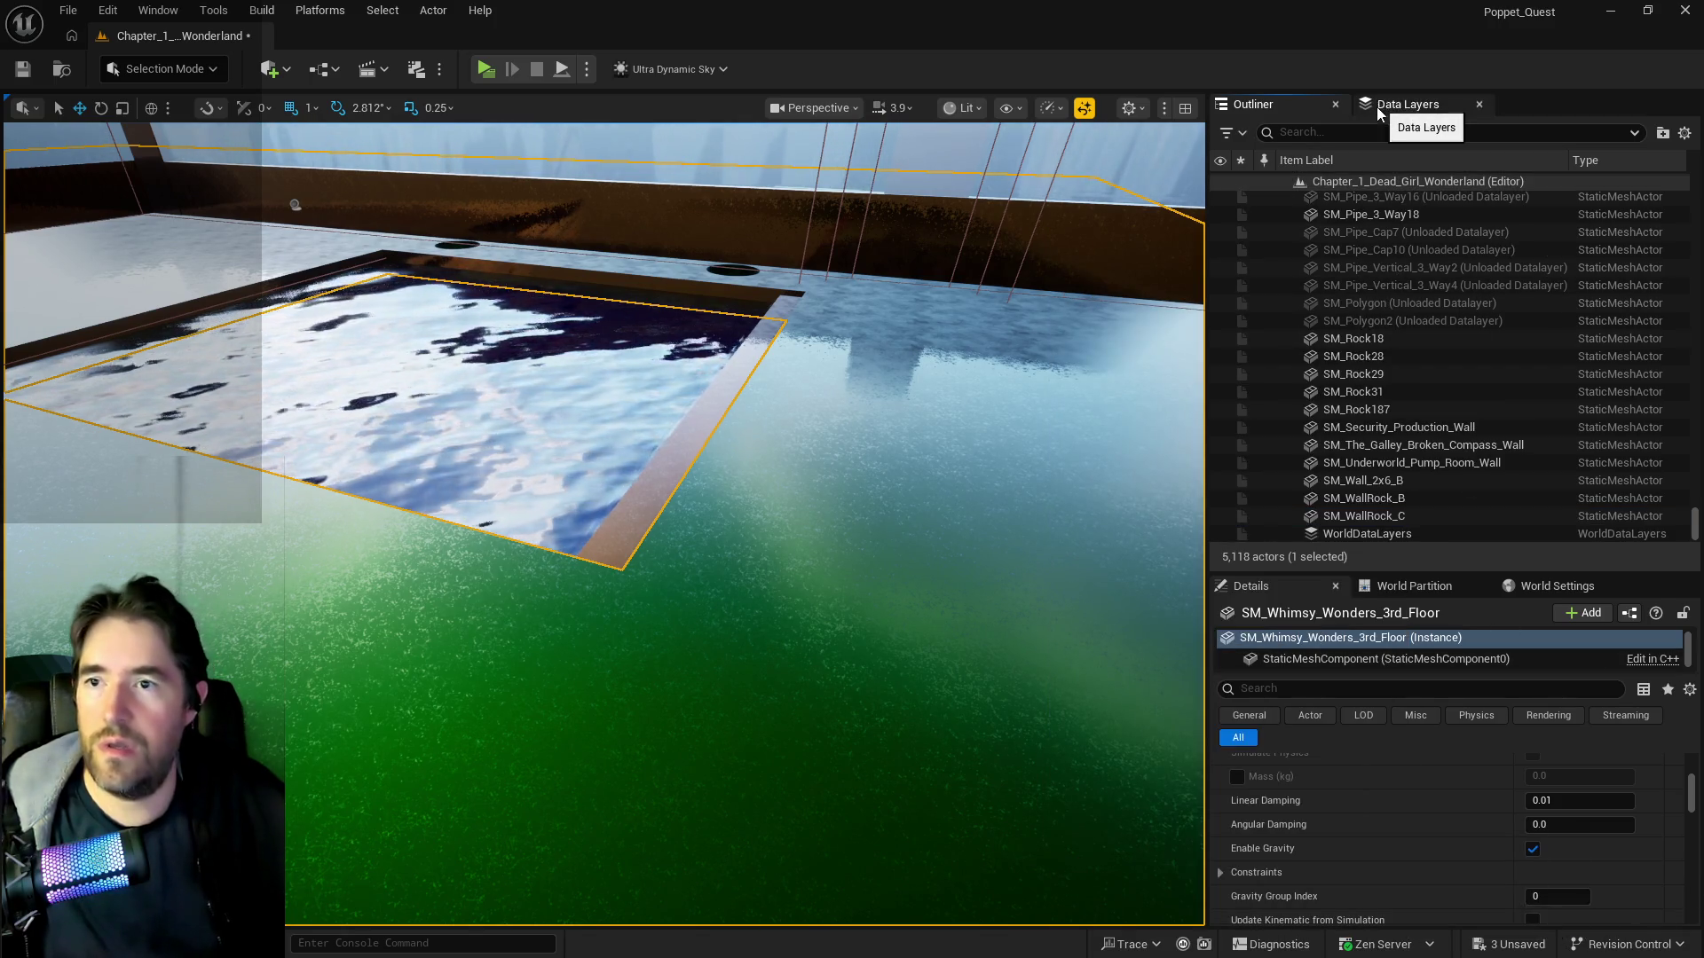
pyautogui.rightClick(1347, 396)
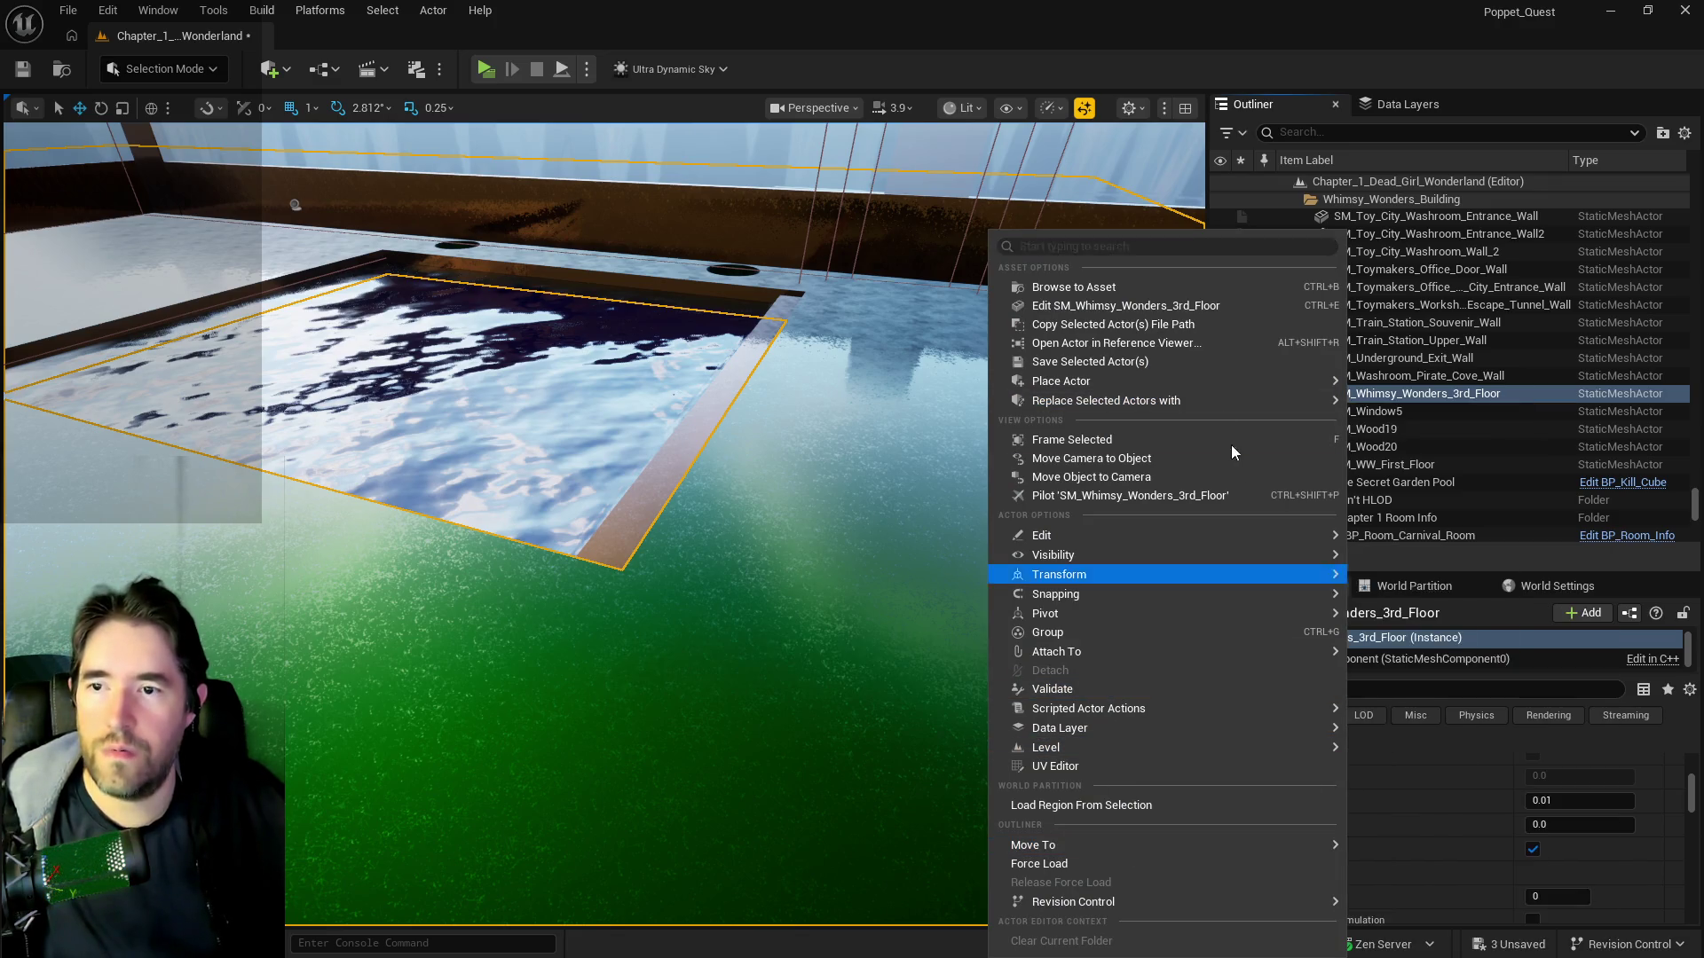
pyautogui.click(1278, 316)
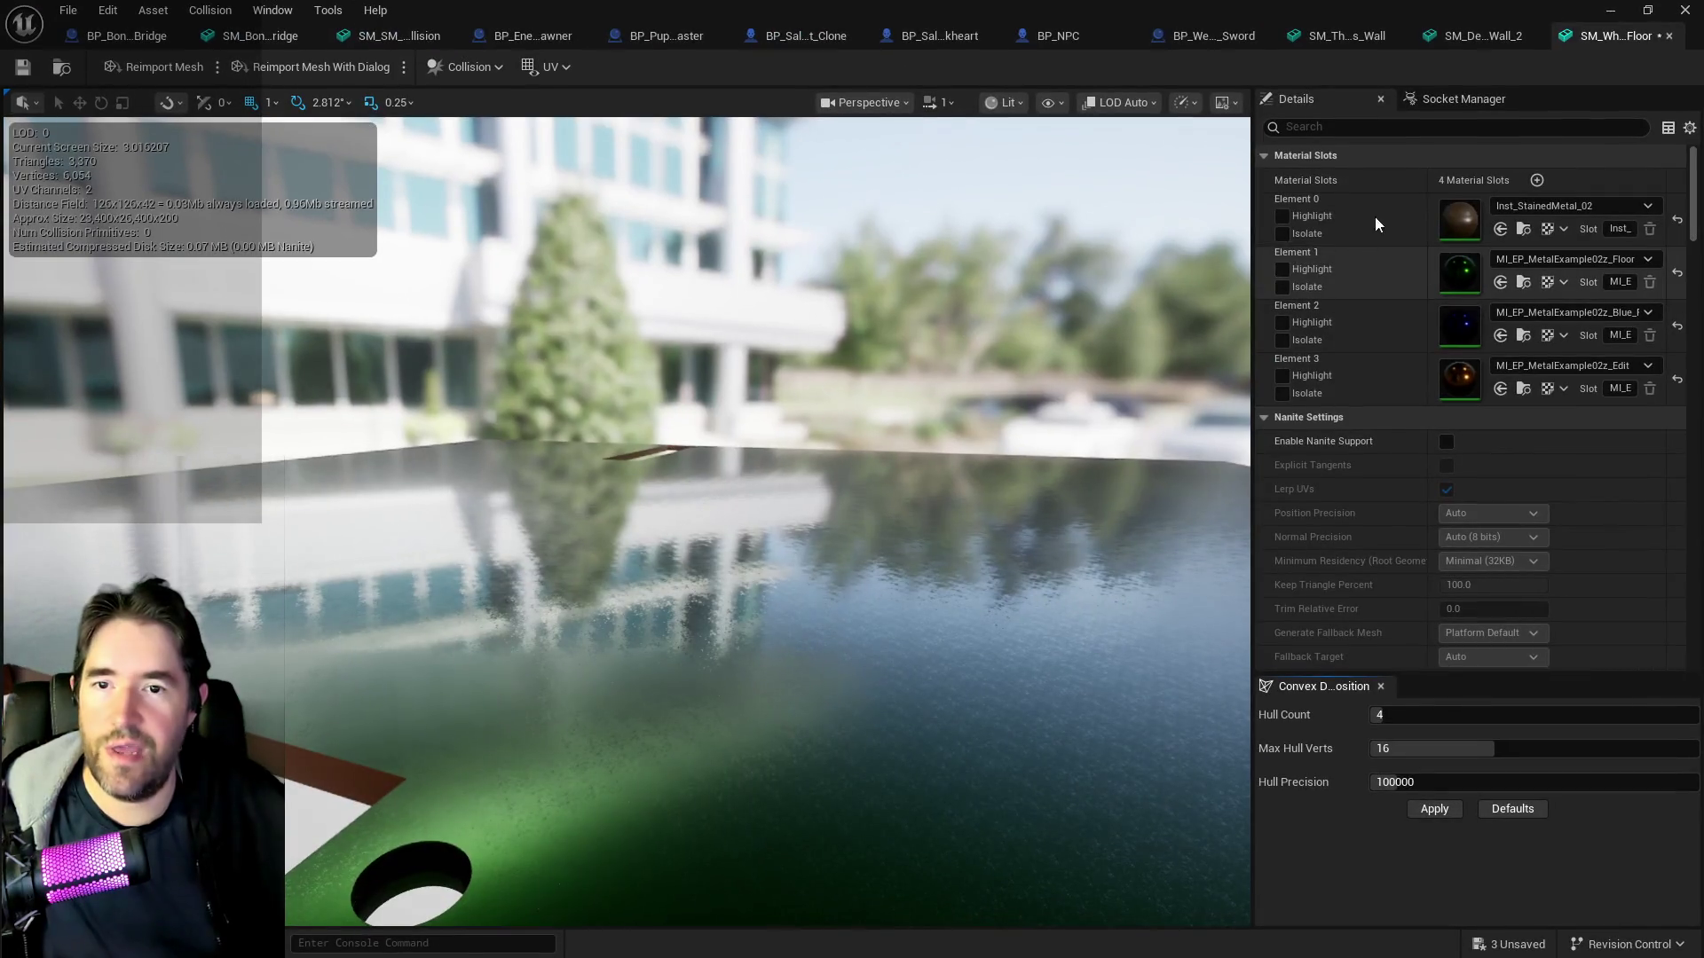
# - Set the mesh's Collision Complexity to Use Complex Collision As Simple
pyautogui.click(1416, 125)
pyautogui.write('com')
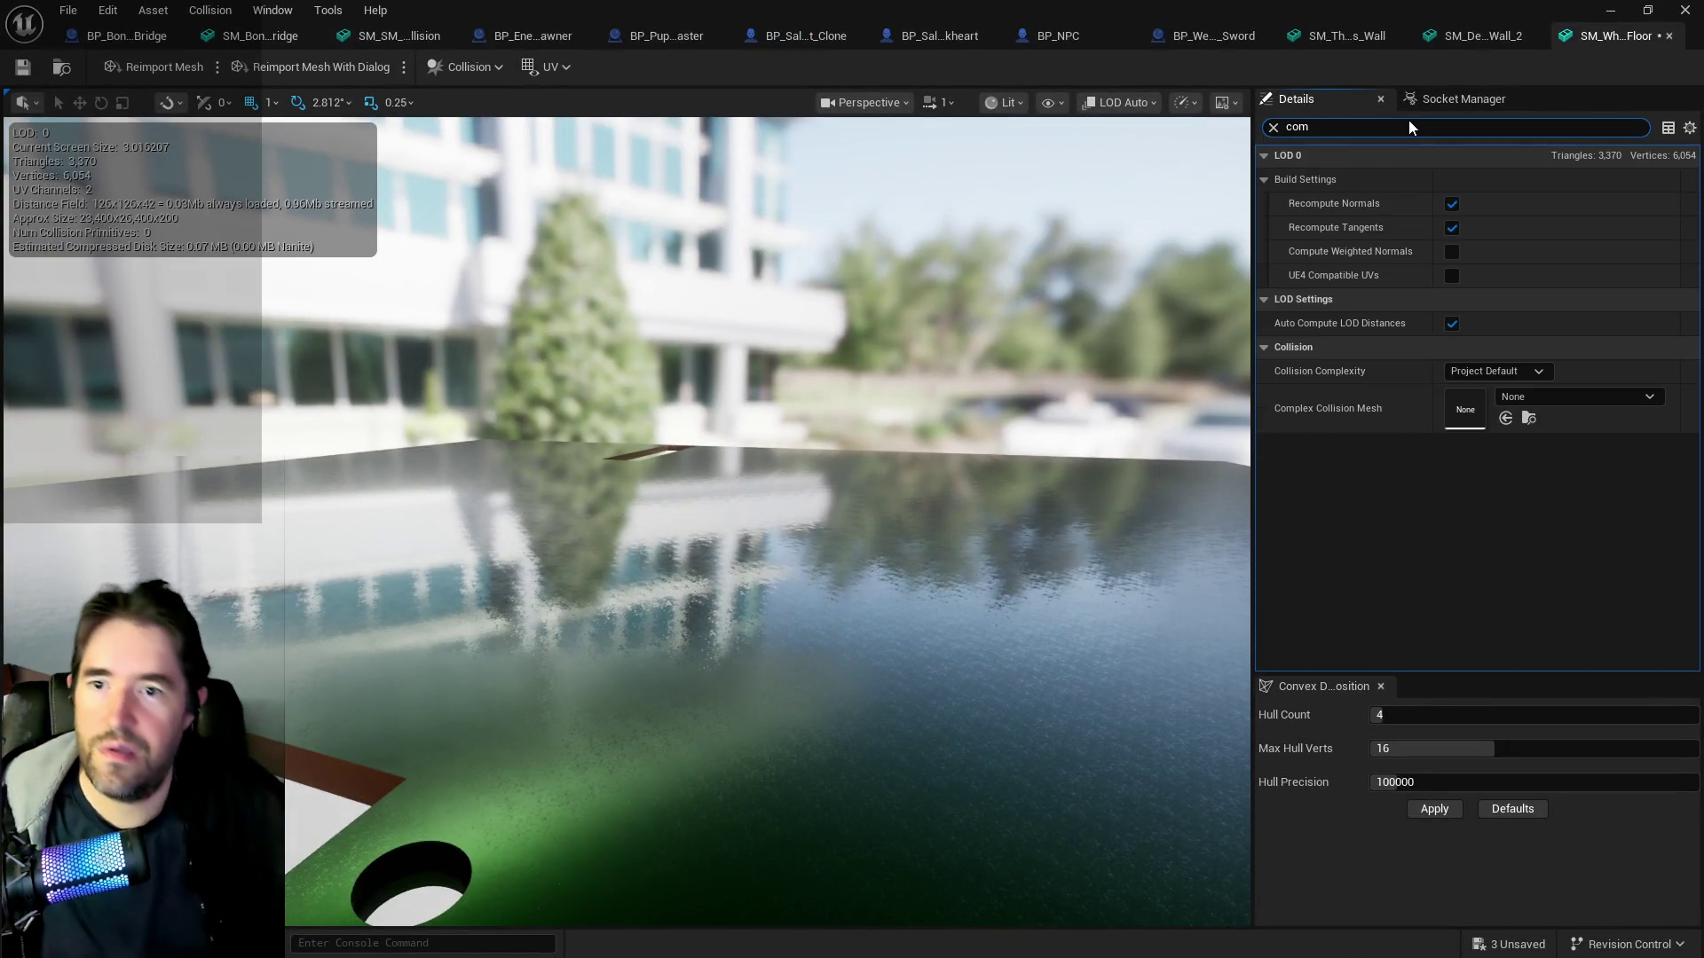
pyautogui.click(1519, 373)
pyautogui.click(1499, 441)
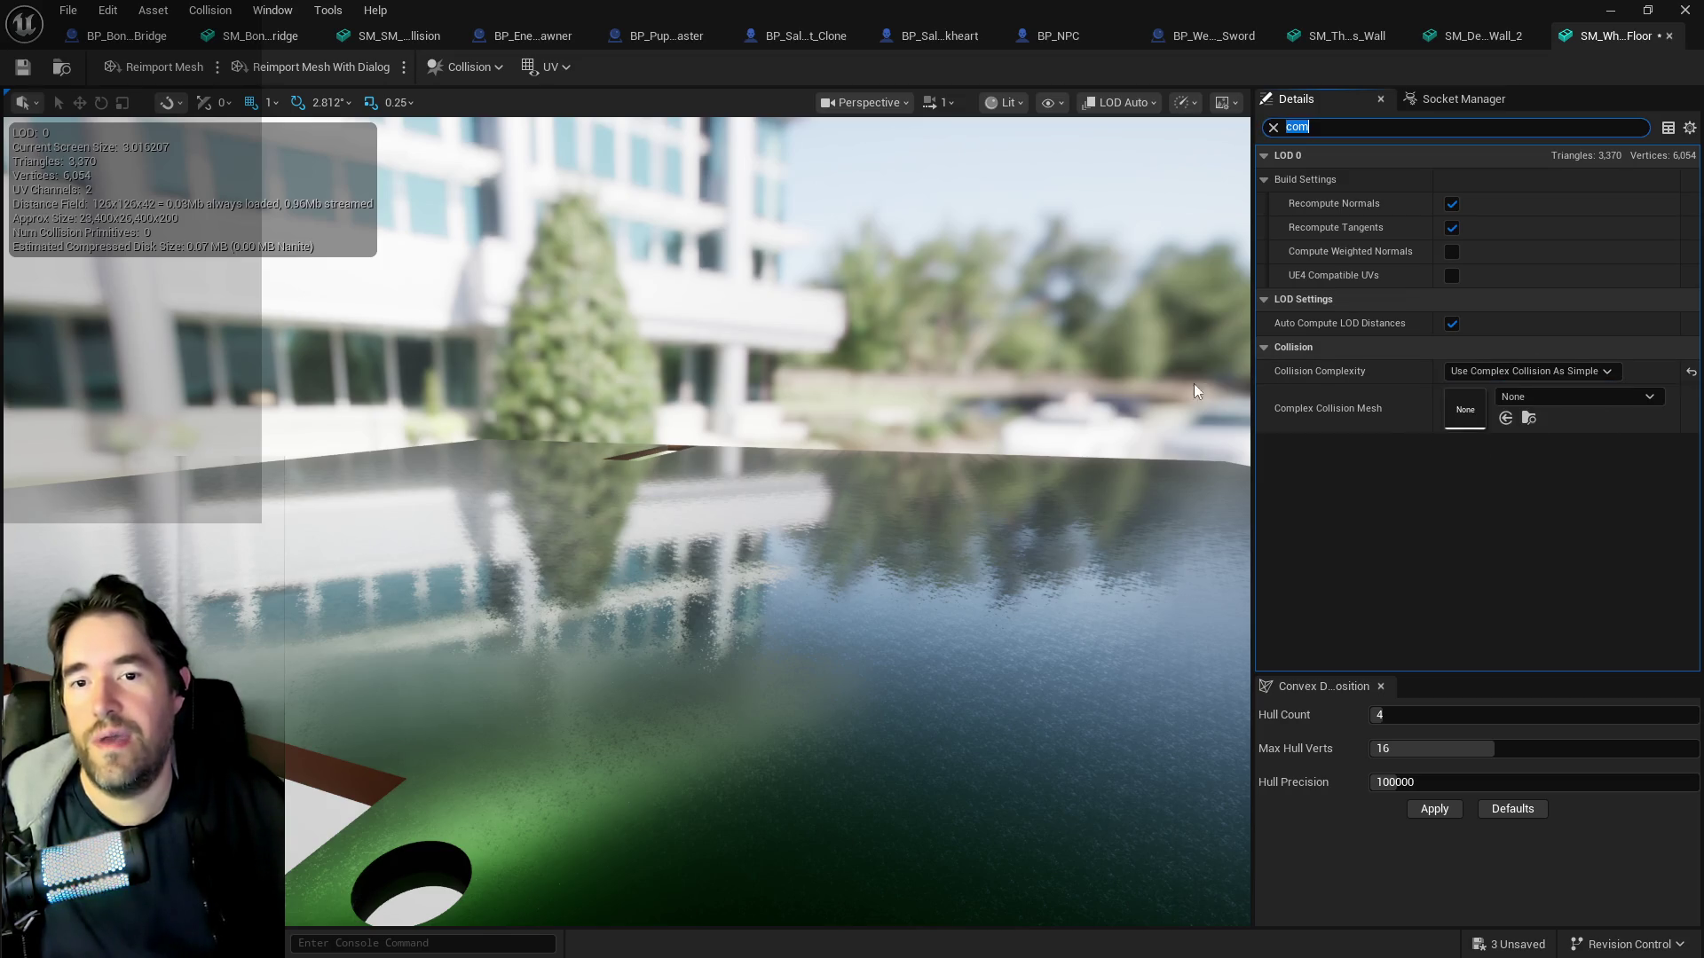
# - Save all assets and close the floor and wall mesh editor tabs
pyautogui.click(78, 12)
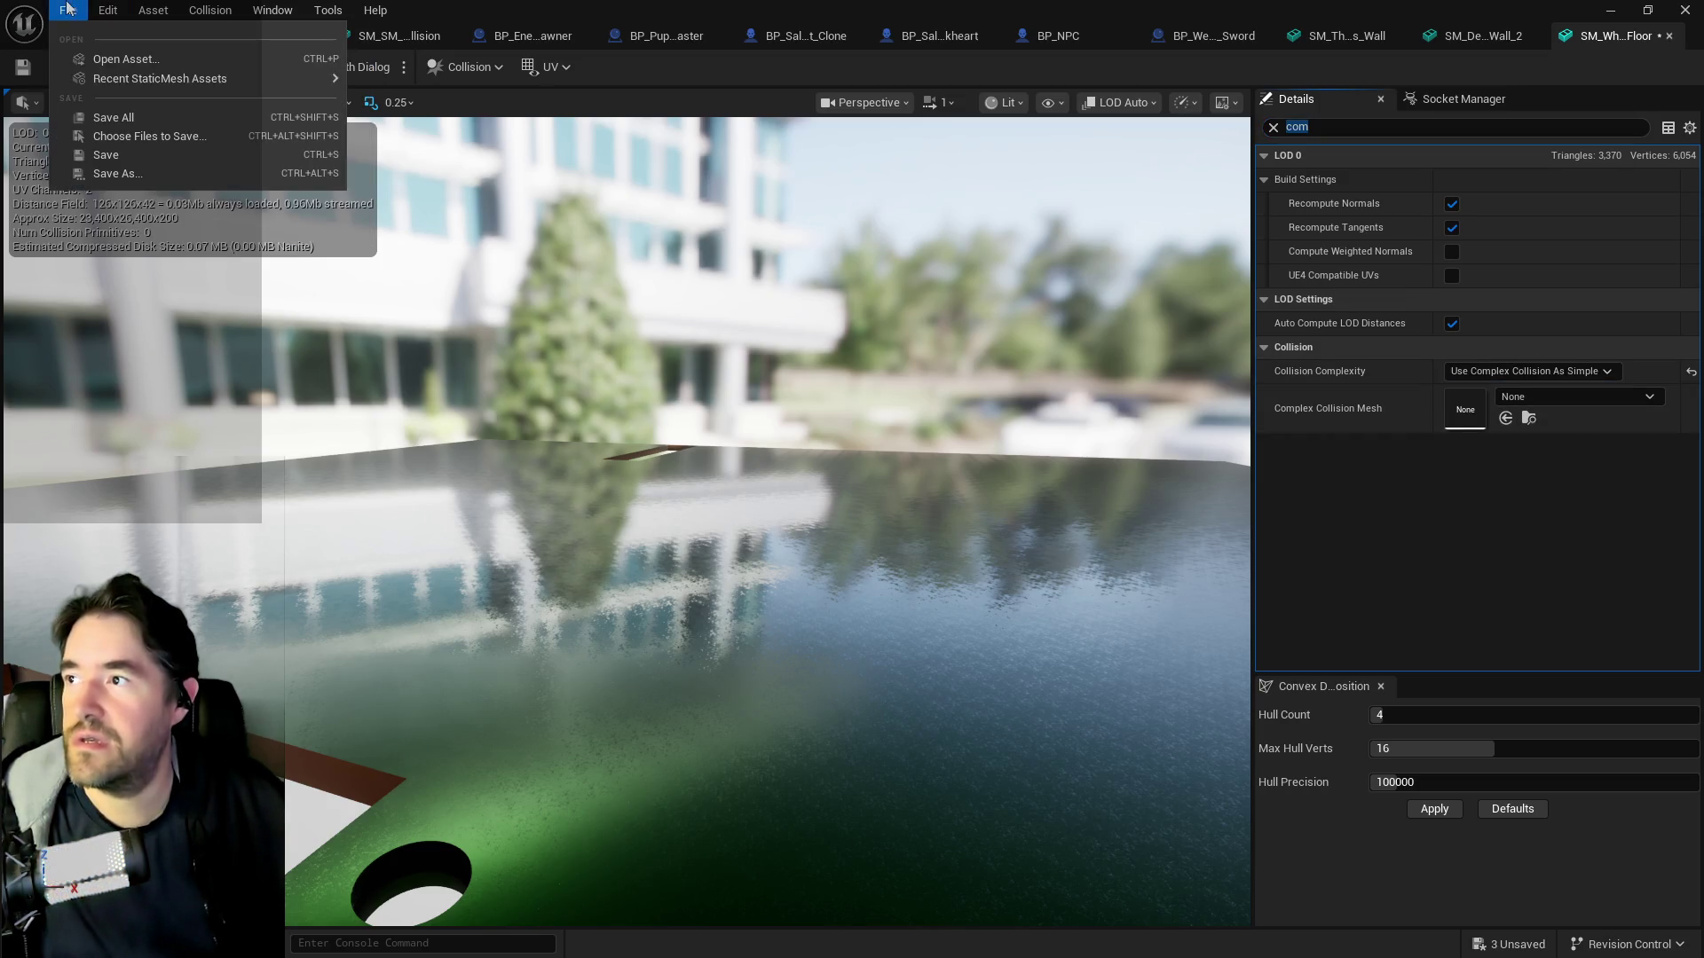
pyautogui.click(133, 122)
pyautogui.moveTo(551, 419)
pyautogui.mouseDown()
pyautogui.moveTo(551, 532)
pyautogui.moveTo(675, 542)
pyautogui.mouseUp()
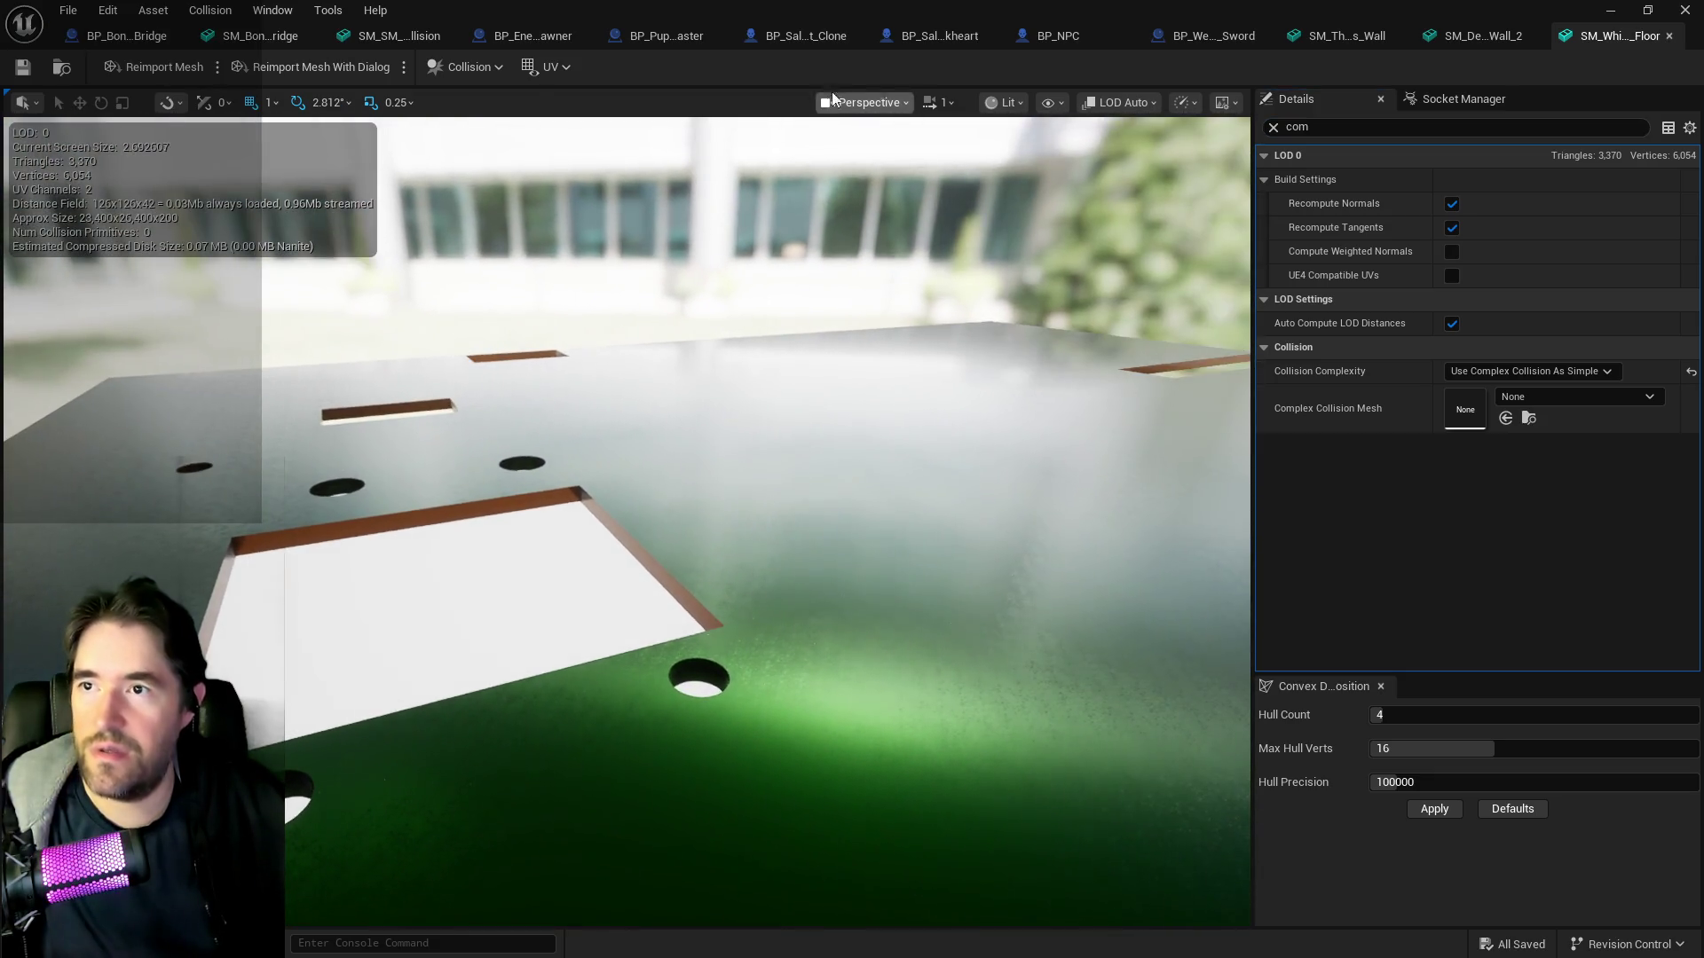
pyautogui.middleClick(1602, 35)
pyautogui.middleClick(1580, 36)
pyautogui.middleClick(1603, 36)
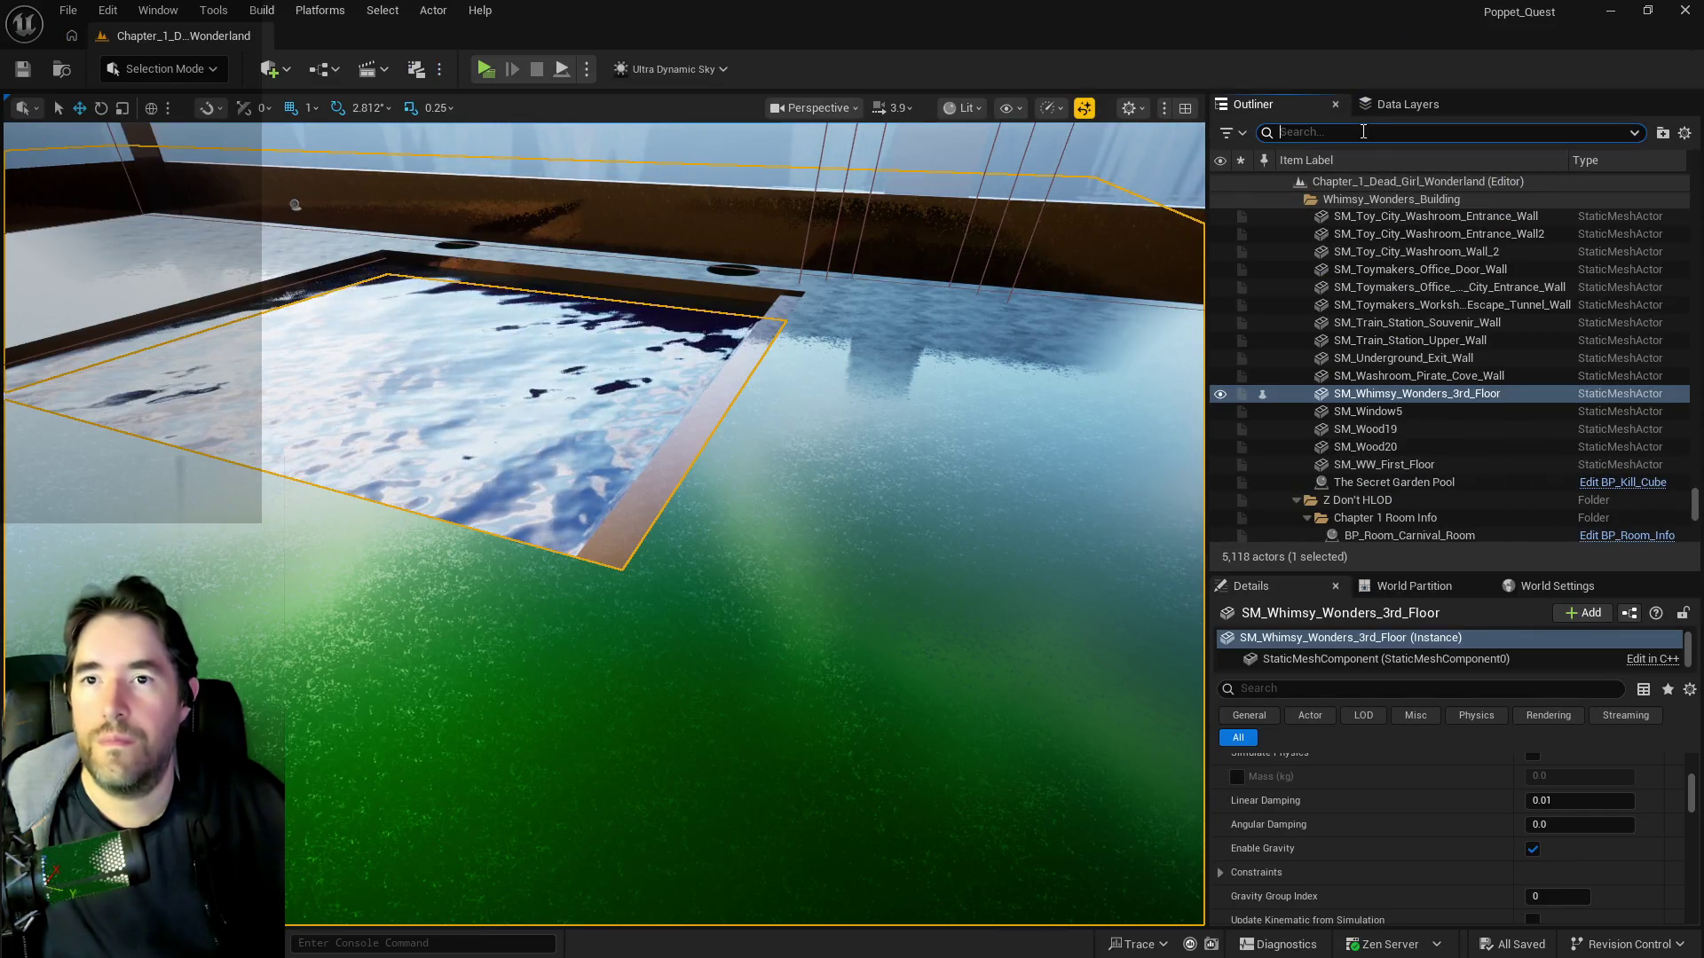
# - Filter the Outliner by 'brush' to show the 7 remaining brushes and inspect the pool floor
pyautogui.click(1370, 131)
pyautogui.write('brush')
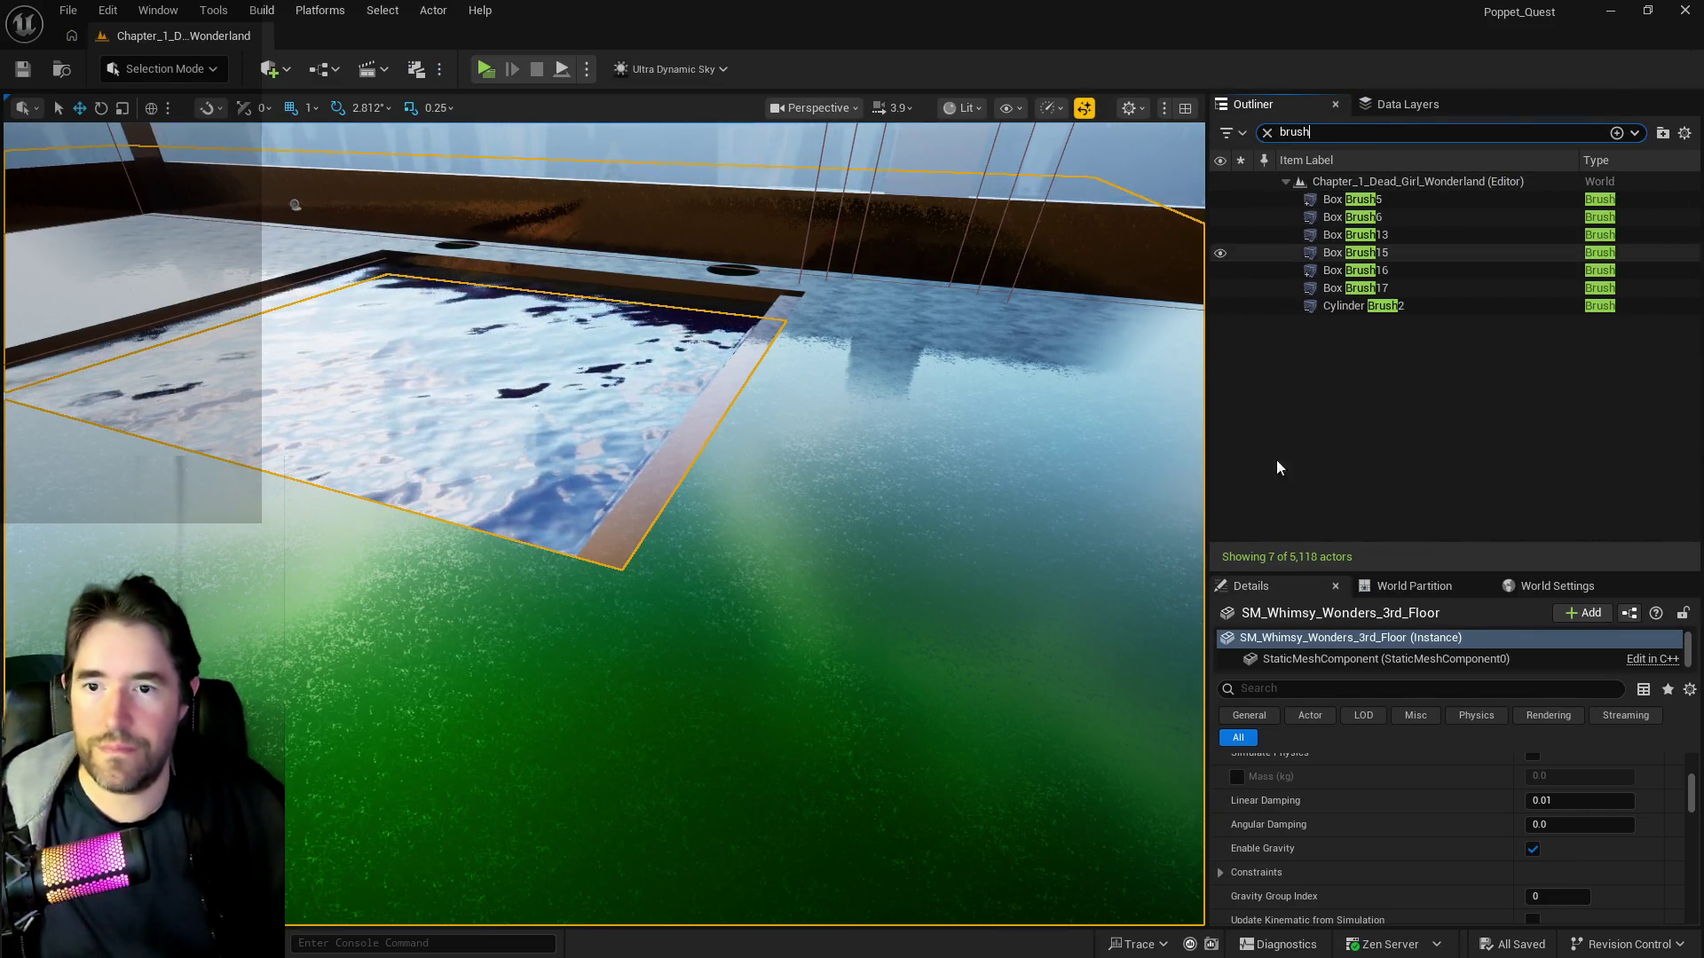
pyautogui.scroll(-10, 1109, 488)
pyautogui.scroll(10, 603, 523)
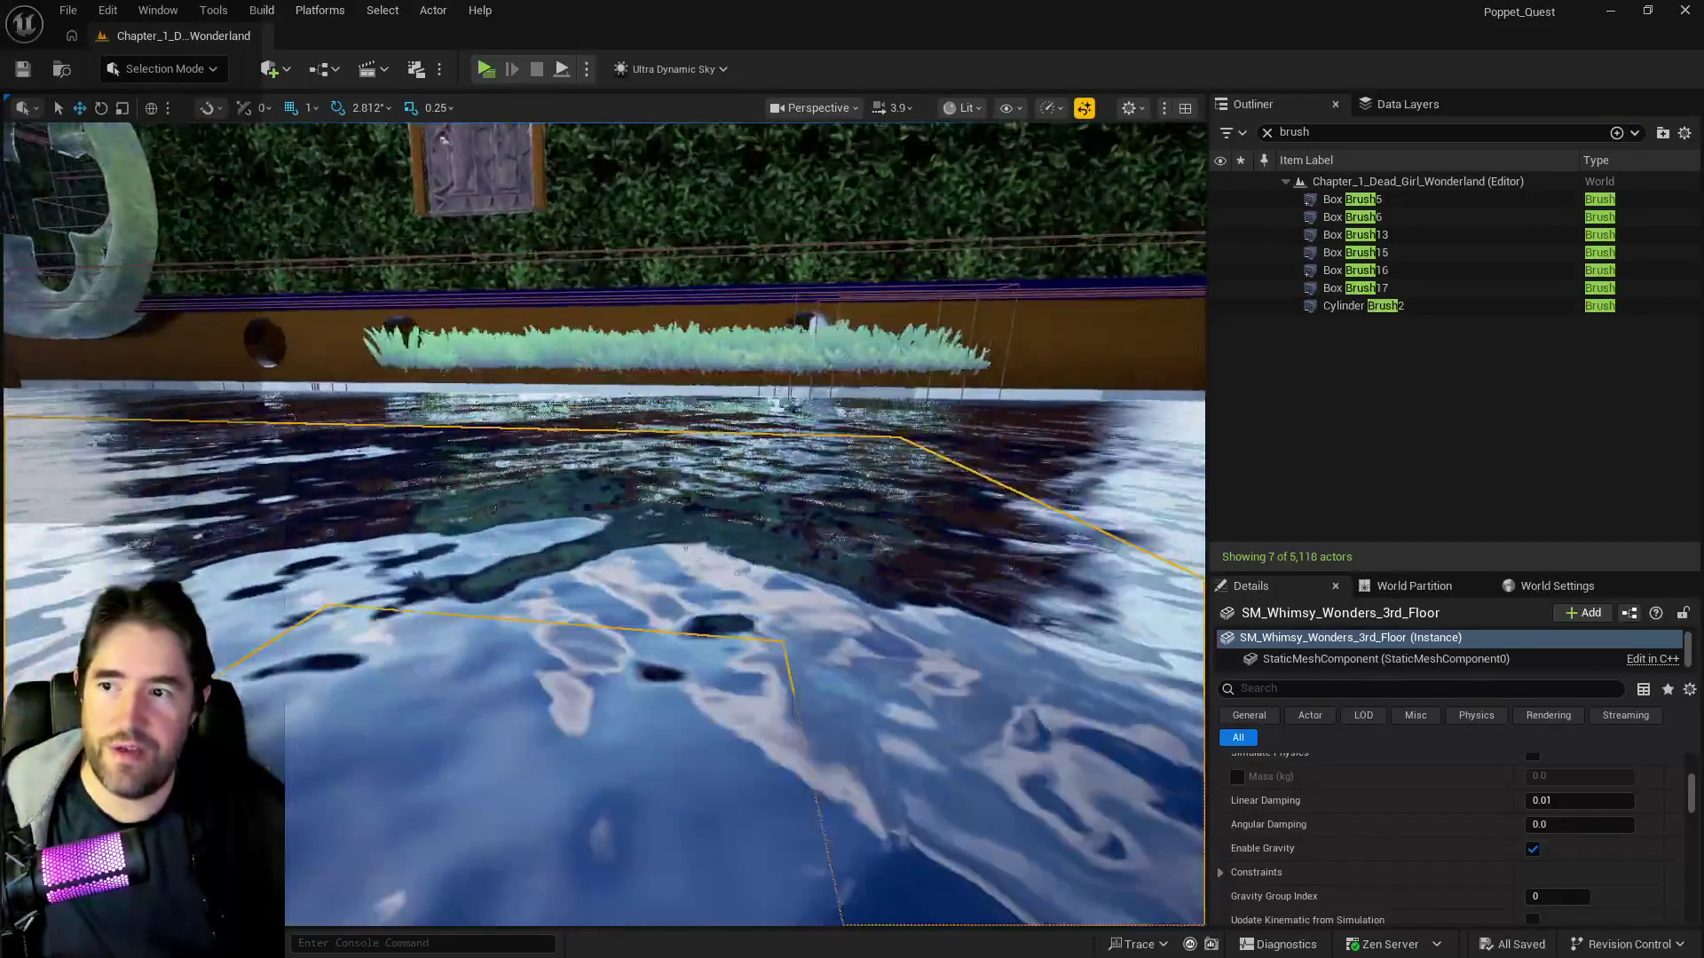
pyautogui.scroll(-10, 603, 524)
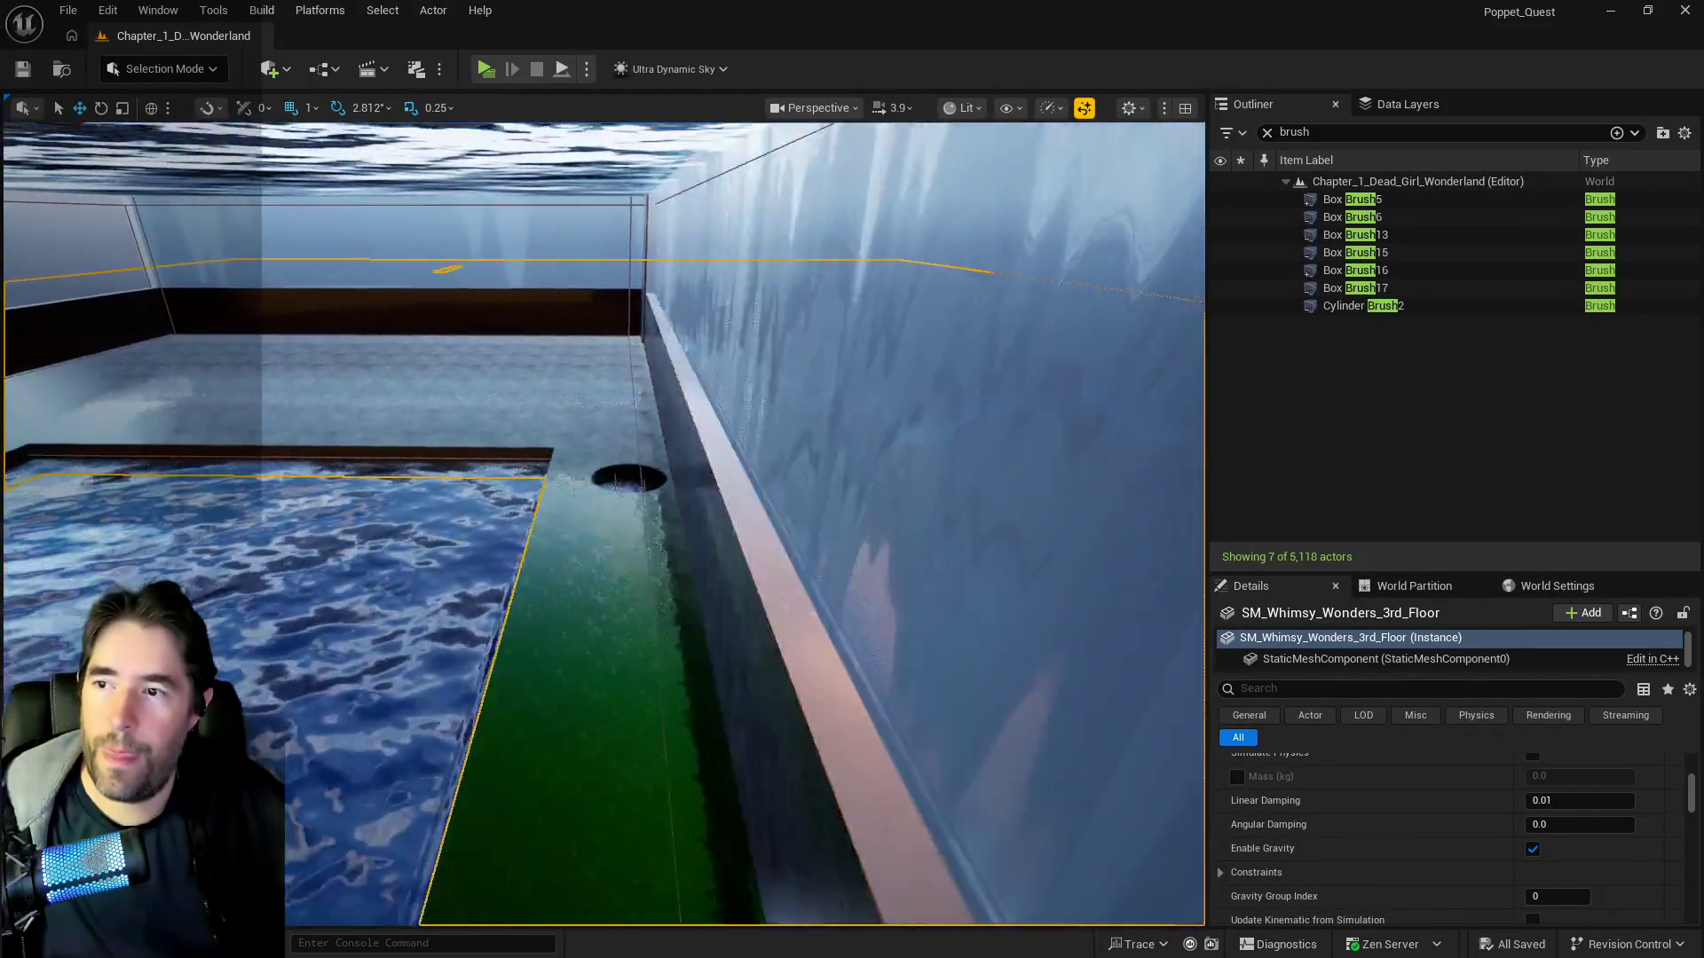
pyautogui.scroll(-3, 604, 524)
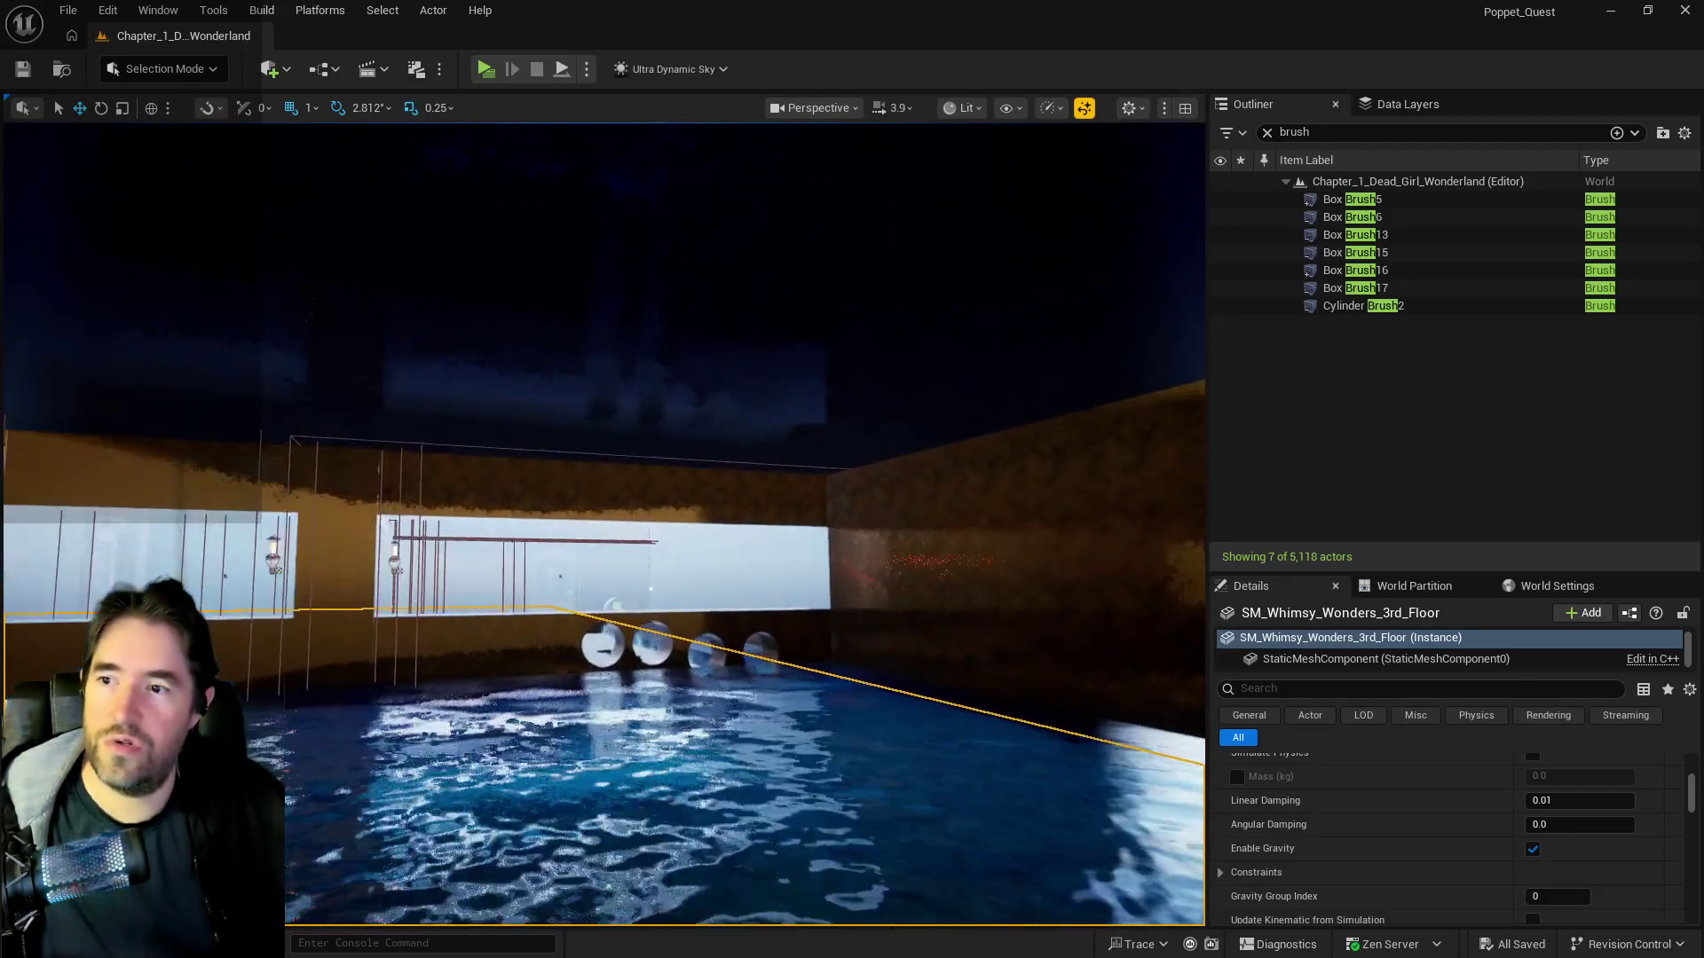
pyautogui.scroll(10, 604, 524)
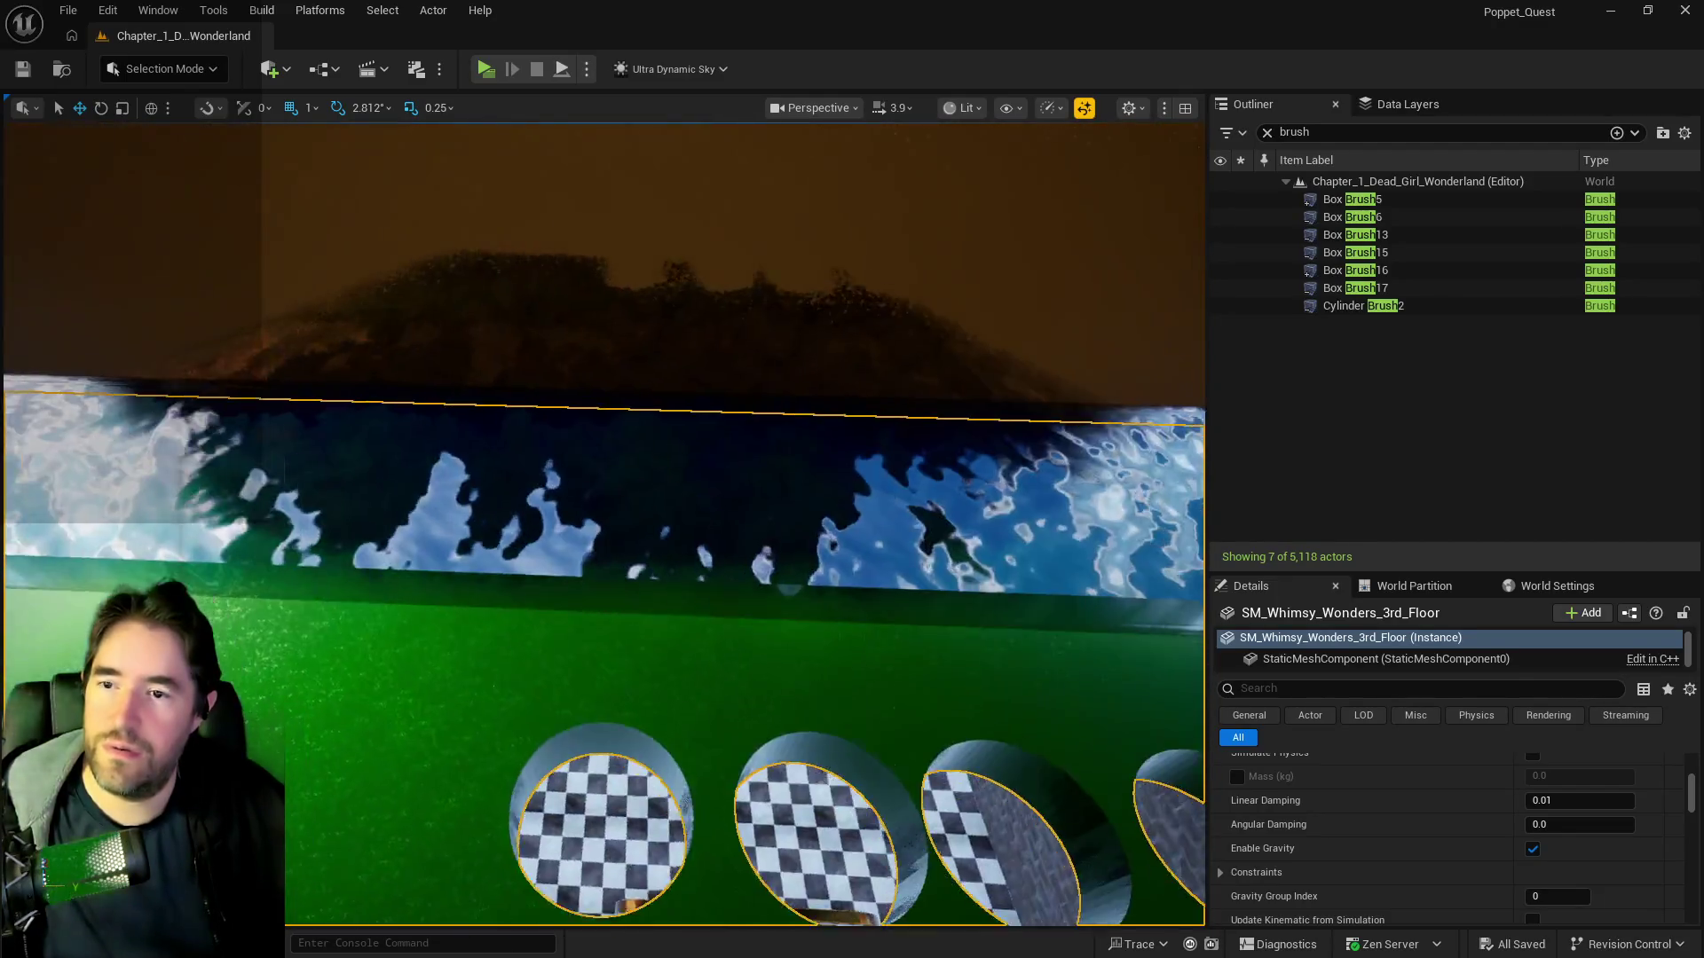
pyautogui.scroll(-10, 603, 524)
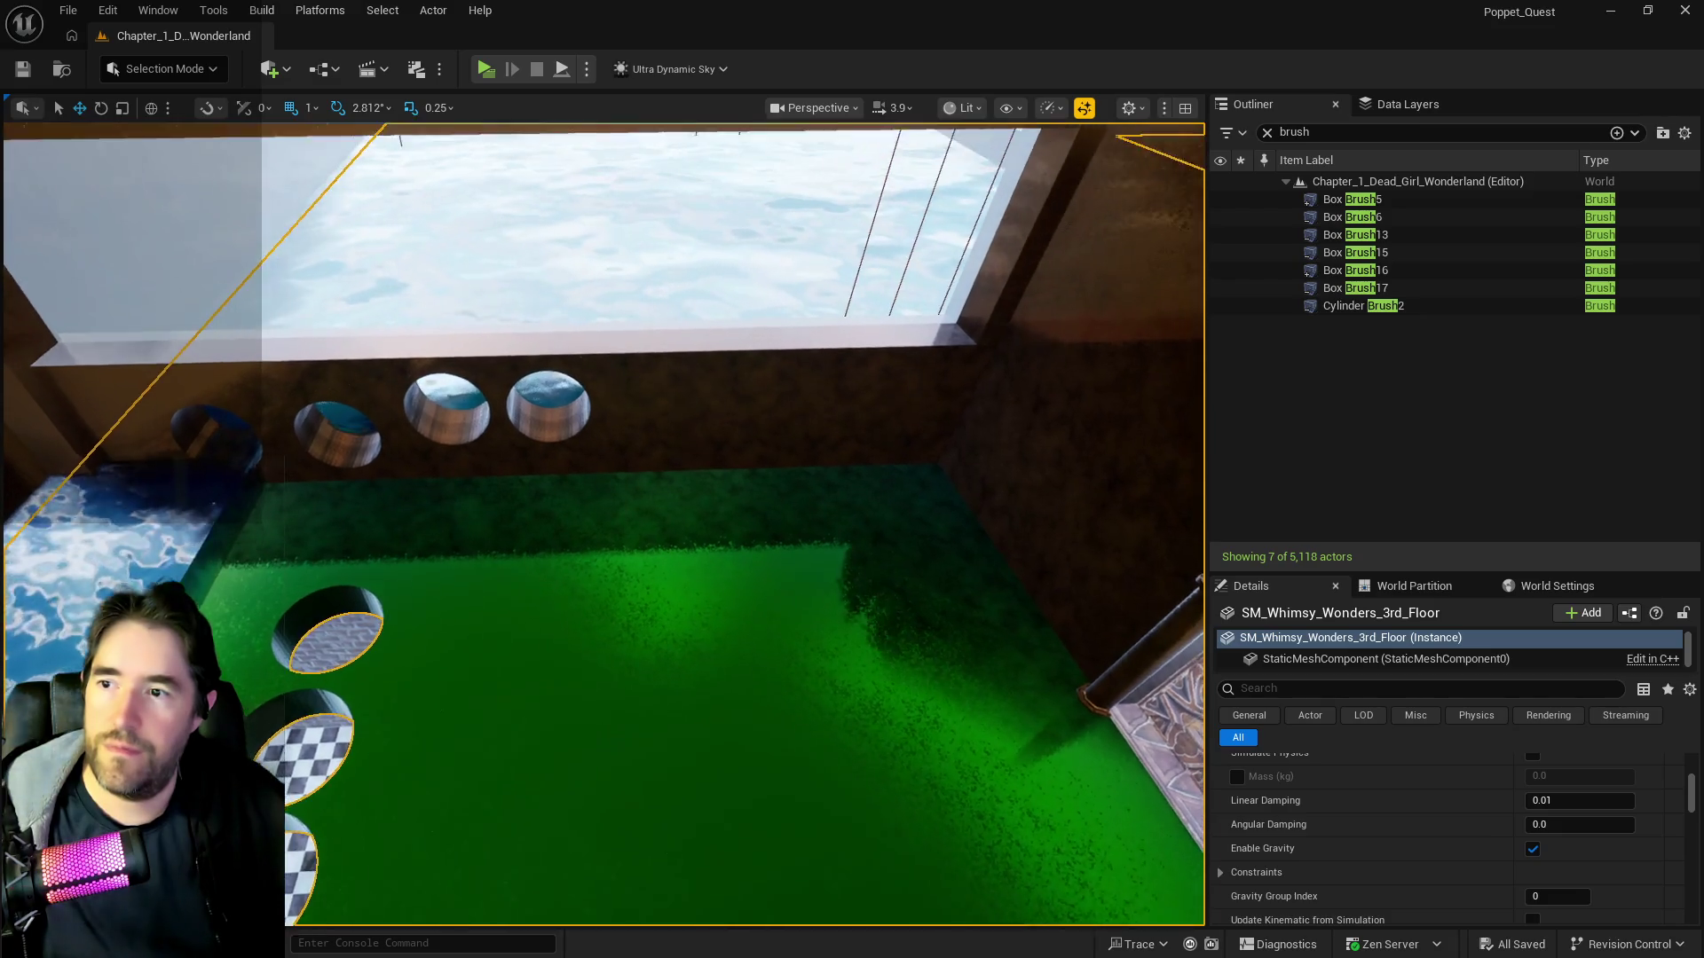
pyautogui.scroll(8, 604, 524)
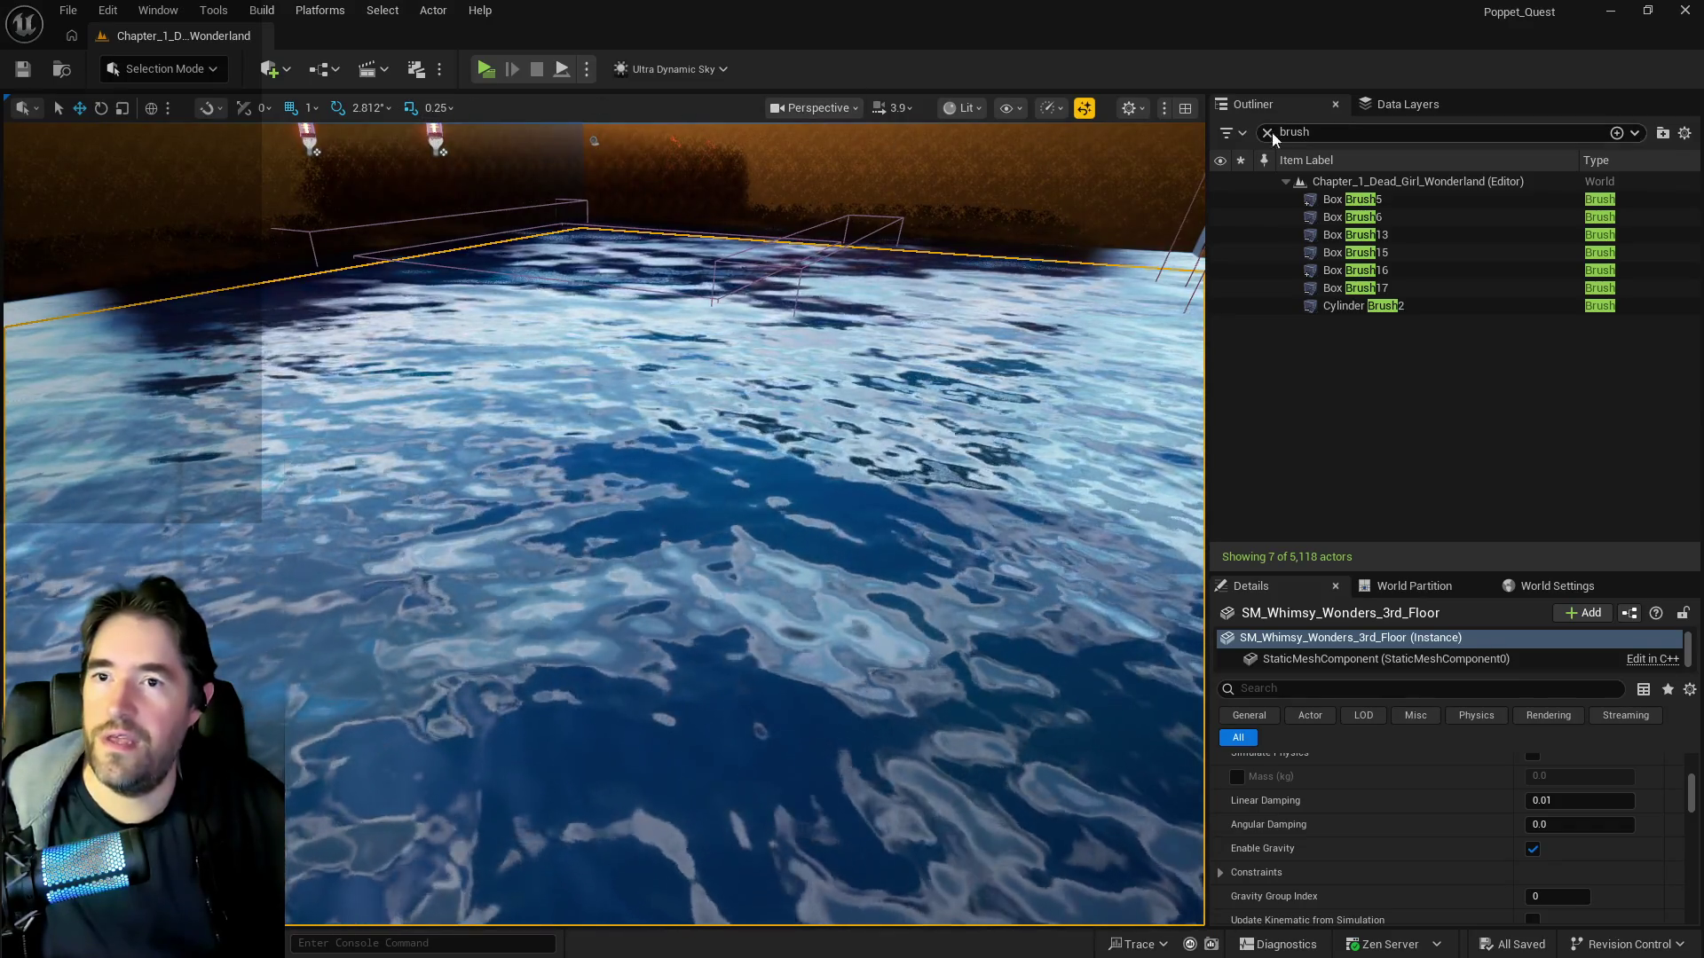
# - Drag Ultra_Dynamic_Sky's Time Of Day to 2400 for night, then face the two lamps
pyautogui.click(1271, 132)
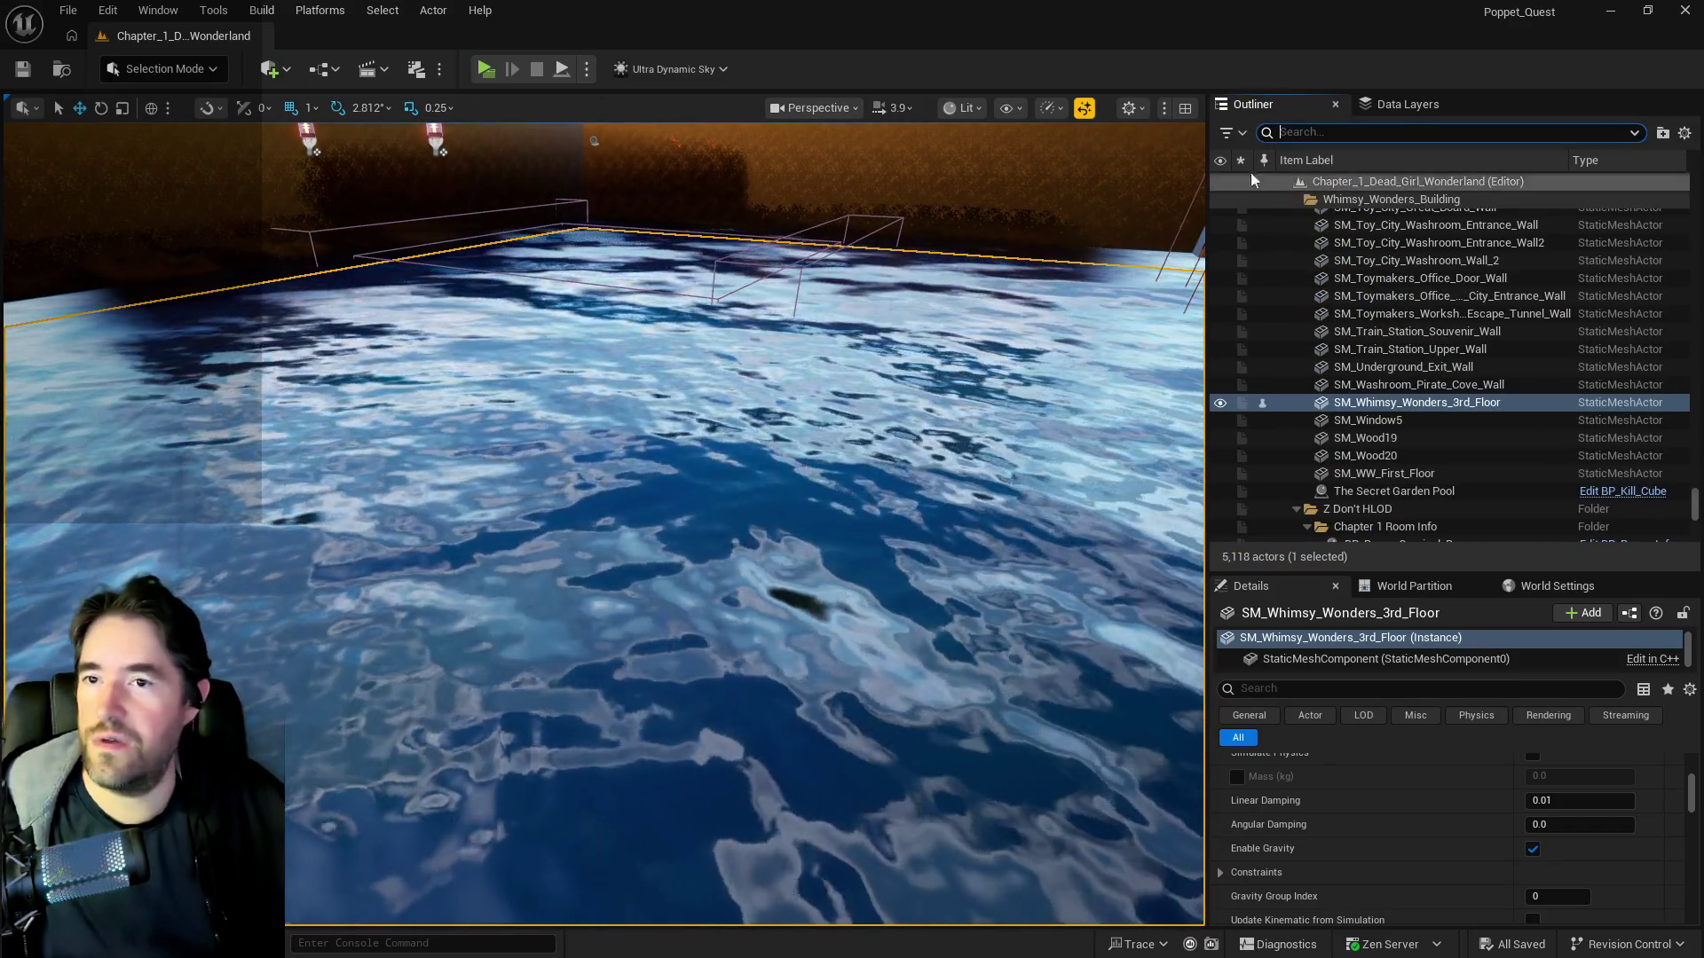
pyautogui.write('ultra')
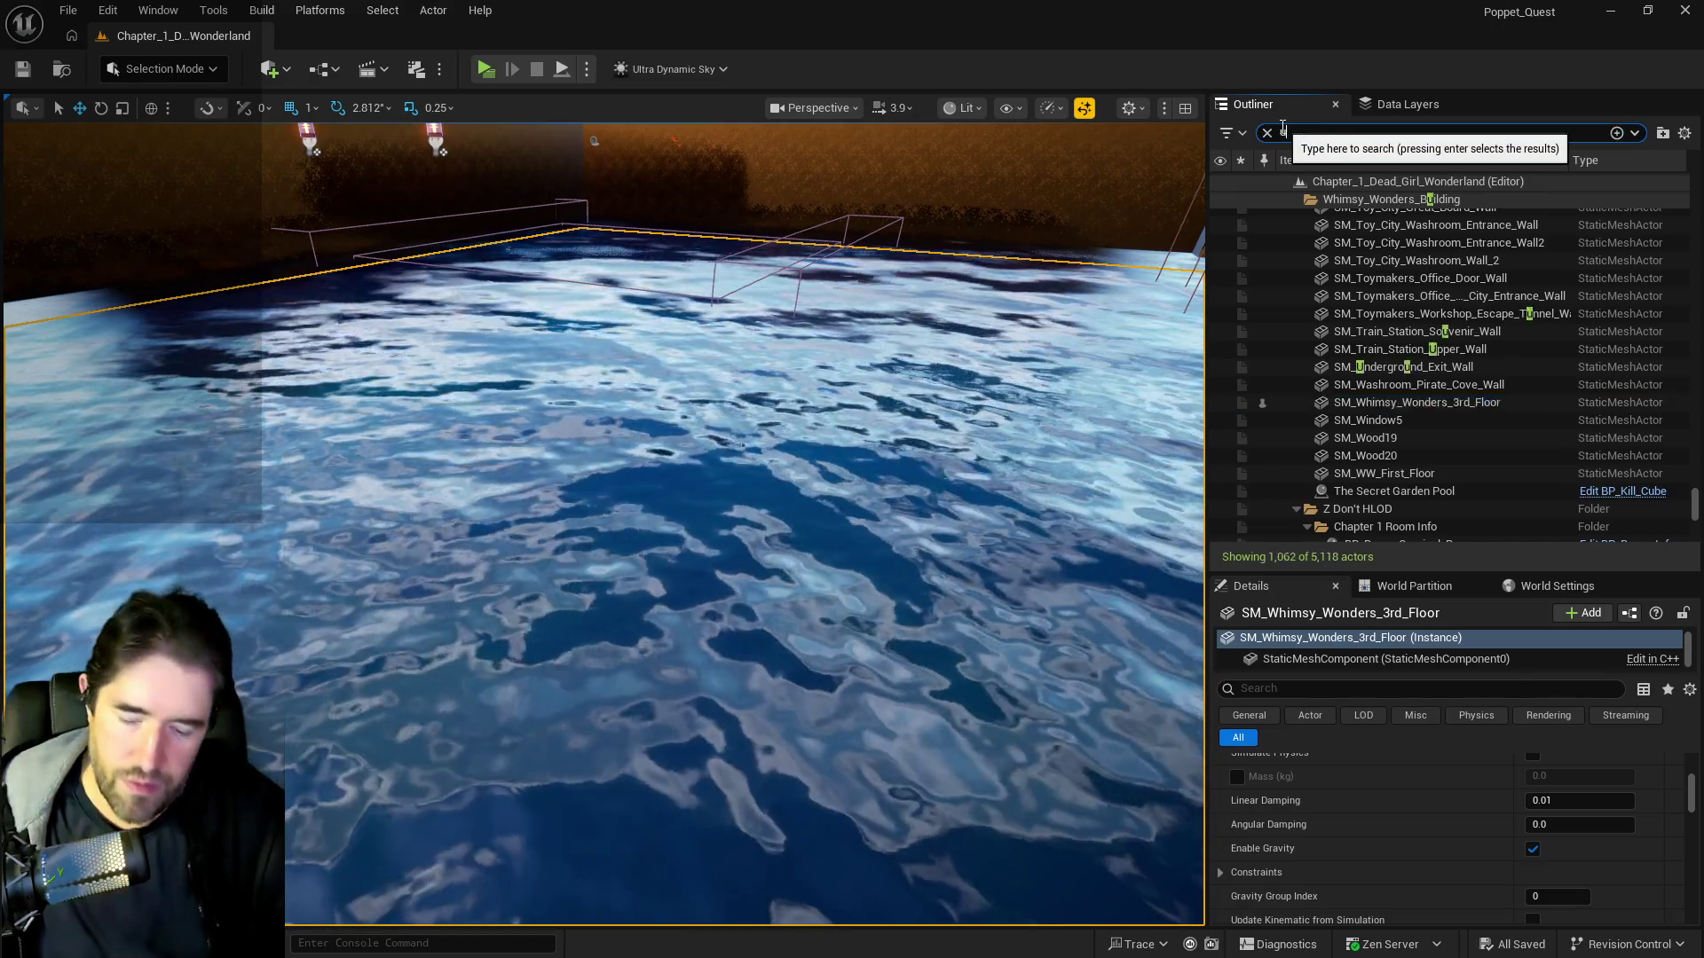
pyautogui.click(1411, 217)
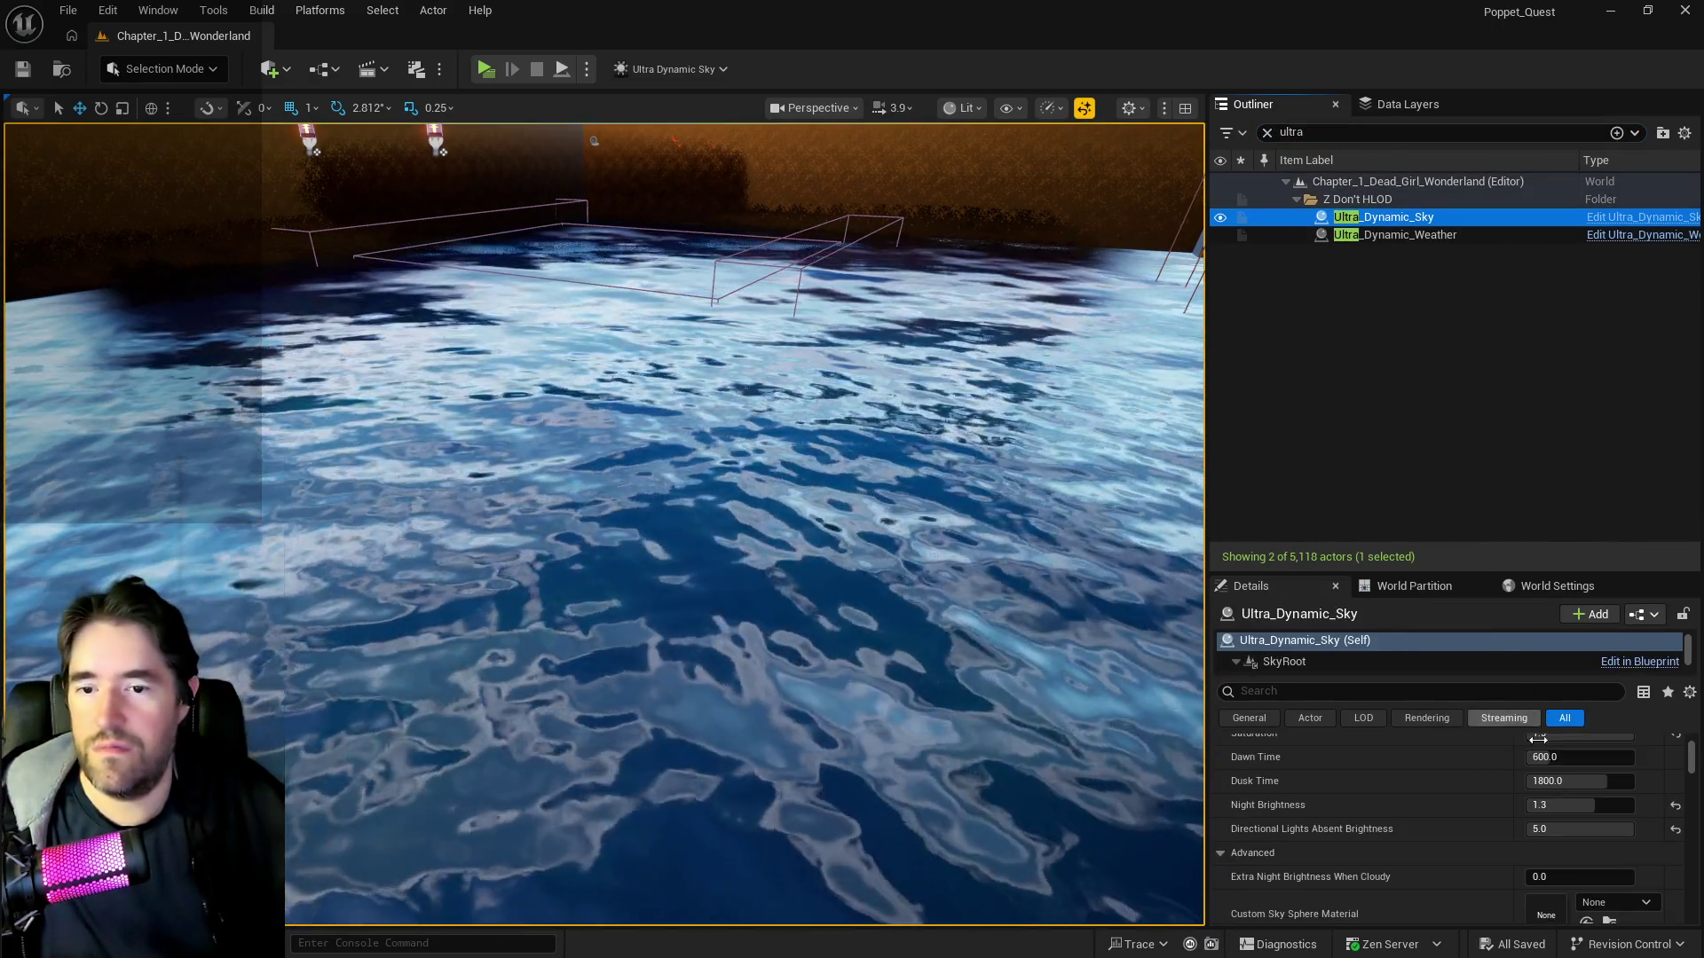
pyautogui.scroll(10, 1476, 800)
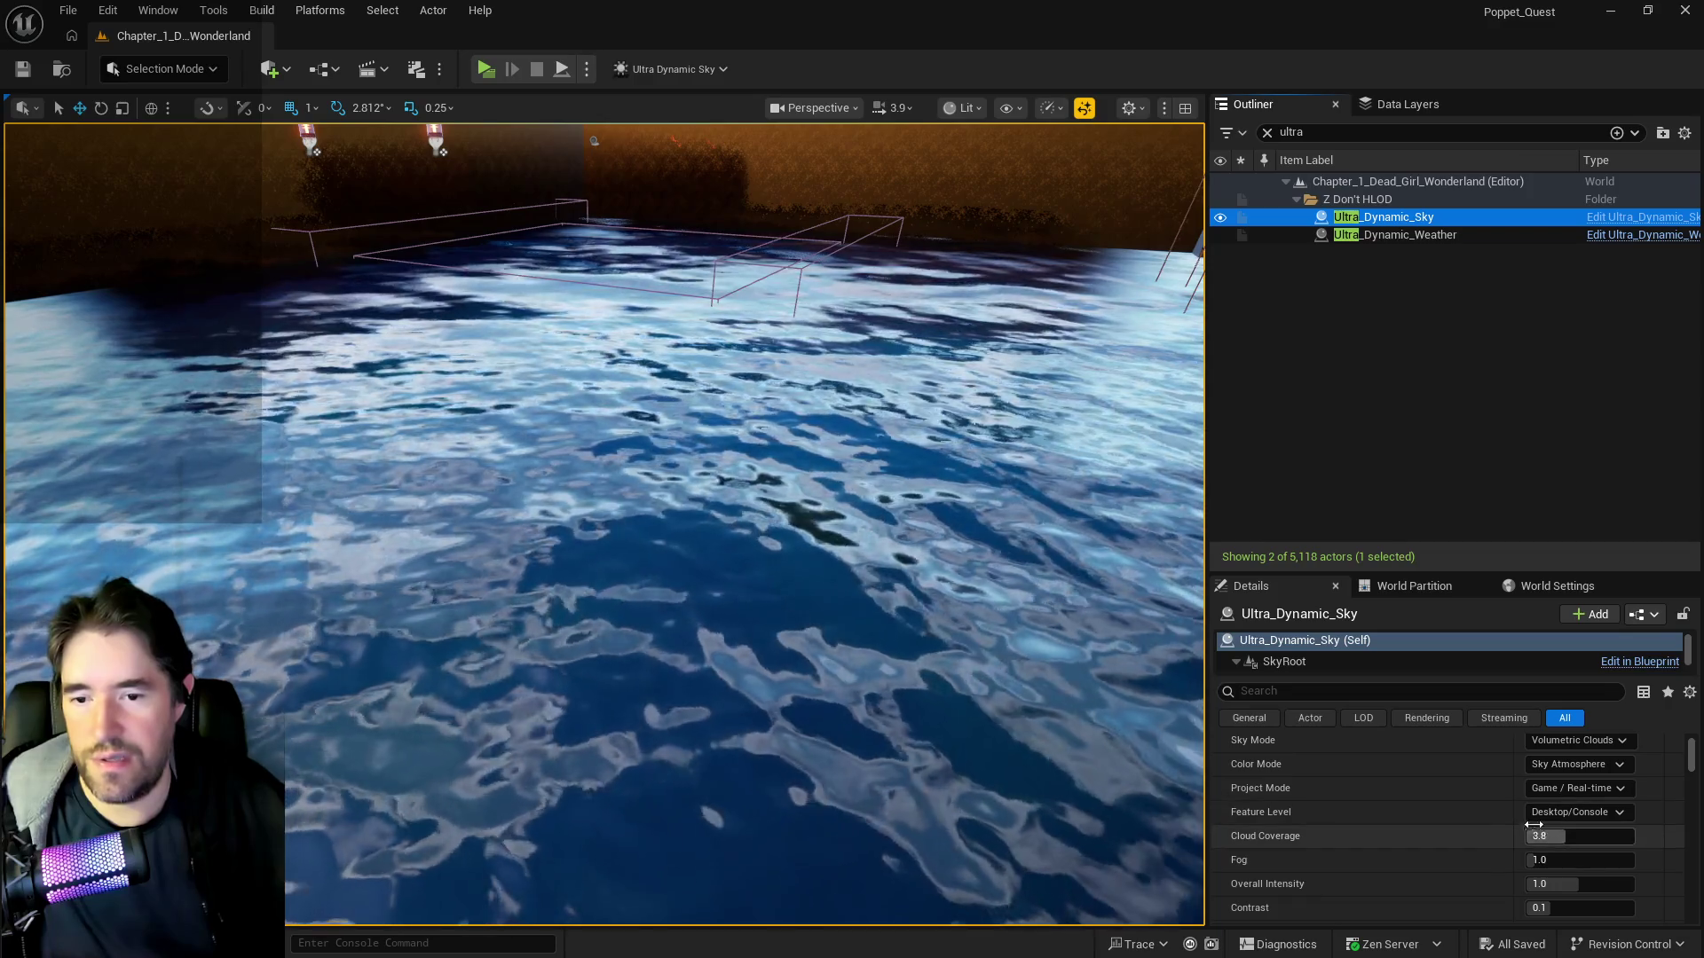
pyautogui.moveTo(1557, 912); pyautogui.dragTo(1633, 912)
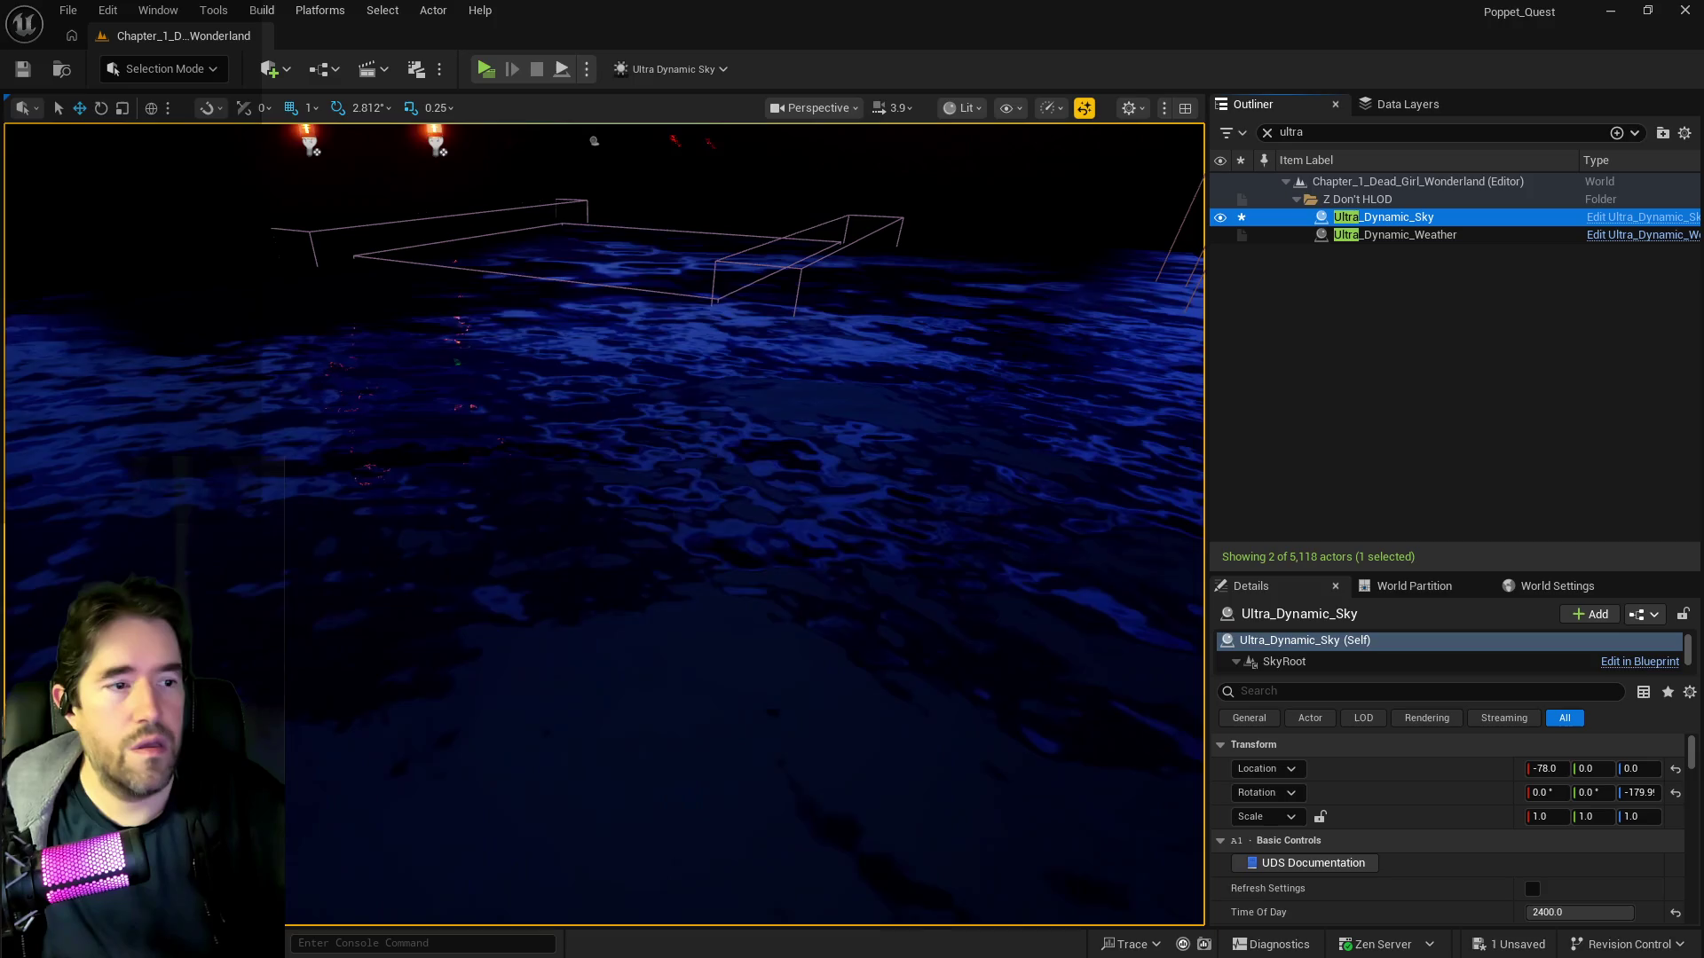
pyautogui.moveTo(737, 464)
pyautogui.mouseDown()
pyautogui.moveTo(692, 382)
pyautogui.moveTo(710, 338)
pyautogui.mouseUp()
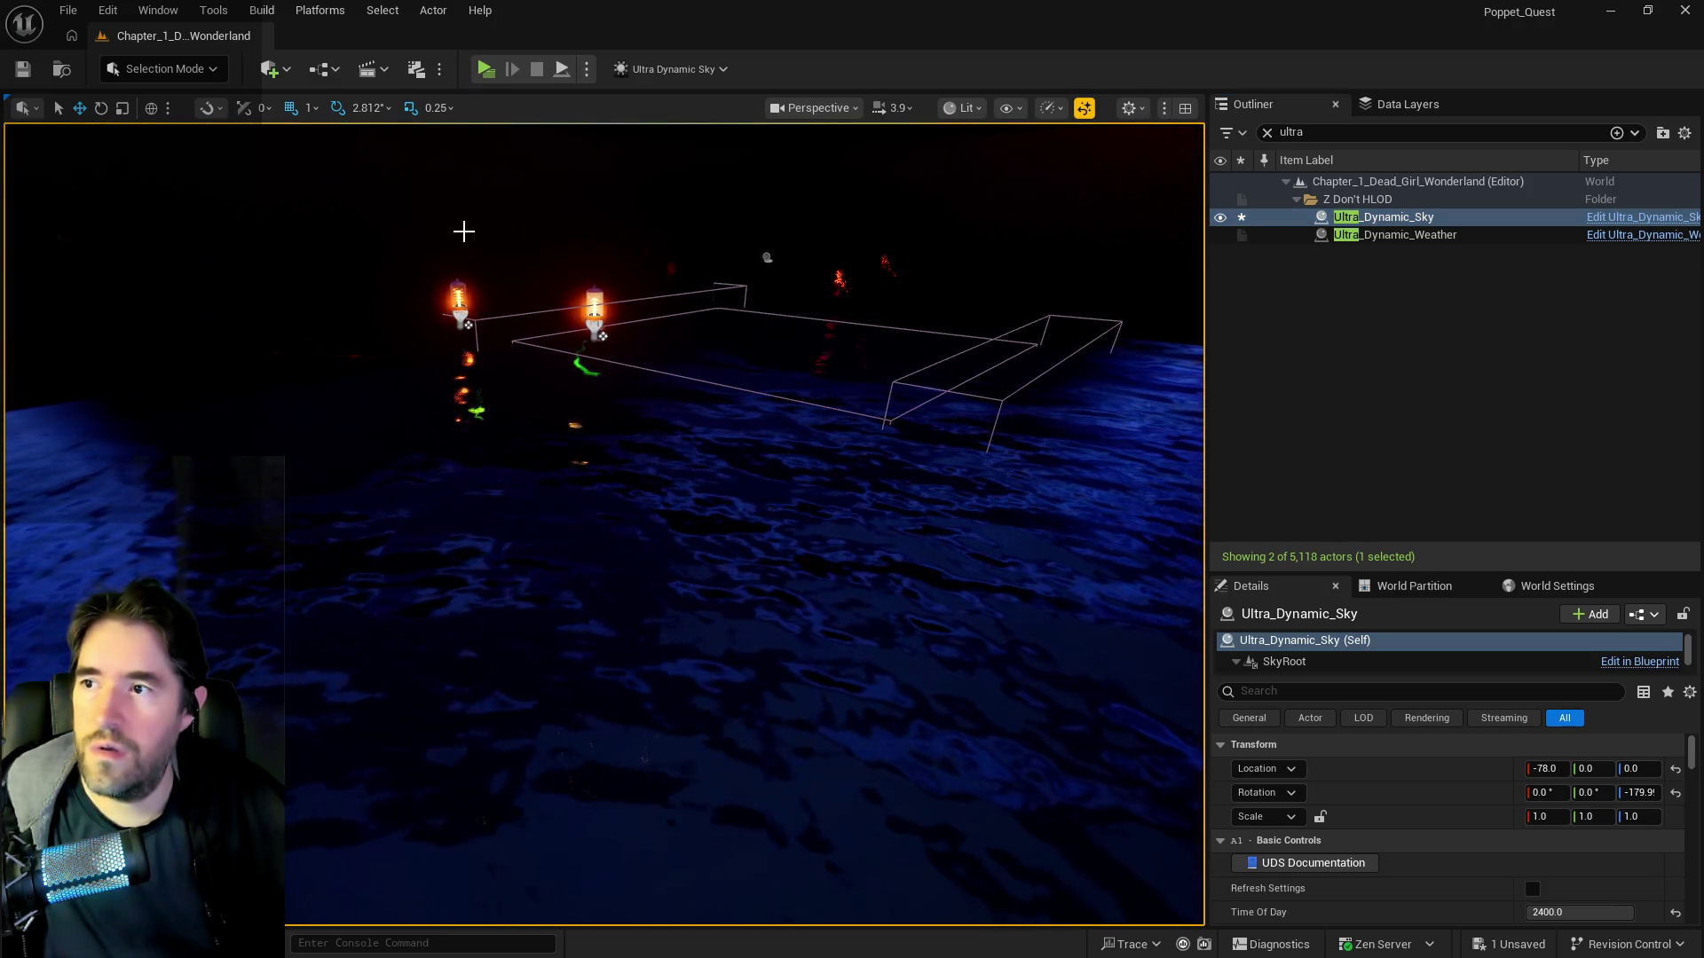
pyautogui.click(489, 309)
# - Add both vacuum-tube lamps to the DL_C2_The_Sunken_Depths data layer
pyautogui.click(567, 324)
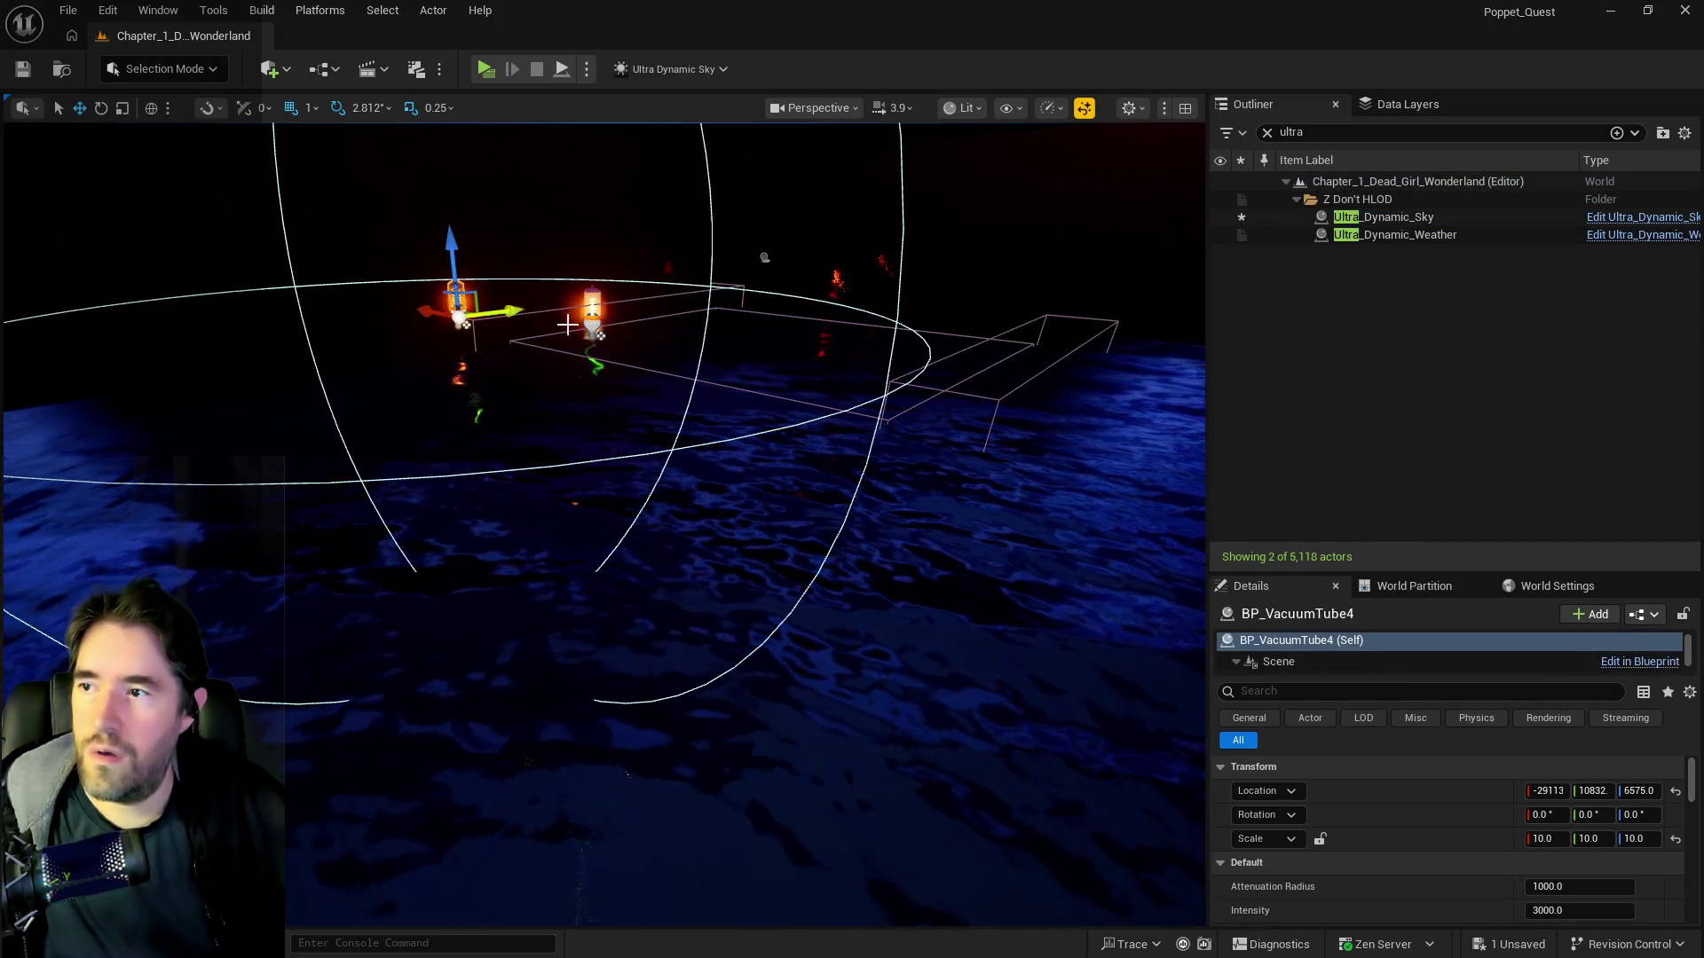
pyautogui.keyDown('ctrl'); pyautogui.click(592, 319); pyautogui.keyUp('ctrl')
pyautogui.click(1407, 105)
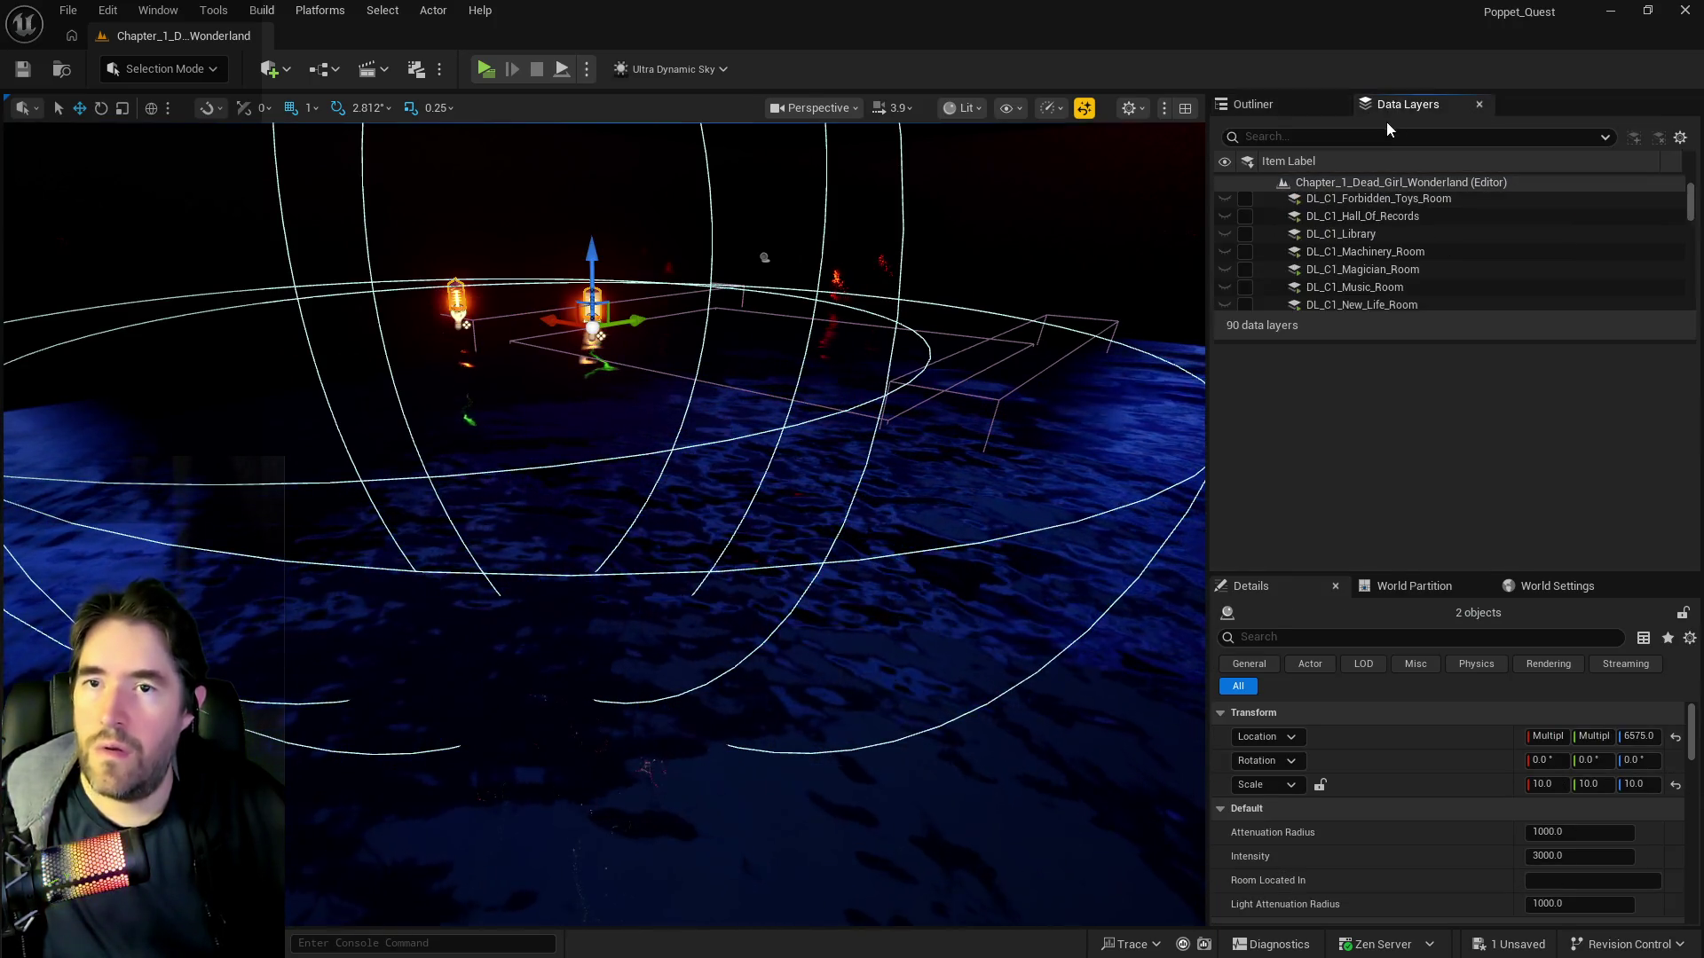
pyautogui.write('sunk')
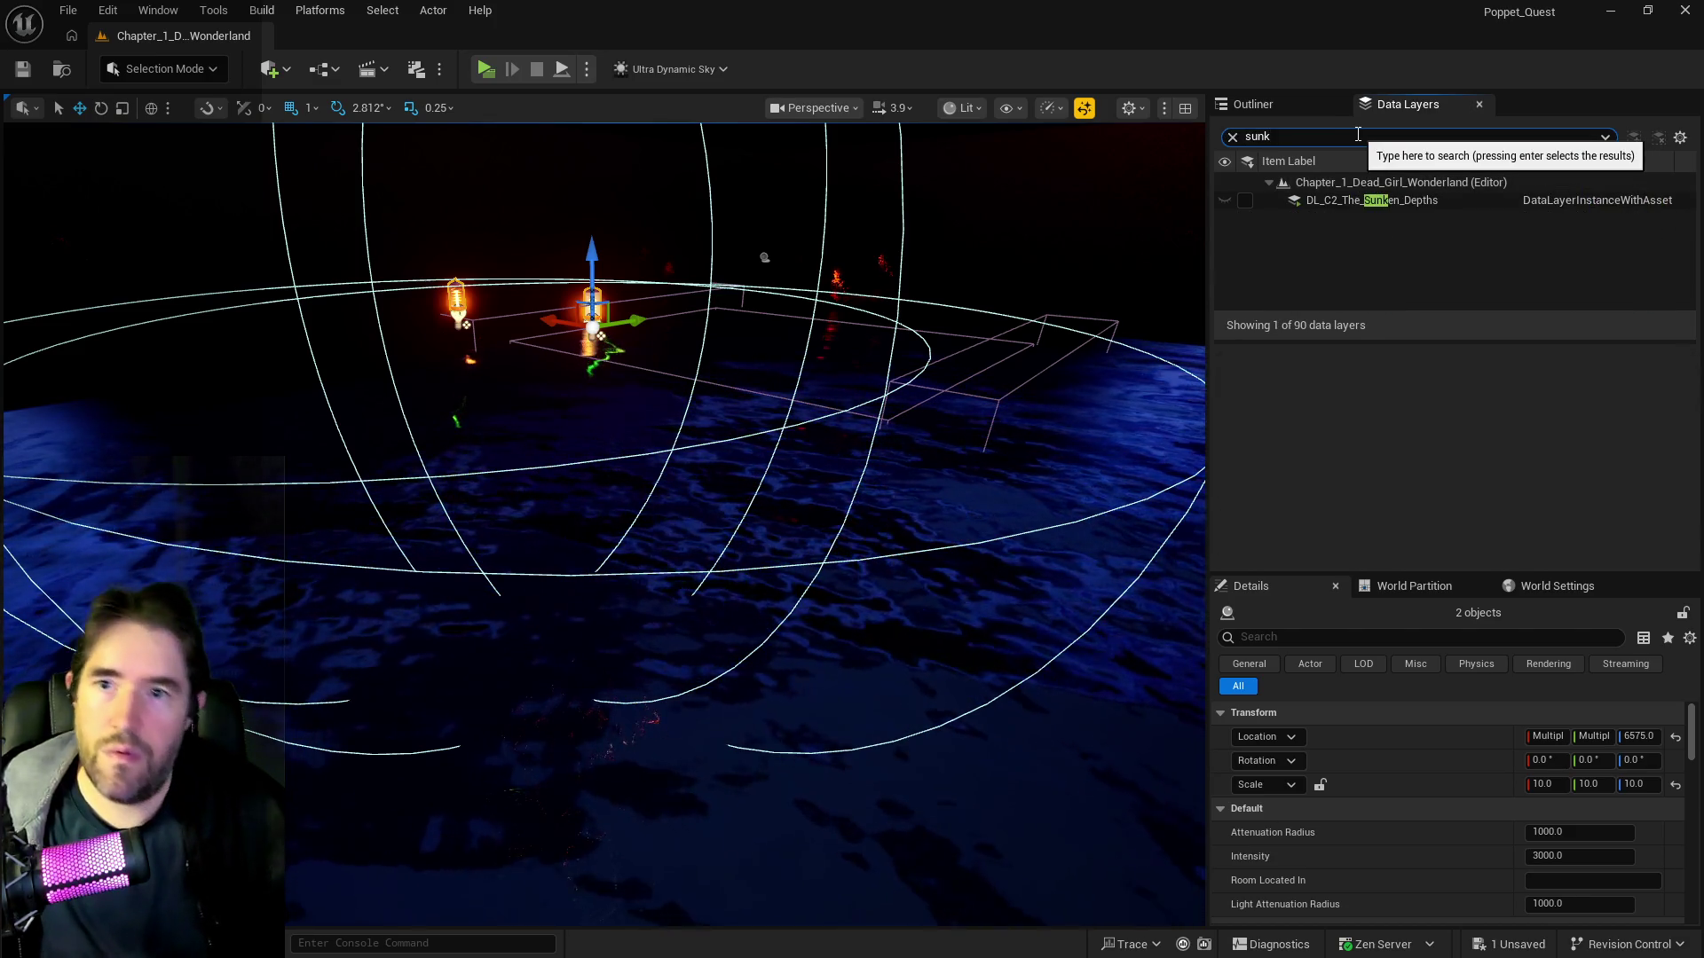
pyautogui.click(1371, 200)
pyautogui.rightClick(1371, 201)
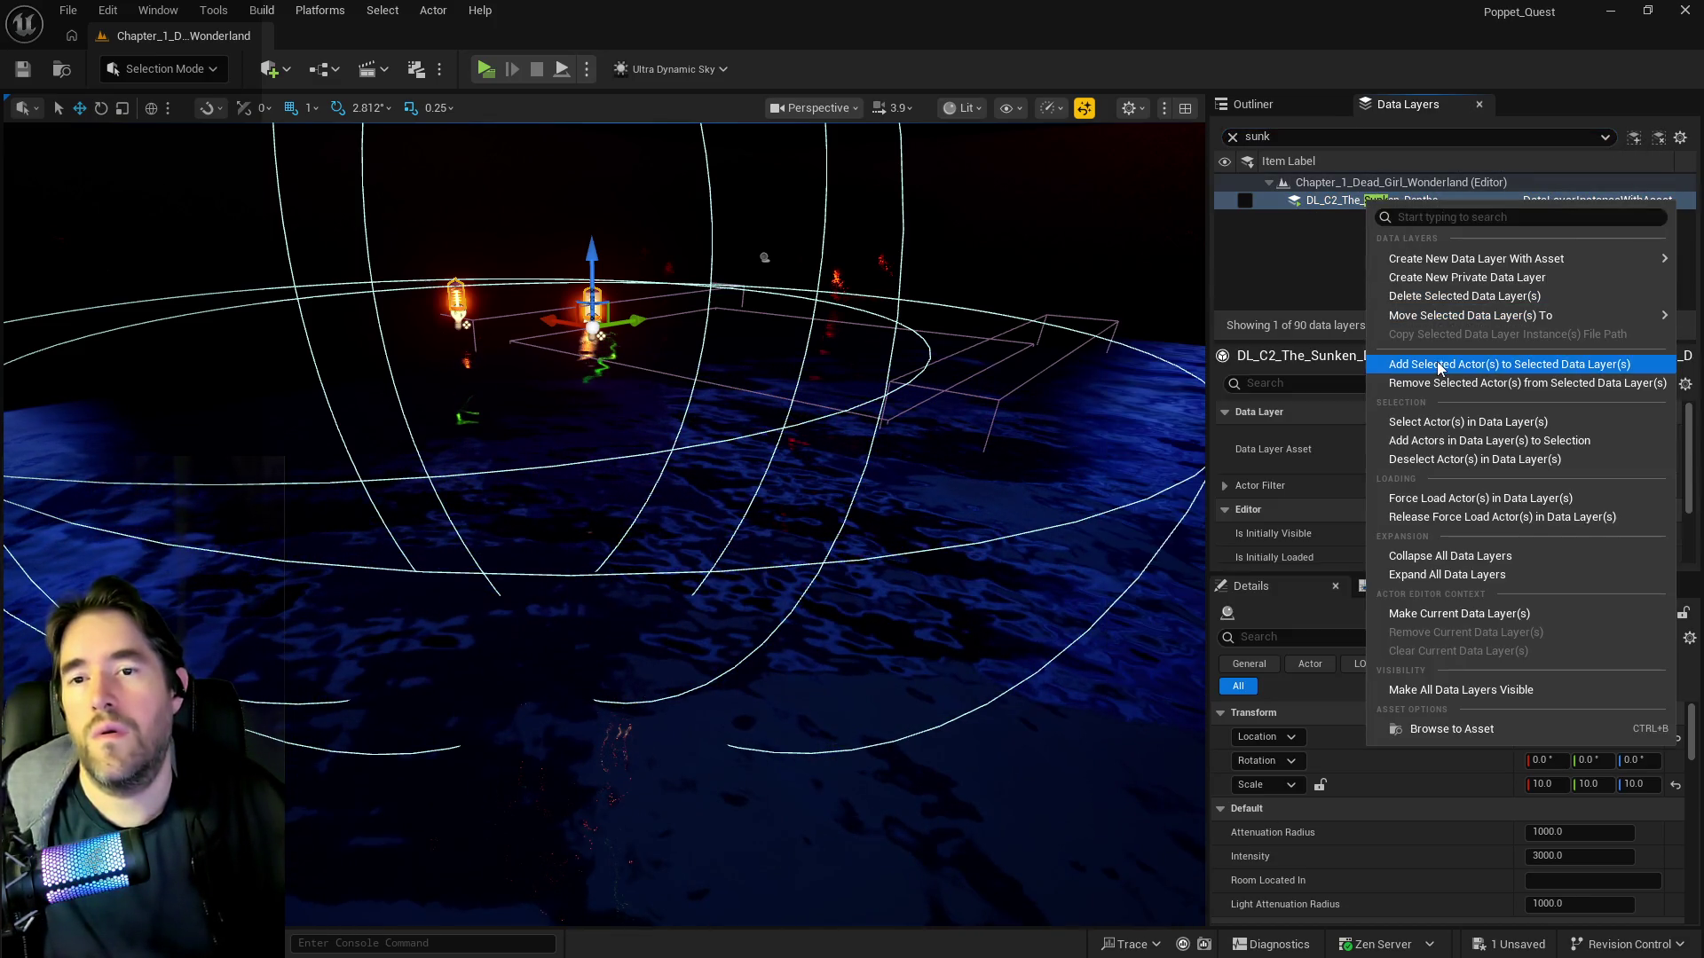
pyautogui.click(1436, 359)
# - Load the Sunken Depths layer in the editor and look down at the rocky floor
pyautogui.moveTo(966, 346)
pyautogui.mouseDown()
pyautogui.moveTo(923, 462)
pyautogui.moveTo(924, 178)
pyautogui.moveTo(924, 266)
pyautogui.moveTo(834, 240)
pyautogui.mouseUp()
pyautogui.click(1245, 200)
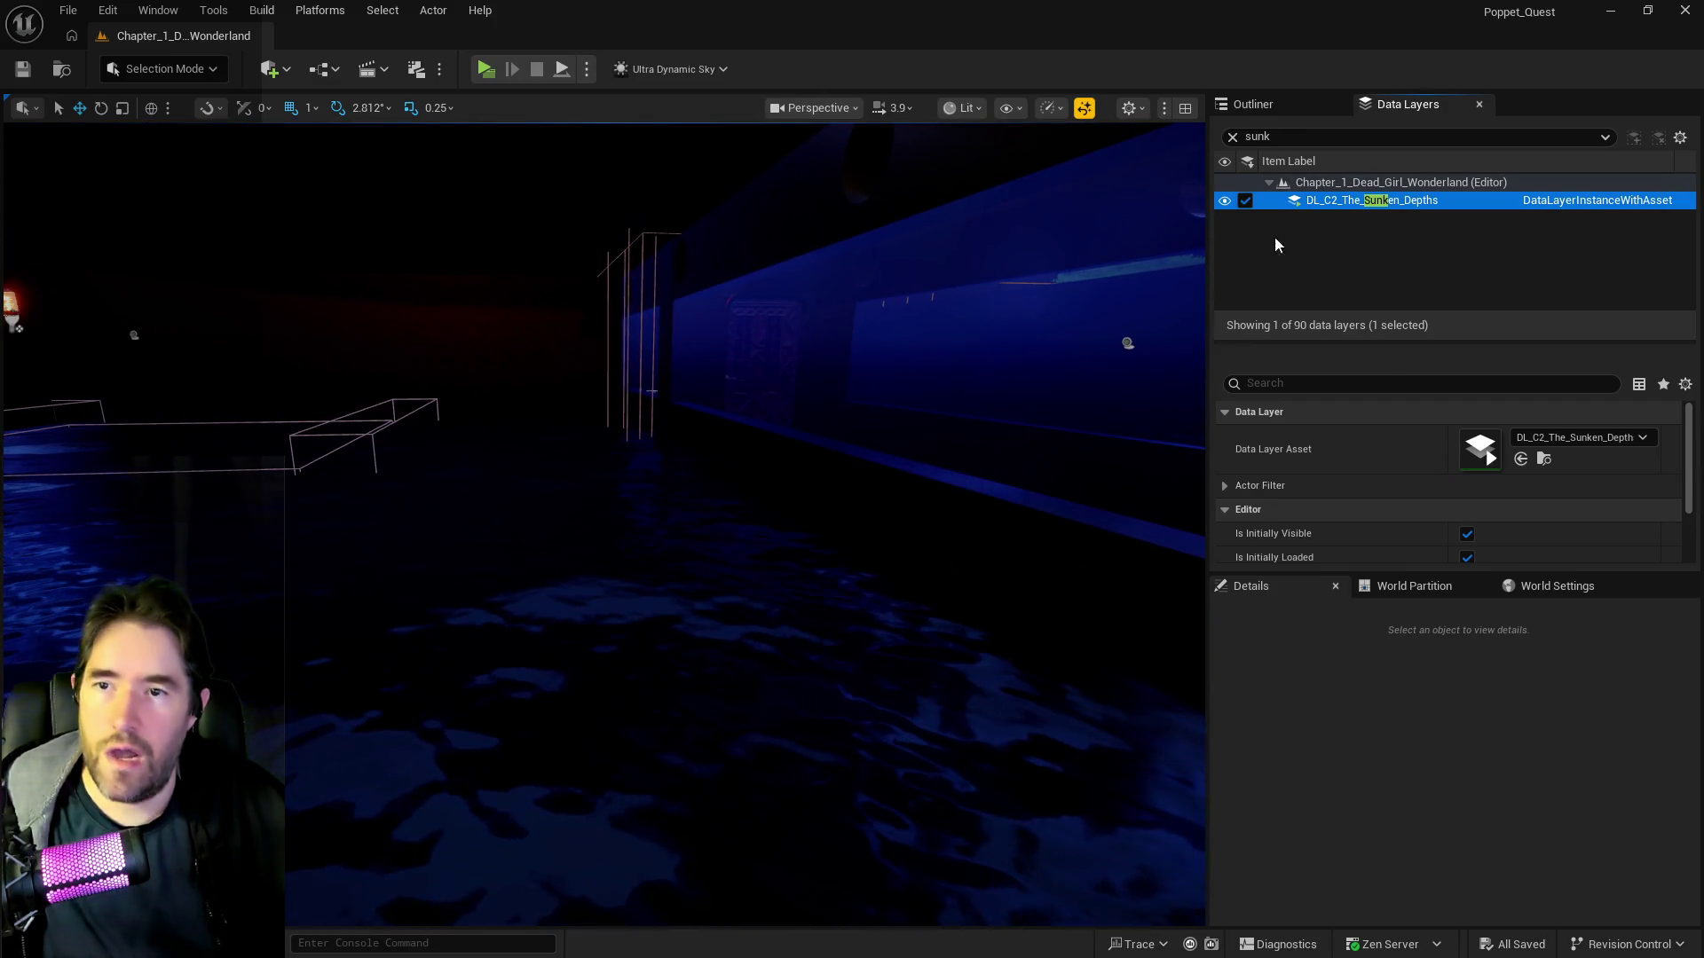
pyautogui.moveTo(1154, 266); pyautogui.dragTo(1030, 284)
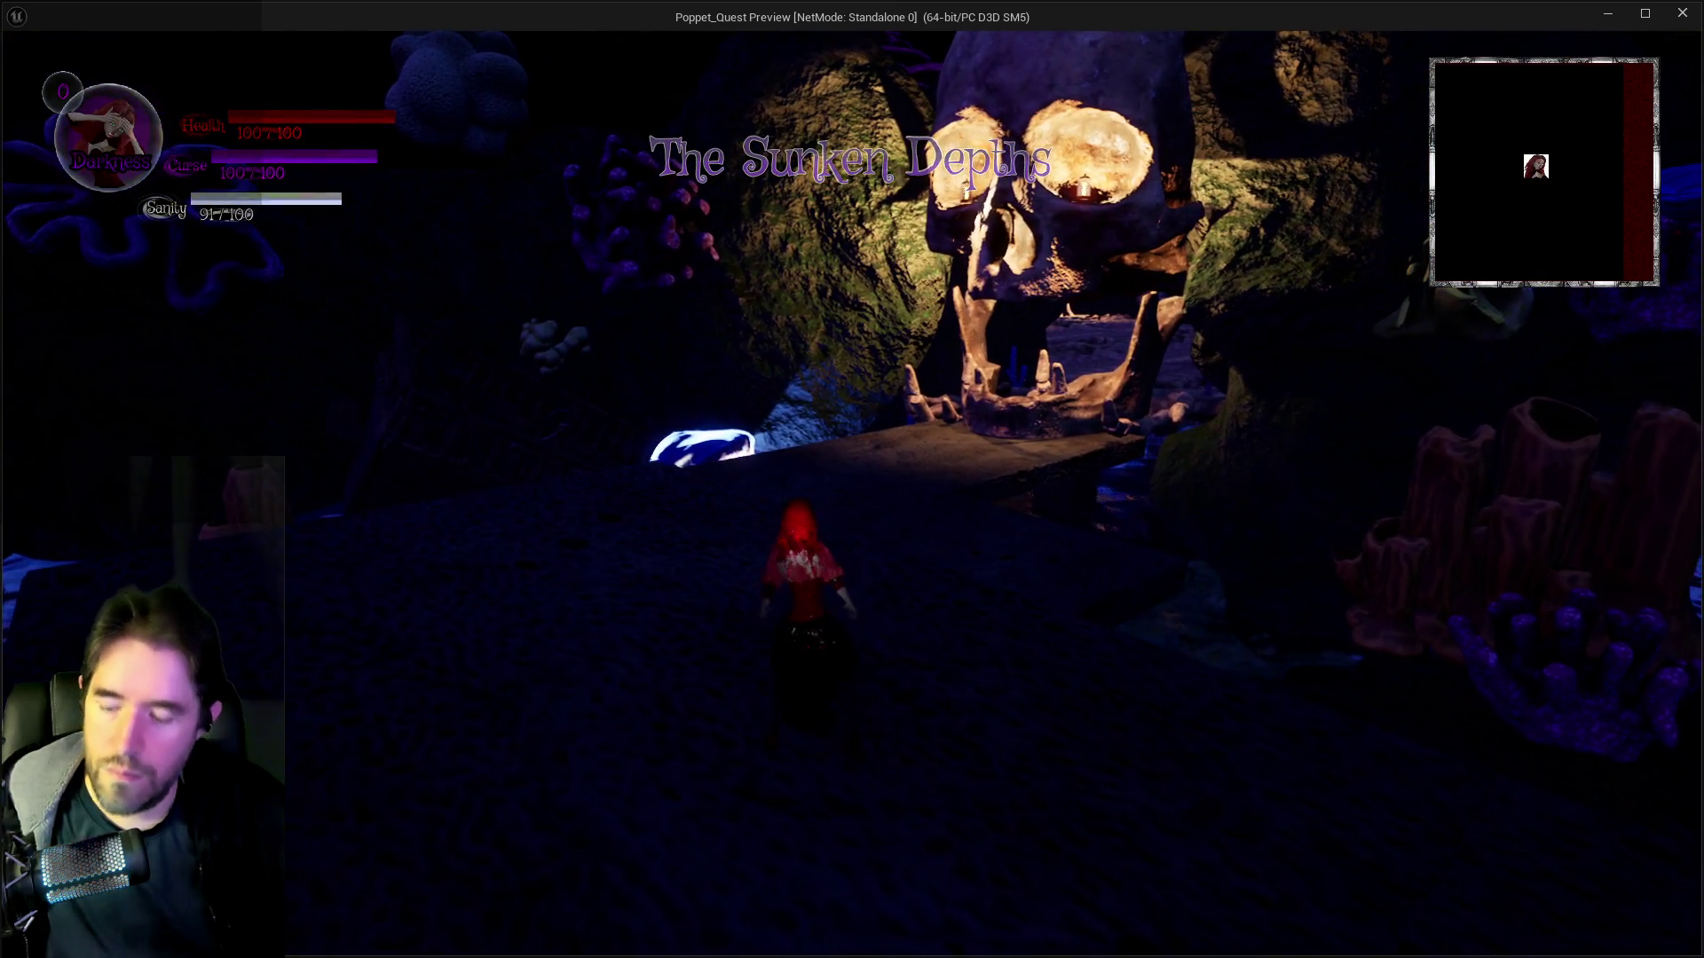
# - Run the character between the blue-walled room and the skull cavern, attacking along the way
pyautogui.click(1021, 463)
pyautogui.press('w')
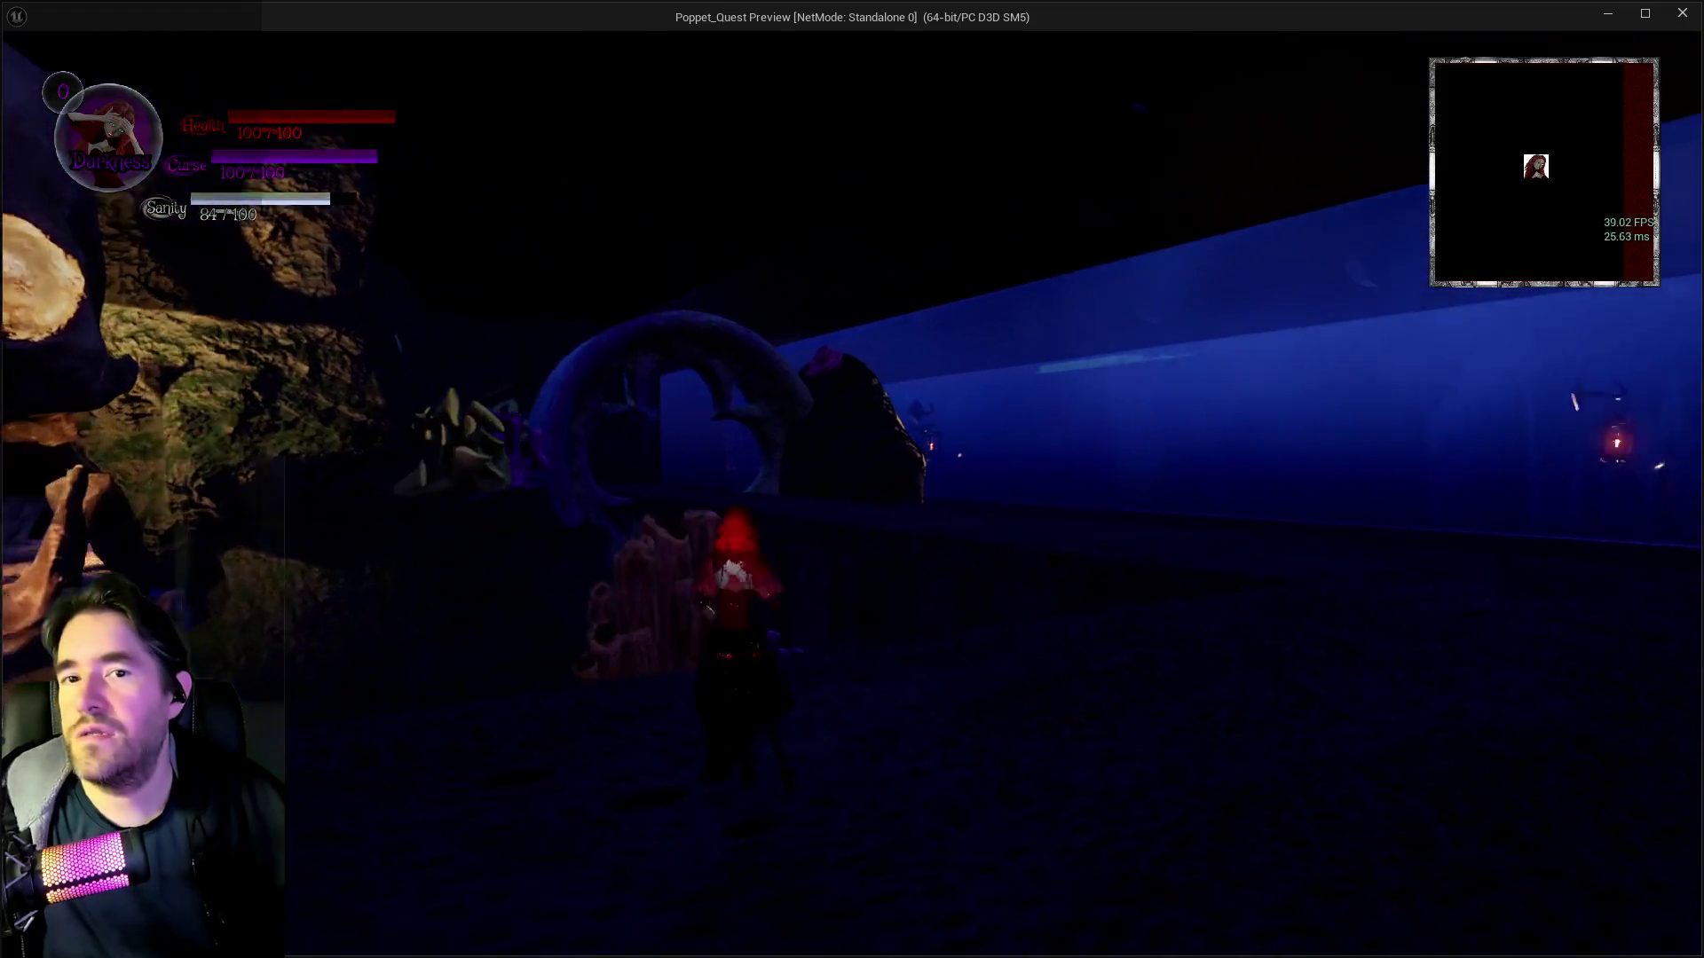
pyautogui.press('w')
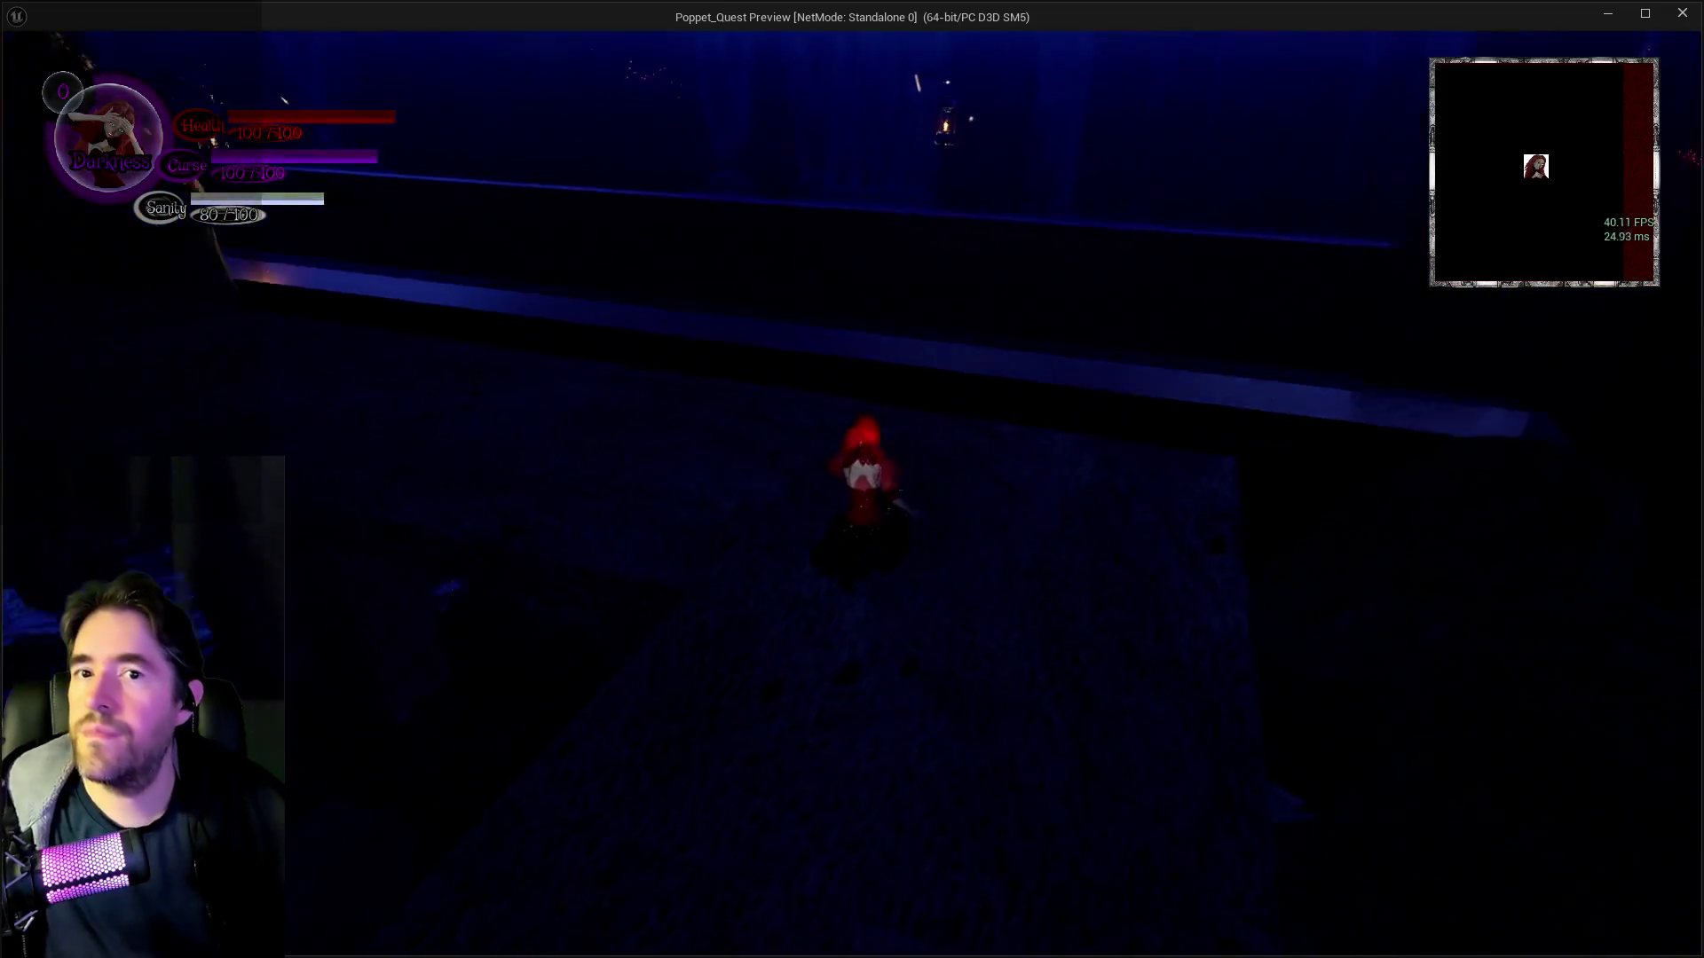
pyautogui.press('w')
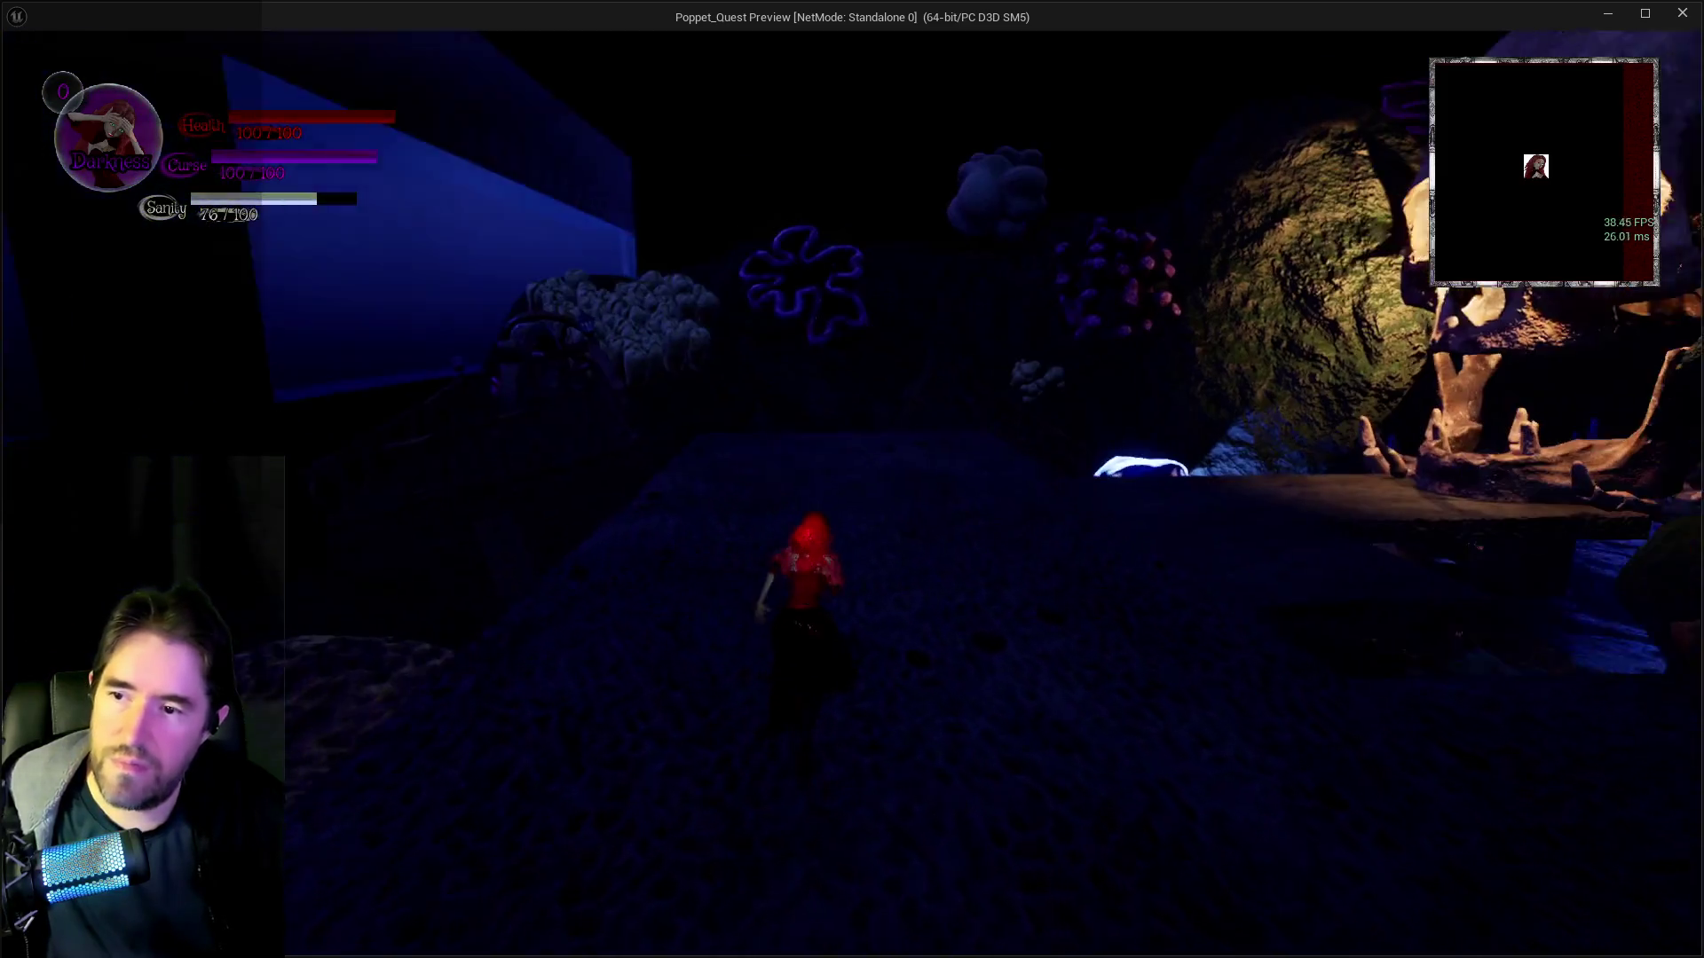
pyautogui.press('w')
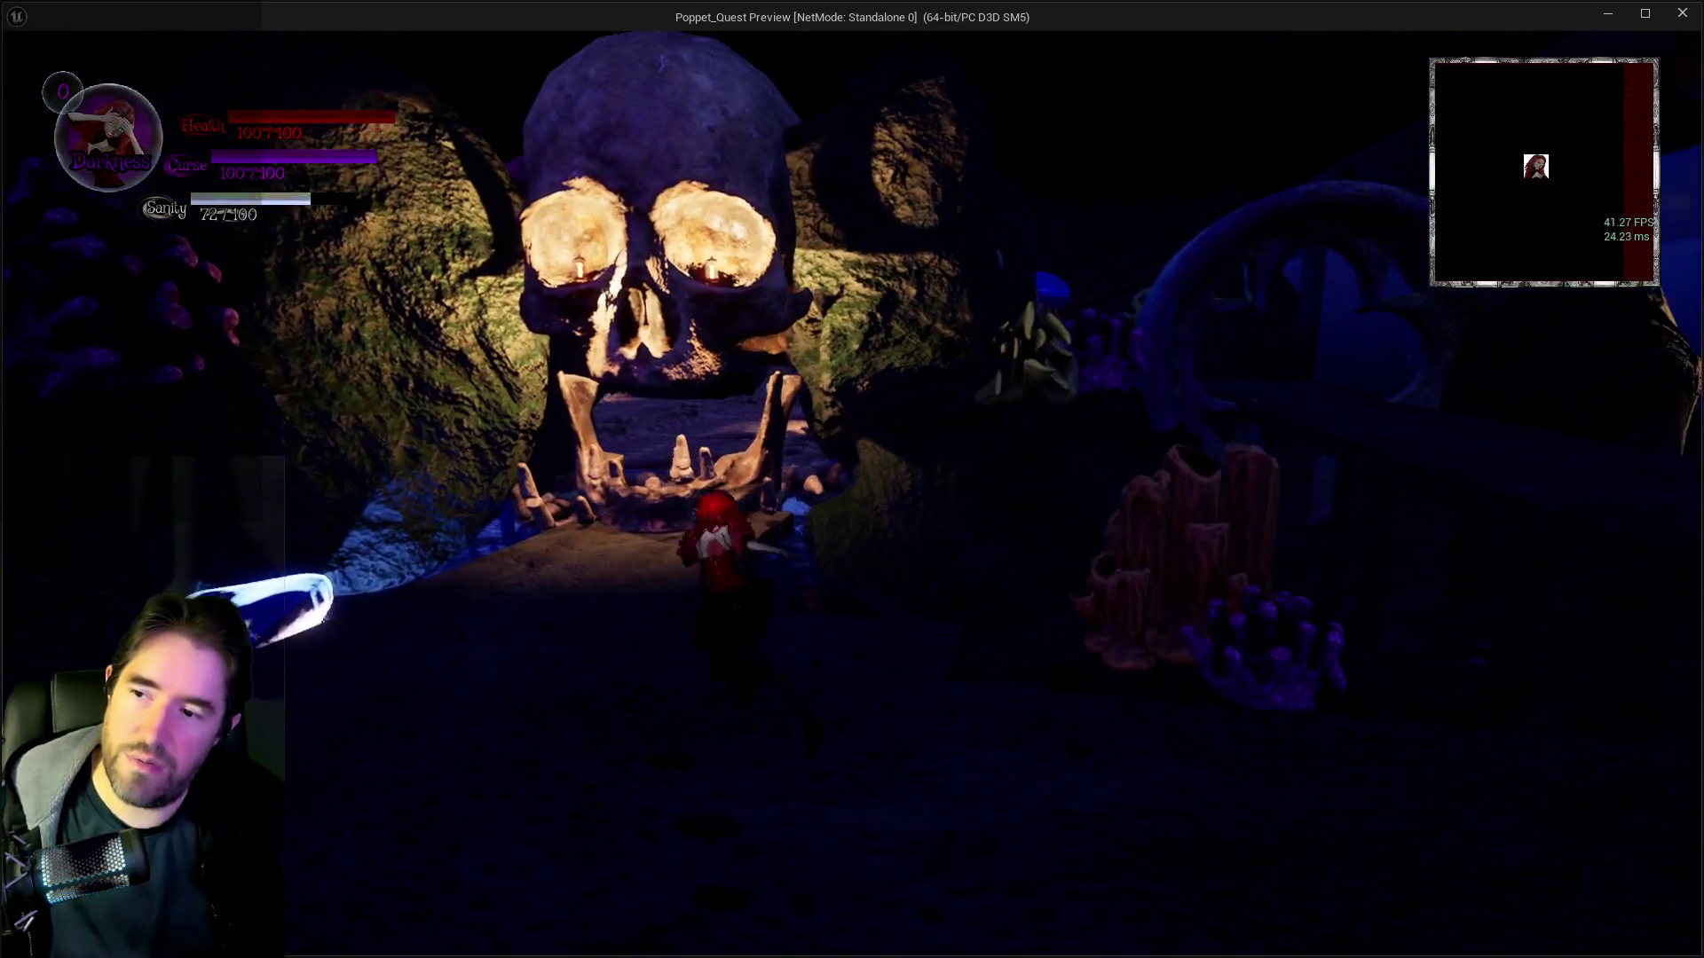
pyautogui.press('w')
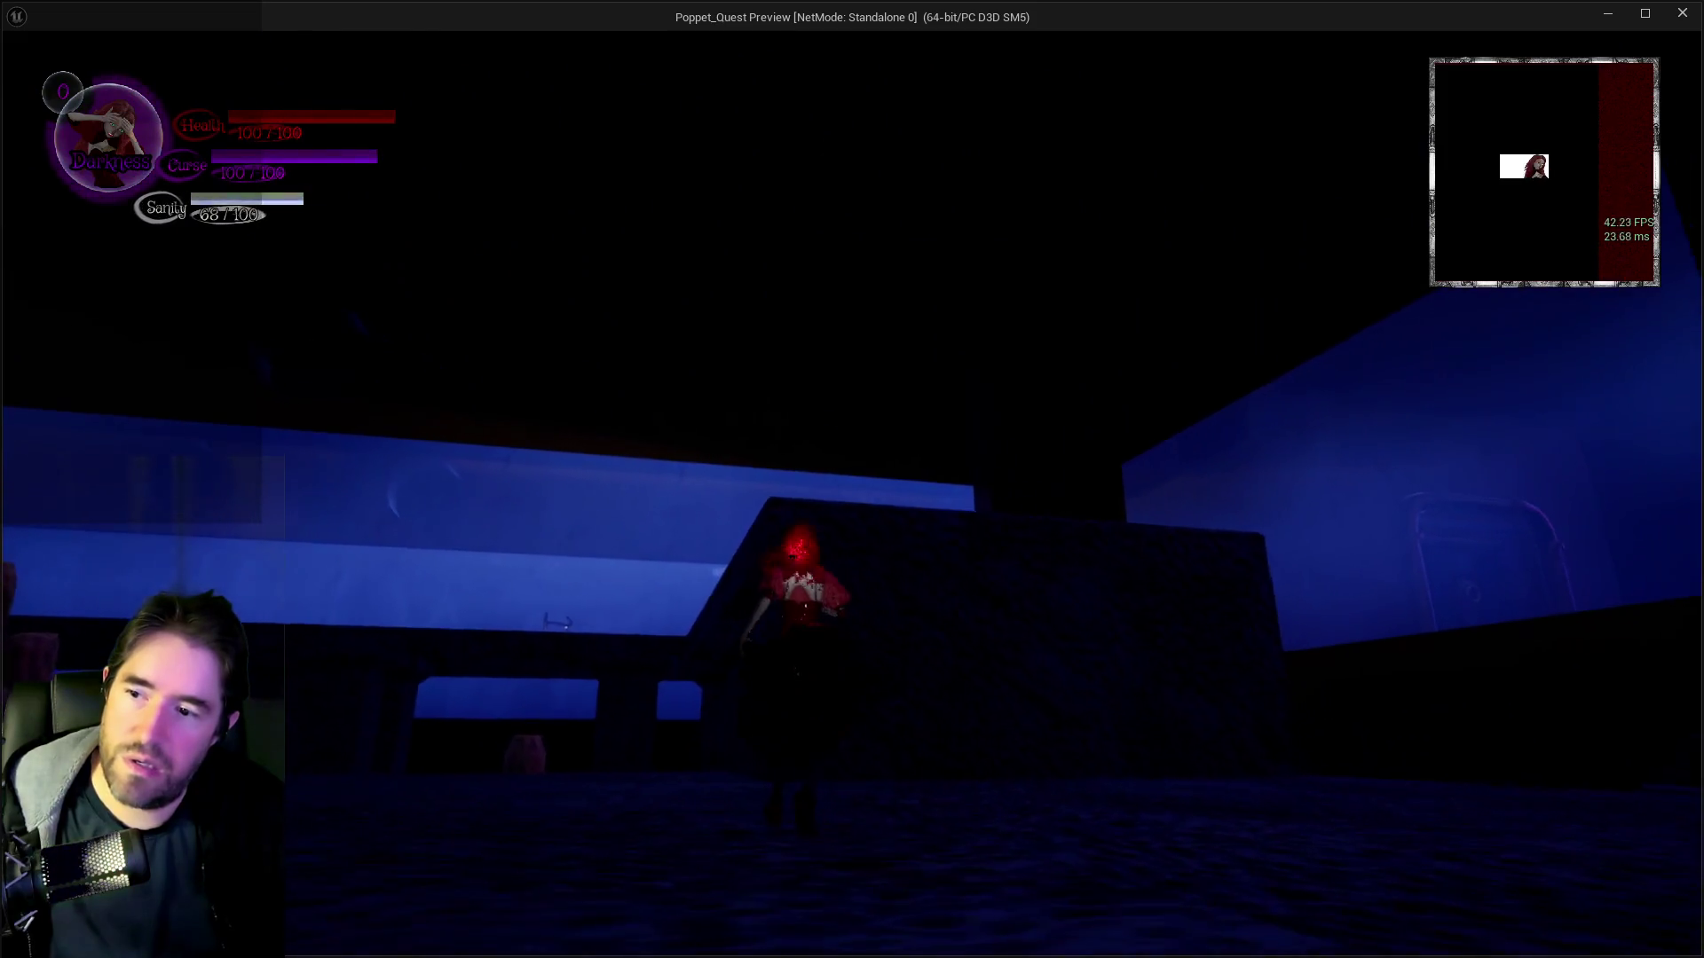
pyautogui.press('s')
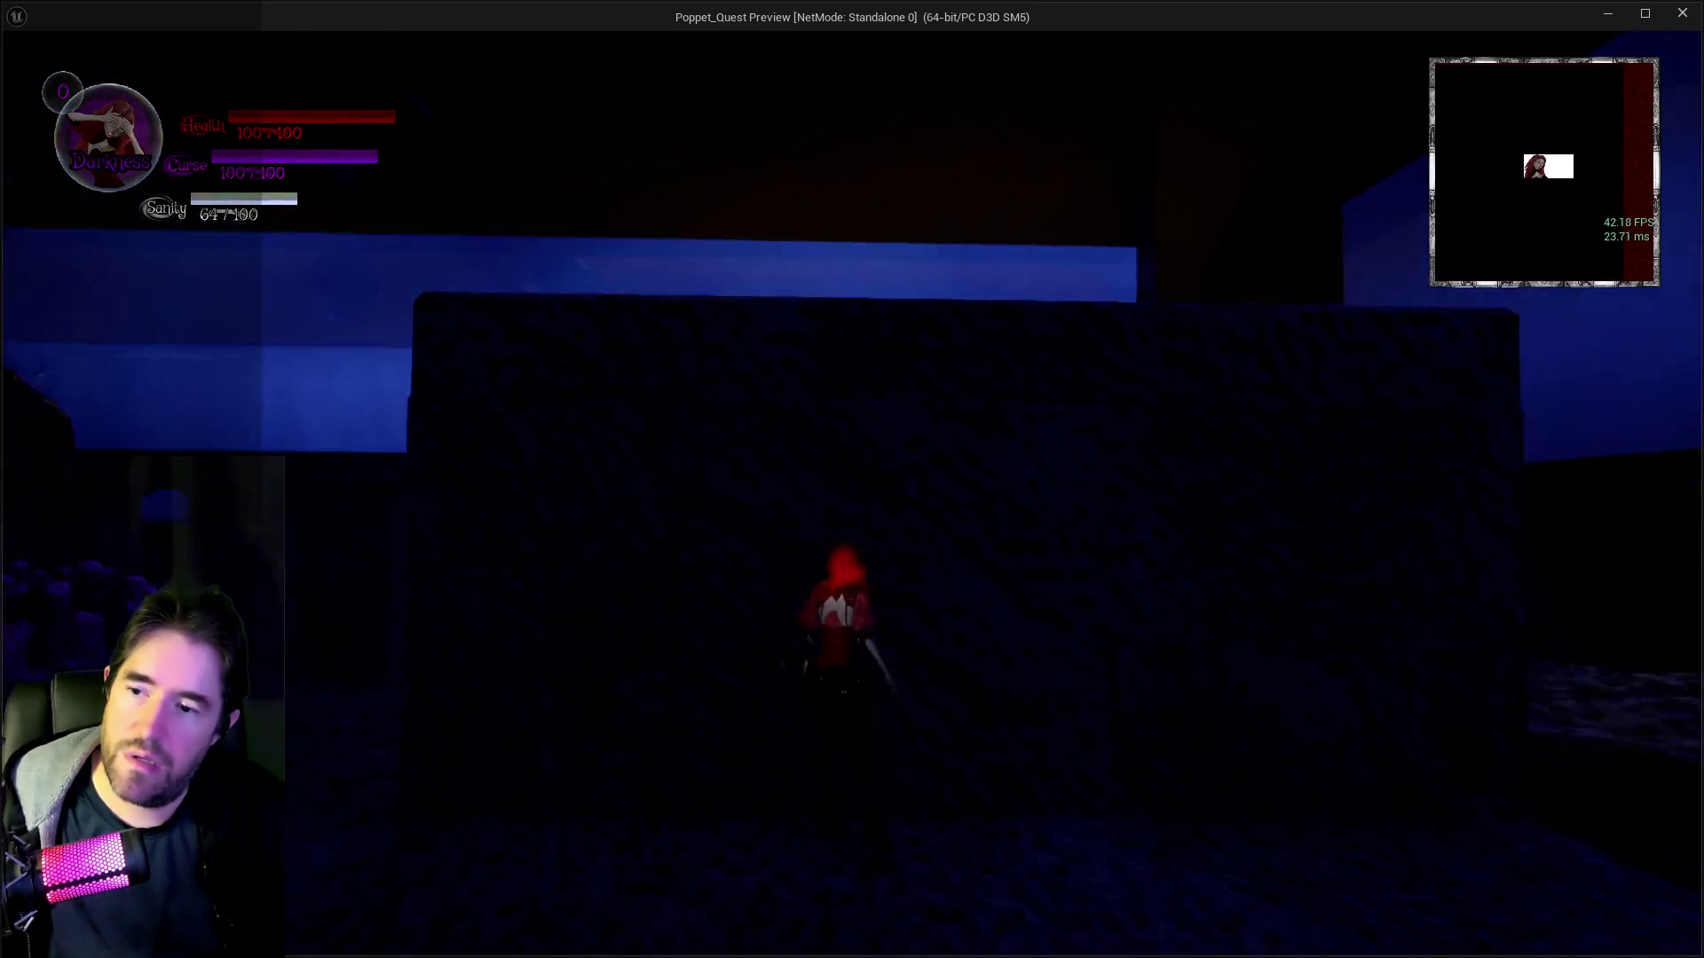
pyautogui.press('w')
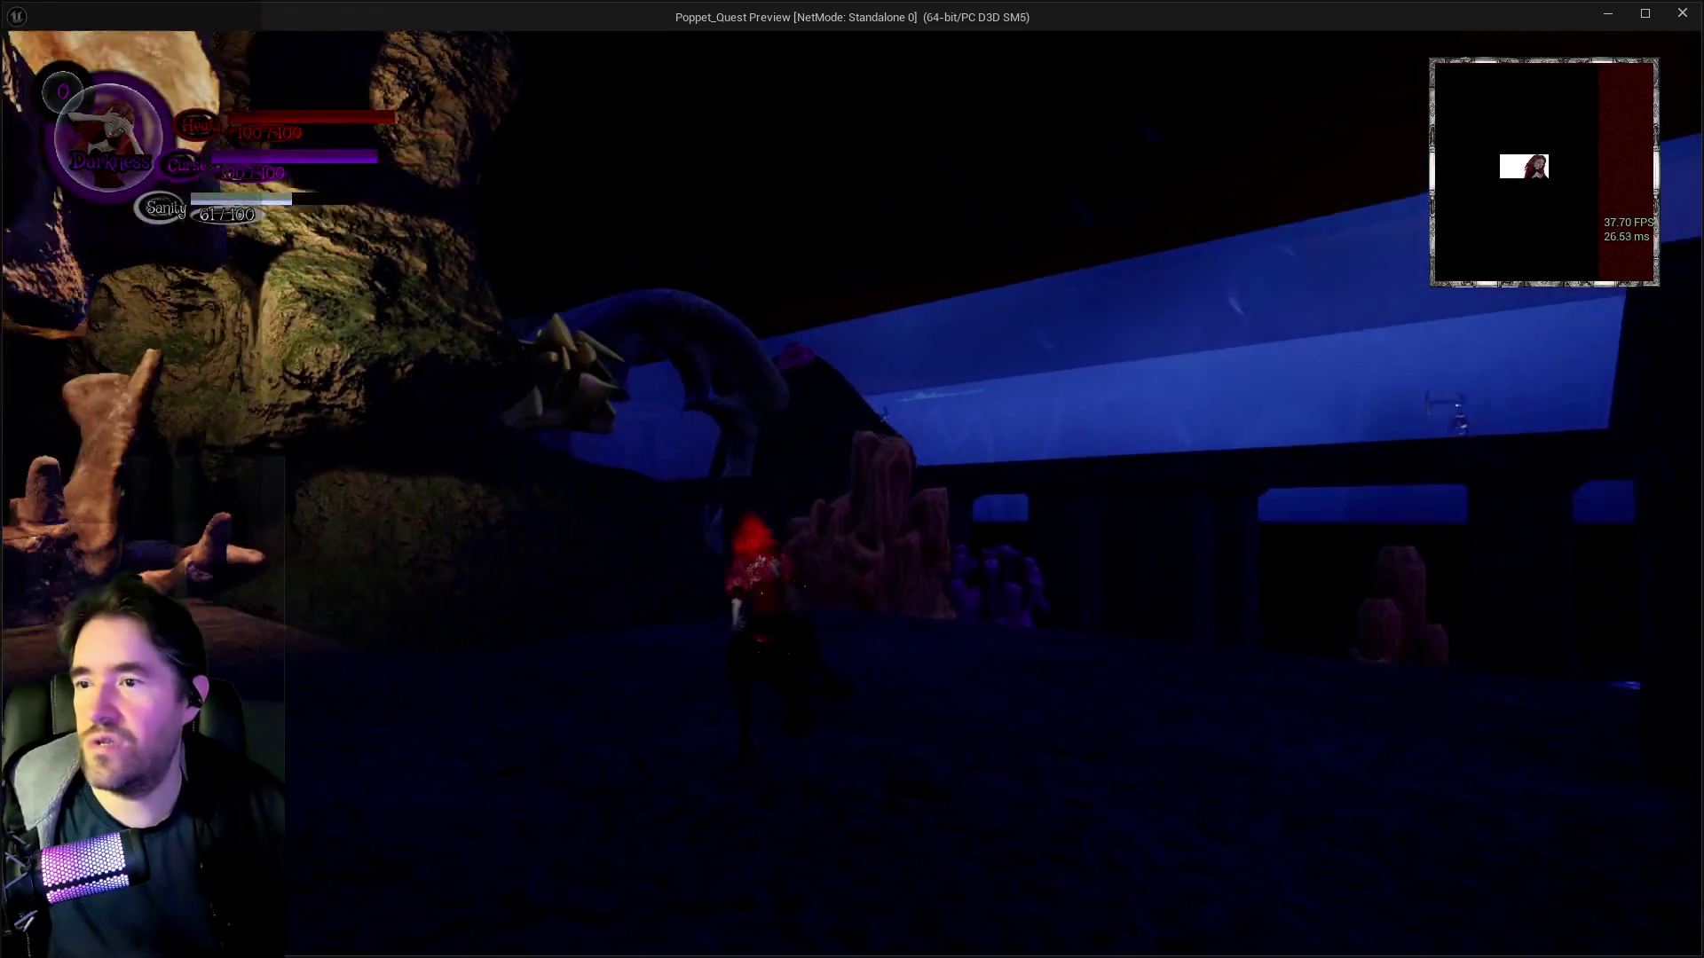
# - Release the game with Alt+Tab and stop the play session with Escape
pyautogui.press('s')
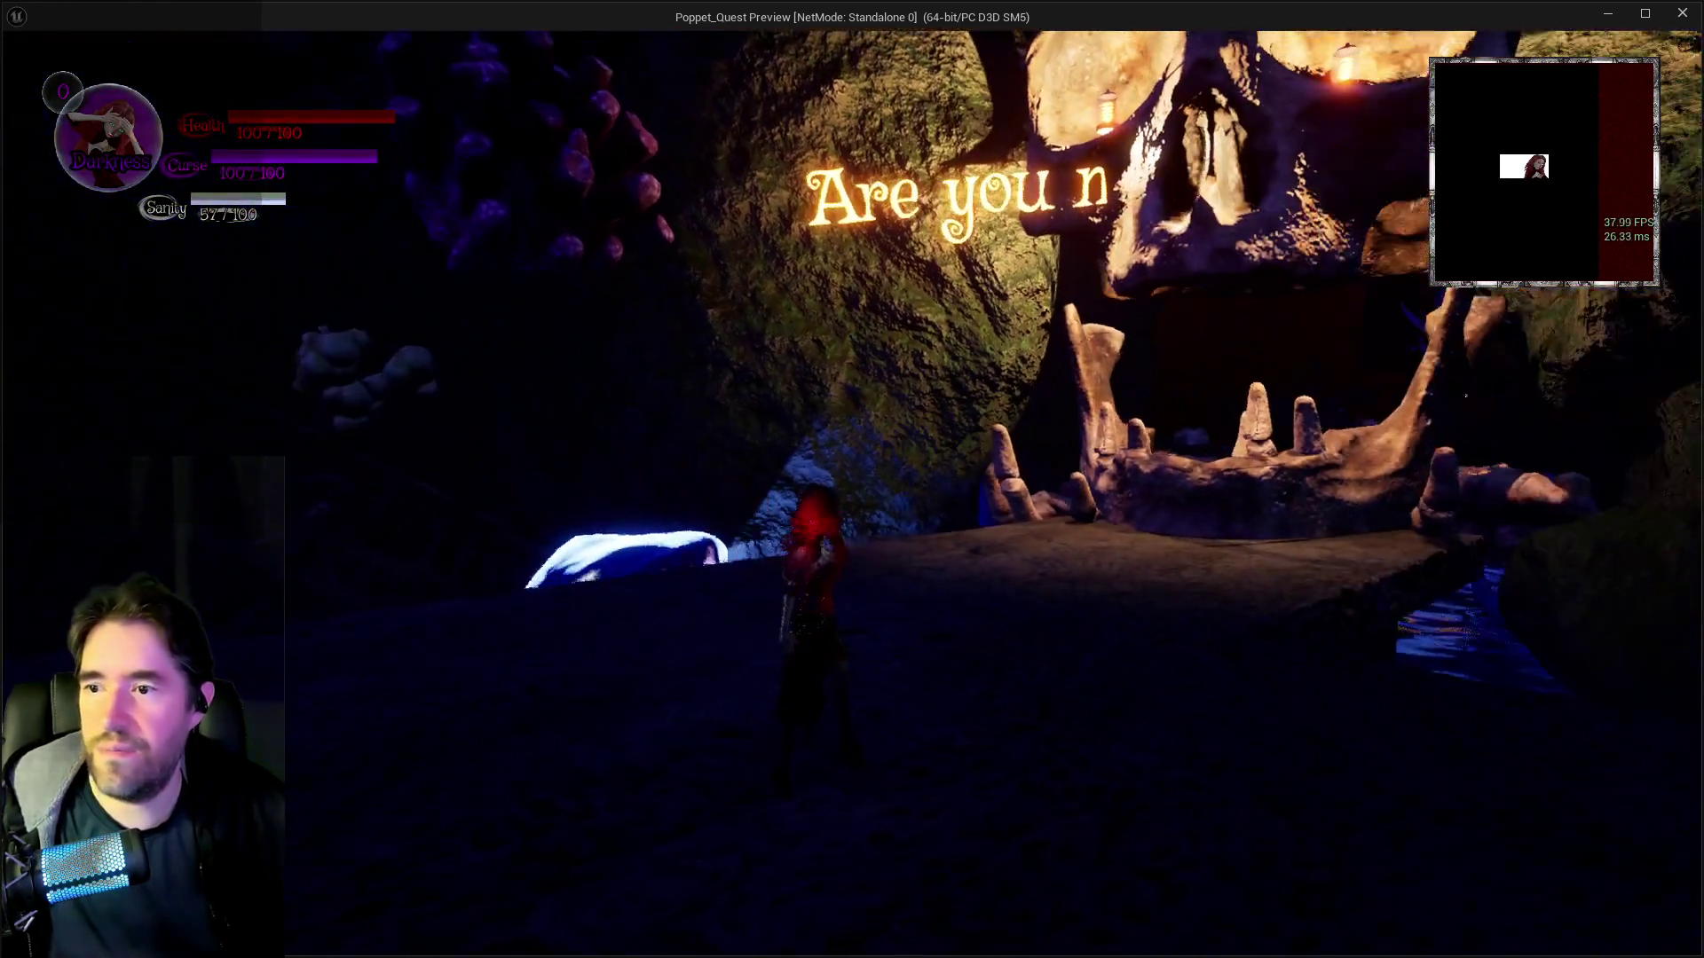
pyautogui.hotkey('alt', 'Tab')
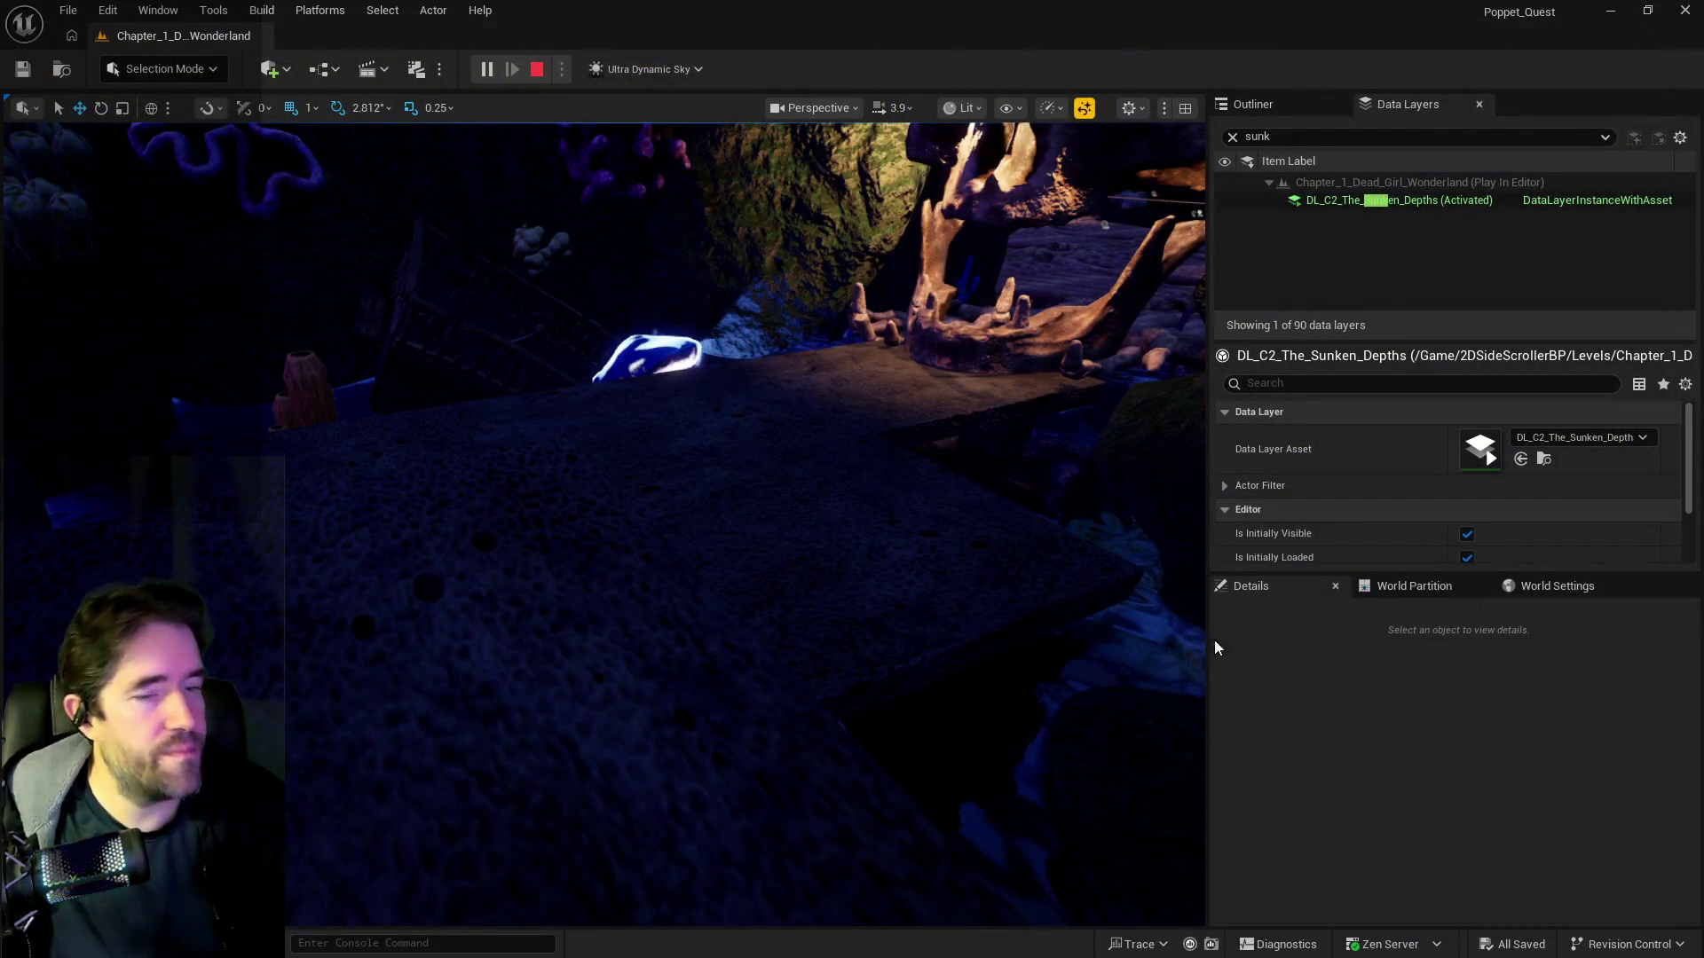
pyautogui.press('Escape')
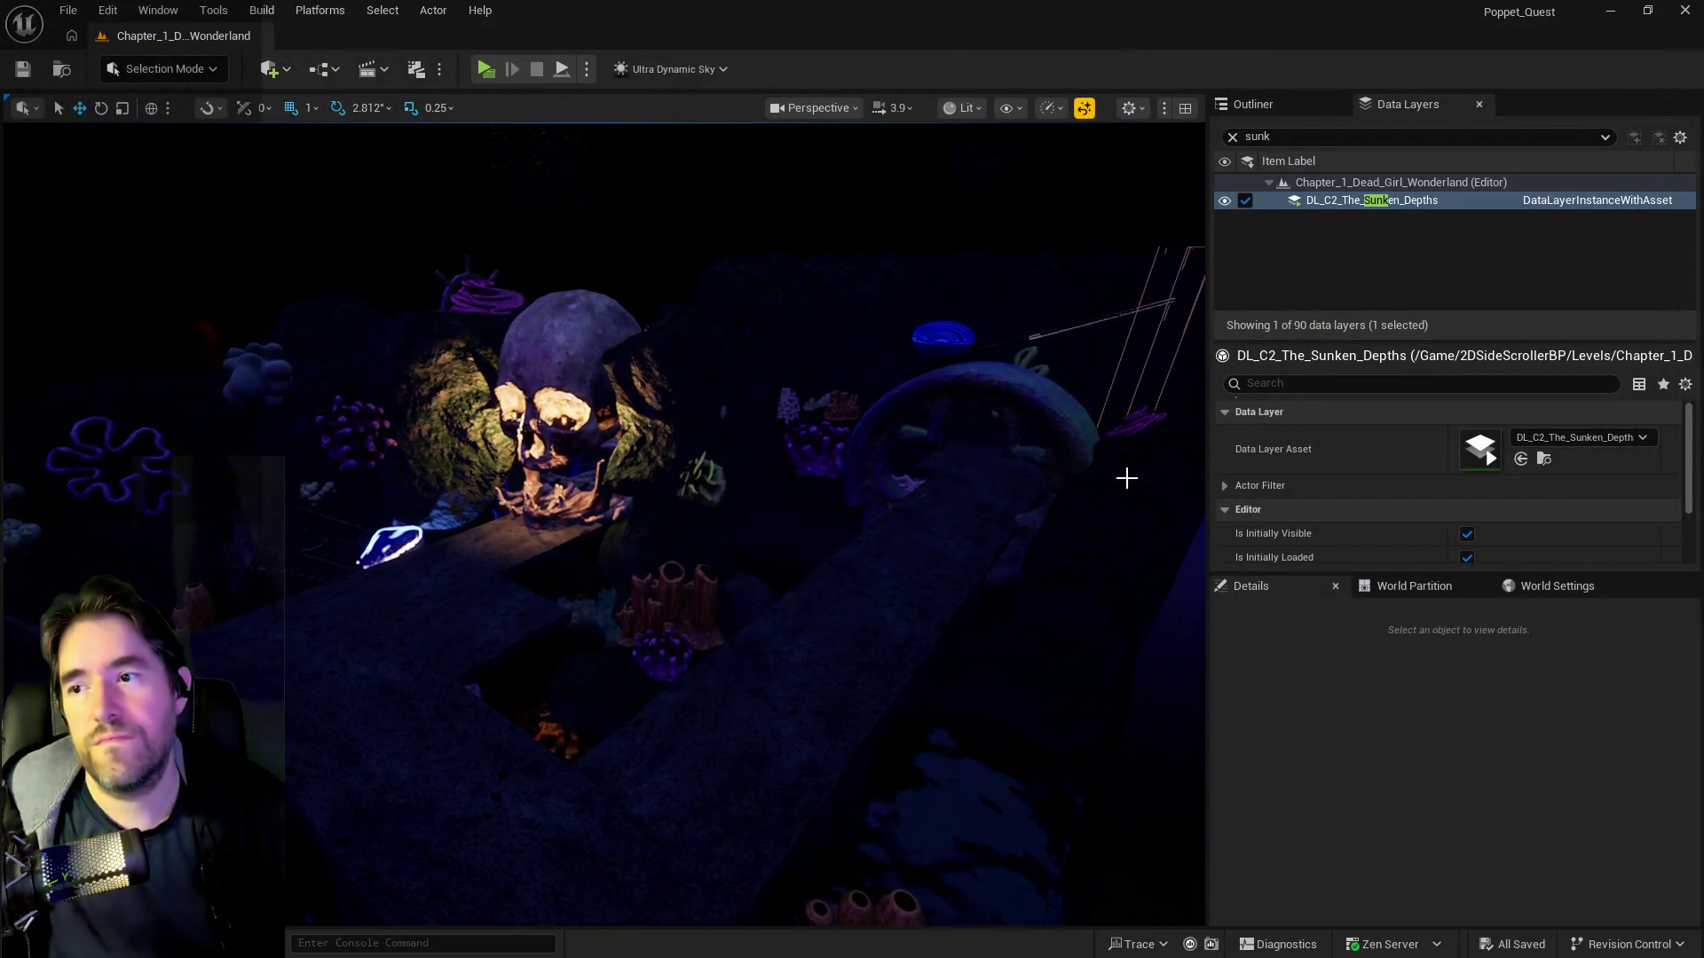
# - Clear the 'sunk' data layer filter, filter the Outliner's actors, and jump to Box Brush6
pyautogui.click(1232, 138)
pyautogui.click(1266, 110)
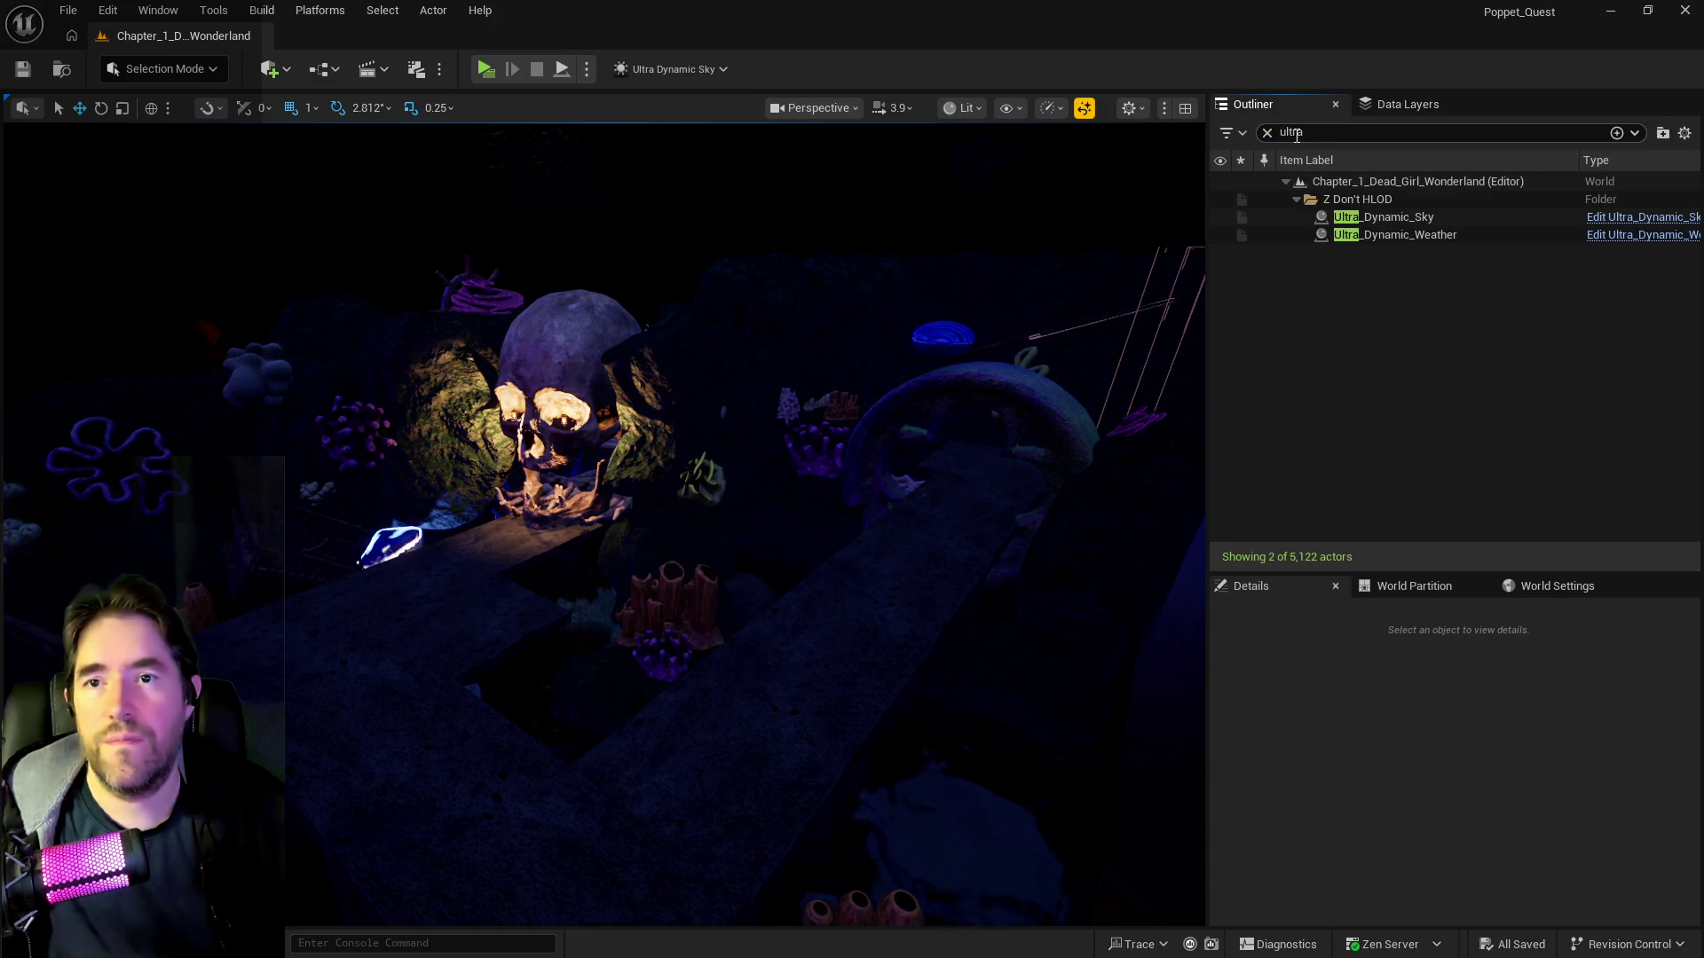
pyautogui.write('brush')
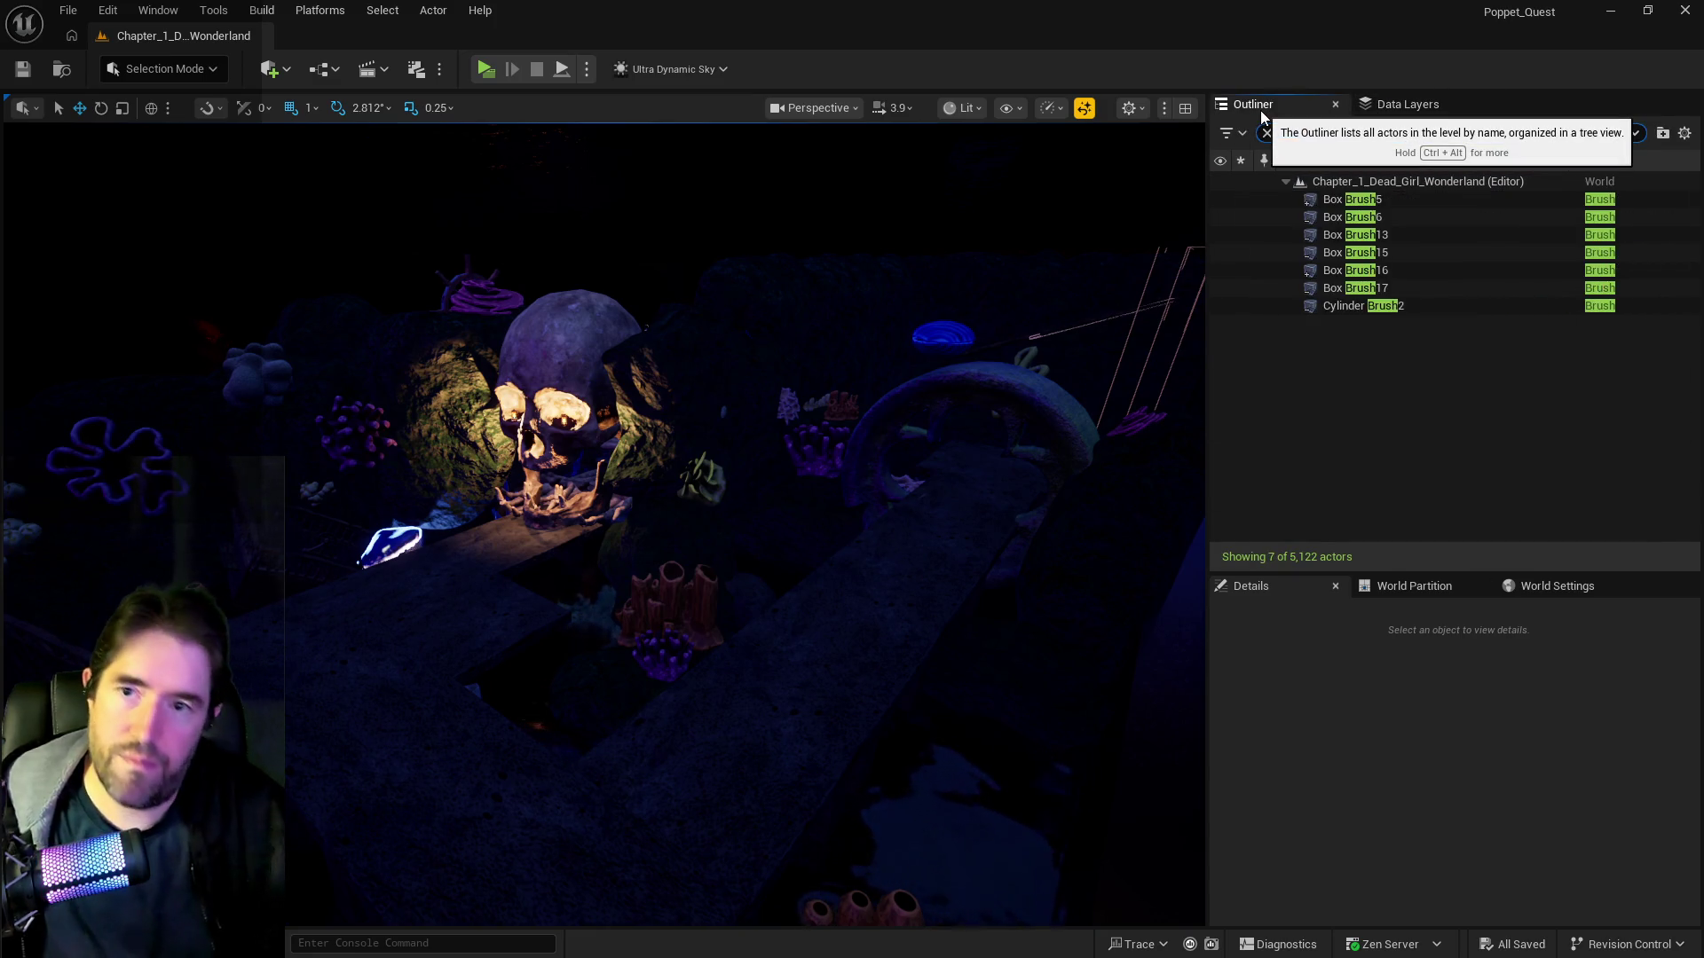
pyautogui.doubleClick(1355, 216)
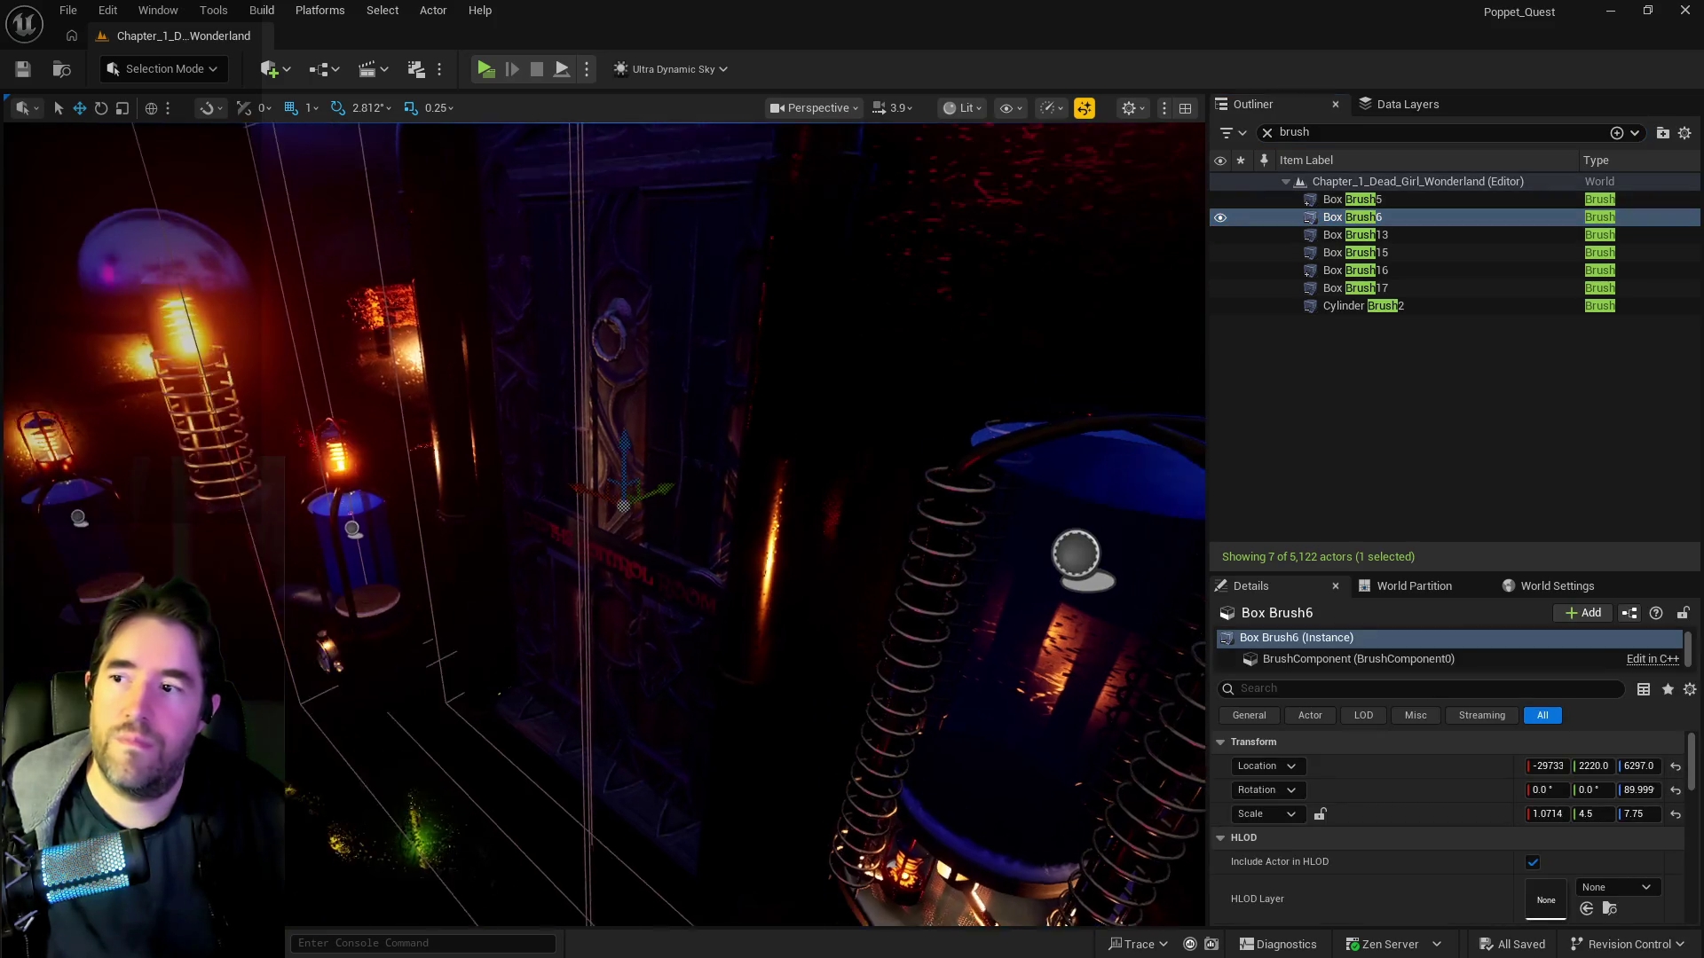
# - Frame the Box Brush5 wall and orbit the camera to face it
pyautogui.scroll(-10, 991, 299)
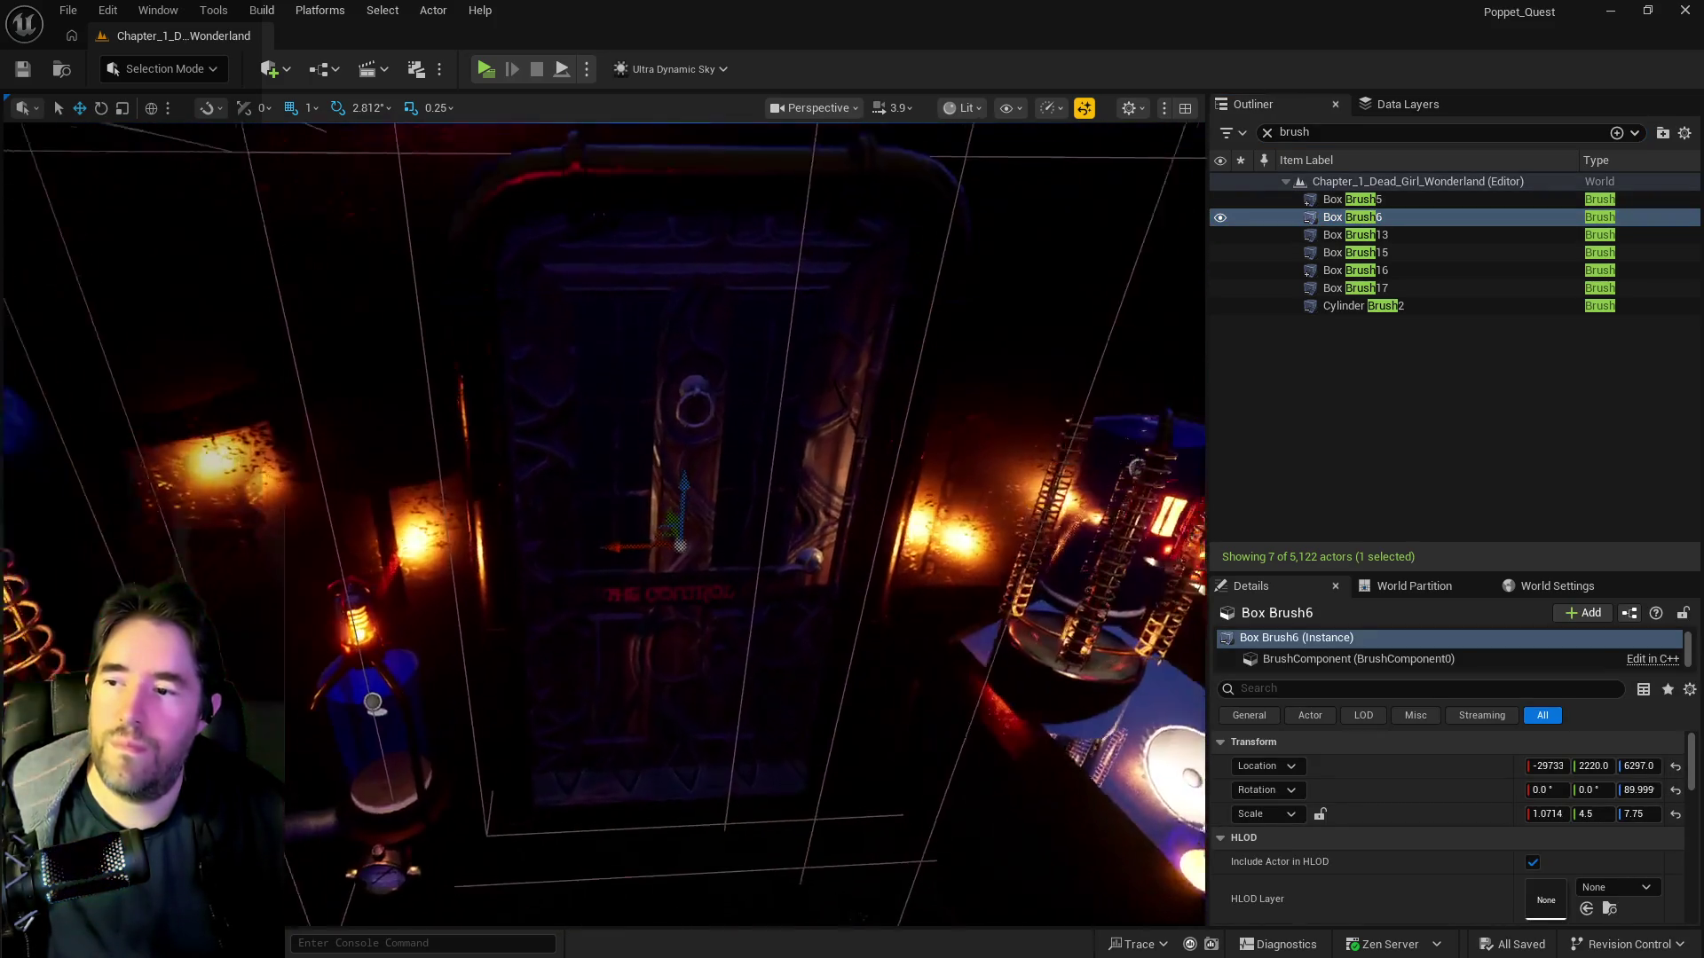
pyautogui.click(942, 290)
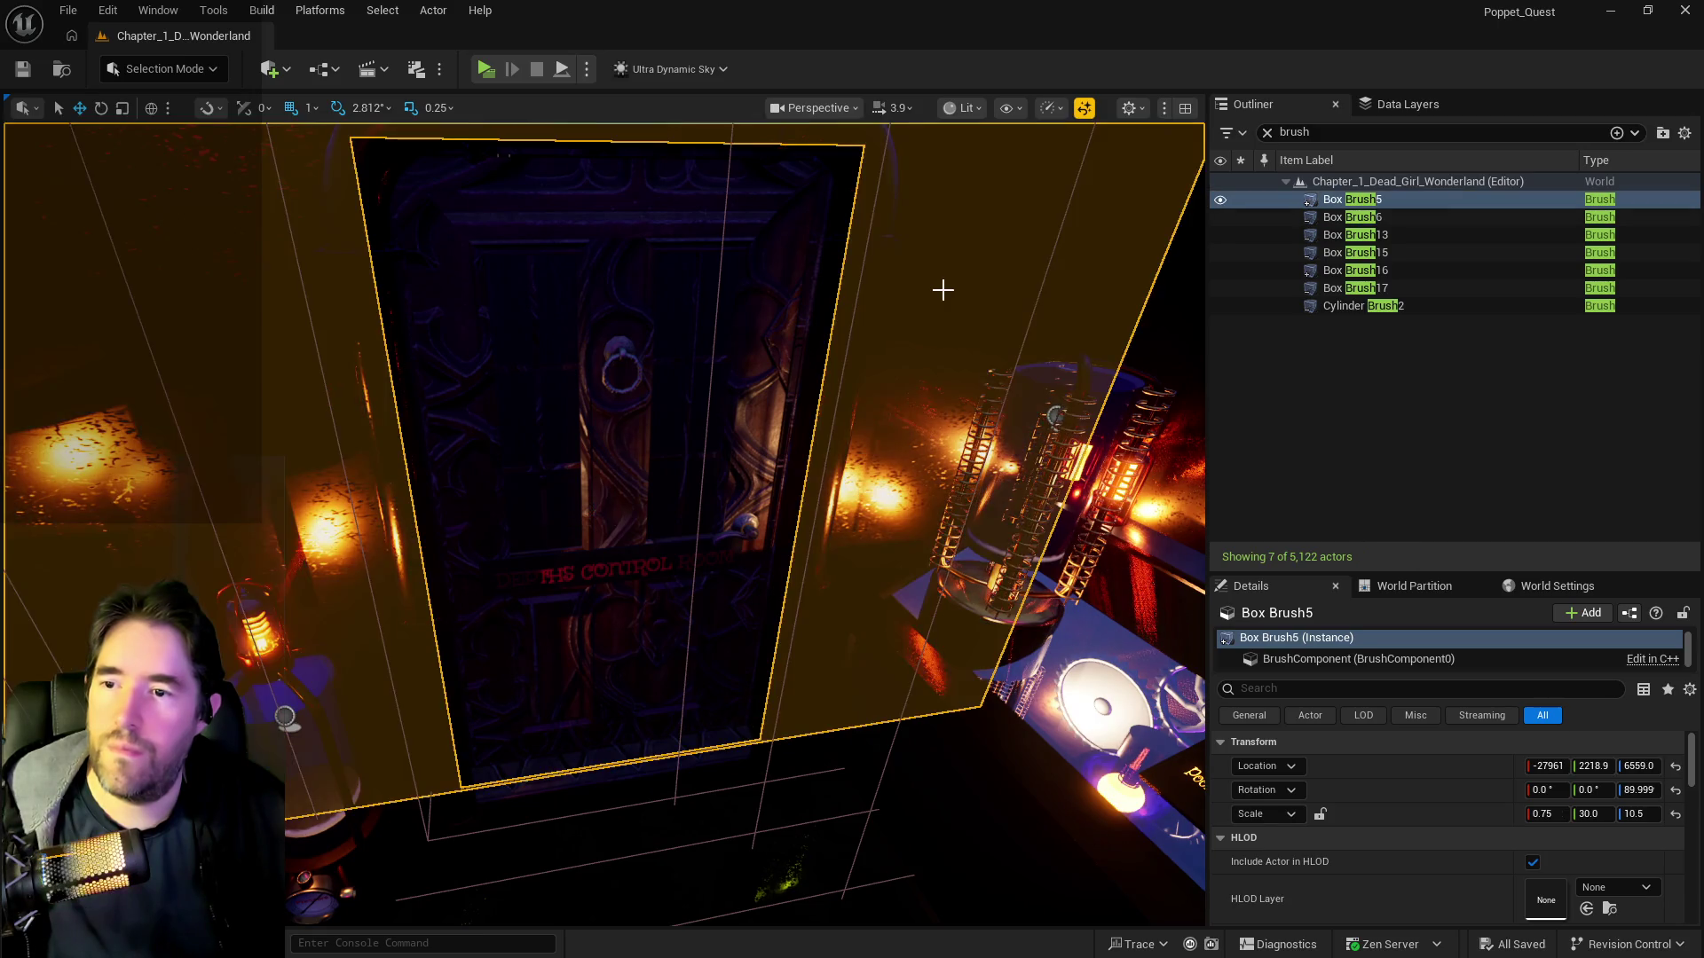
pyautogui.press('f')
pyautogui.scroll(8, 286, 886)
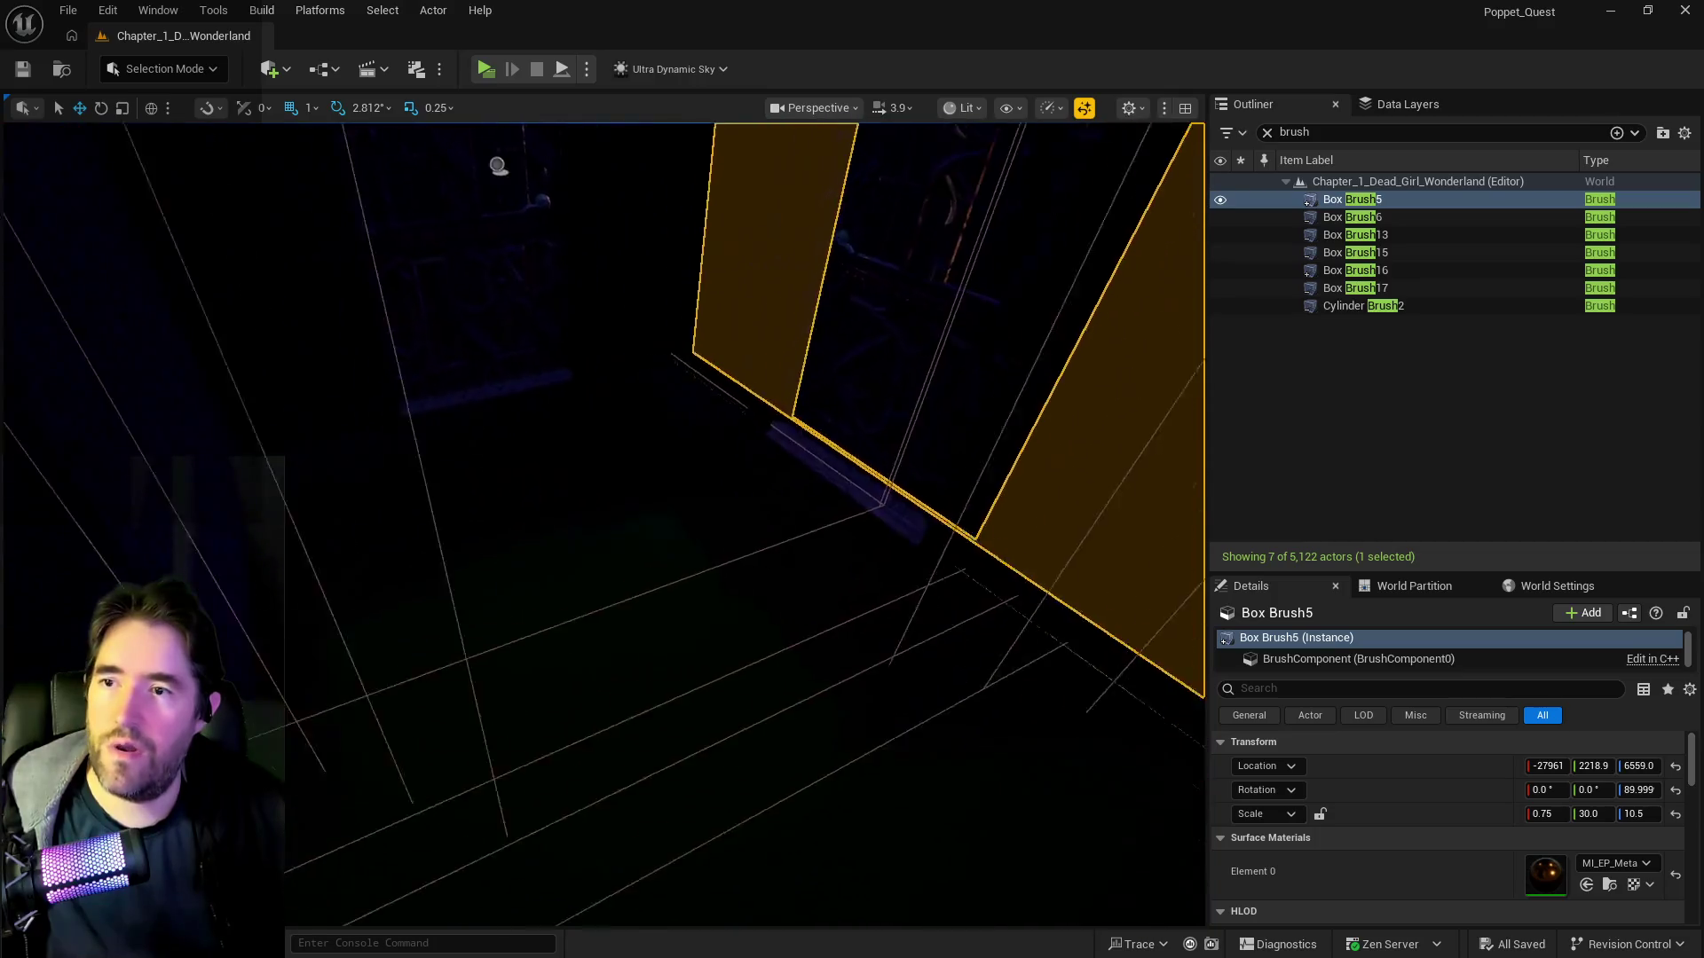
pyautogui.moveTo(603, 524)
pyautogui.mouseDown()
pyautogui.moveTo(514, 497)
pyautogui.moveTo(497, 462)
pyautogui.moveTo(496, 497)
pyautogui.moveTo(594, 493)
pyautogui.moveTo(497, 483)
pyautogui.moveTo(382, 515)
pyautogui.moveTo(840, 430)
pyautogui.mouseUp()
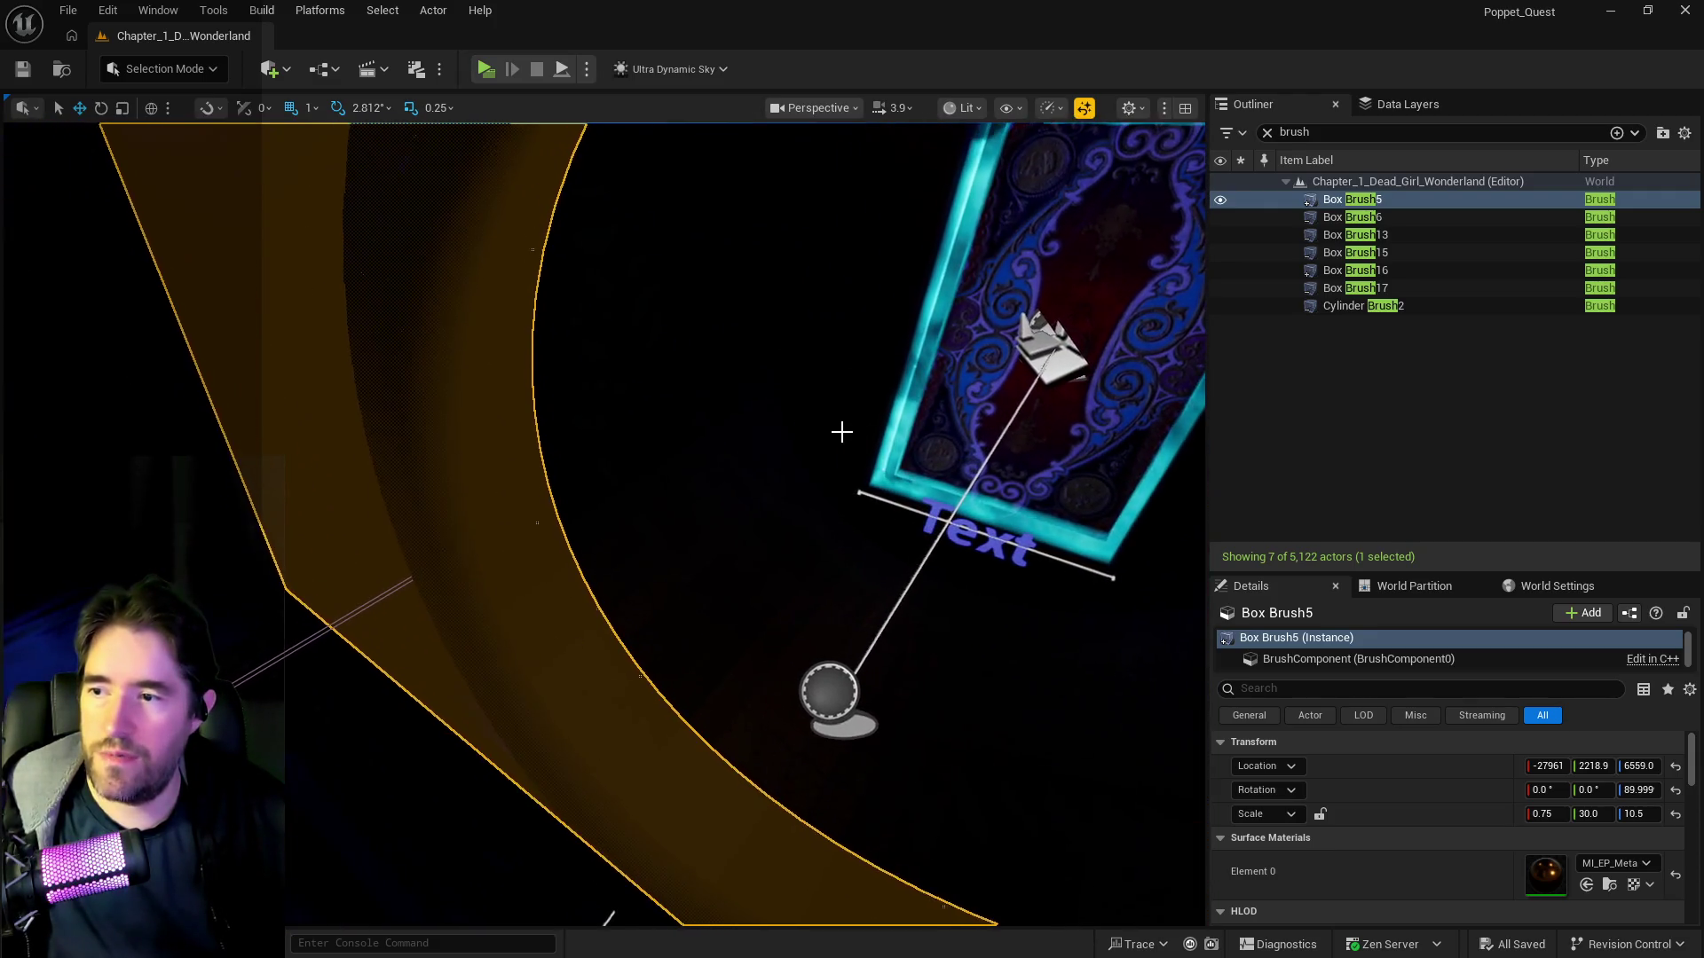
# - Find Ultra_Dynamic_Sky with an 'ultra' Outliner search and return its Time Of Day to 960
pyautogui.click(527, 455)
pyautogui.press('f')
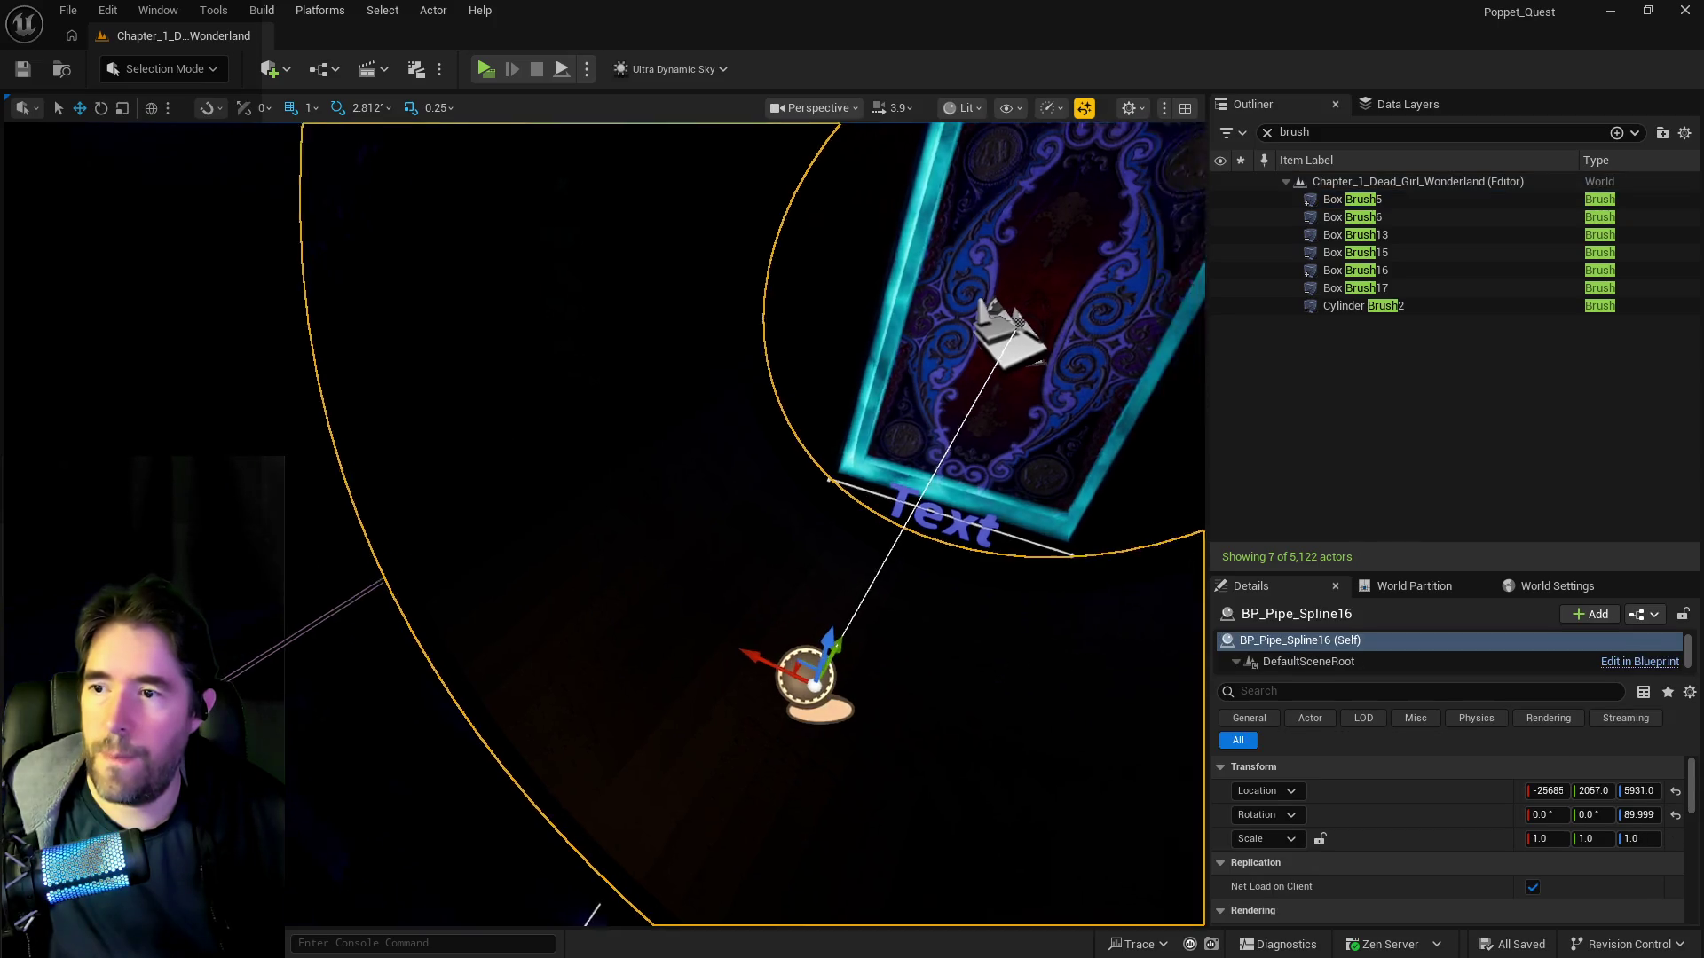
pyautogui.click(1268, 133)
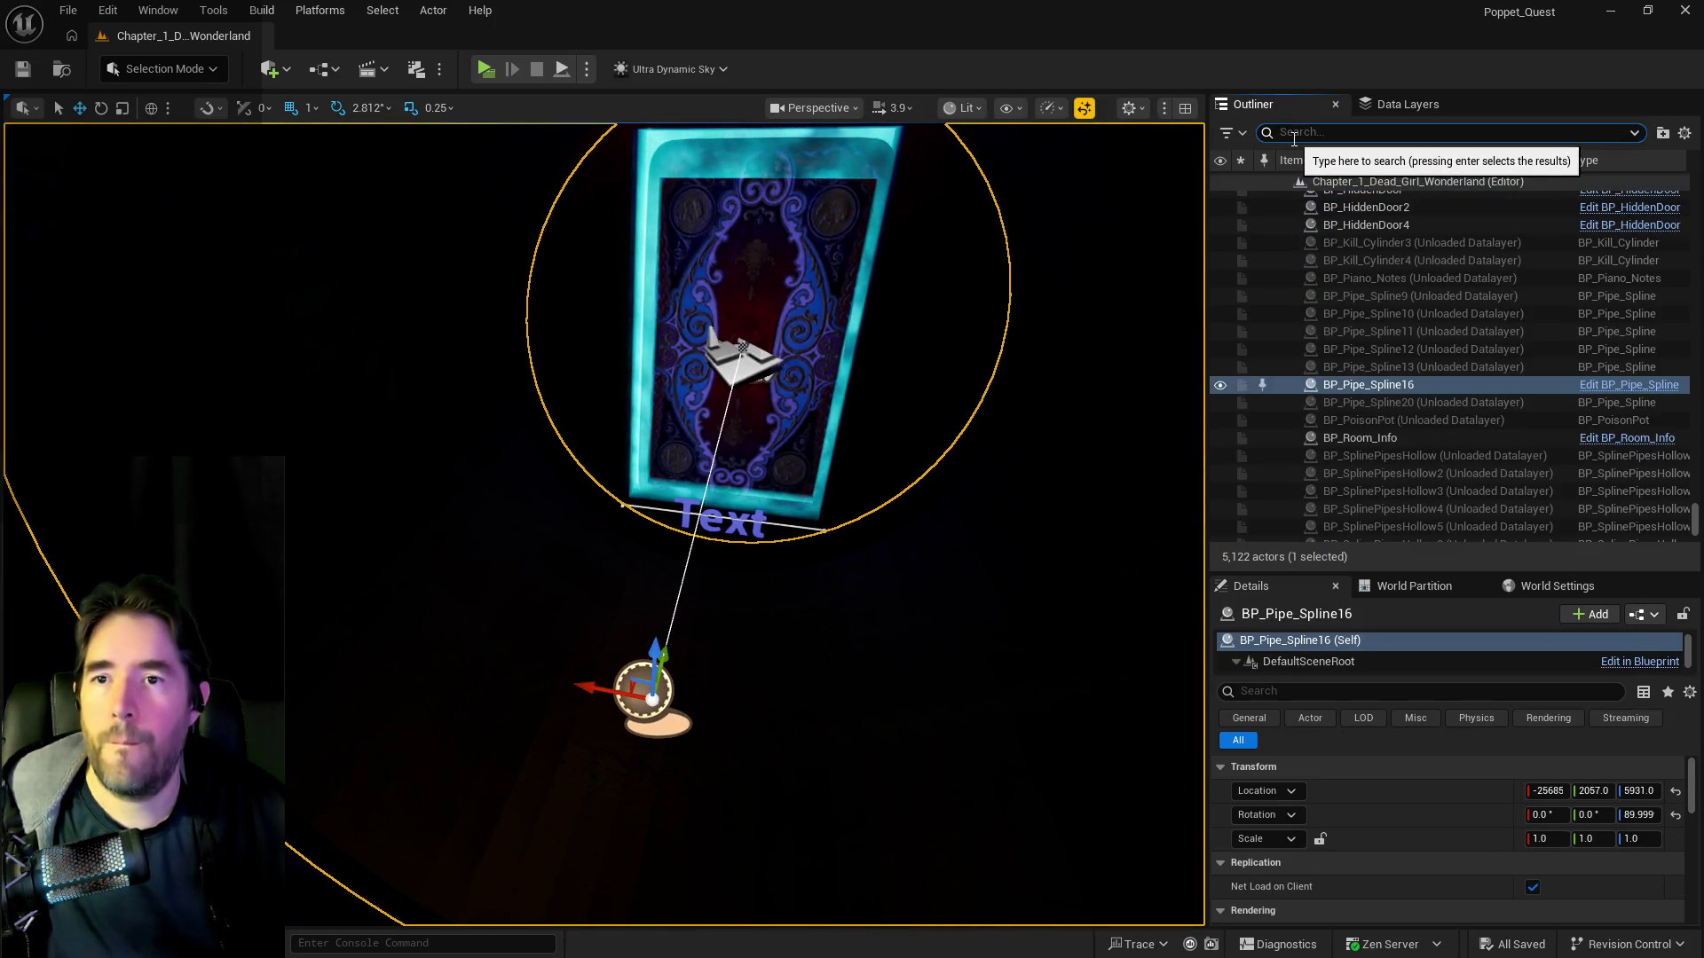
pyautogui.write('ultra')
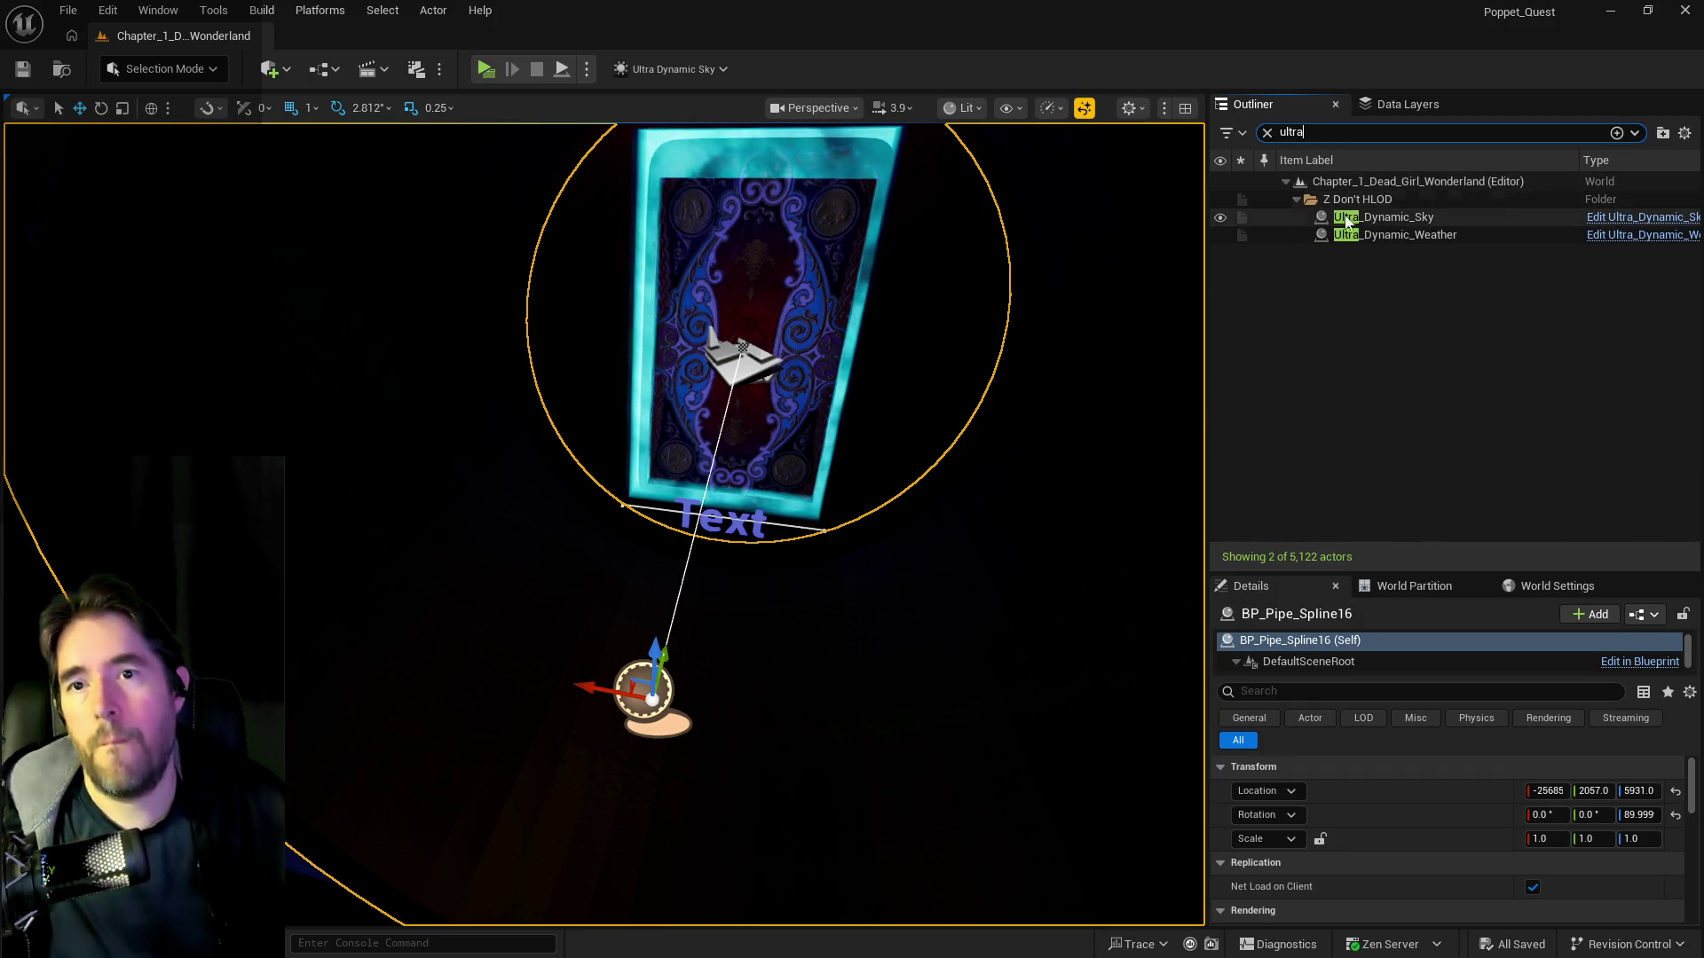
pyautogui.click(1356, 217)
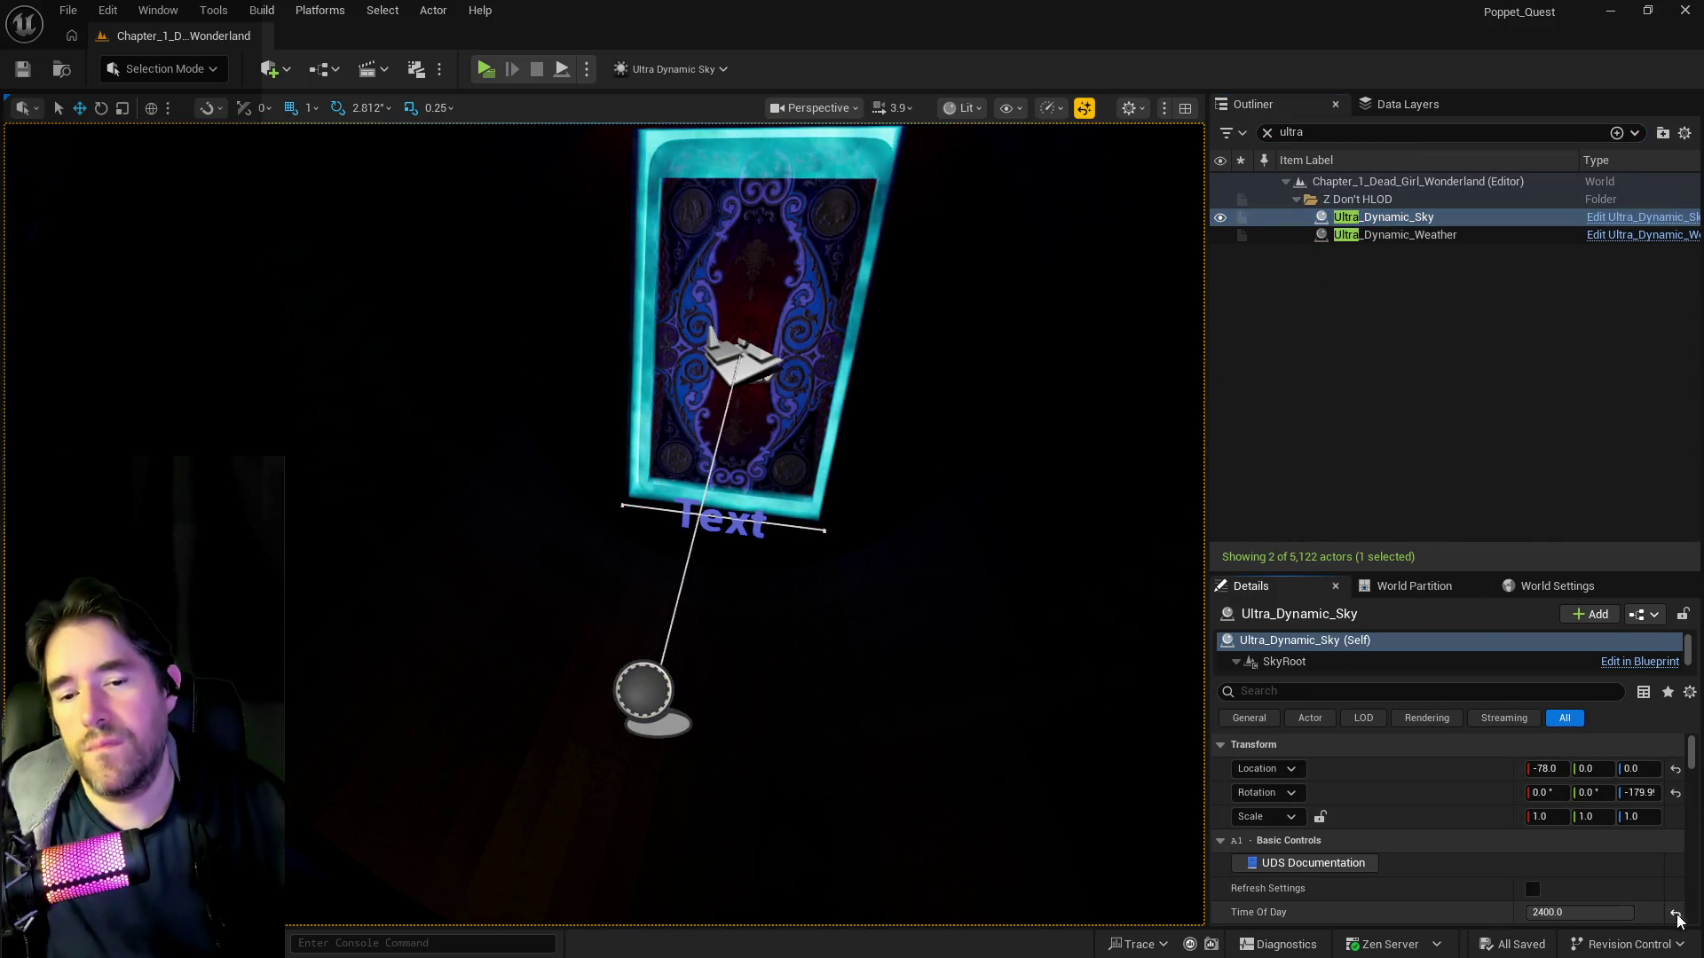
pyautogui.press('f')
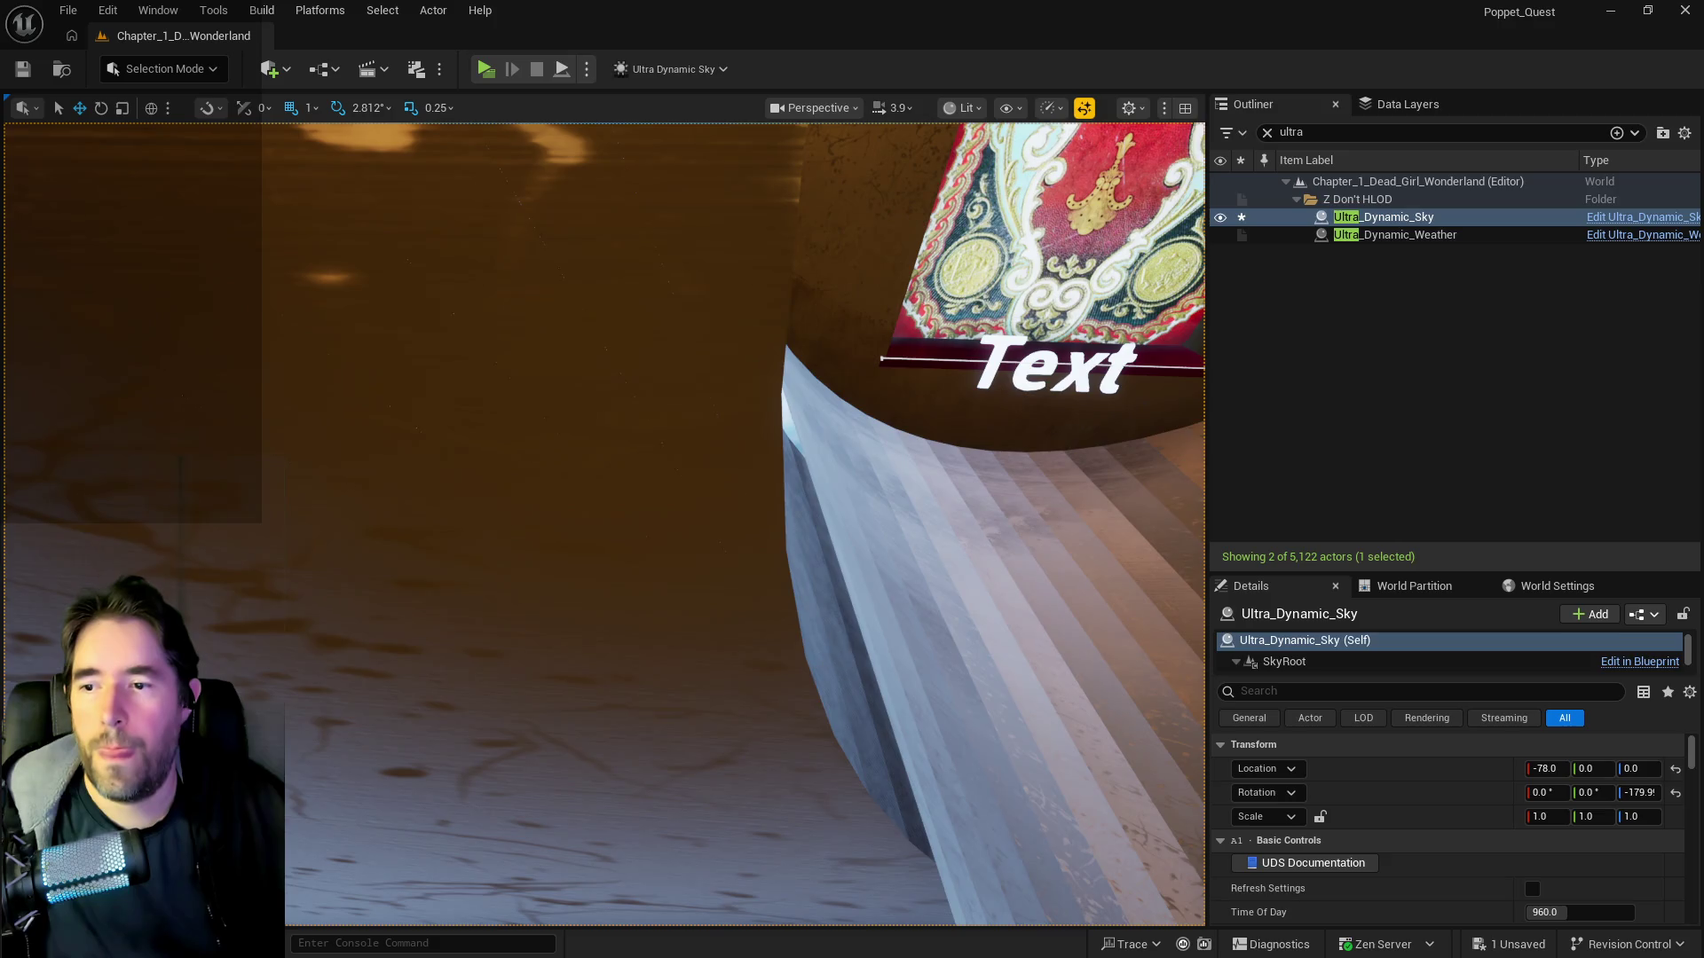
# - Duplicate Cylinder Brush2 into Cylinder Brush3 at X -25251 and check its placement
pyautogui.click(888, 621)
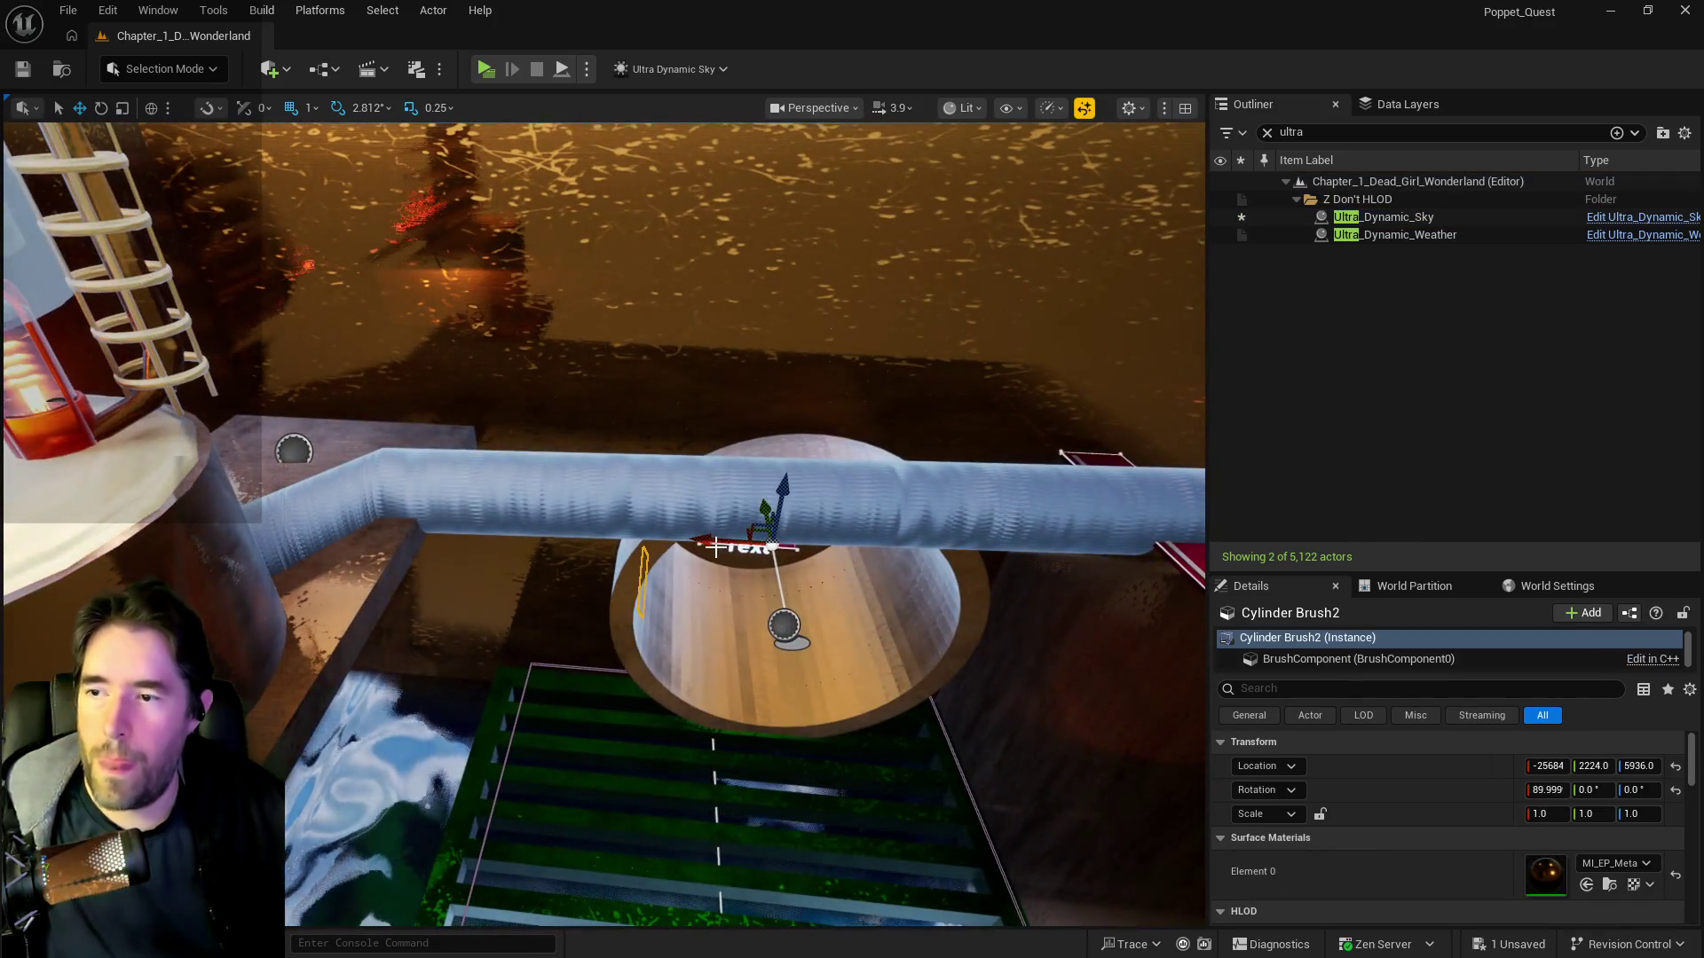
pyautogui.moveTo(715, 547); pyautogui.dragTo(705, 543)
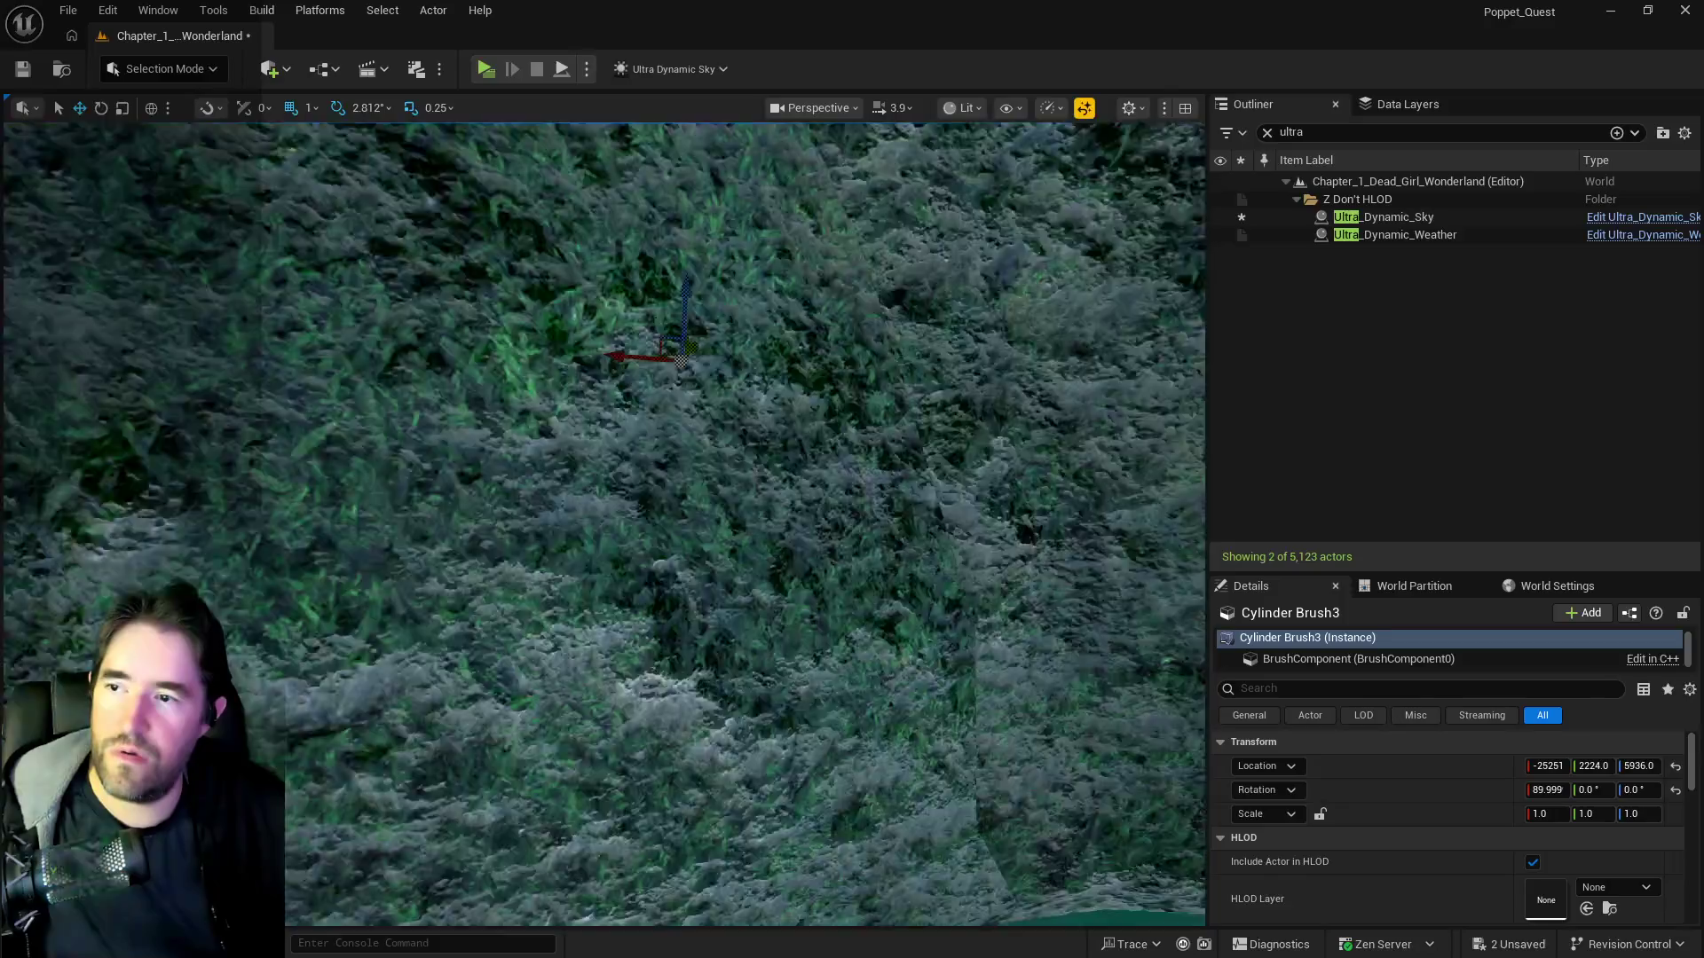
pyautogui.press('s')
pyautogui.press('s')
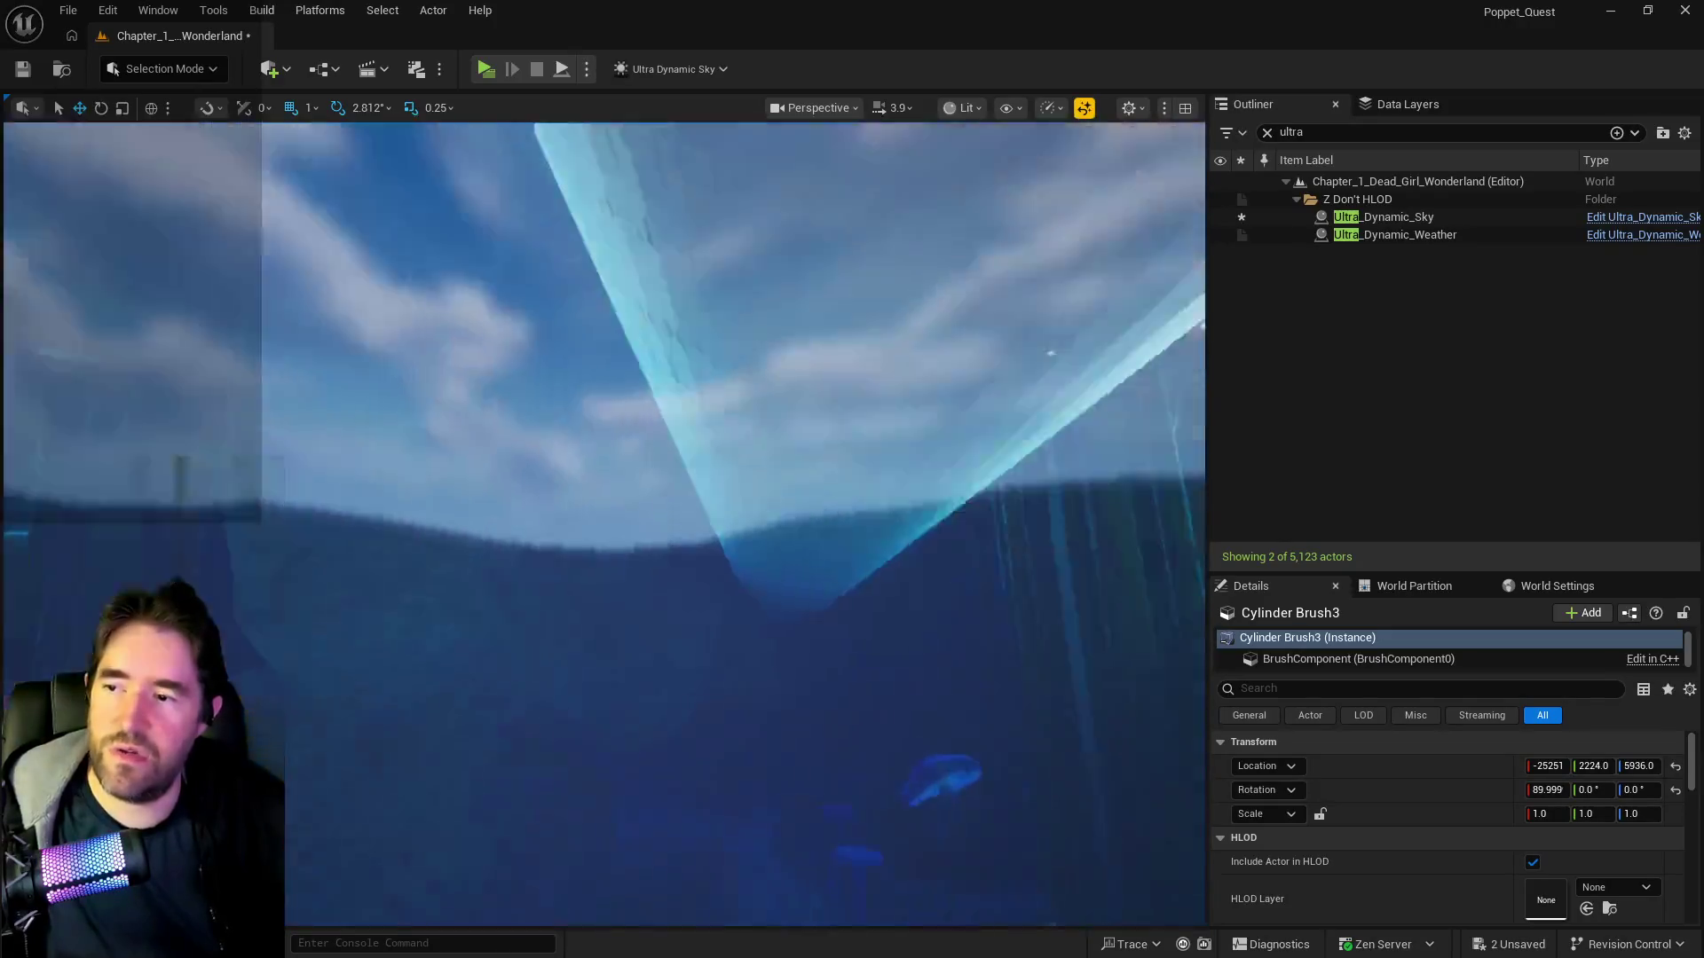
pyautogui.press('s')
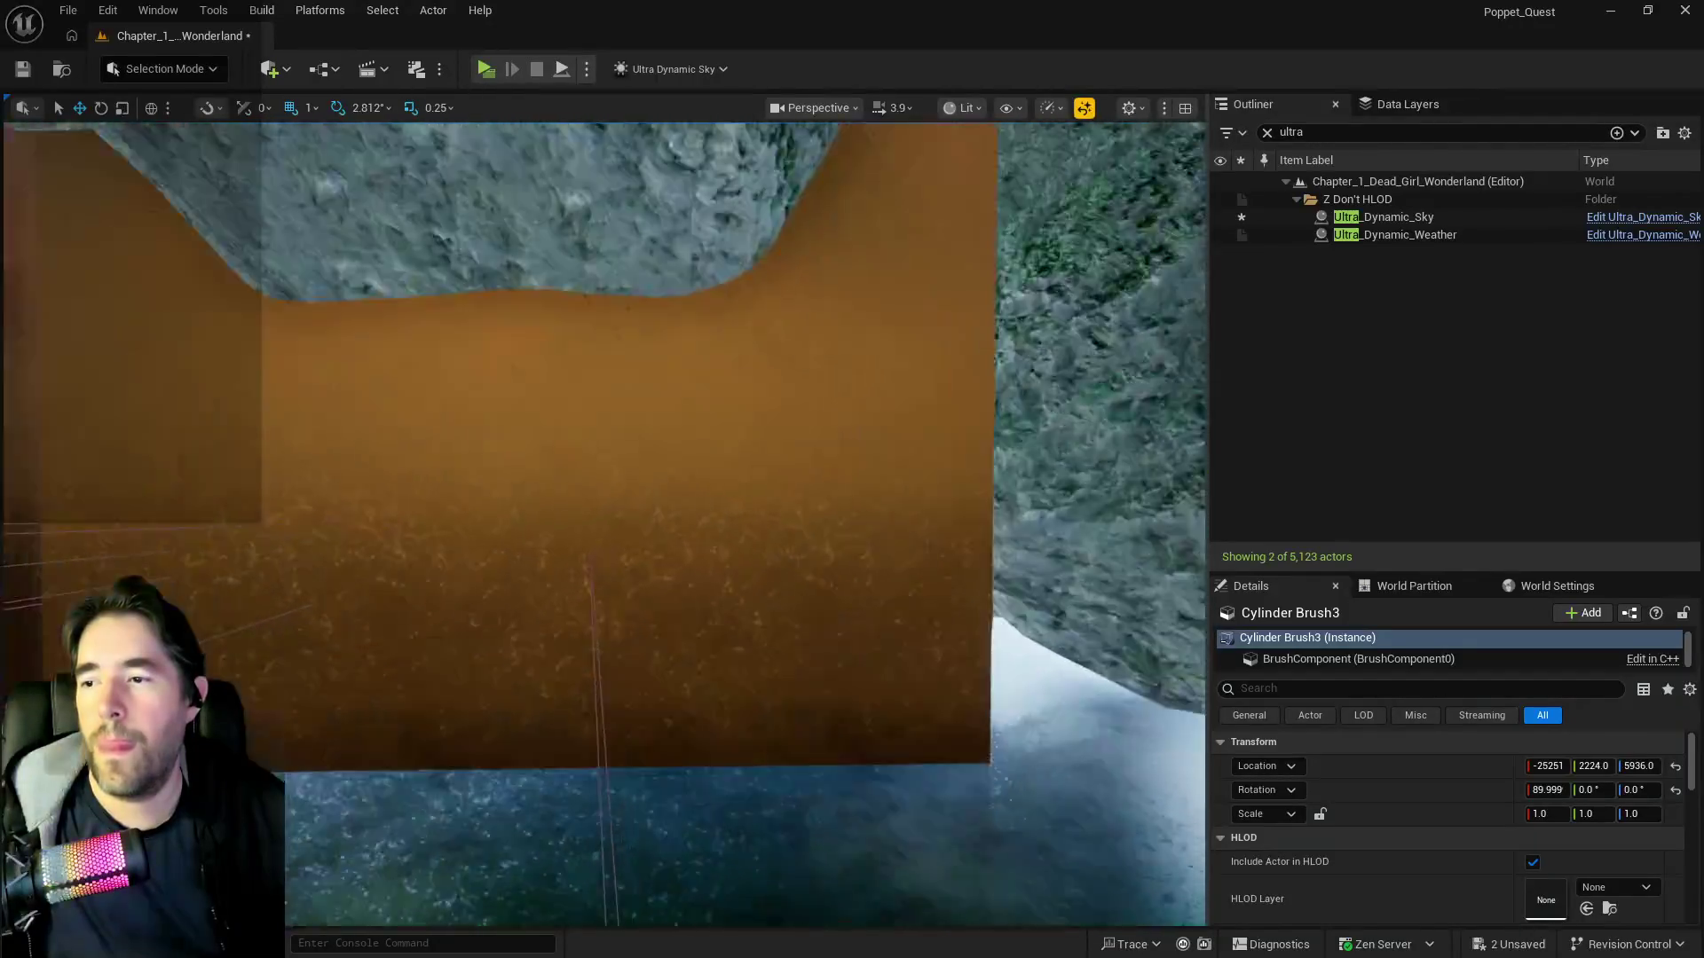
pyautogui.press('f')
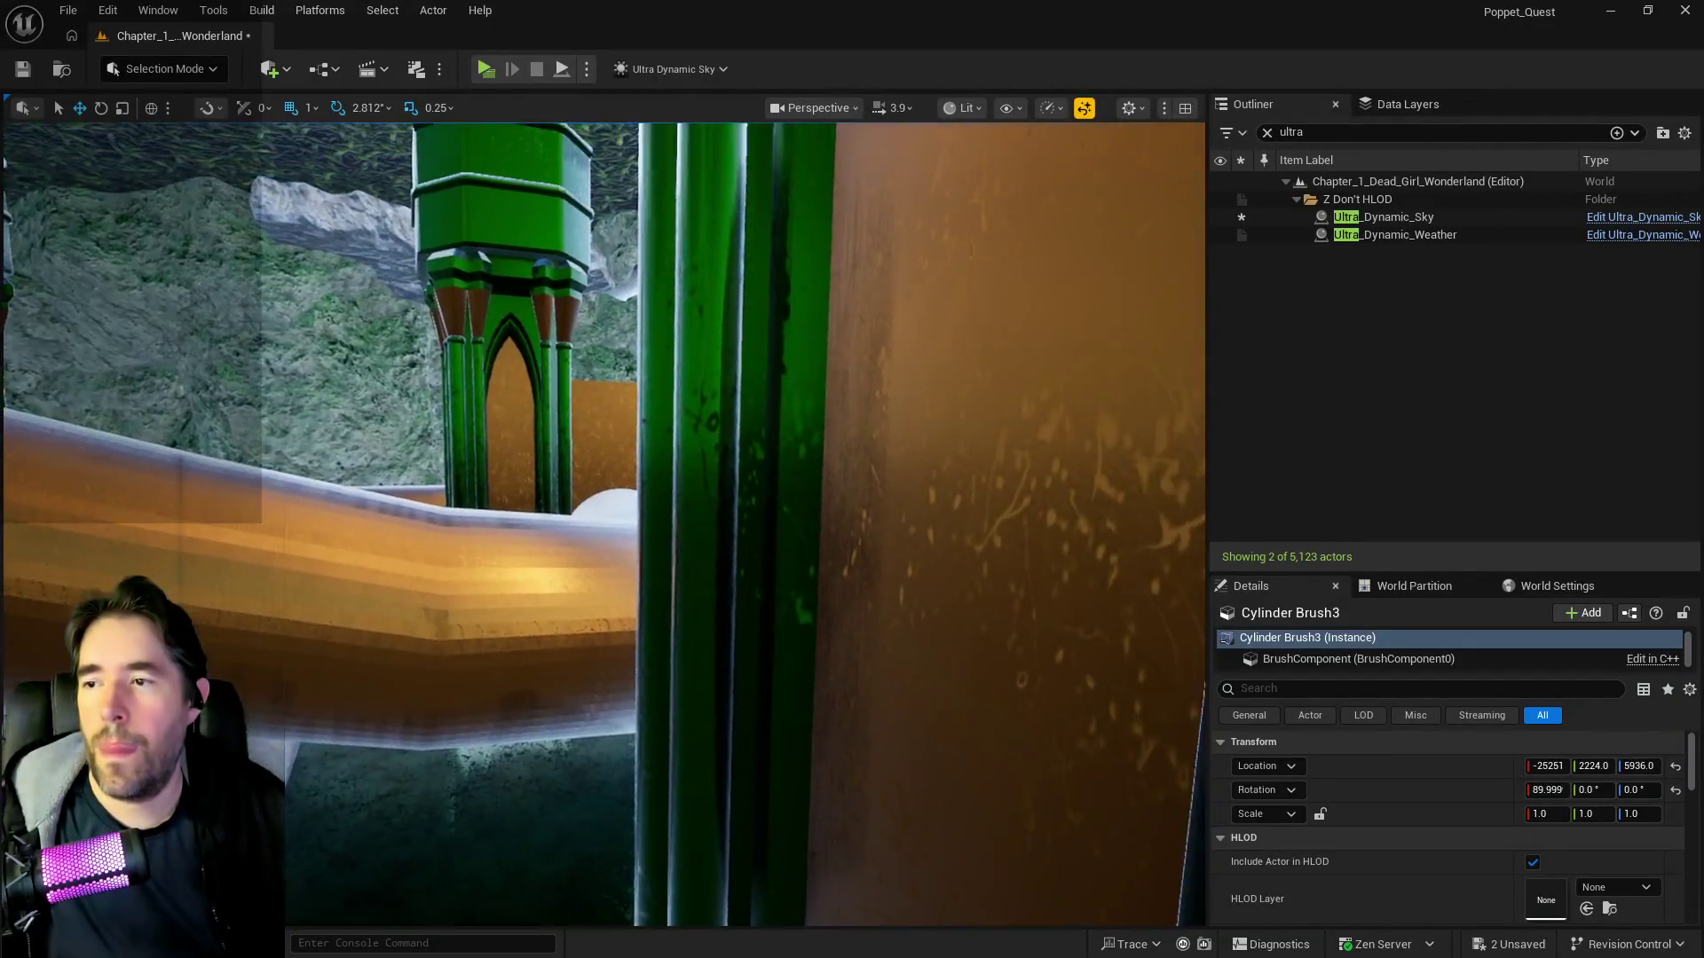
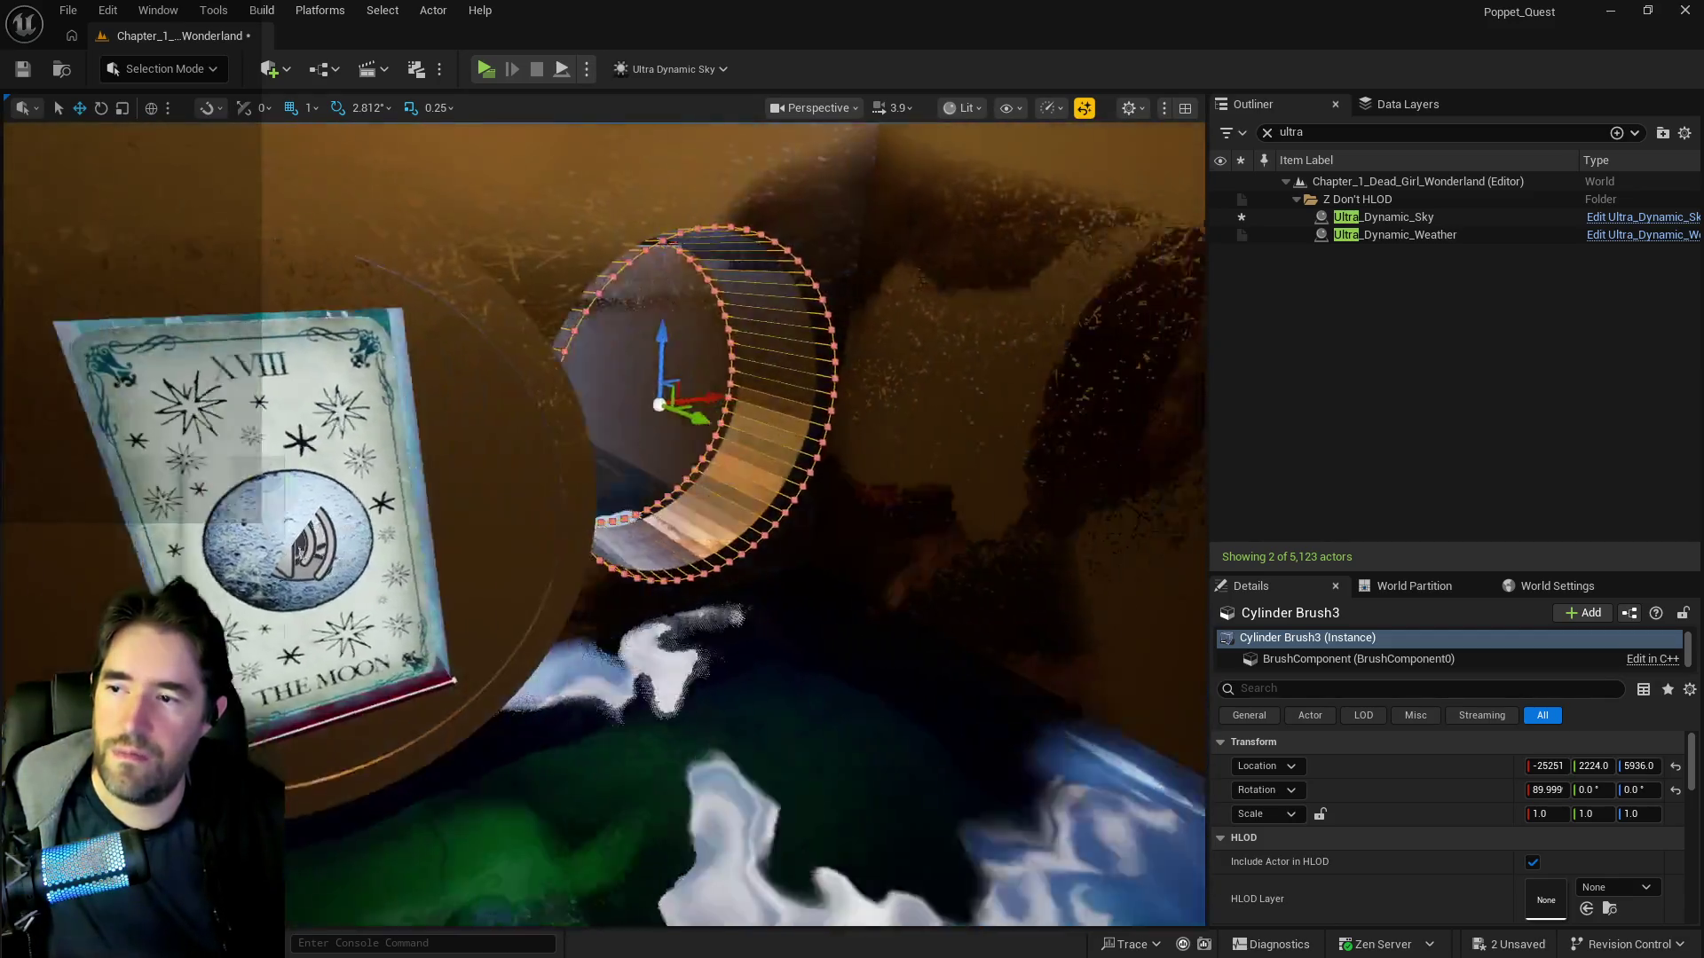
# - Select the second cylinder brush and three more wall brushes around the pump room doors
pyautogui.scroll(10, 604, 460)
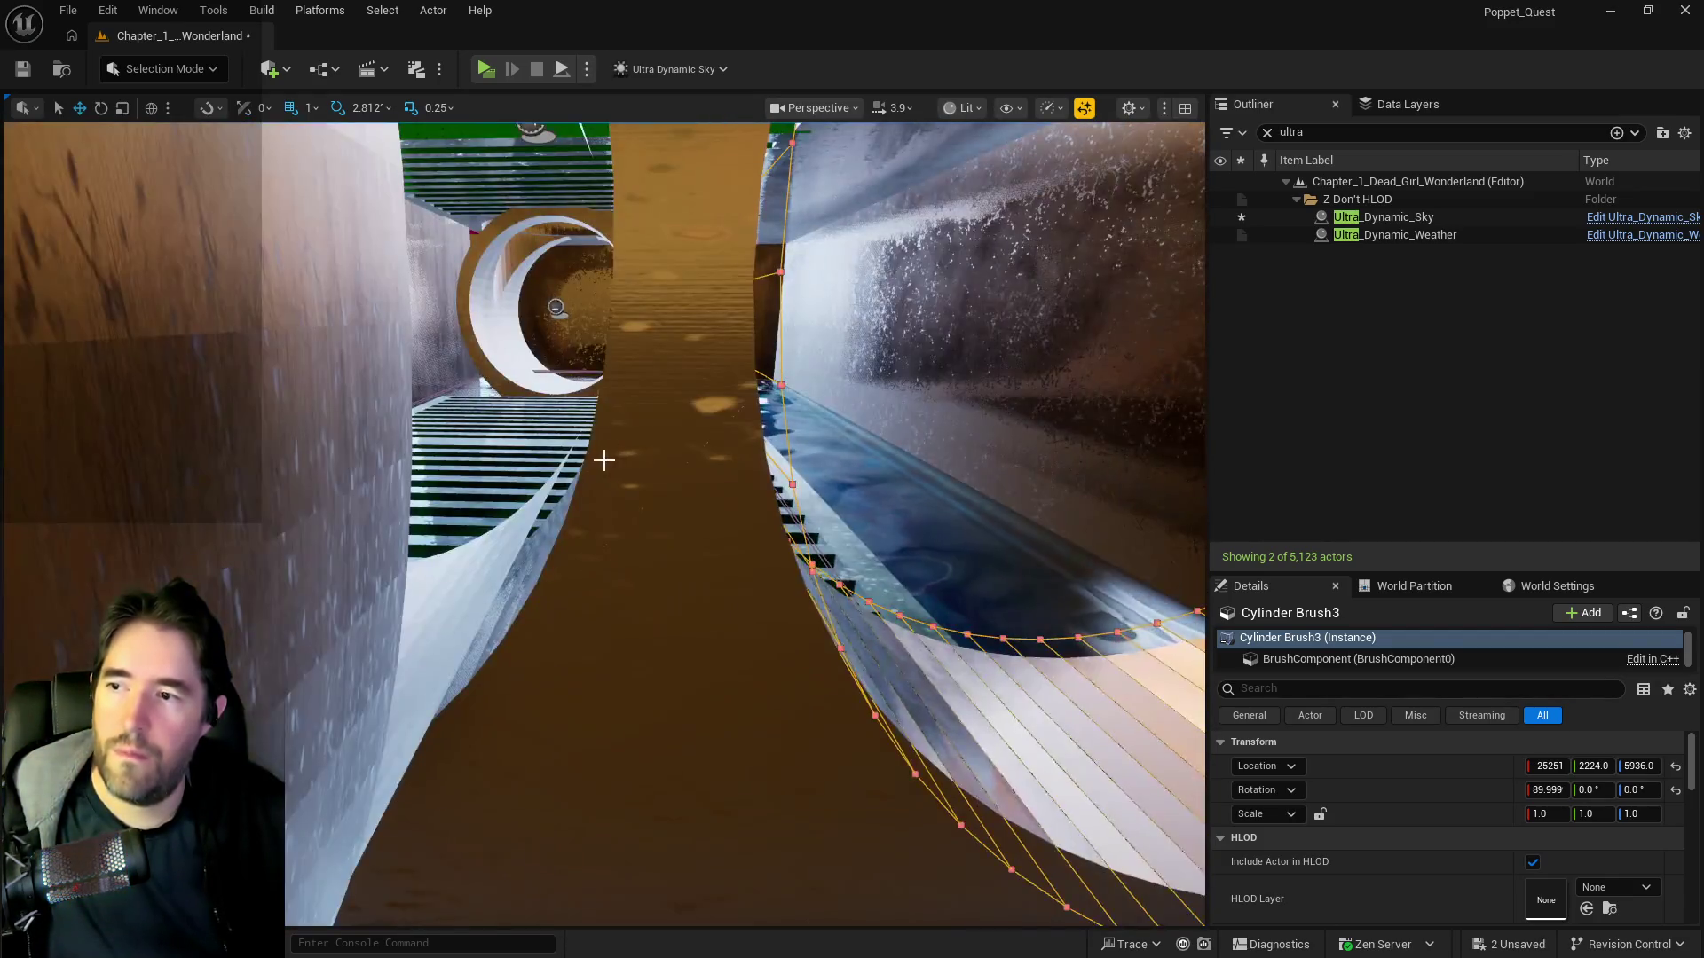
pyautogui.scroll(5, 603, 460)
pyautogui.keyDown('ctrl'); pyautogui.click(720, 478); pyautogui.keyUp('ctrl')
pyautogui.moveTo(721, 477)
pyautogui.mouseDown()
pyautogui.moveTo(603, 519)
pyautogui.moveTo(673, 472)
pyautogui.moveTo(688, 510)
pyautogui.moveTo(670, 521)
pyautogui.moveTo(757, 540)
pyautogui.moveTo(736, 545)
pyautogui.mouseUp()
pyautogui.keyDown('ctrl'); pyautogui.click(707, 500); pyautogui.keyUp('ctrl')
pyautogui.keyDown('ctrl'); pyautogui.click(764, 544); pyautogui.keyUp('ctrl')
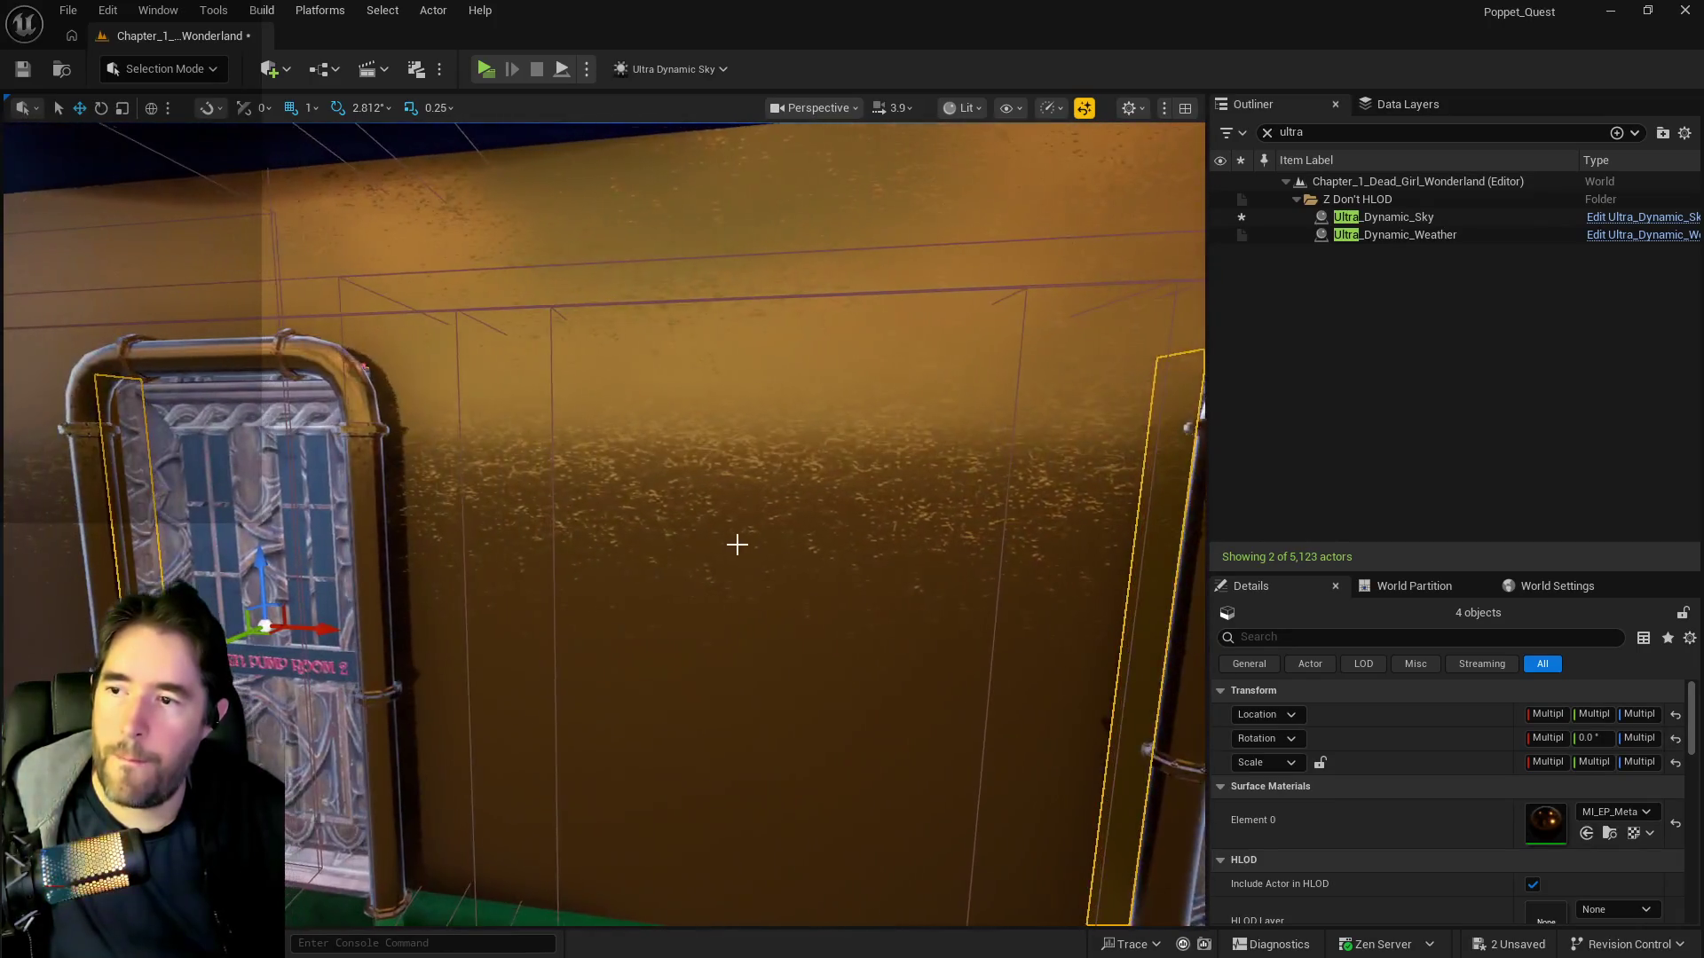
pyautogui.keyDown('ctrl'); pyautogui.click(715, 551); pyautogui.keyUp('ctrl')
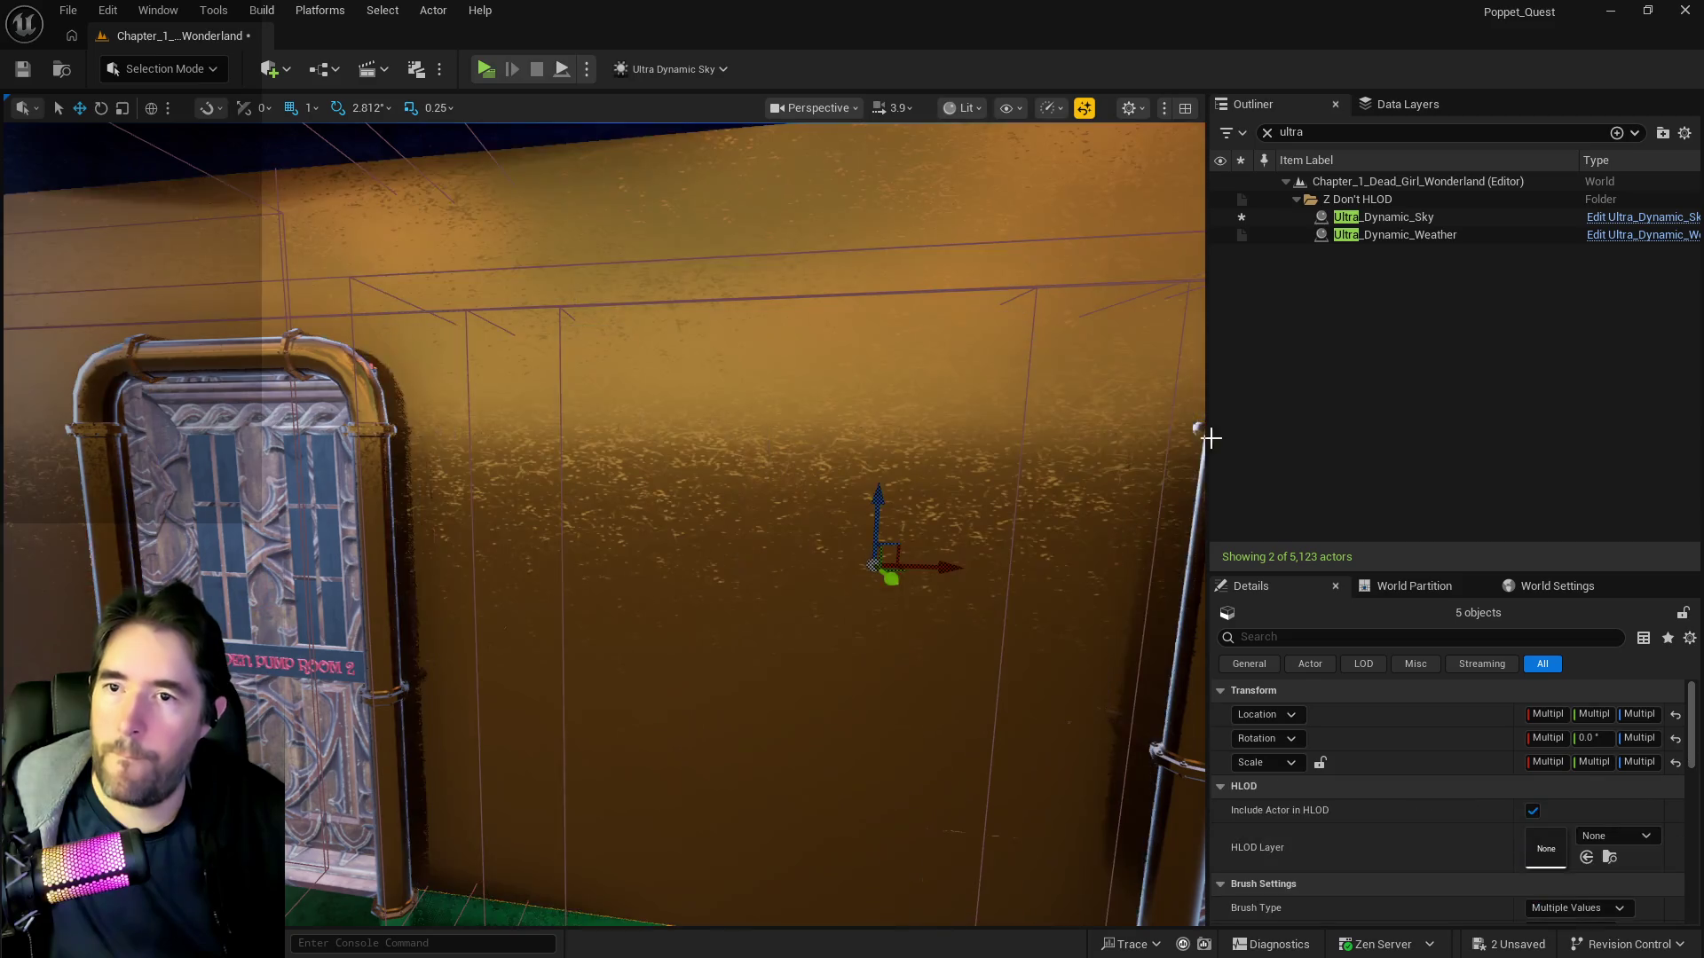
# - Clear the Outliner search, undo the accidental brush move, and add Box Brush5 to the selection
pyautogui.click(1266, 132)
pyautogui.moveTo(1098, 327); pyautogui.dragTo(932, 440)
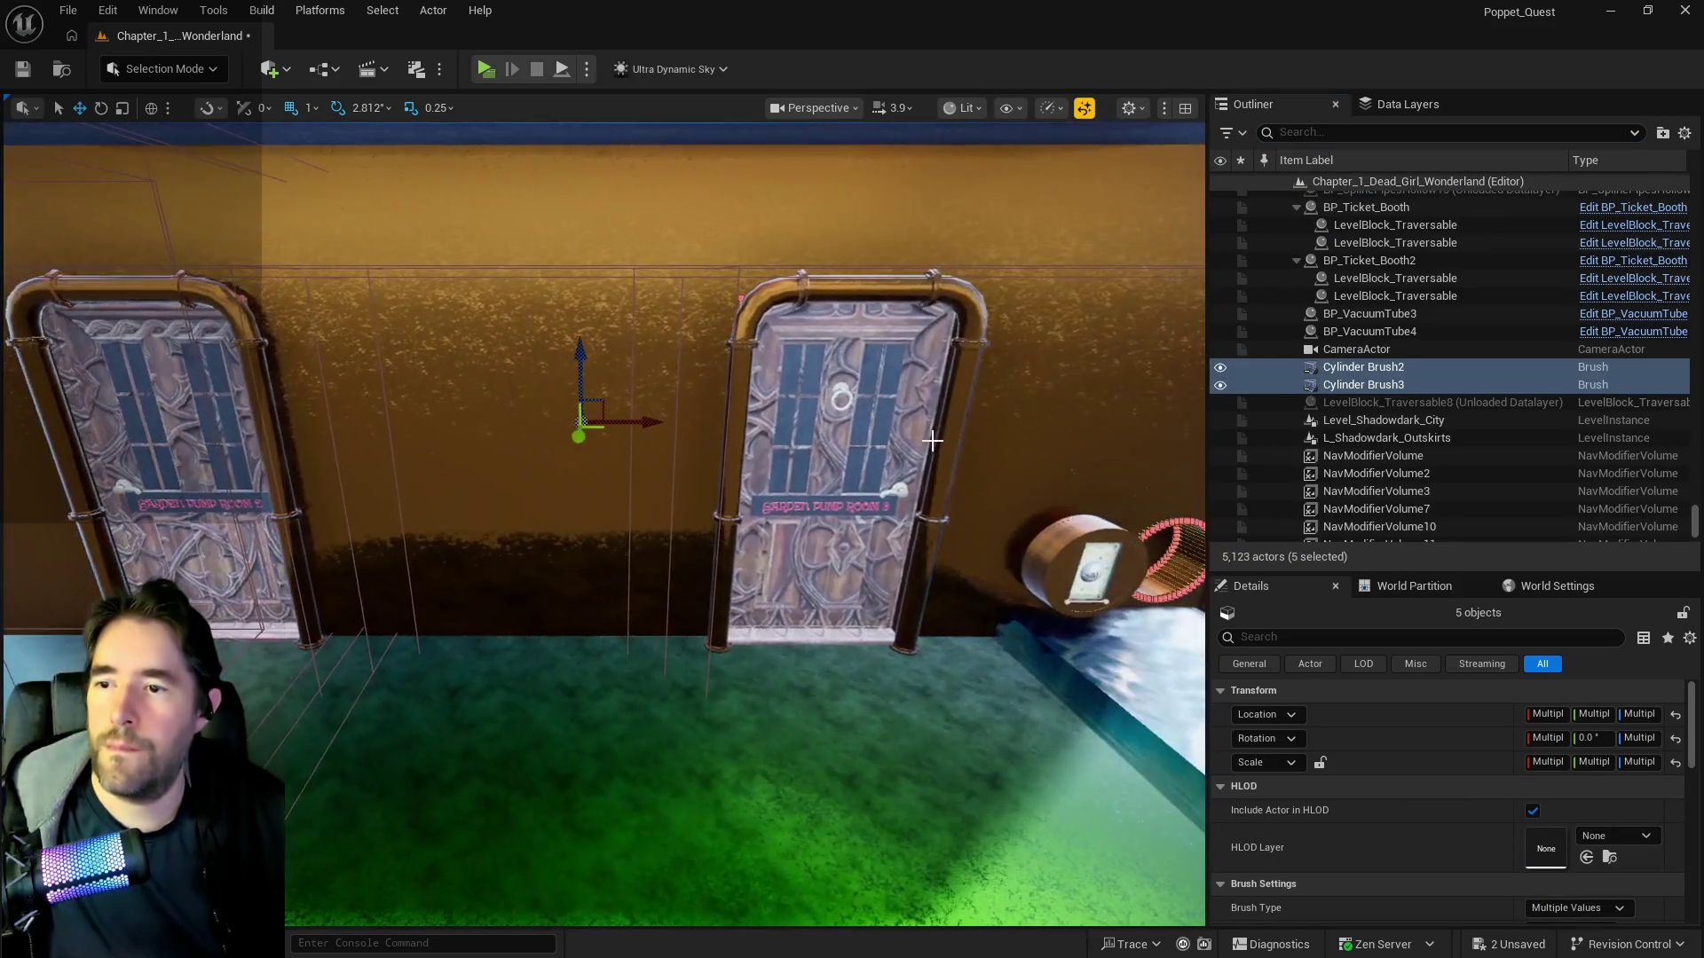
pyautogui.hotkey('ctrl', 'z')
pyautogui.moveTo(590, 437); pyautogui.dragTo(590, 391)
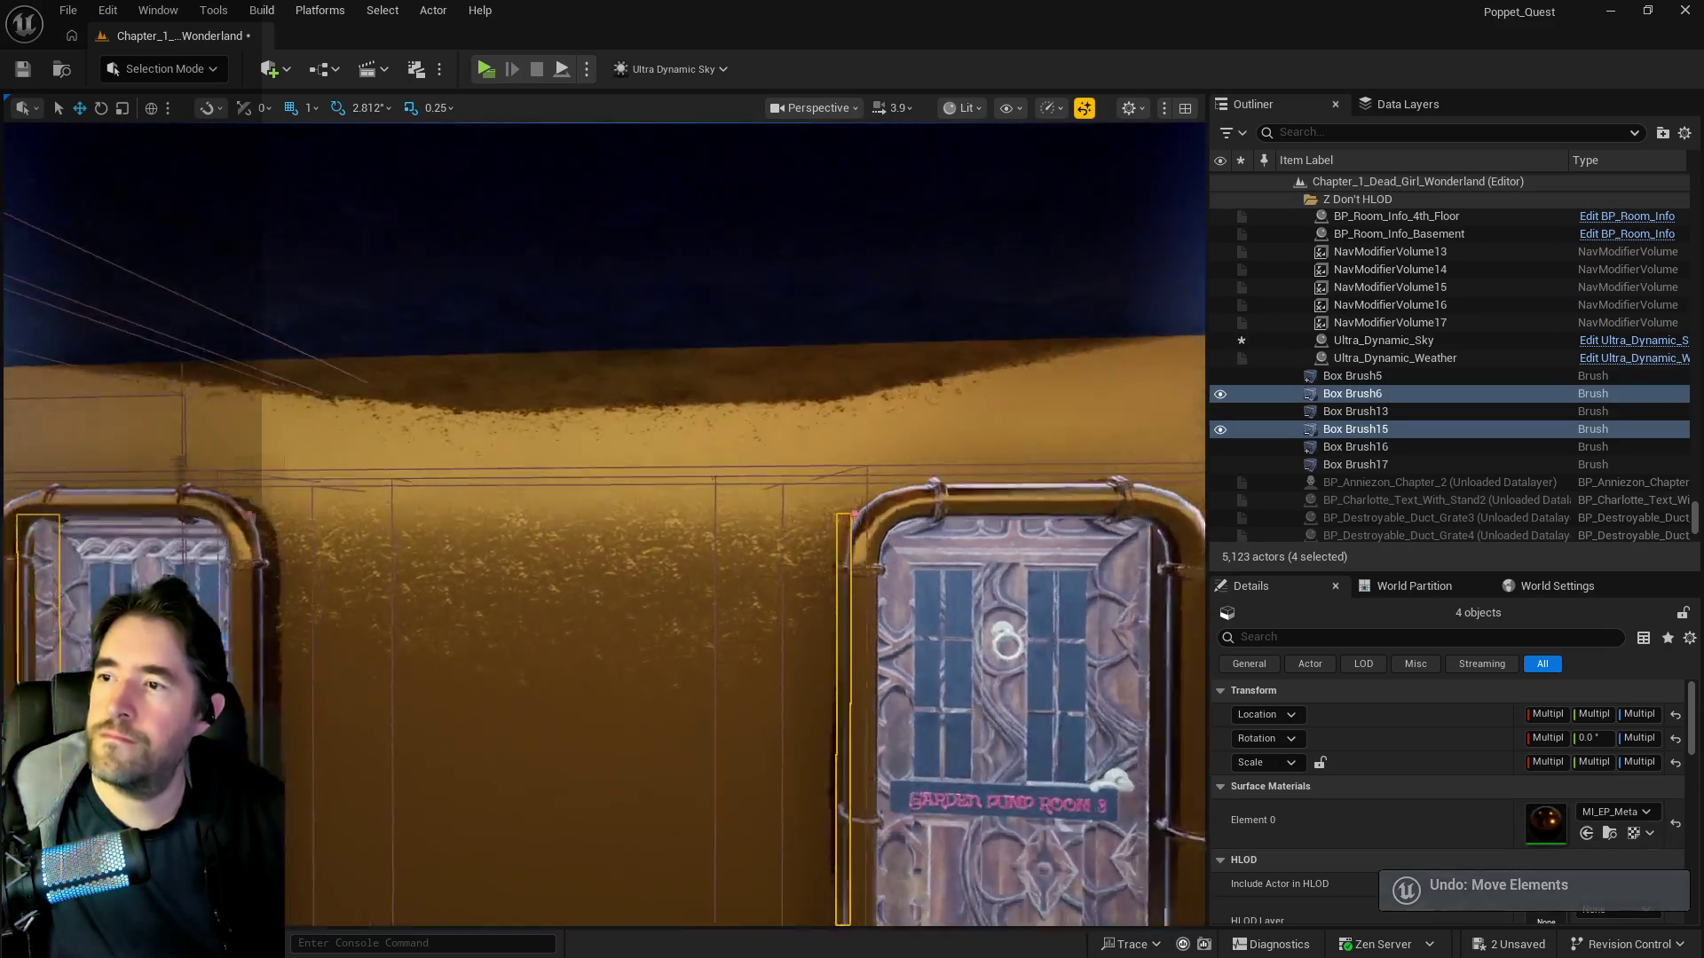
pyautogui.keyDown('ctrl'); pyautogui.click(517, 365); pyautogui.keyUp('ctrl')
# - Clean unused materials from the selected wall brushes' geometry
pyautogui.press('f')
pyautogui.moveTo(603, 497)
pyautogui.mouseDown()
pyautogui.moveTo(674, 497)
pyautogui.moveTo(626, 524)
pyautogui.moveTo(625, 550)
pyautogui.moveTo(595, 550)
pyautogui.moveTo(595, 479)
pyautogui.moveTo(595, 515)
pyautogui.moveTo(674, 515)
pyautogui.moveTo(692, 497)
pyautogui.moveTo(656, 497)
pyautogui.moveTo(656, 577)
pyautogui.moveTo(662, 533)
pyautogui.moveTo(634, 492)
pyautogui.moveTo(621, 532)
pyautogui.moveTo(603, 497)
pyautogui.mouseUp()
pyautogui.scroll(-3, 1349, 833)
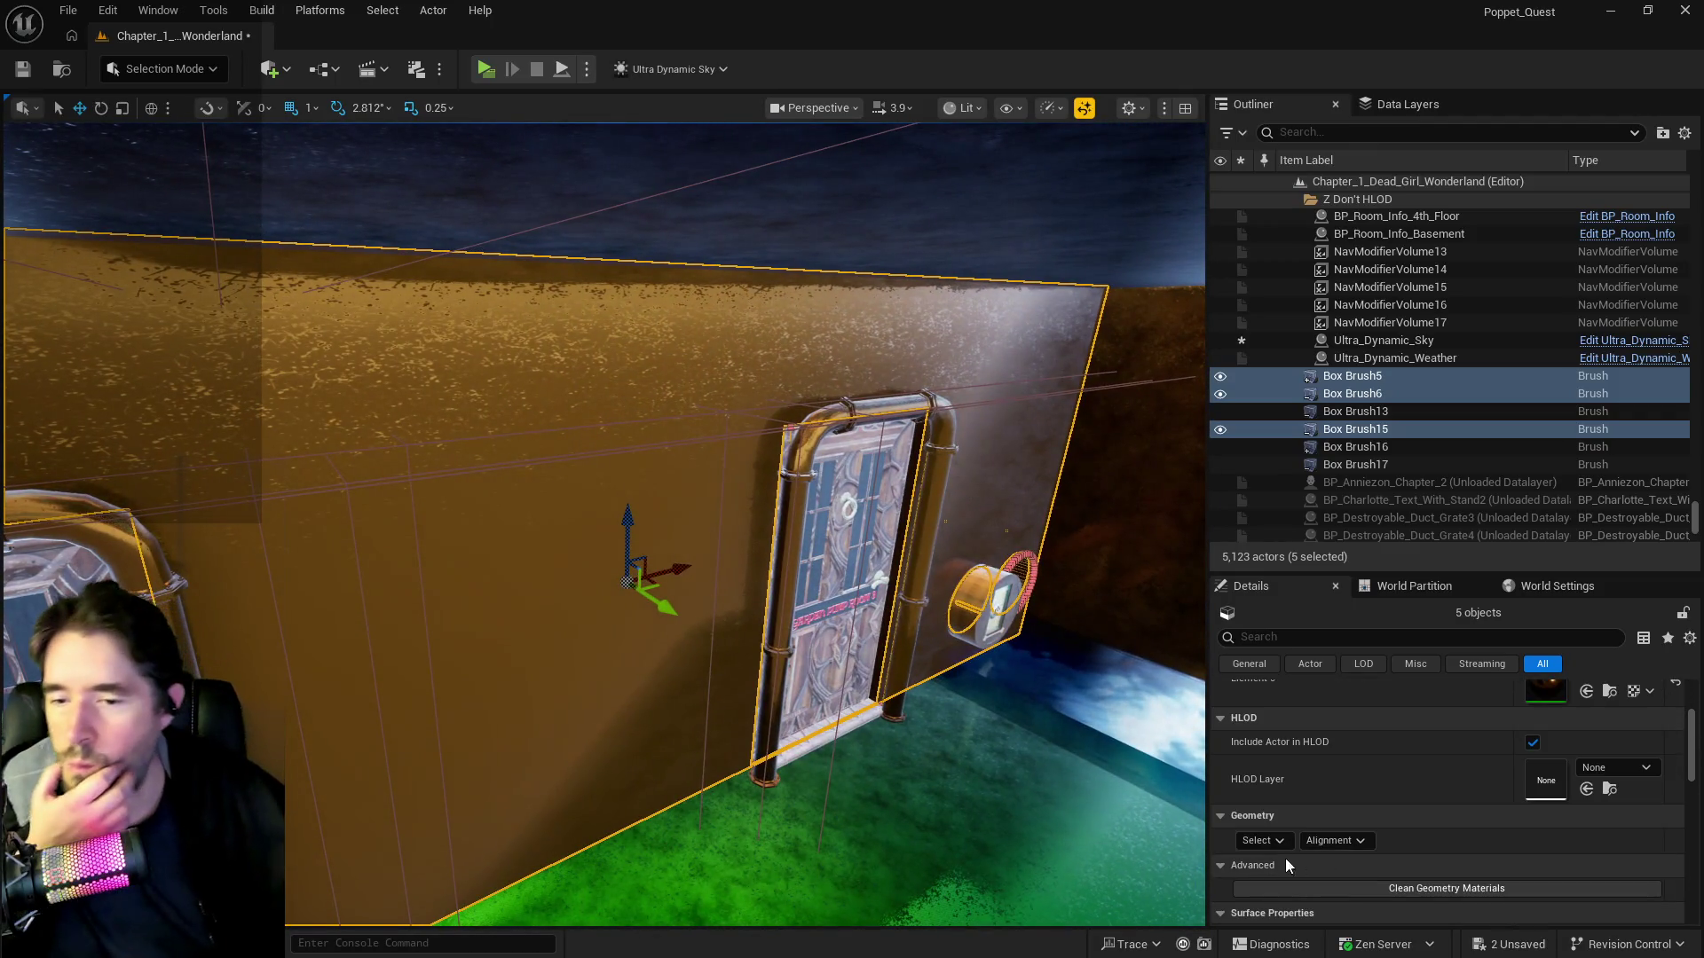
pyautogui.click(1260, 841)
pyautogui.click(1369, 654)
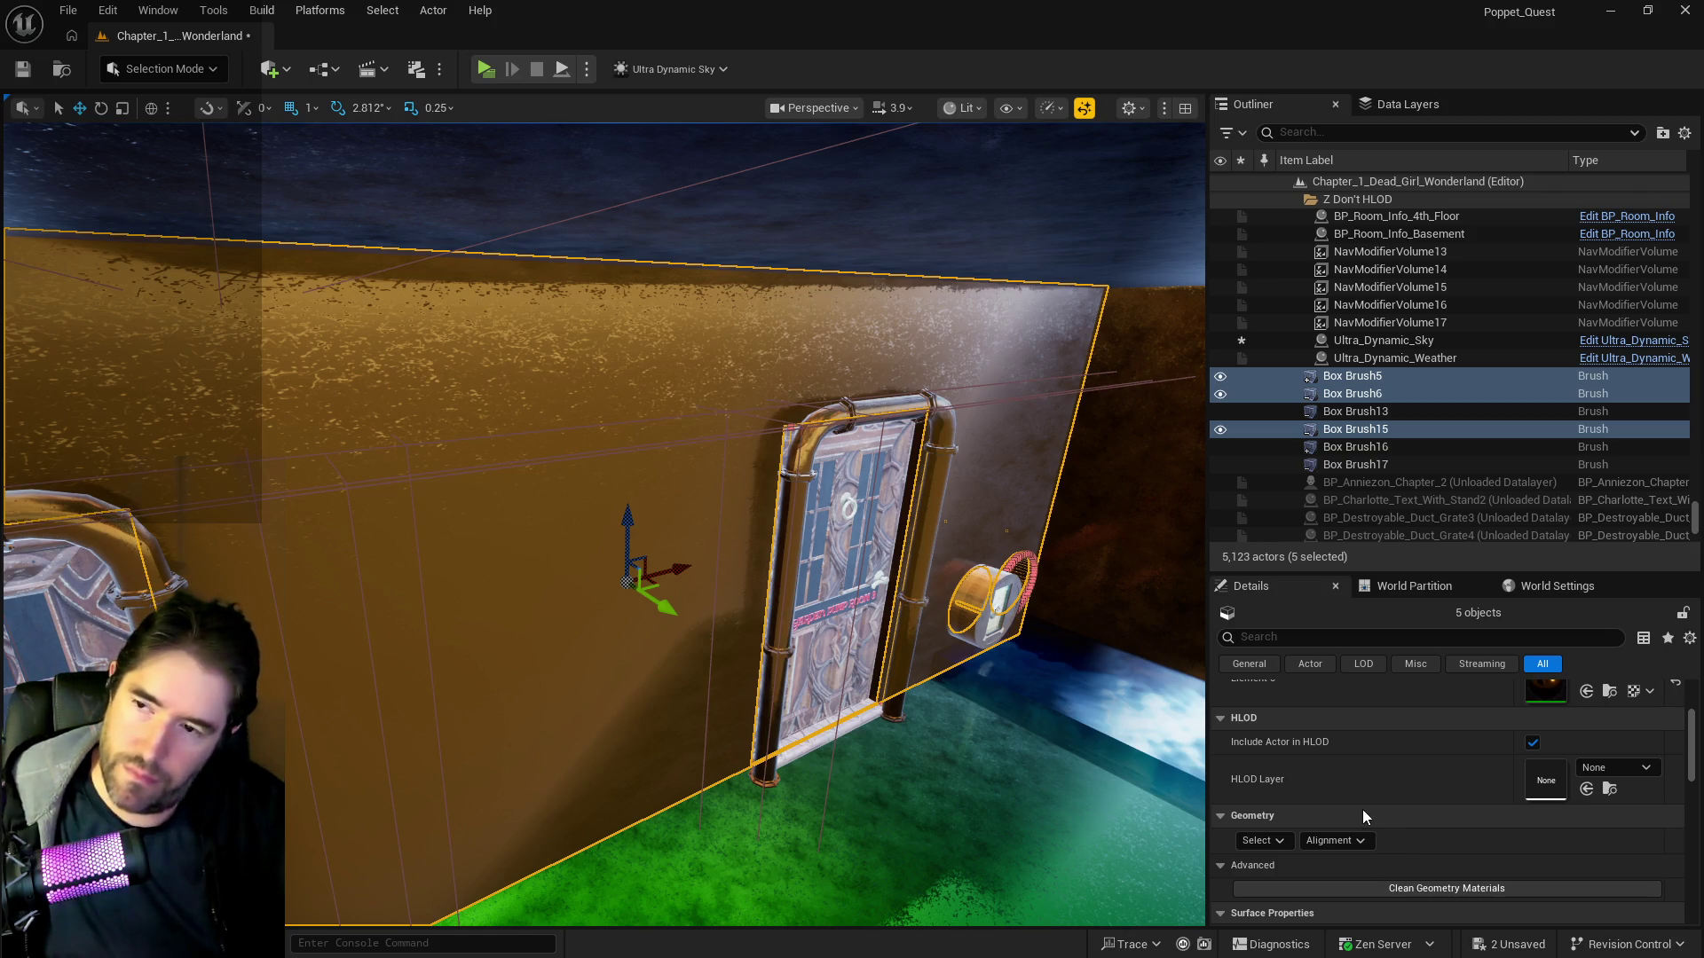
pyautogui.scroll(2, 1359, 806)
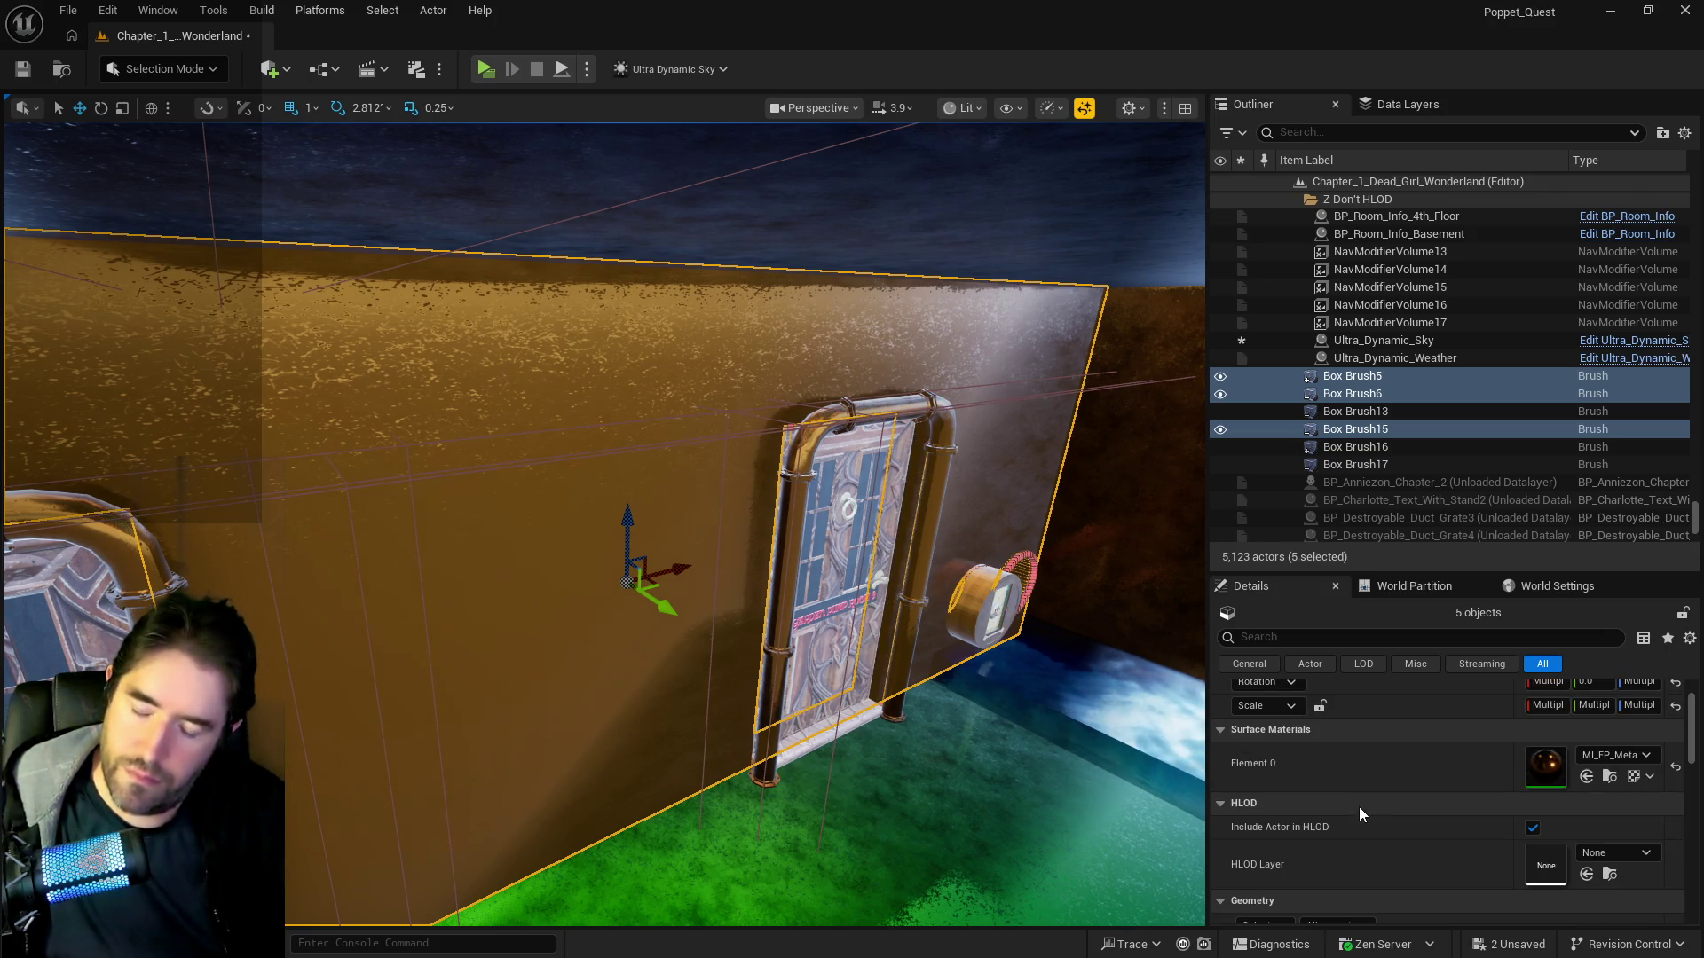
pyautogui.moveTo(897, 787); pyautogui.dragTo(976, 777)
pyautogui.scroll(-3, 1398, 855)
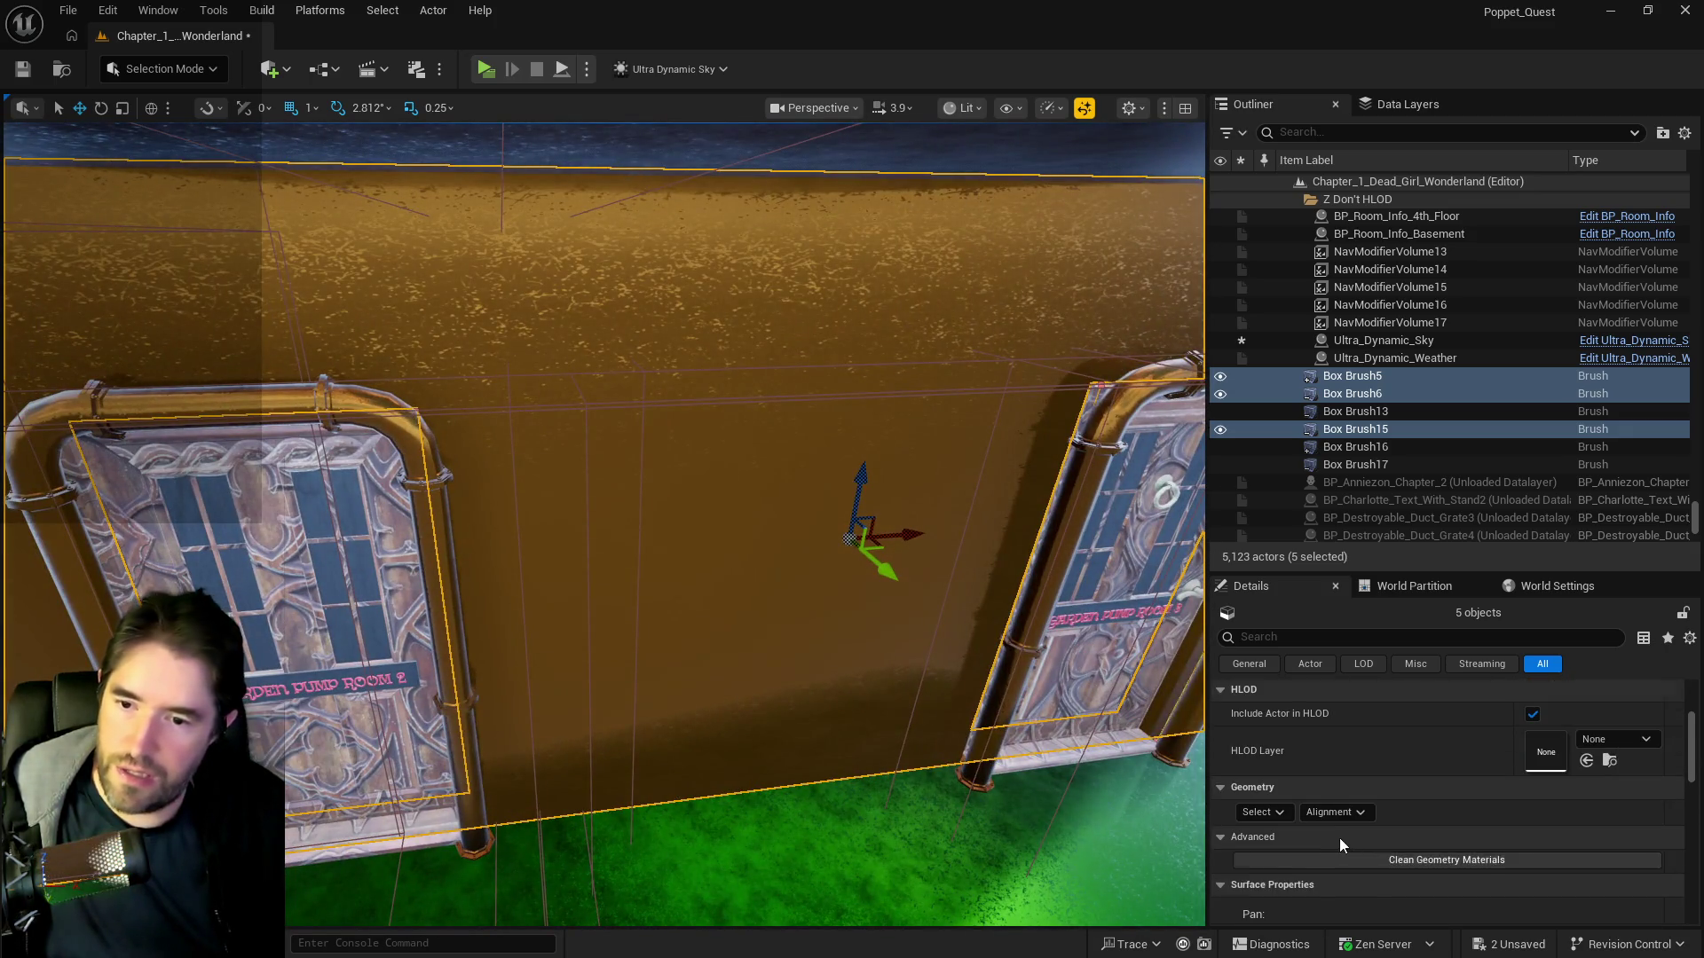
pyautogui.scroll(-2, 1339, 838)
pyautogui.click(1409, 777)
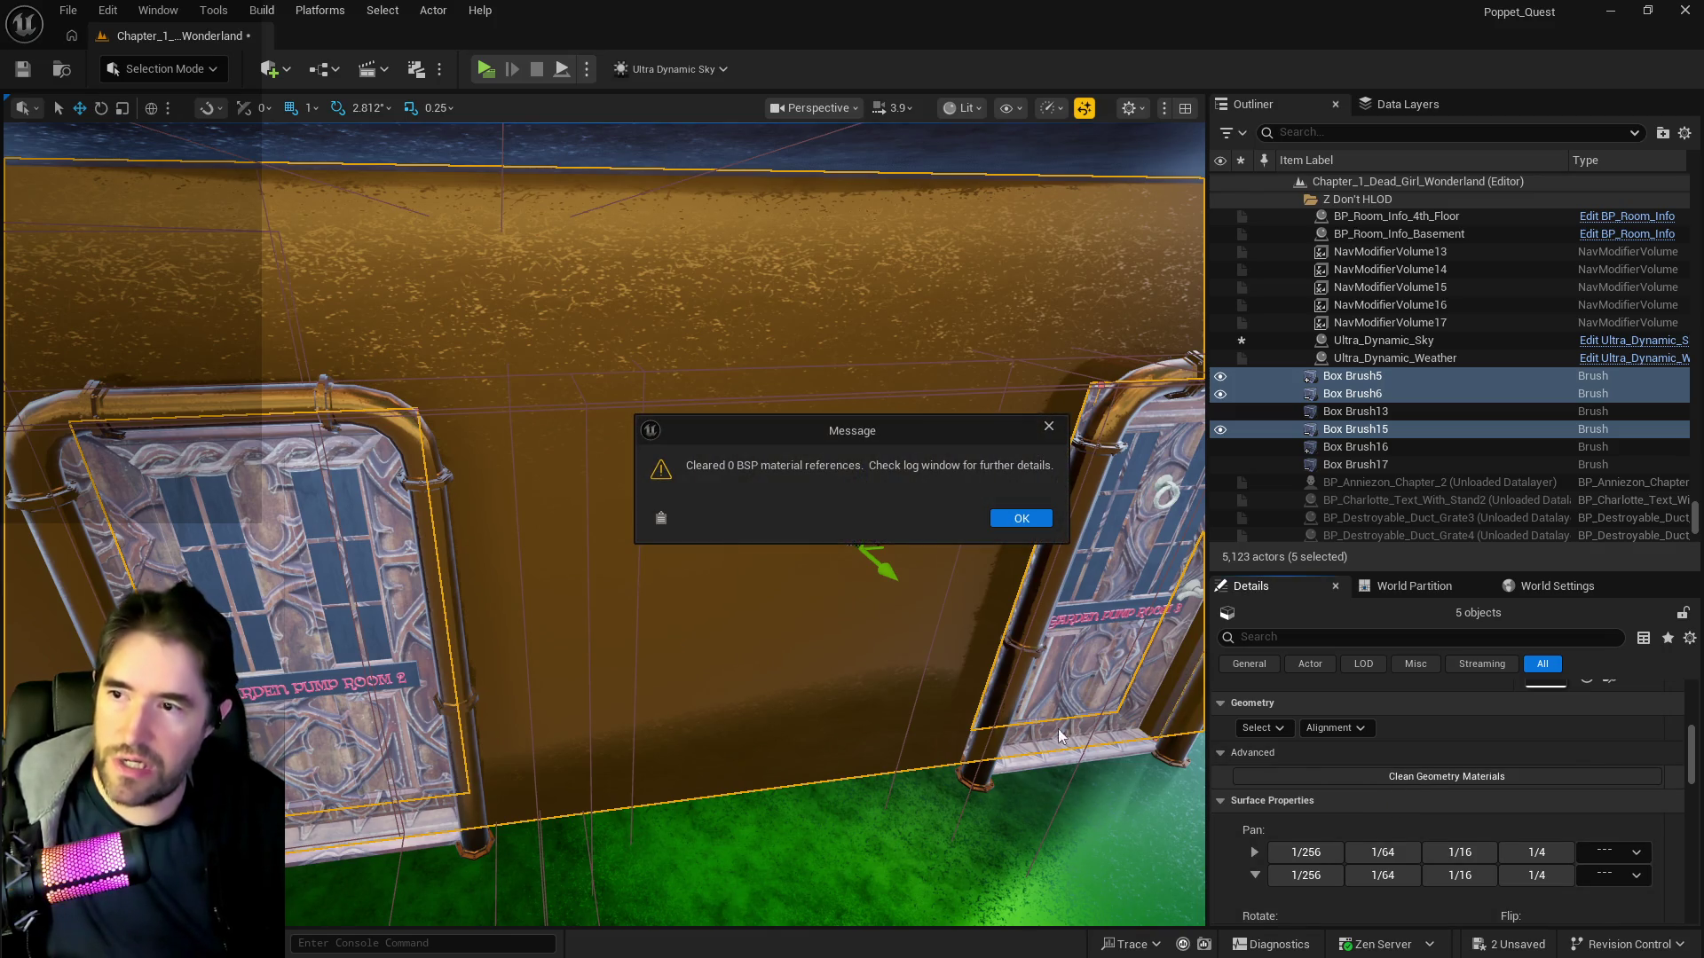
pyautogui.click(1021, 519)
# - Apply a uniform 10.0 texture scale and start the static mesh conversion
pyautogui.scroll(-6, 1461, 801)
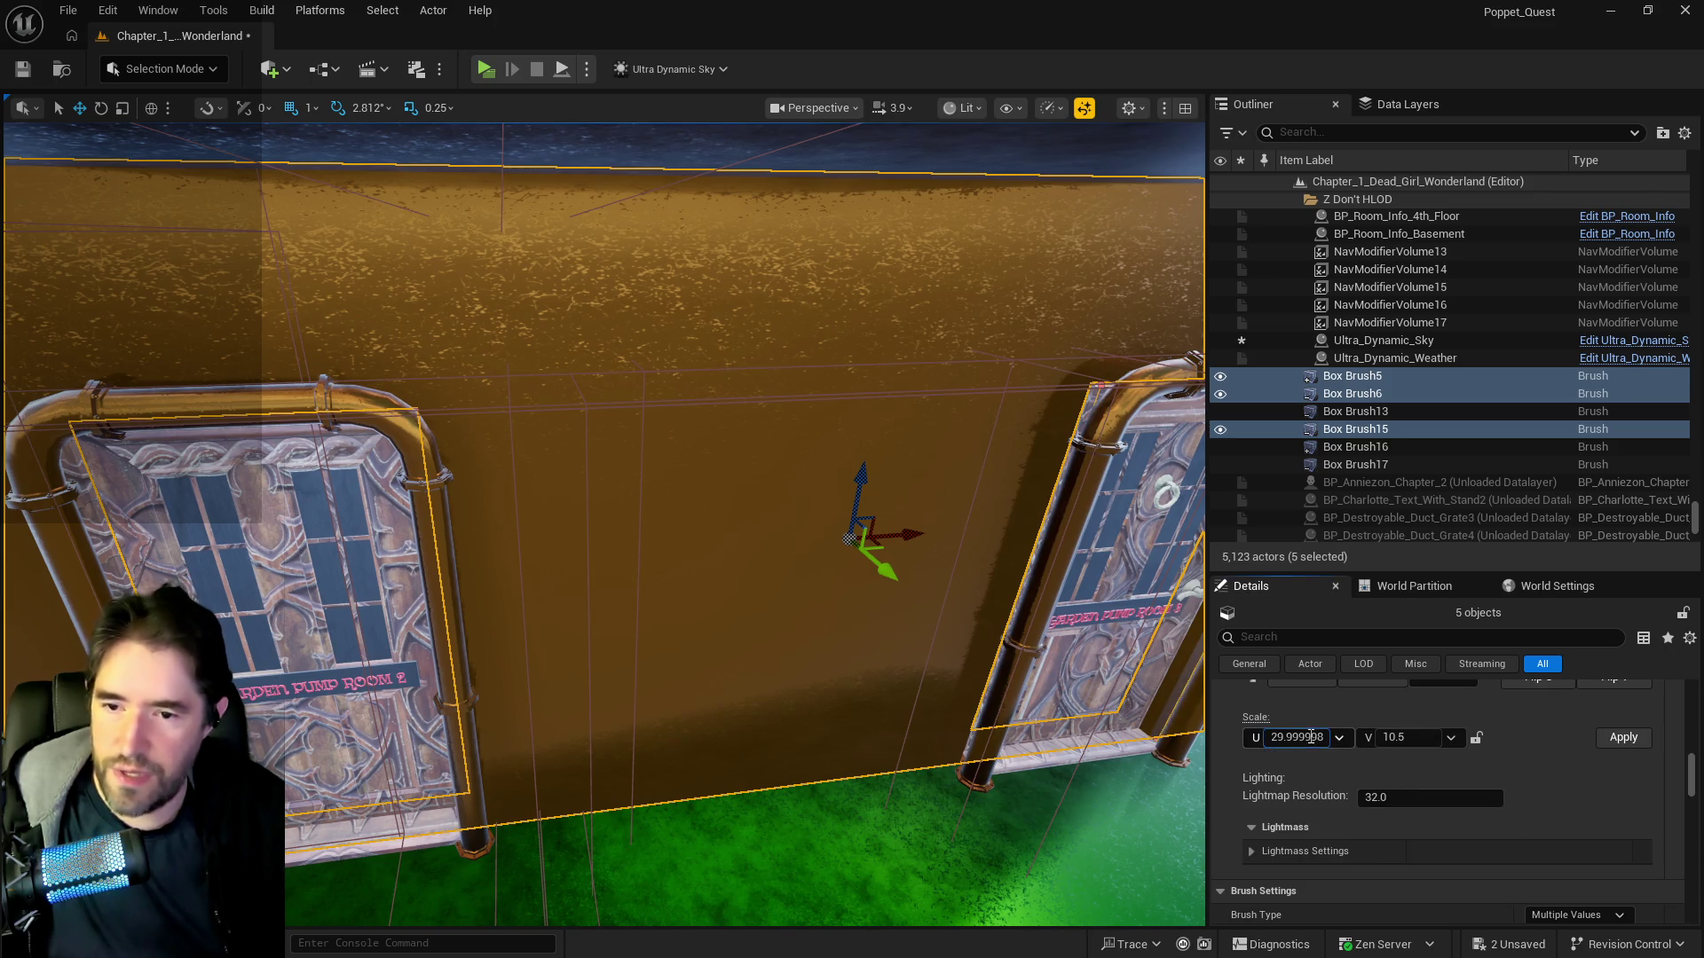
pyautogui.click(1309, 737)
pyautogui.write('10')
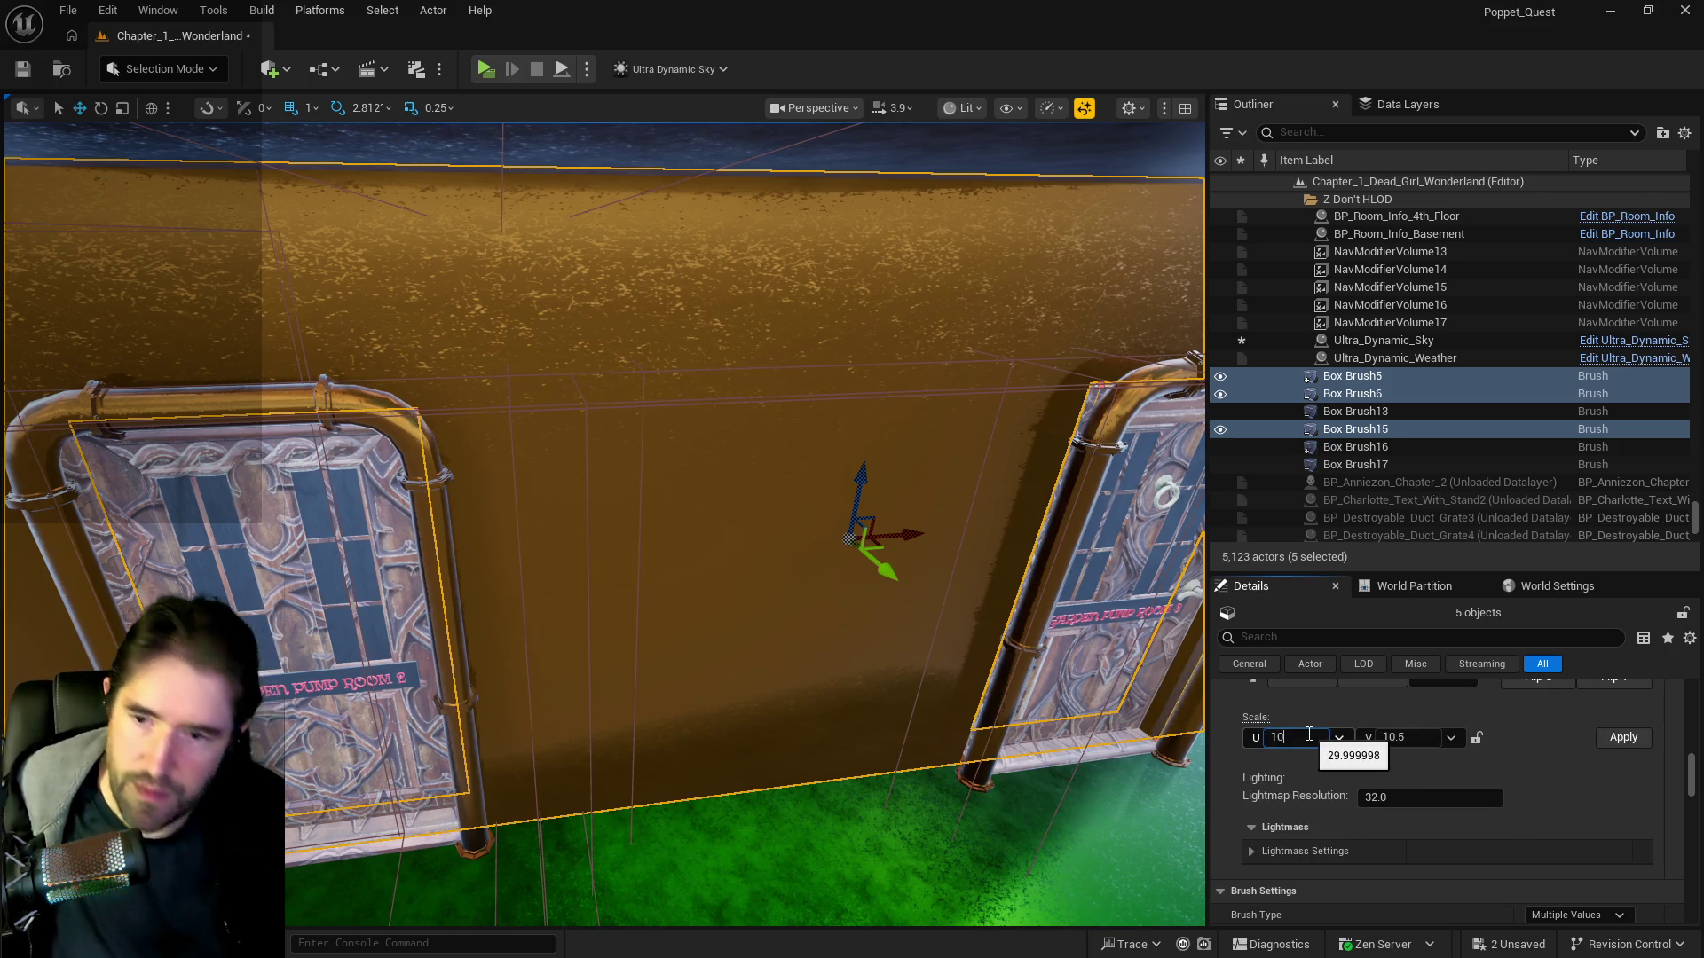
pyautogui.click(1476, 737)
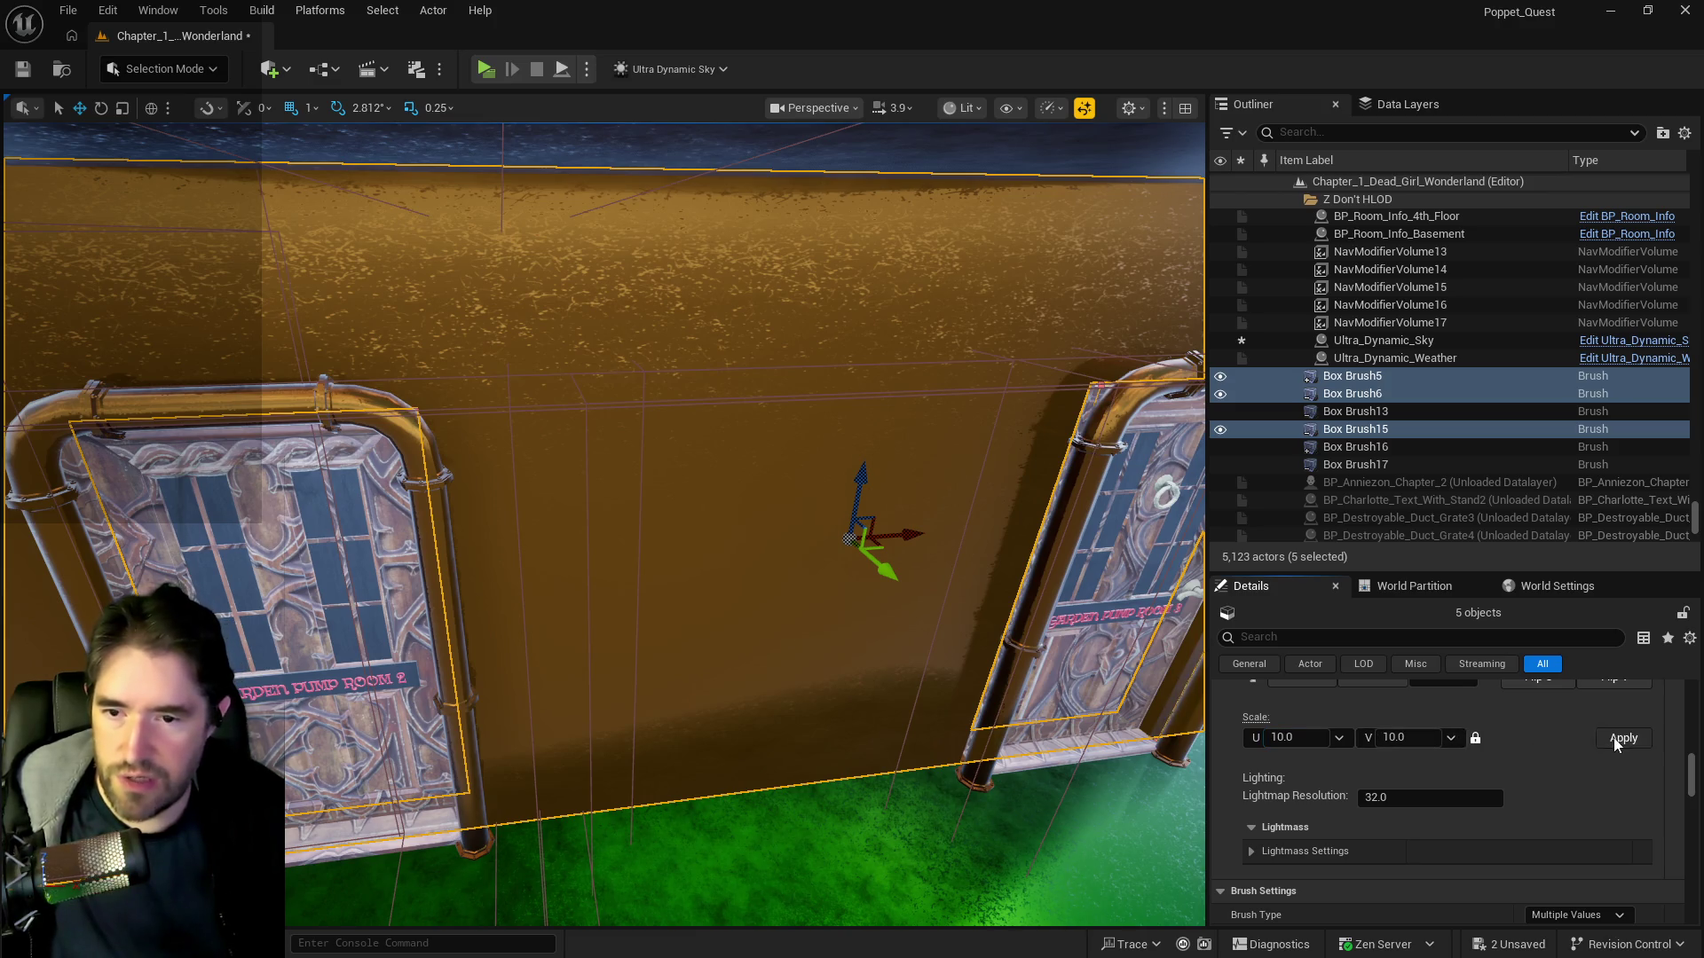
pyautogui.scroll(-5, 1536, 821)
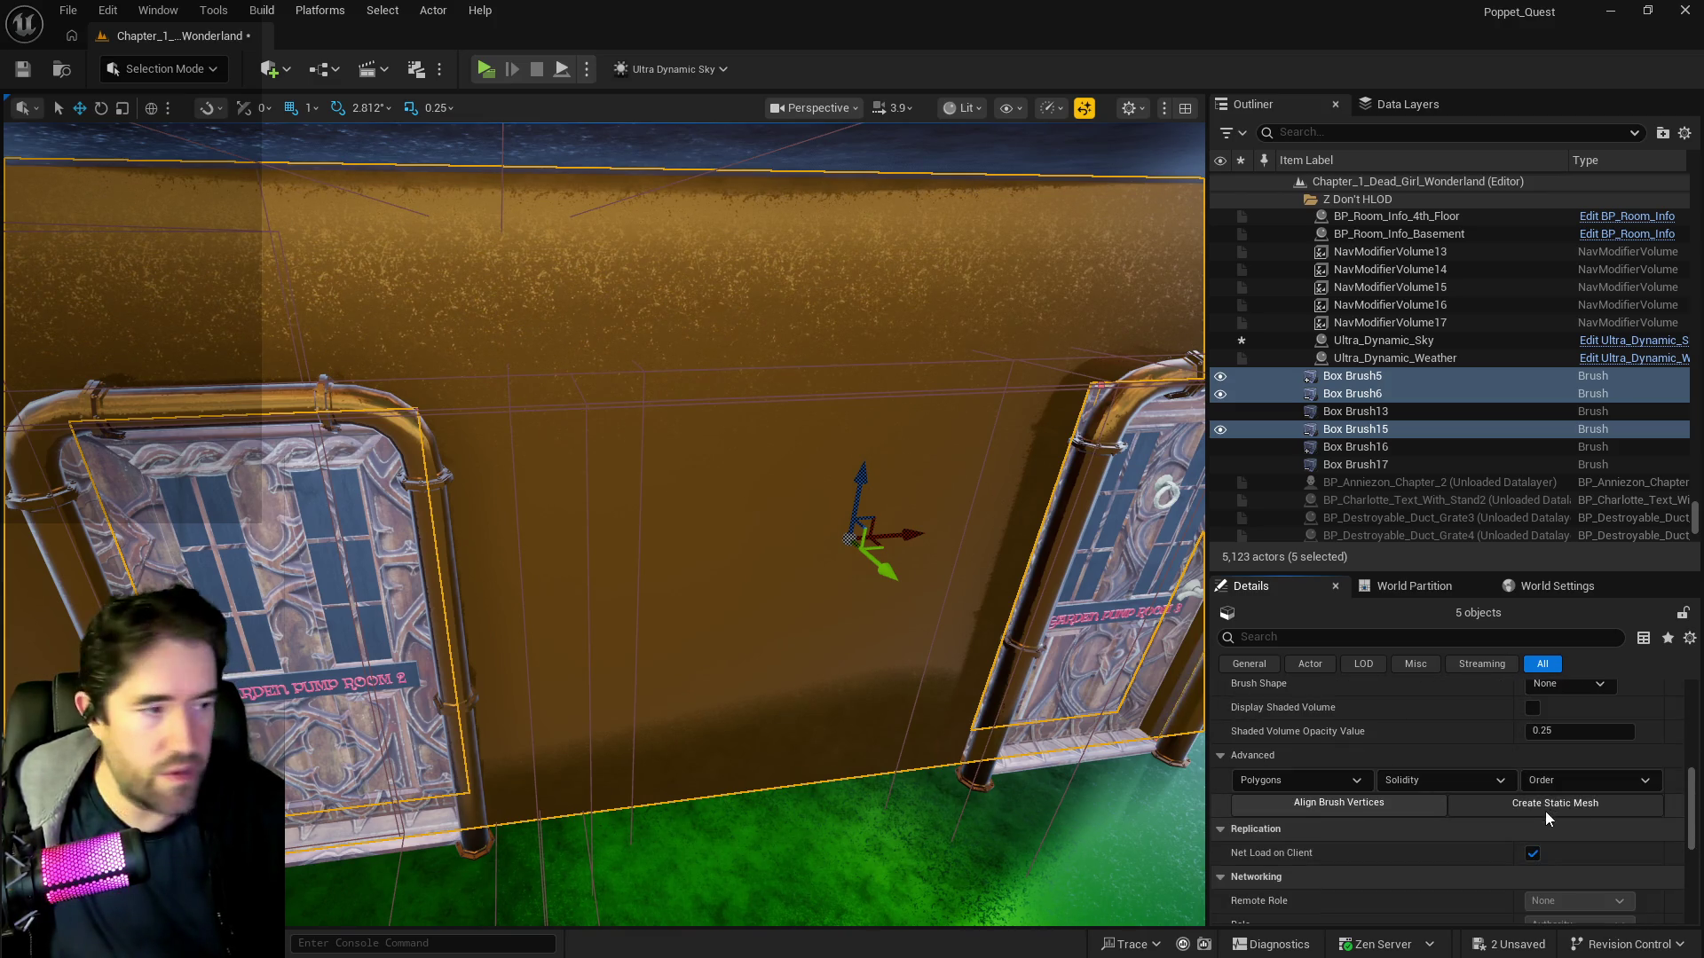
pyautogui.click(1545, 811)
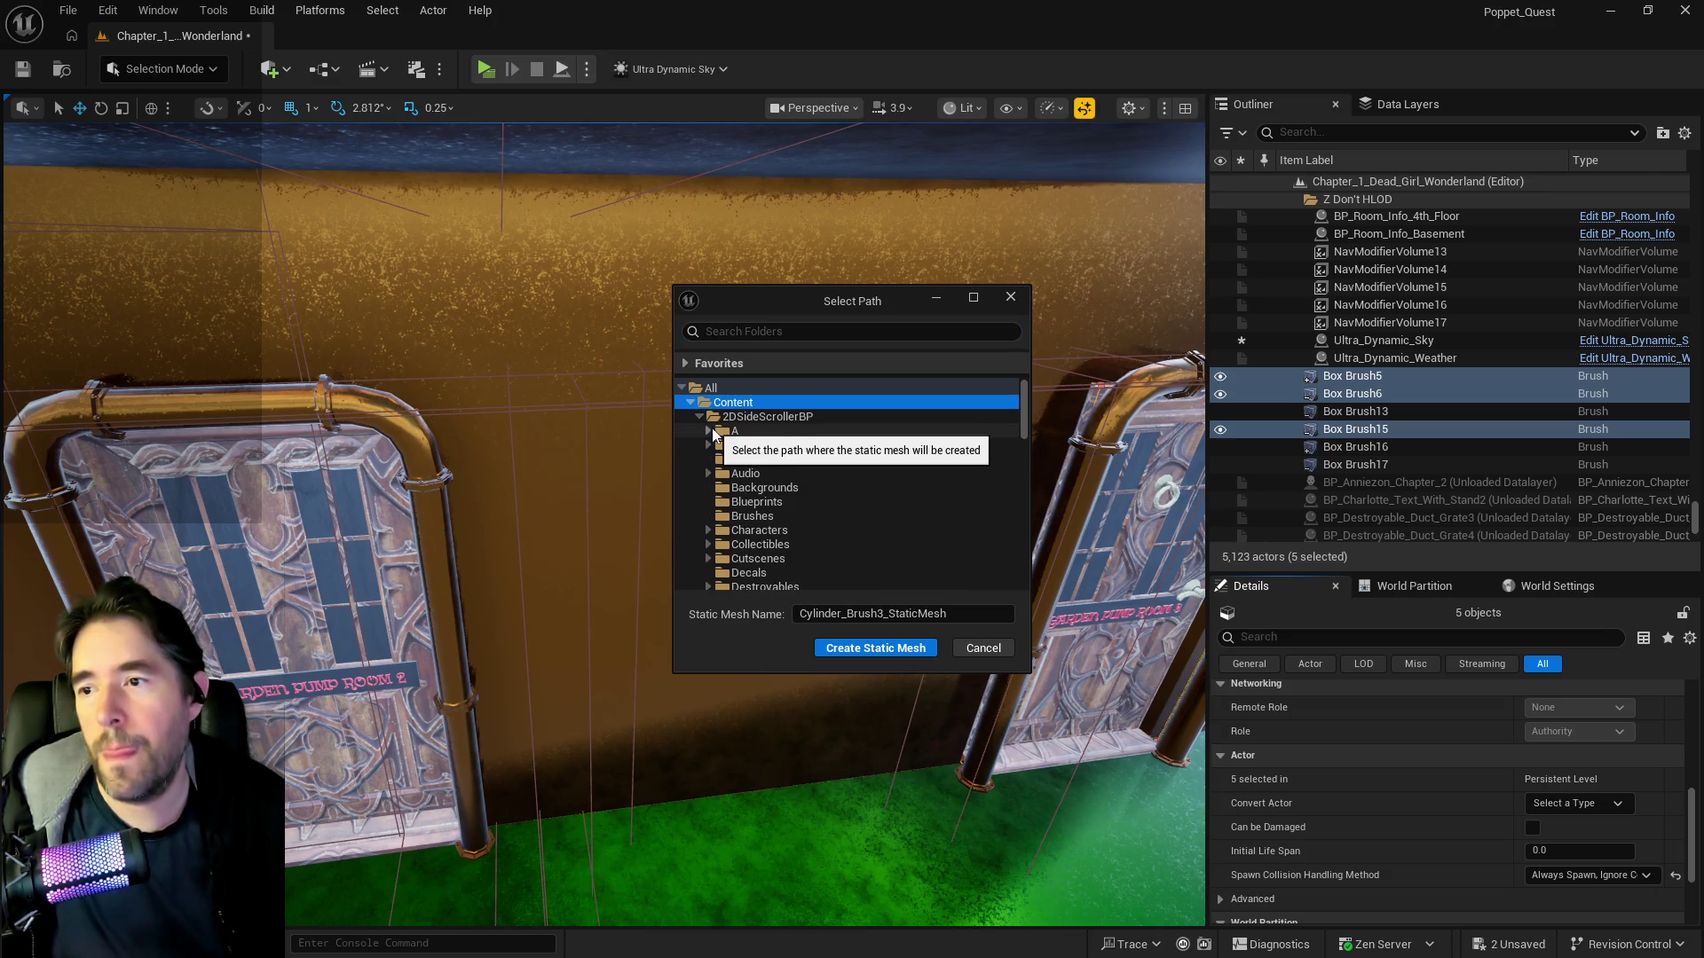
# - Create the static mesh SM_Depths_Control_Pump_Room_Wall in the Whimsy_Wonders folder
pyautogui.click(709, 430)
pyautogui.scroll(-3, 779, 516)
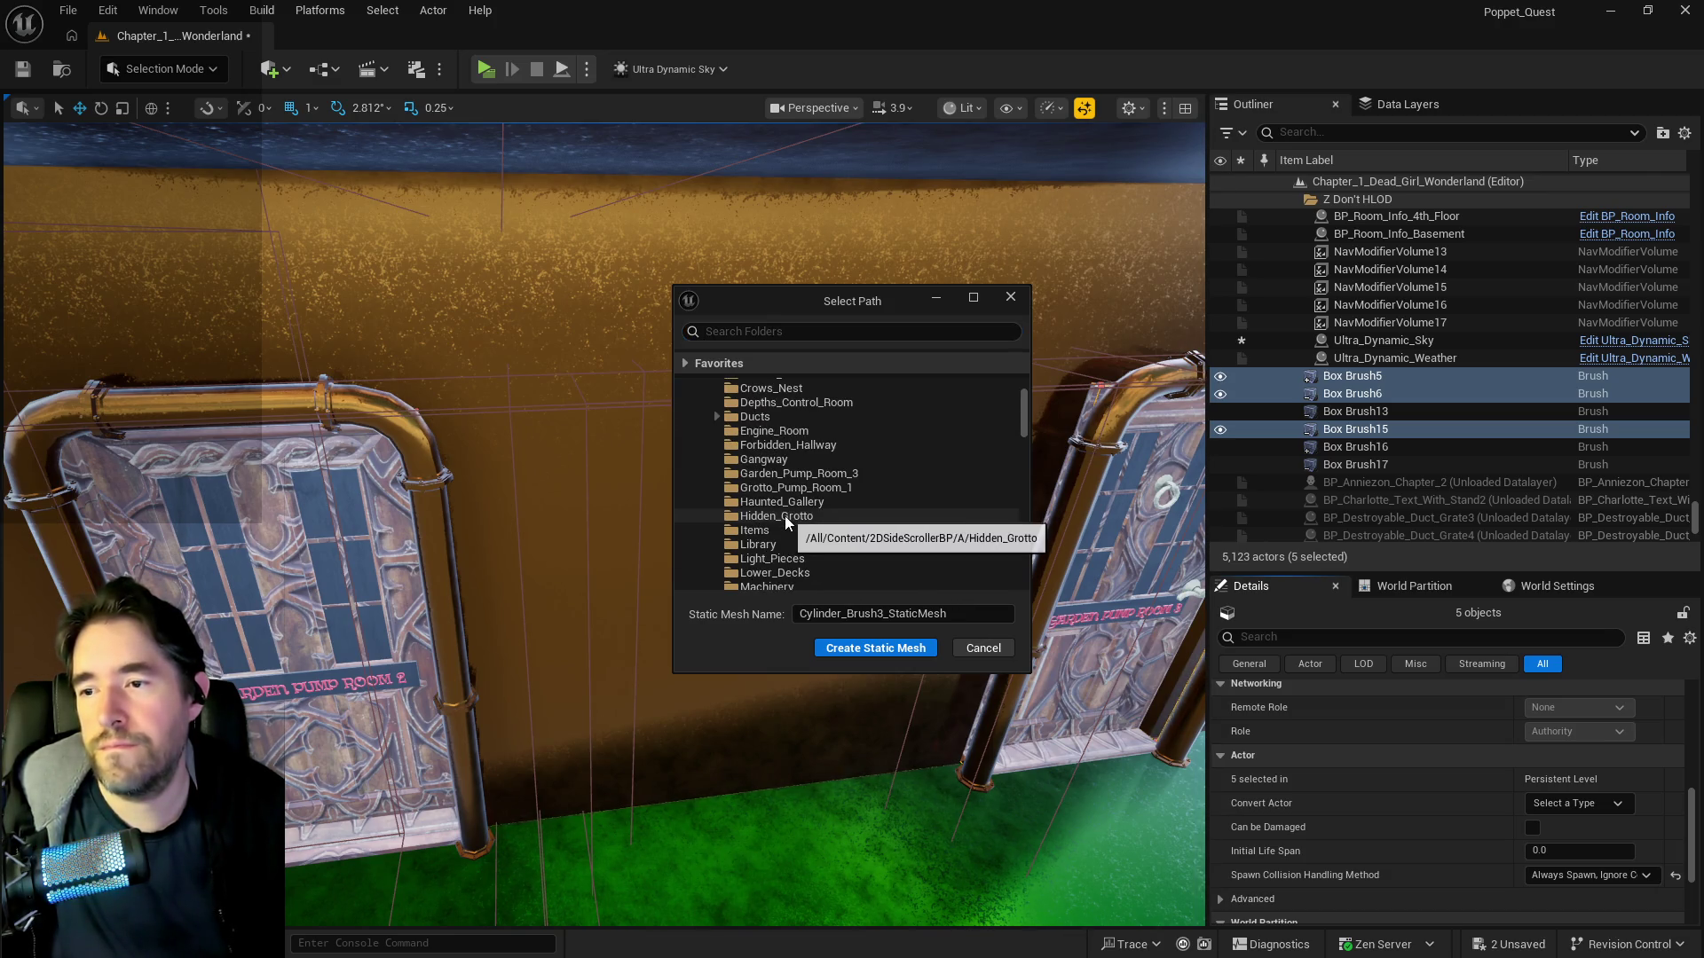
pyautogui.scroll(-10, 788, 532)
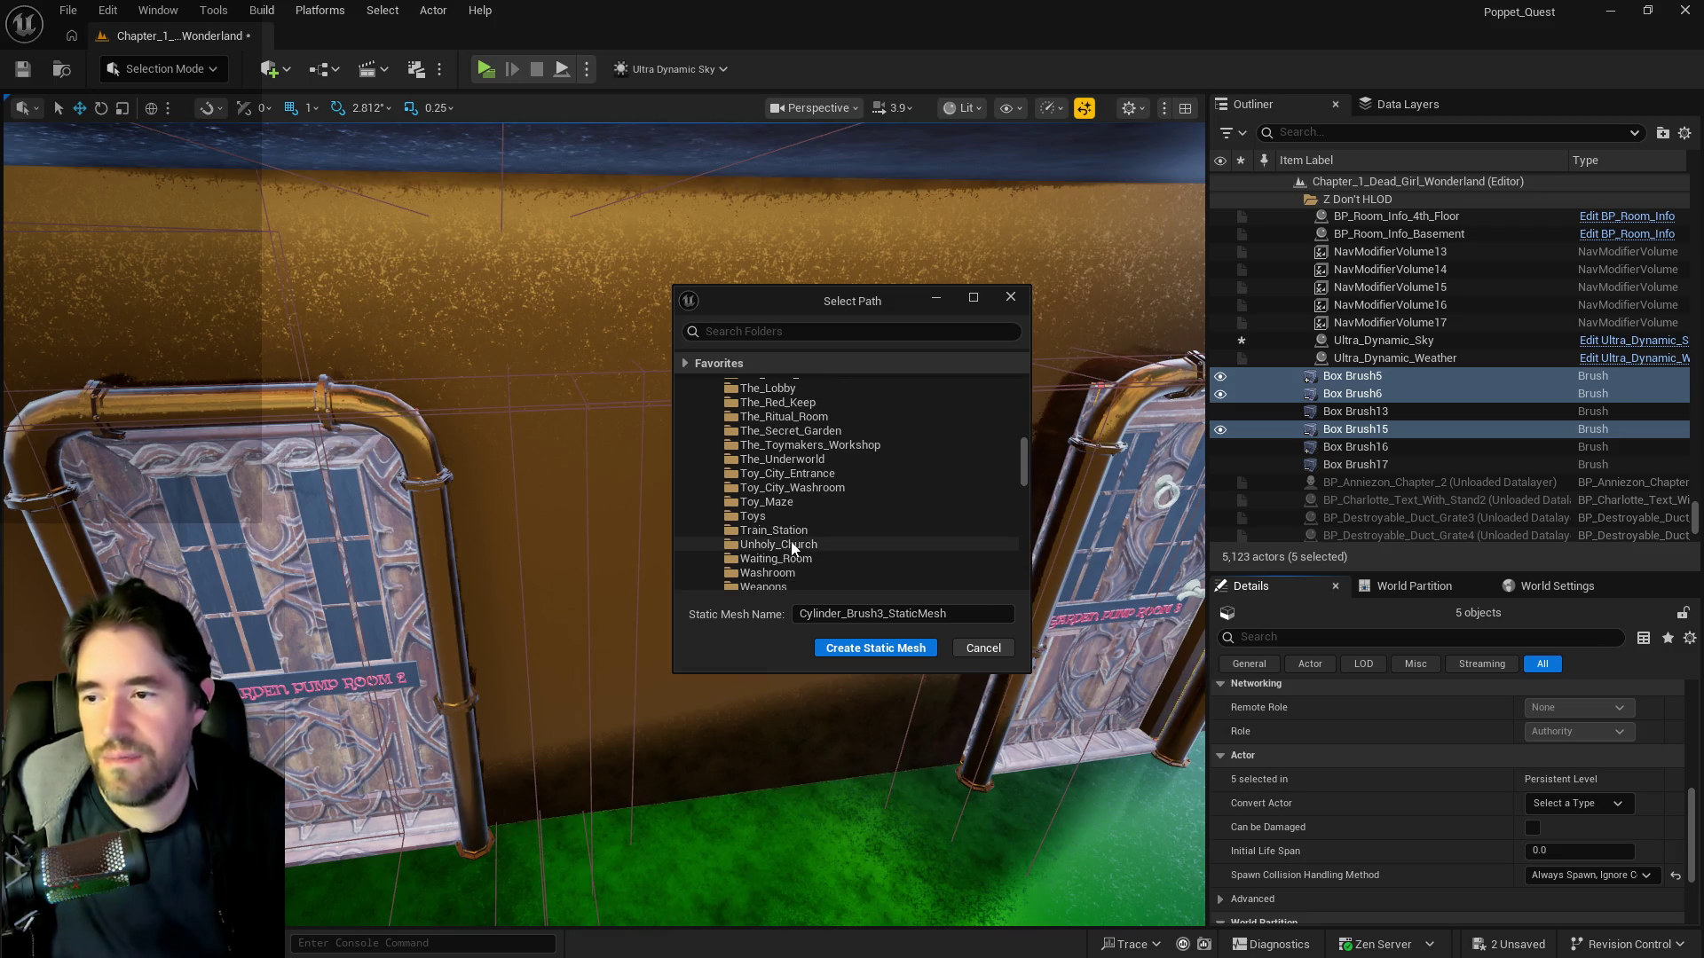
pyautogui.scroll(-2, 792, 543)
pyautogui.click(795, 517)
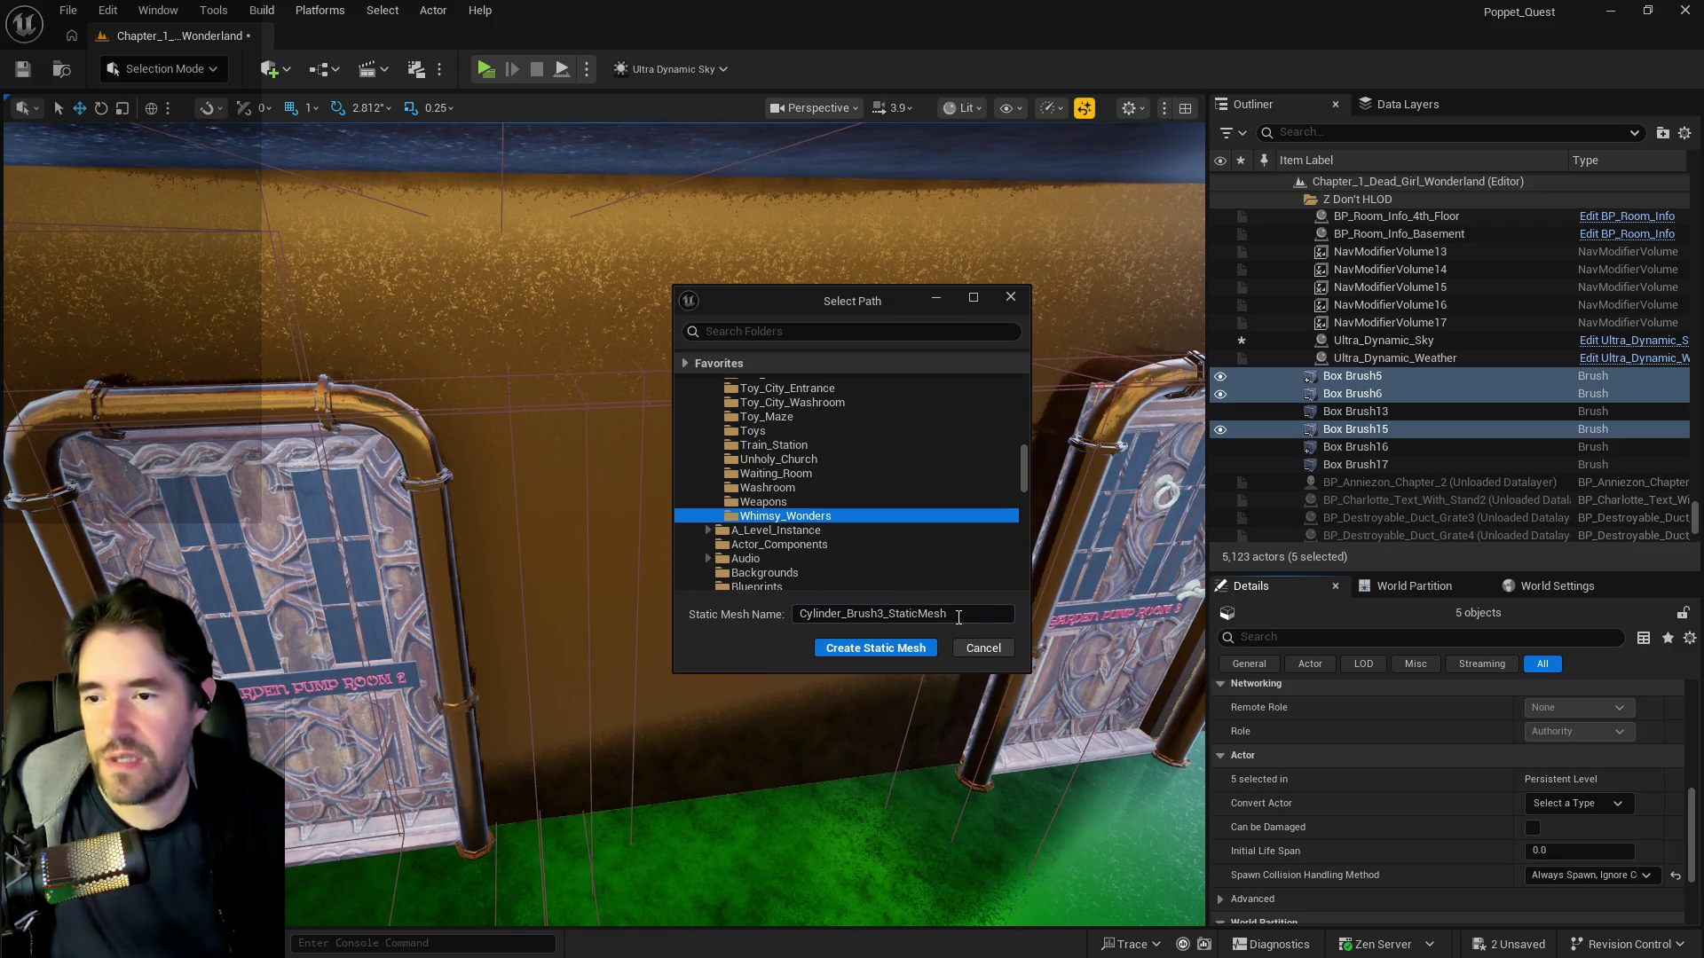
pyautogui.click(958, 615)
pyautogui.write('SM_')
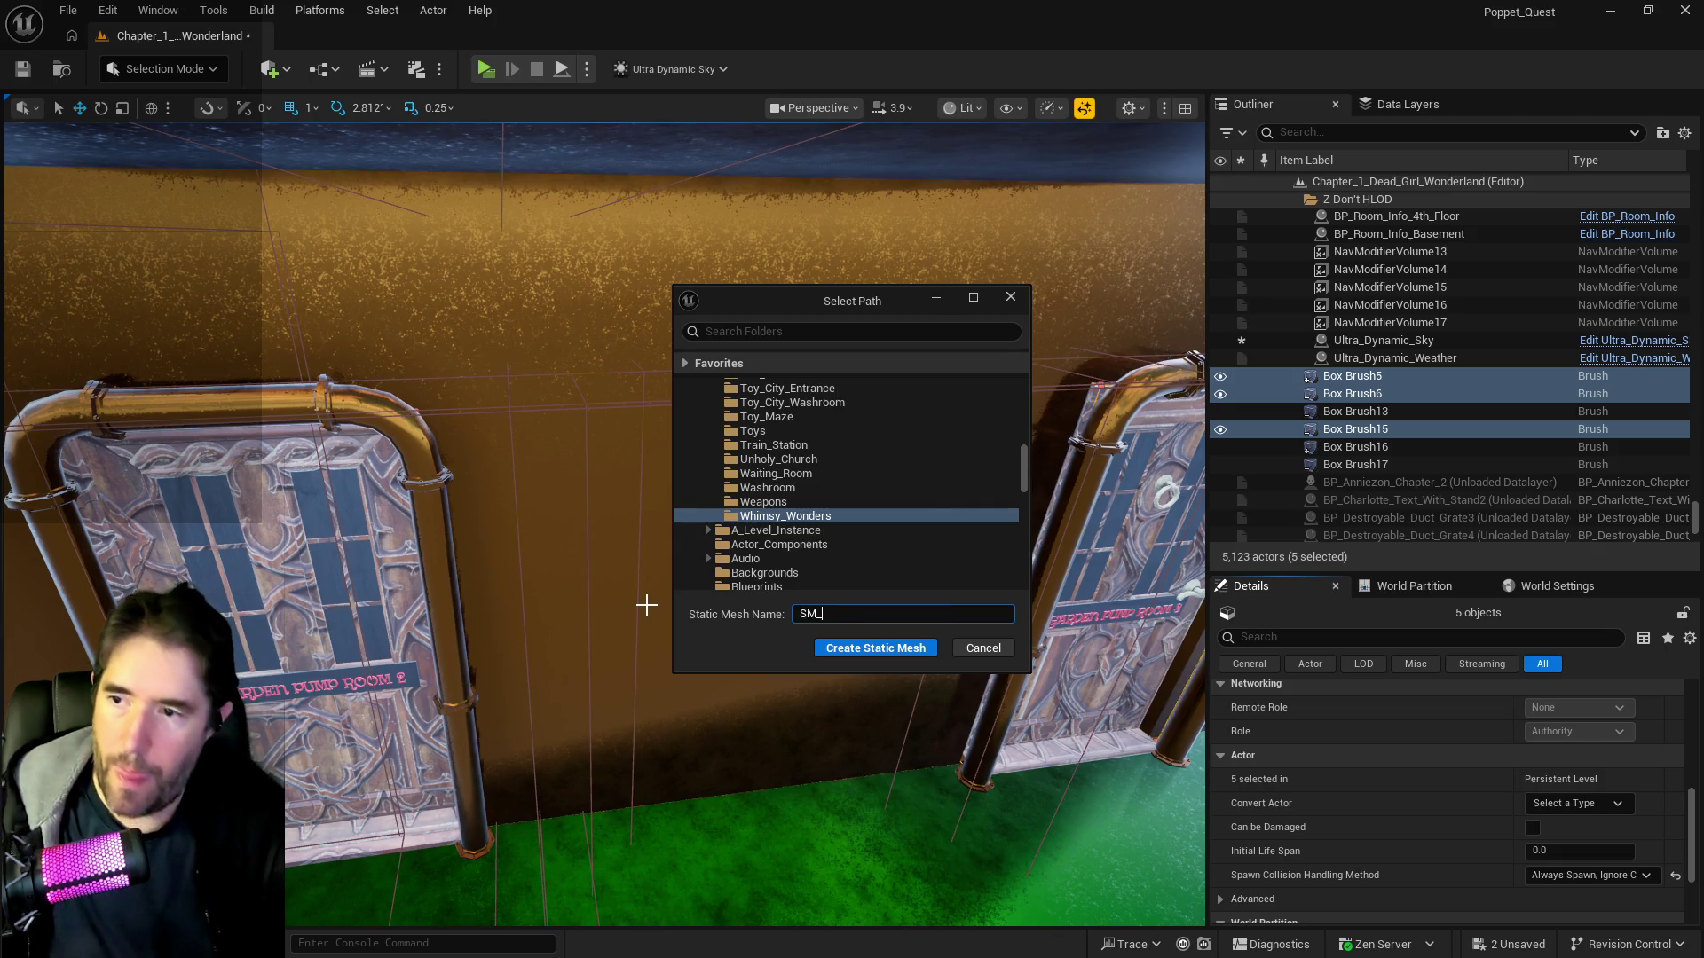
pyautogui.write('Depths_')
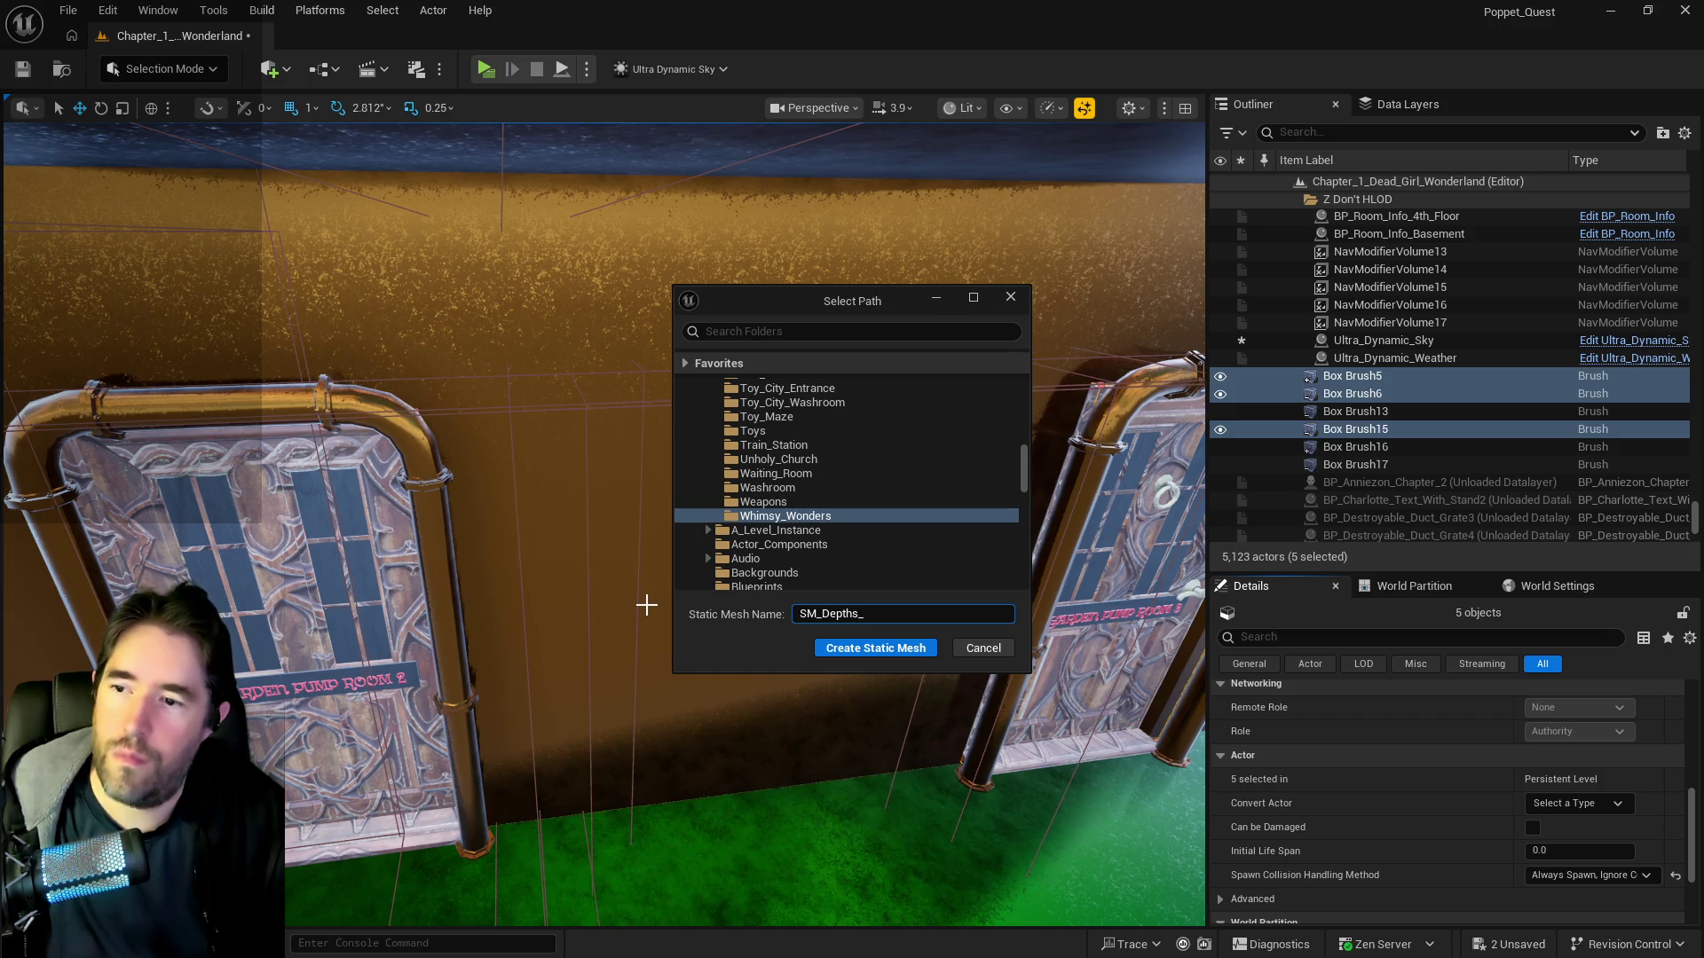
pyautogui.write('Grorol_Pump')
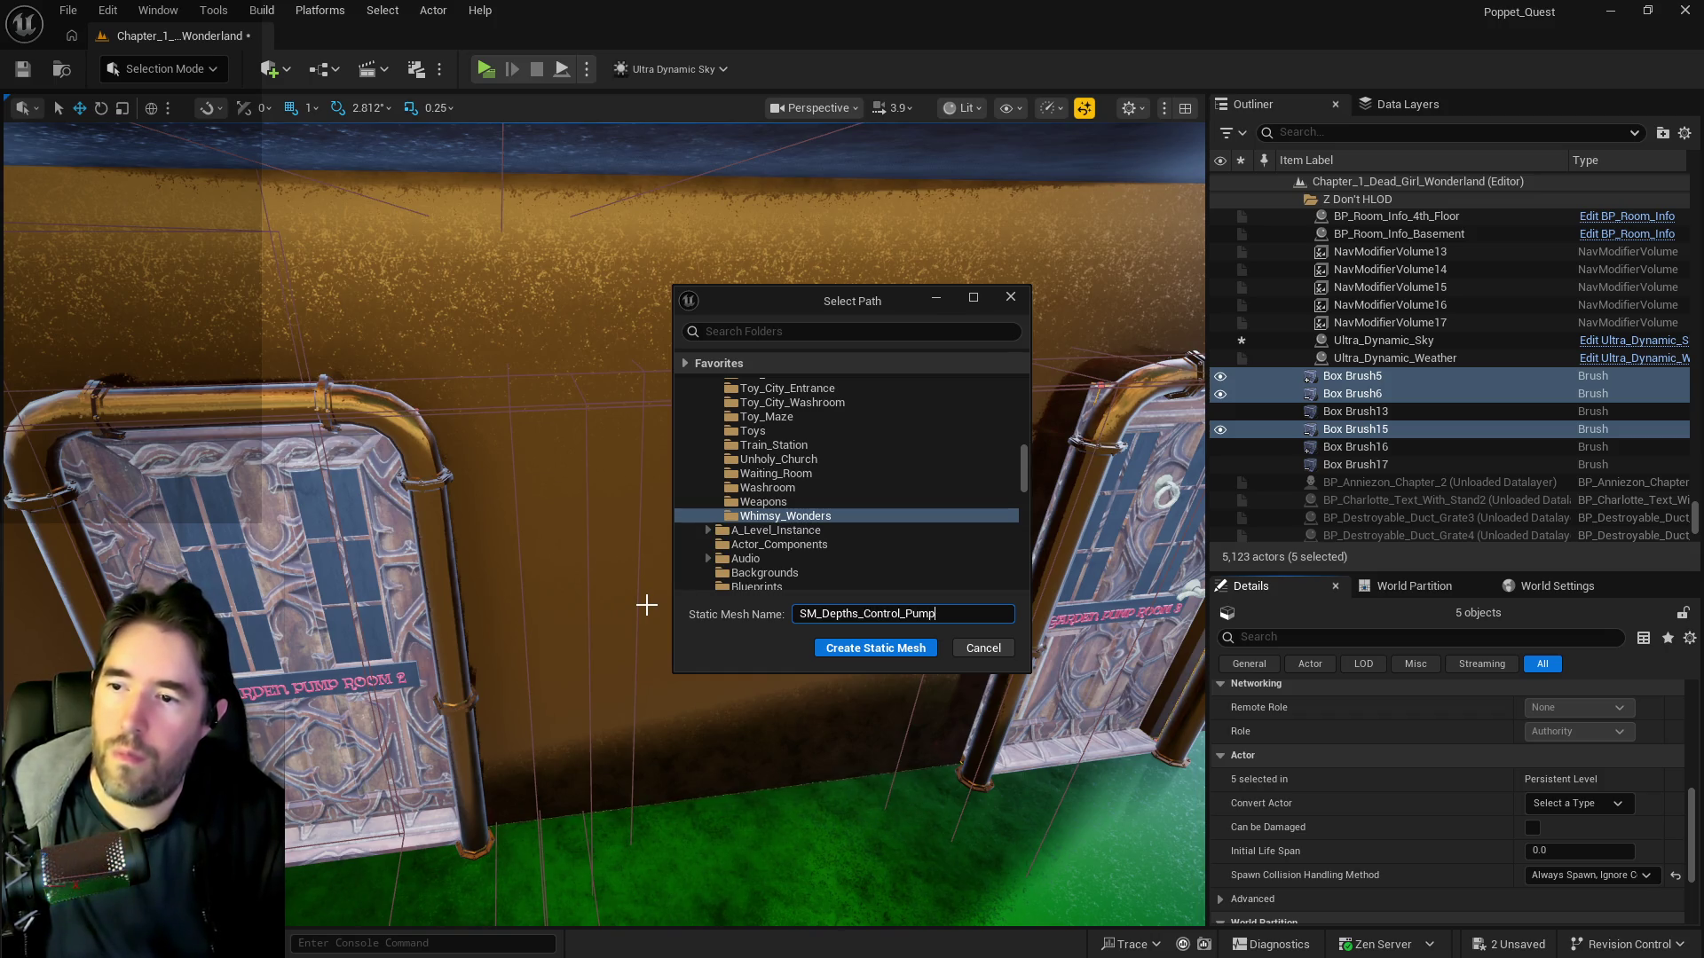
pyautogui.write('_Roo')
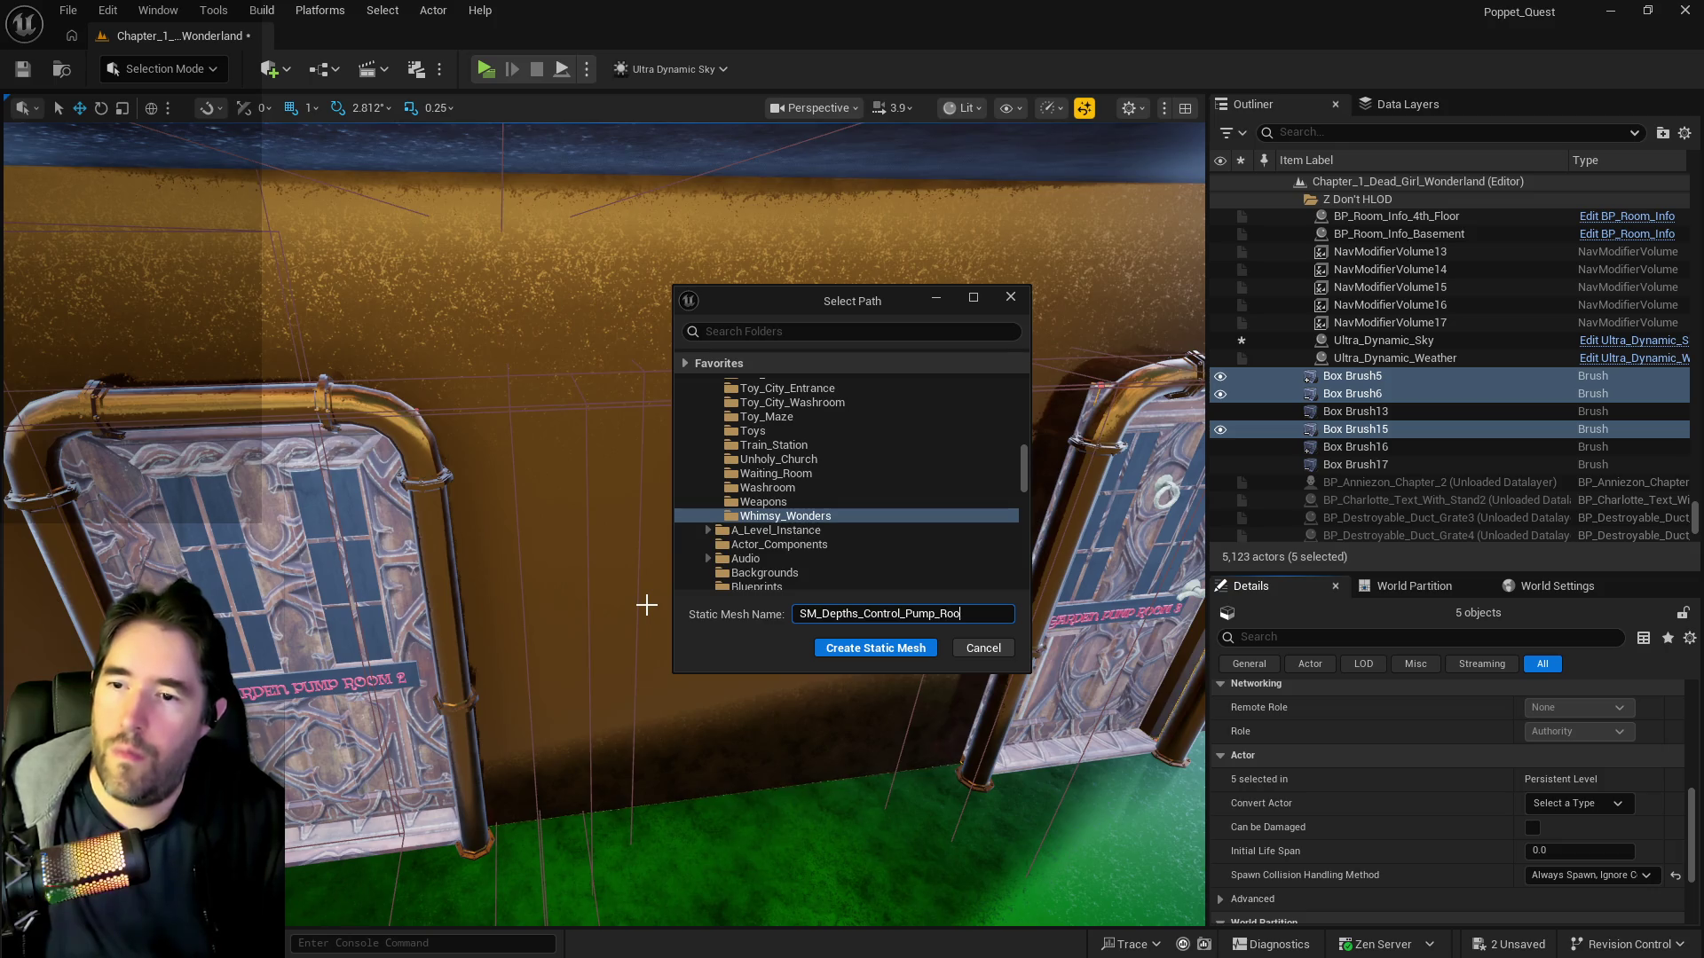
pyautogui.write('m_Wall')
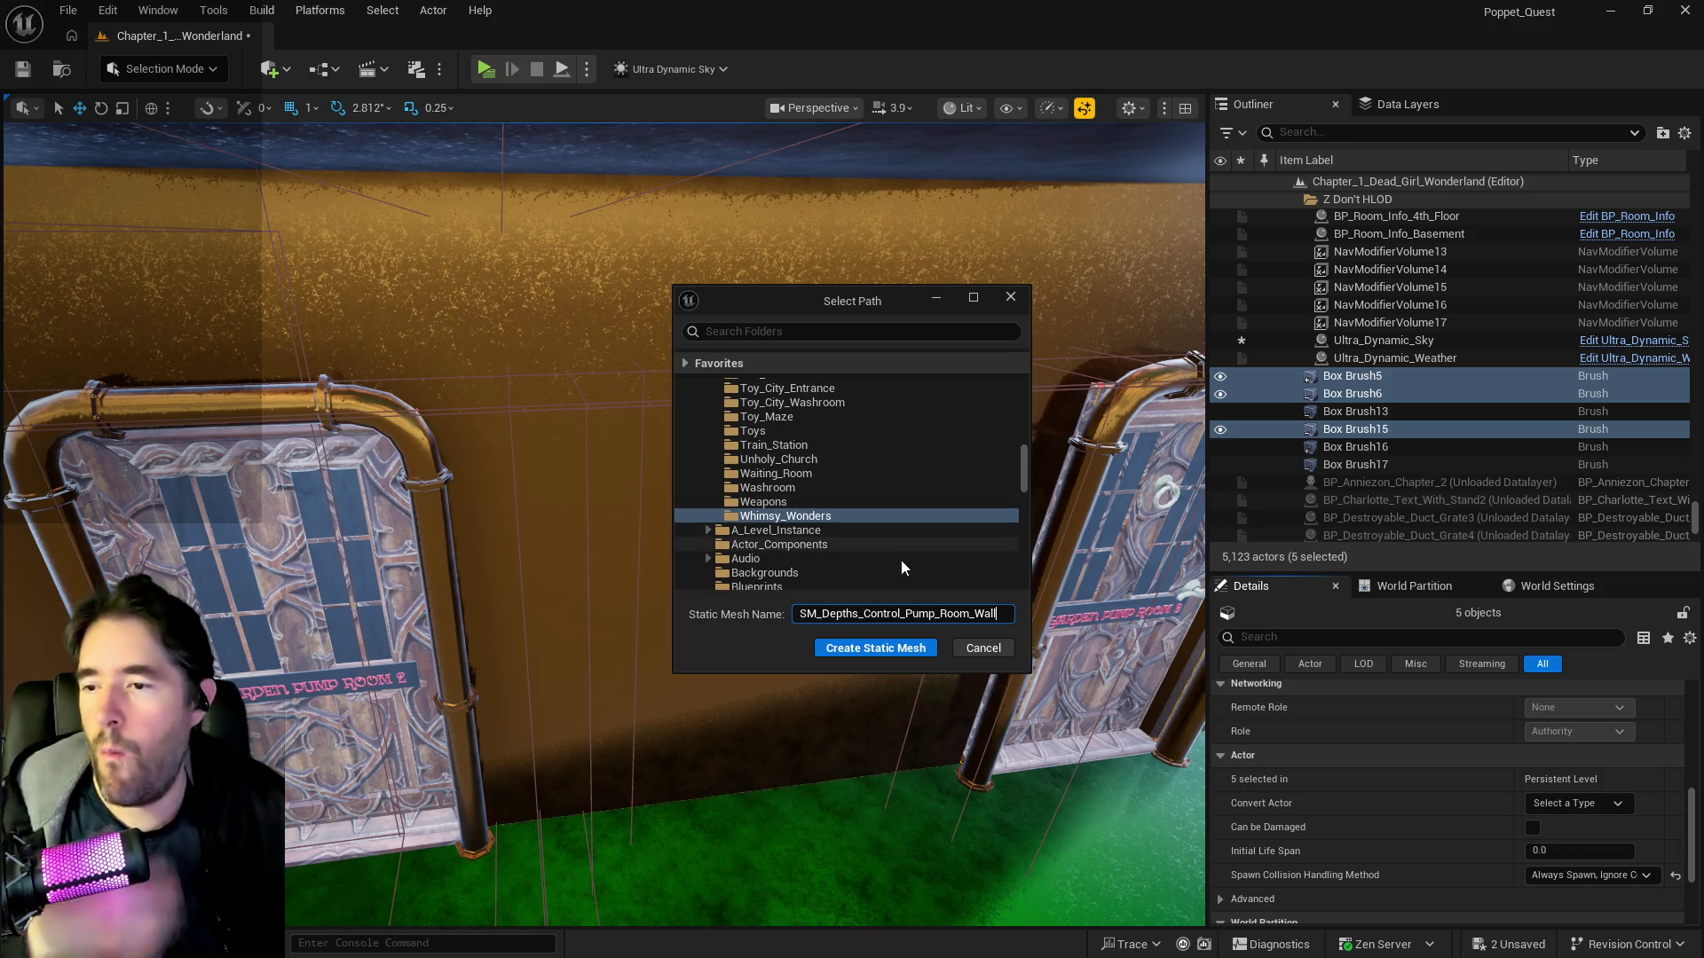
pyautogui.click(916, 651)
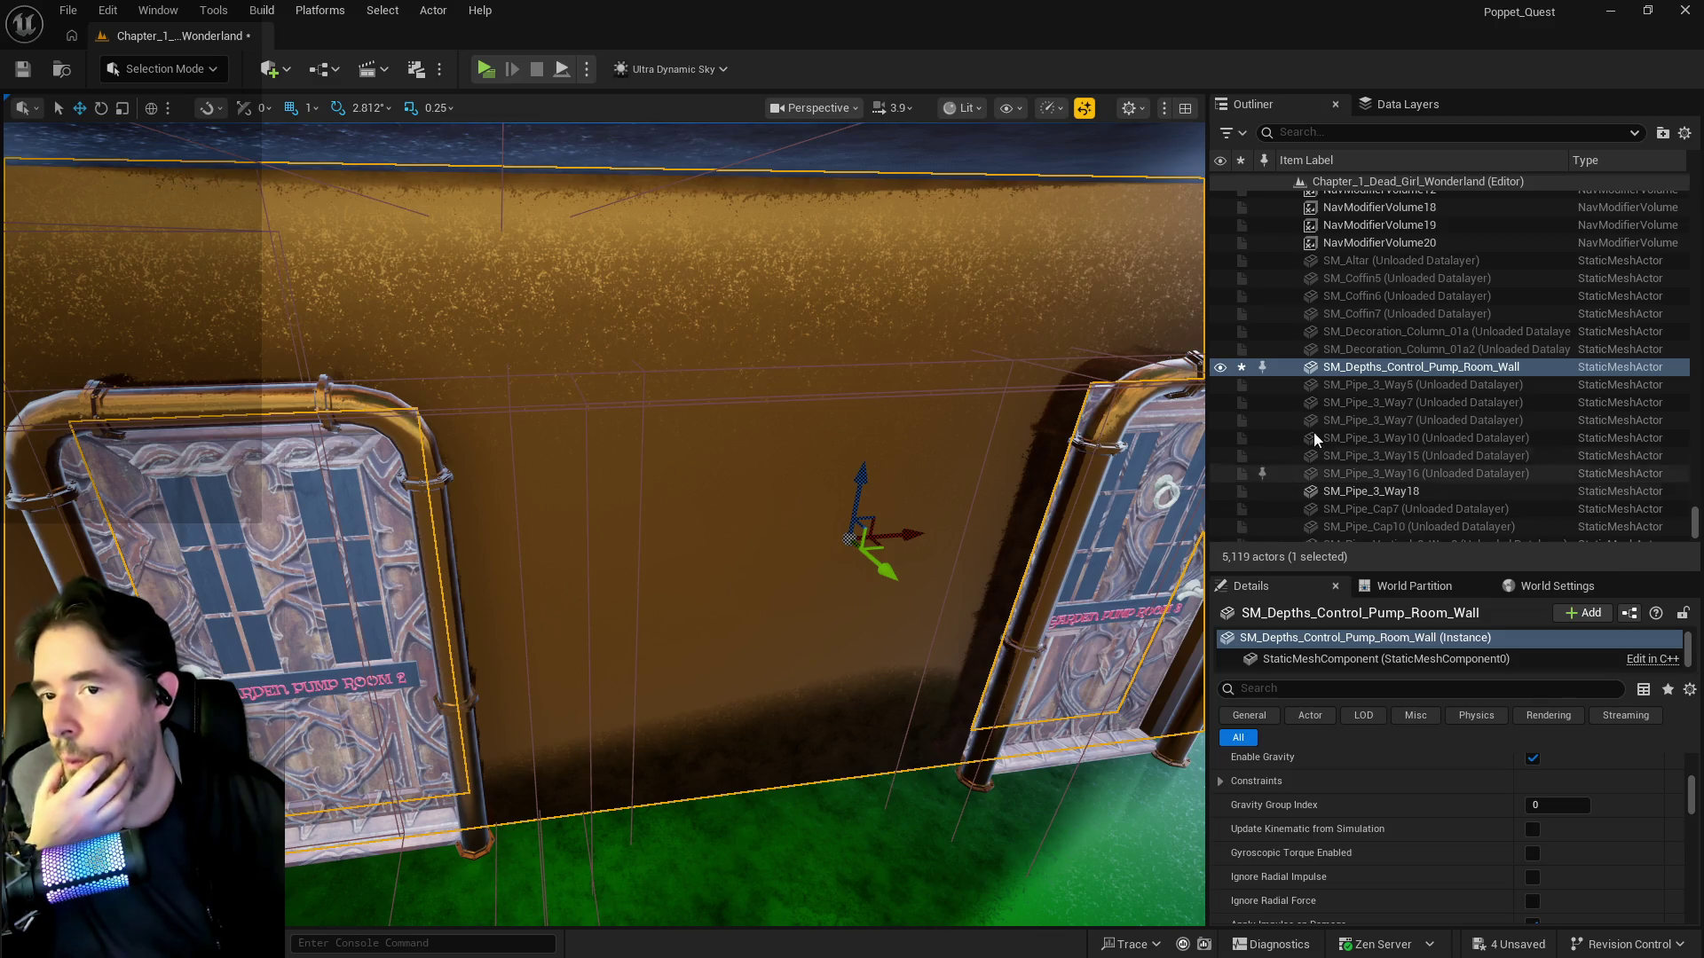
# - Move the new wall actor into the Whimsy_Wonders_Building folder
pyautogui.rightClick(1368, 369)
pyautogui.moveTo(1132, 843)
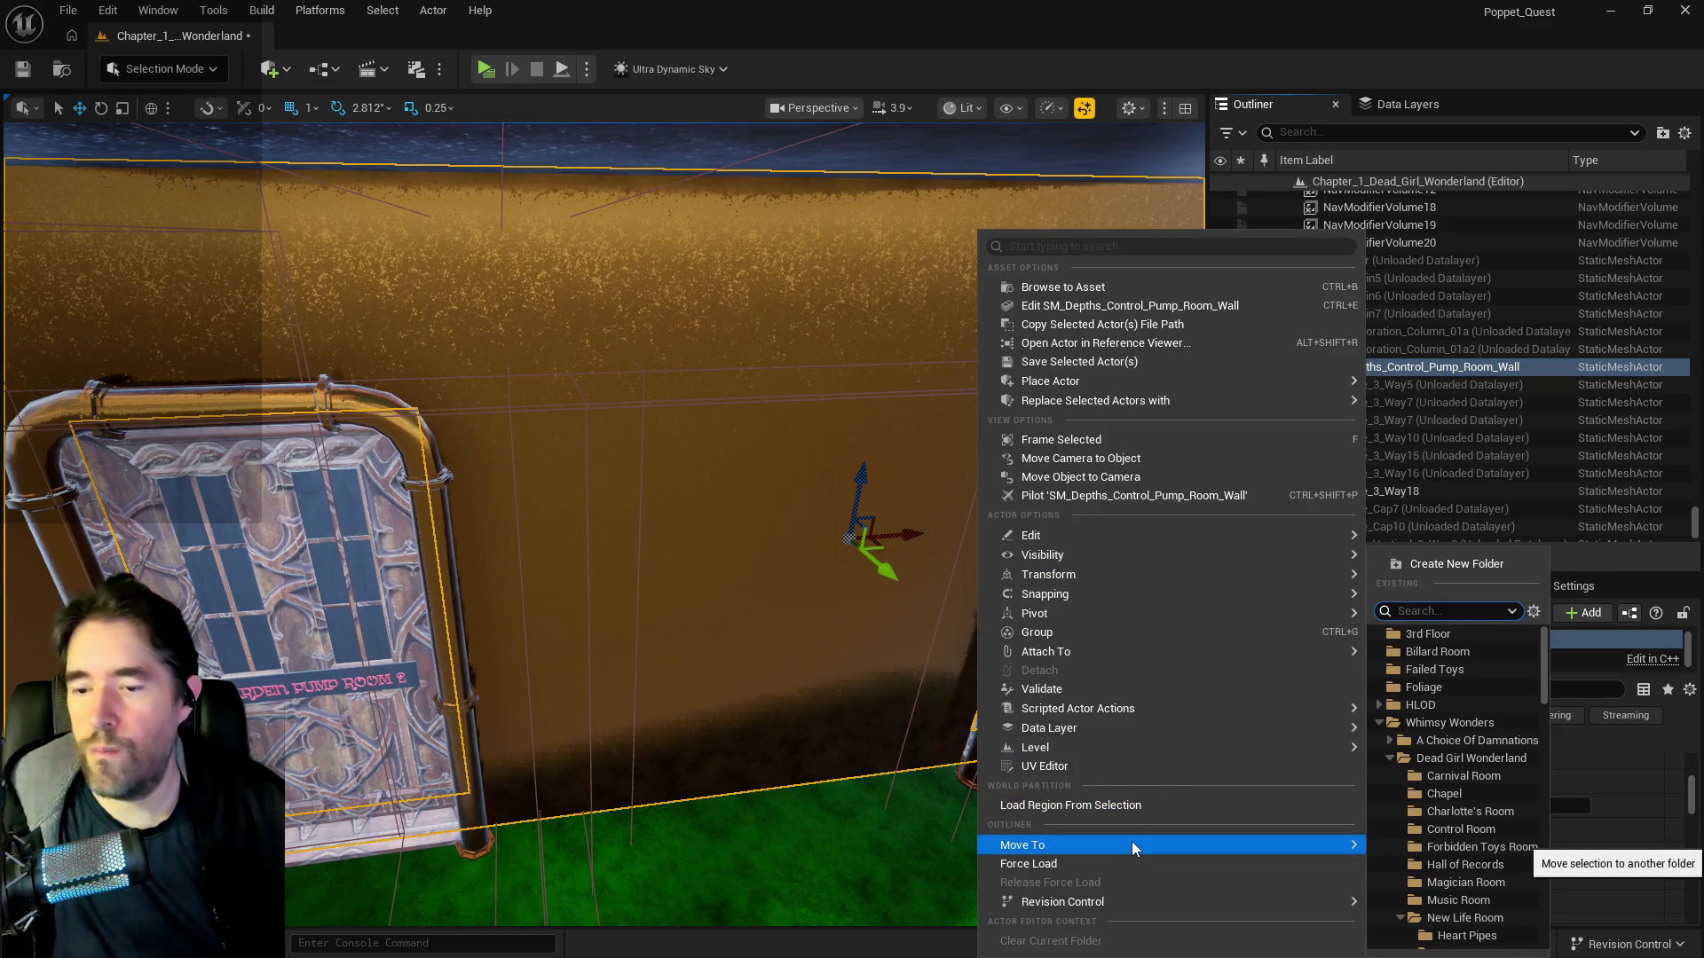
pyautogui.write('build')
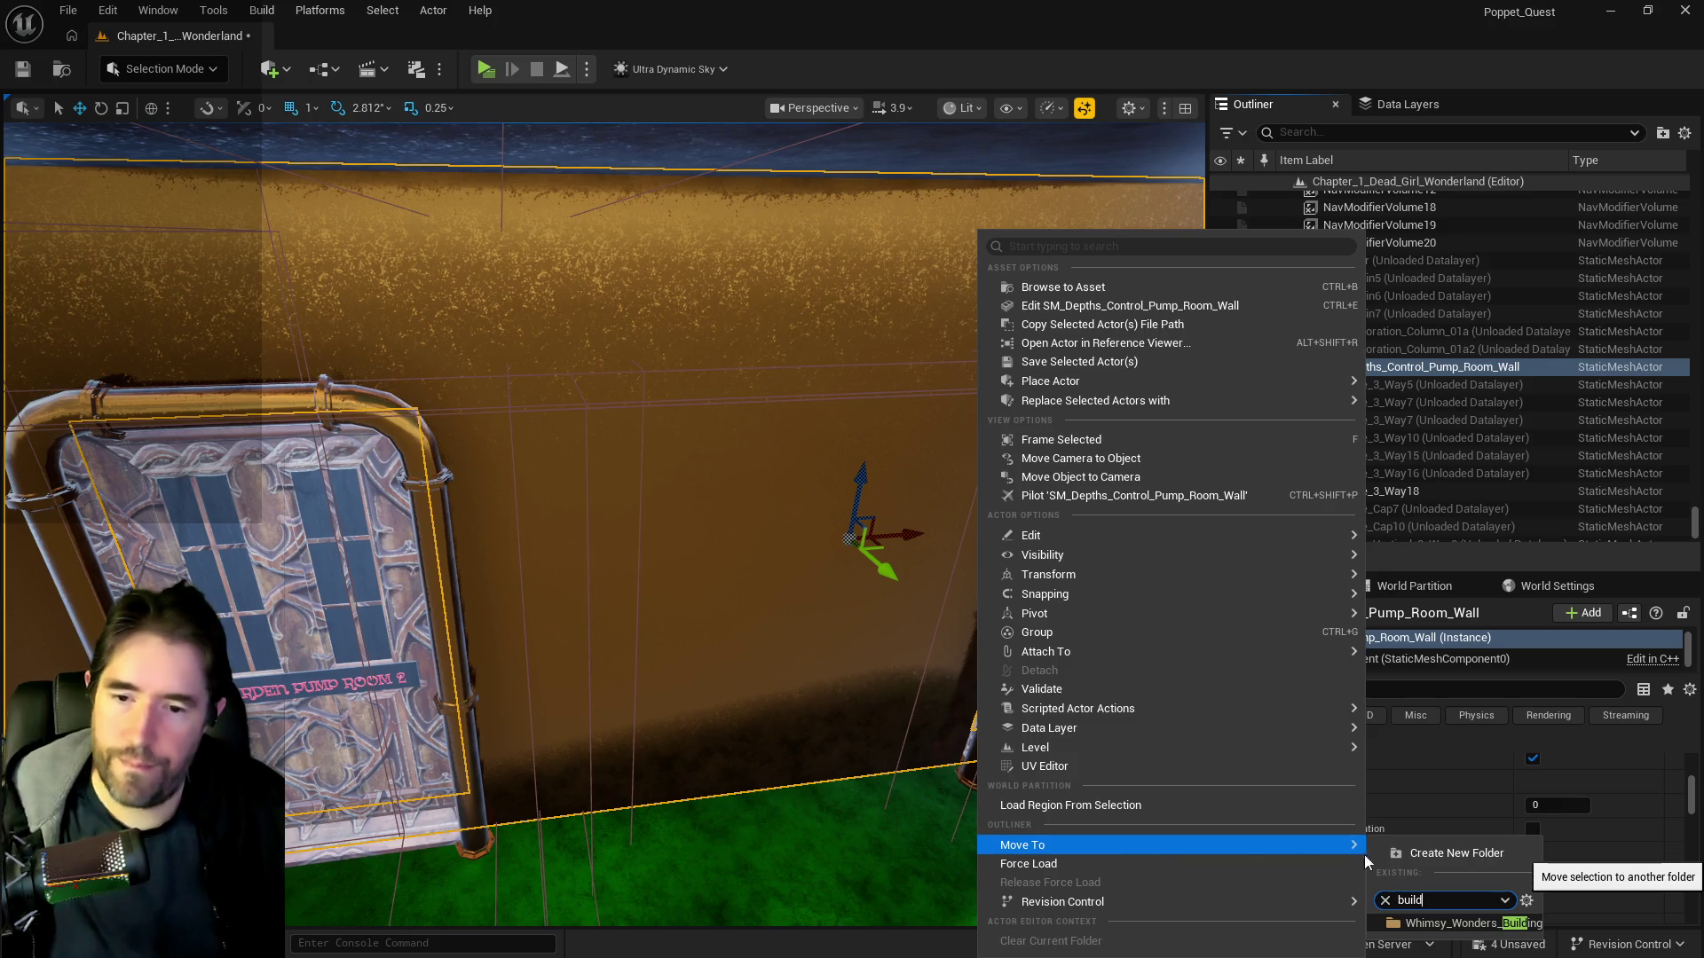
pyautogui.click(1417, 924)
# - Set the wall mesh's collision complexity to Use Complex Collision As Simple and save
pyautogui.rightClick(788, 640)
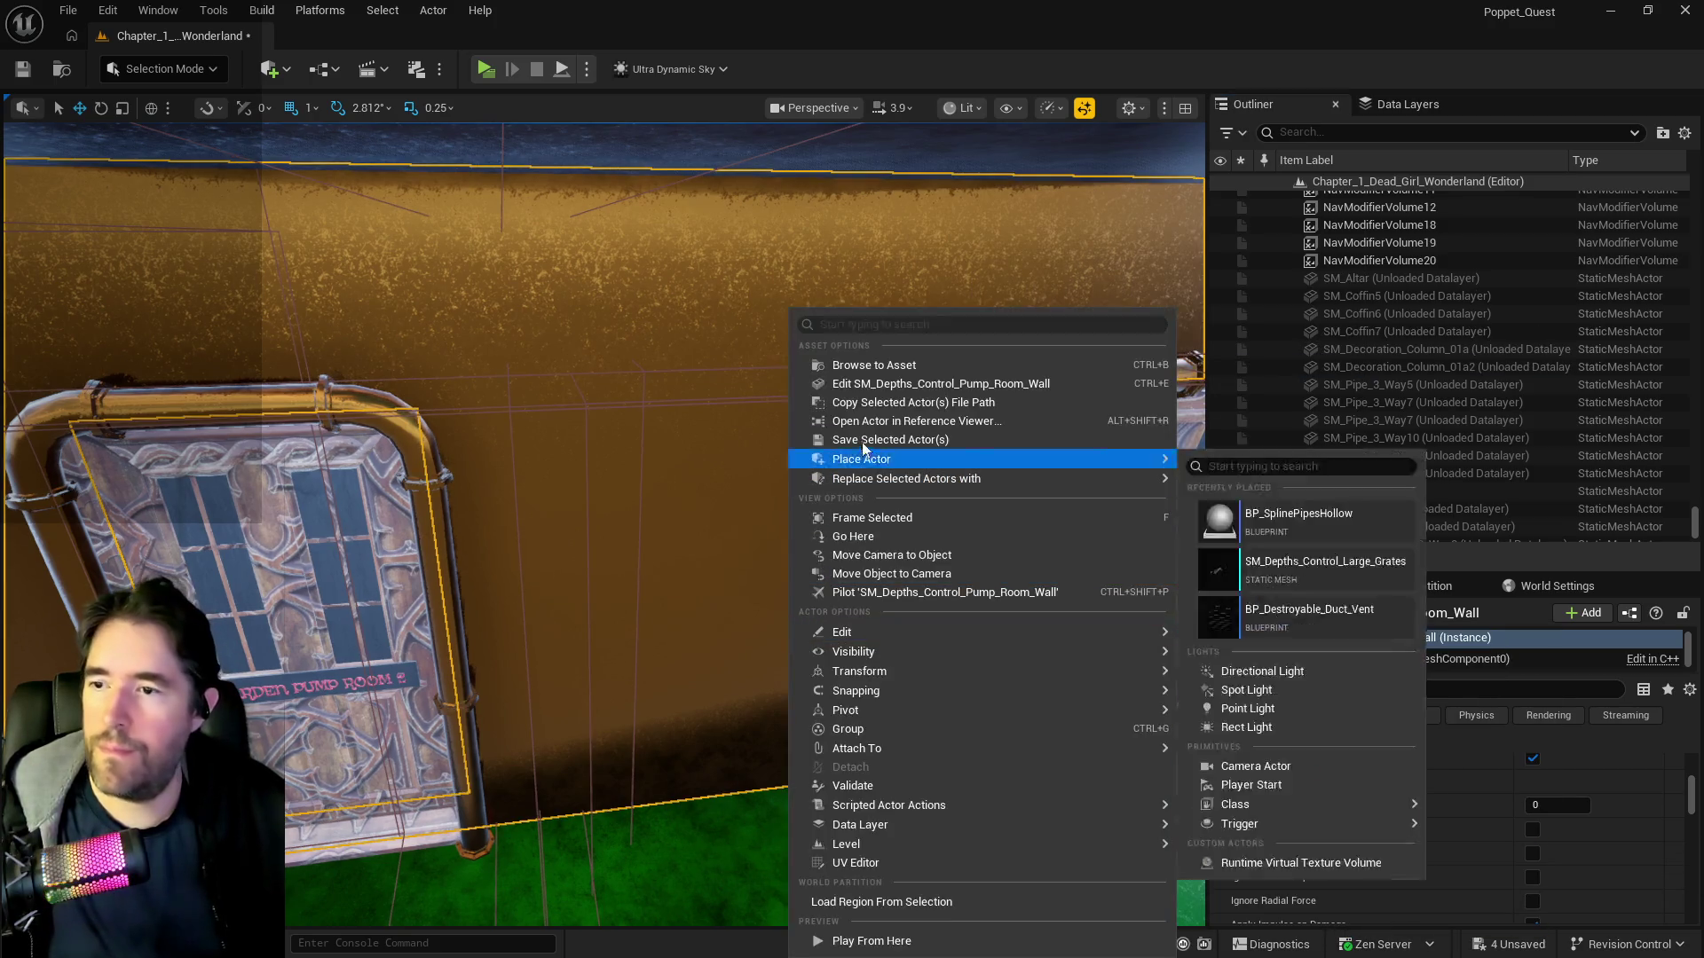
pyautogui.click(941, 393)
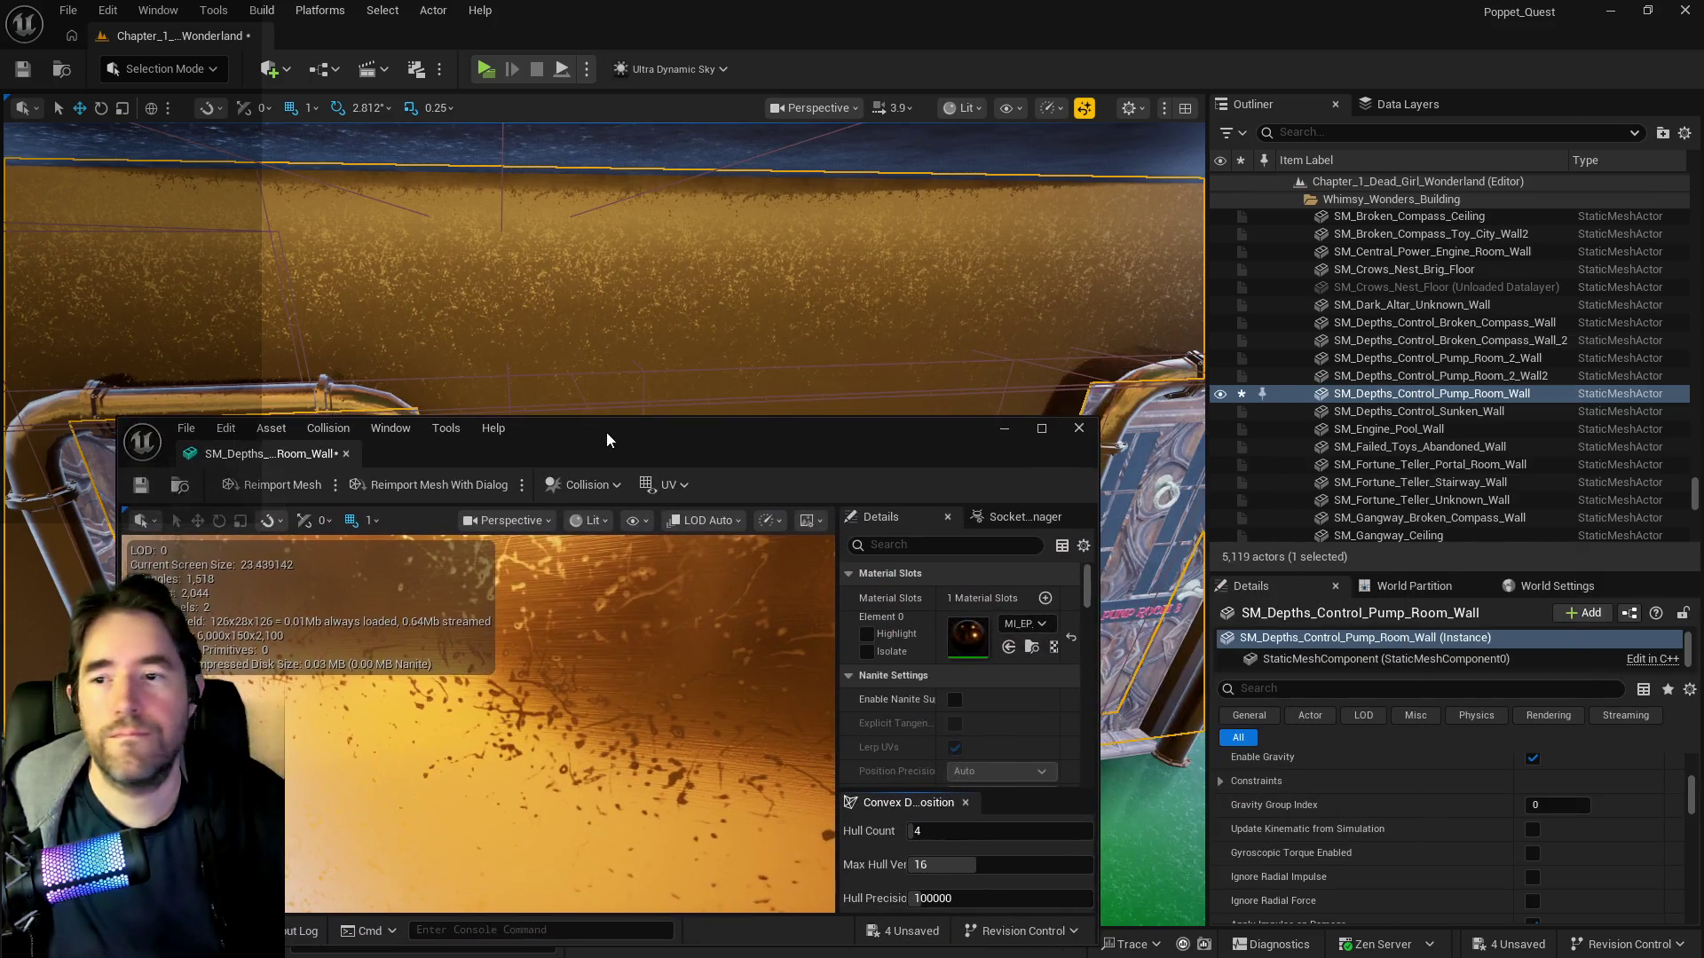
pyautogui.doubleClick(607, 438)
pyautogui.click(1317, 130)
pyautogui.write('com')
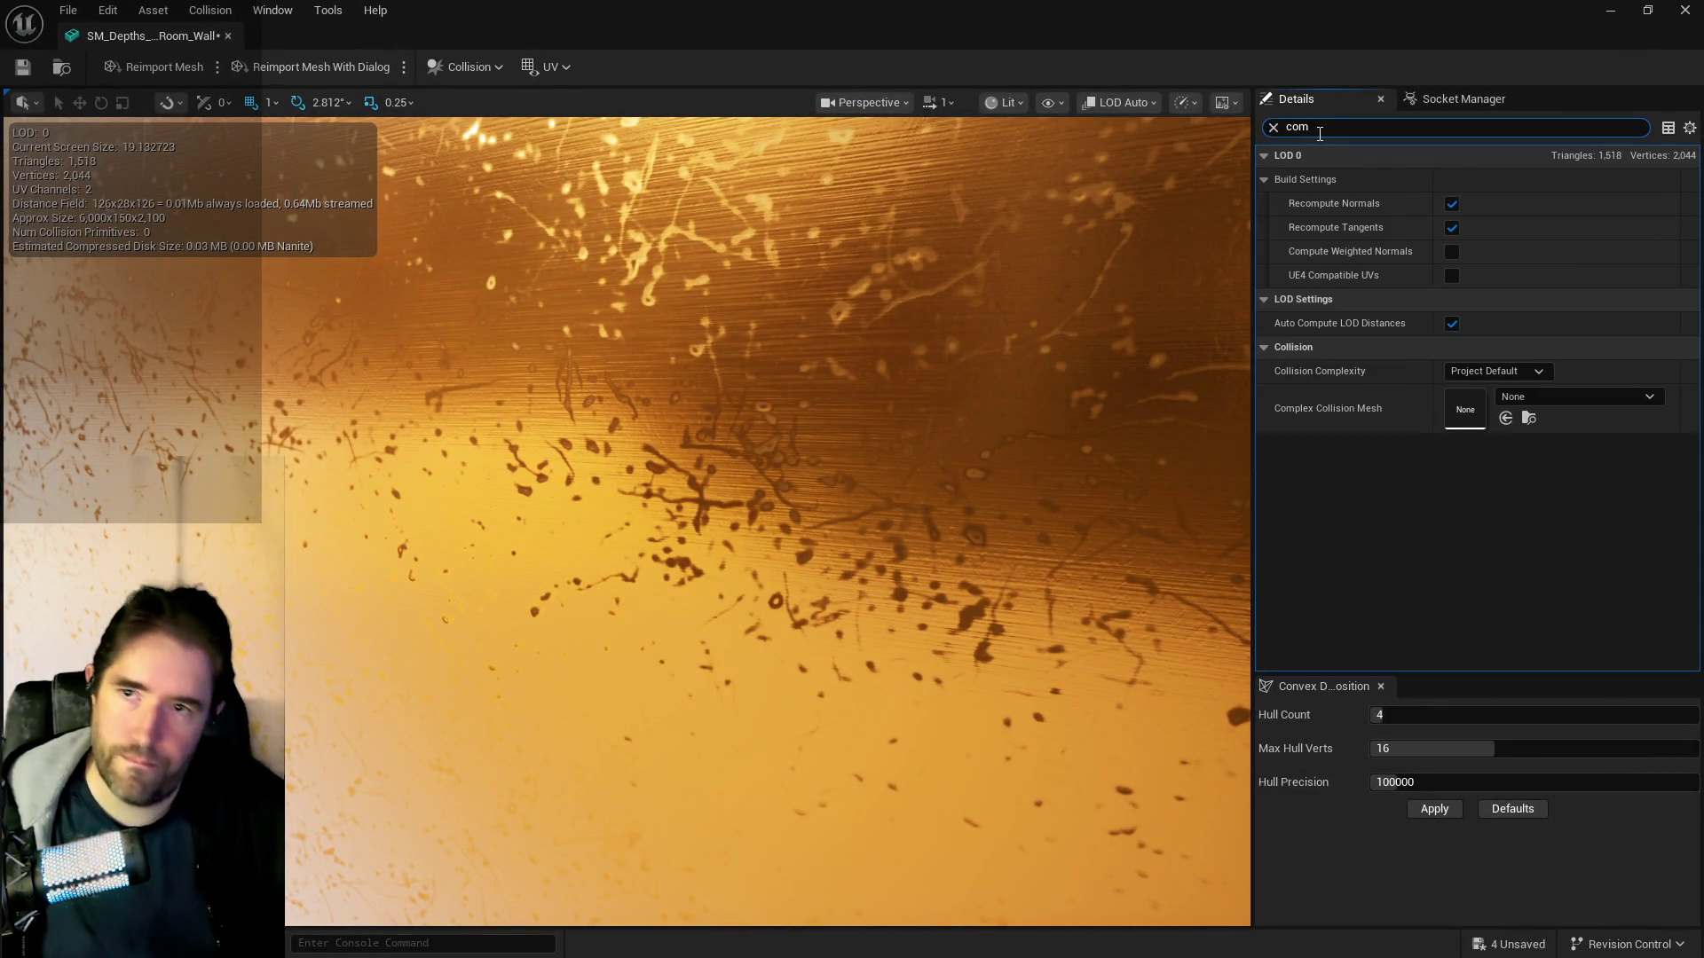
pyautogui.click(1498, 370)
pyautogui.click(1503, 435)
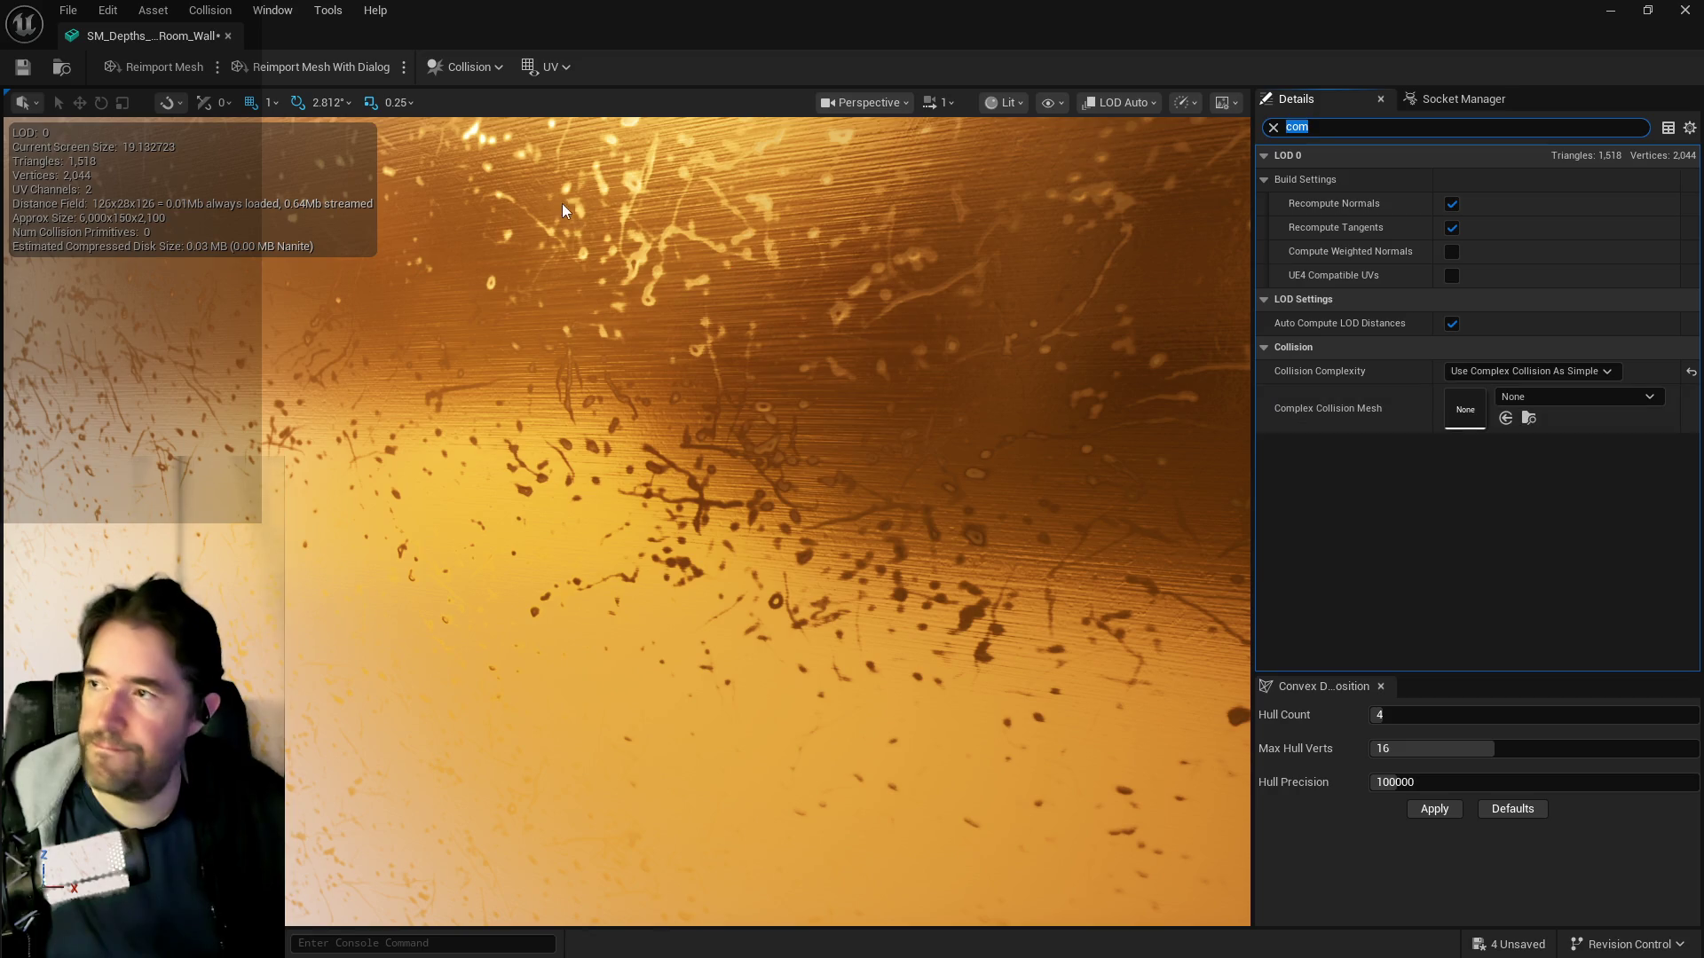
pyautogui.hotkey('ctrl', 's')
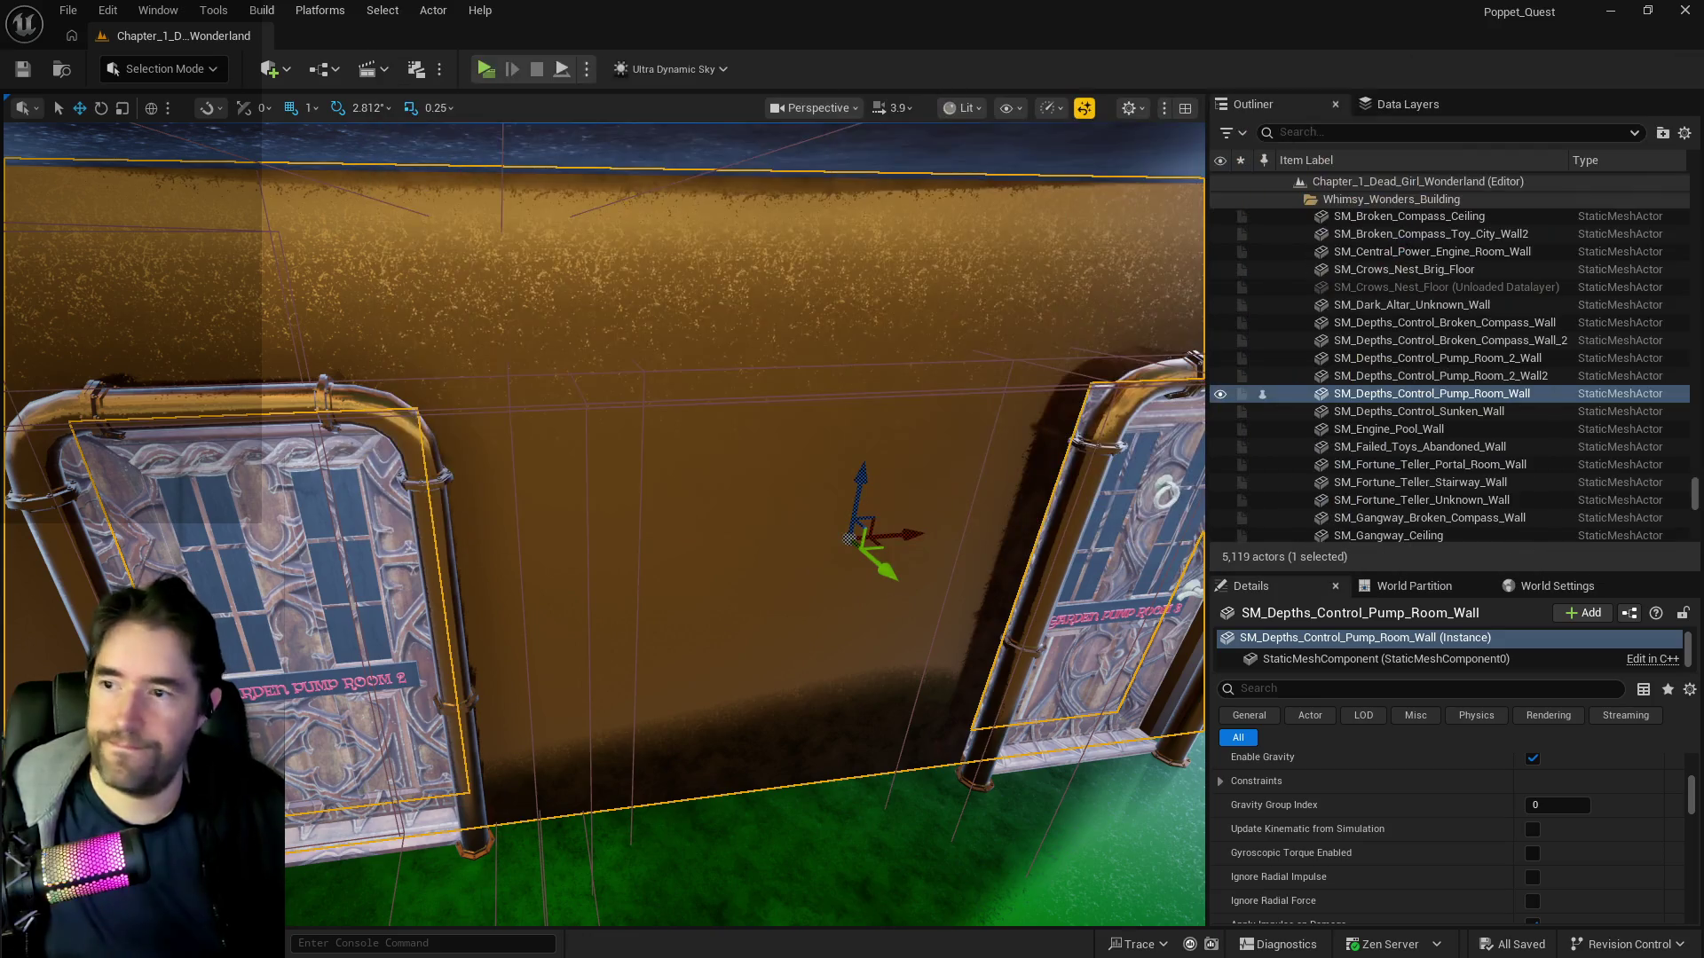
# - Filter the Outliner to 'brush' and delete Box Brush13
pyautogui.moveTo(982, 487)
pyautogui.mouseDown()
pyautogui.moveTo(941, 497)
pyautogui.moveTo(1003, 493)
pyautogui.moveTo(981, 487)
pyautogui.mouseUp()
pyautogui.click(1309, 133)
pyautogui.write('brush')
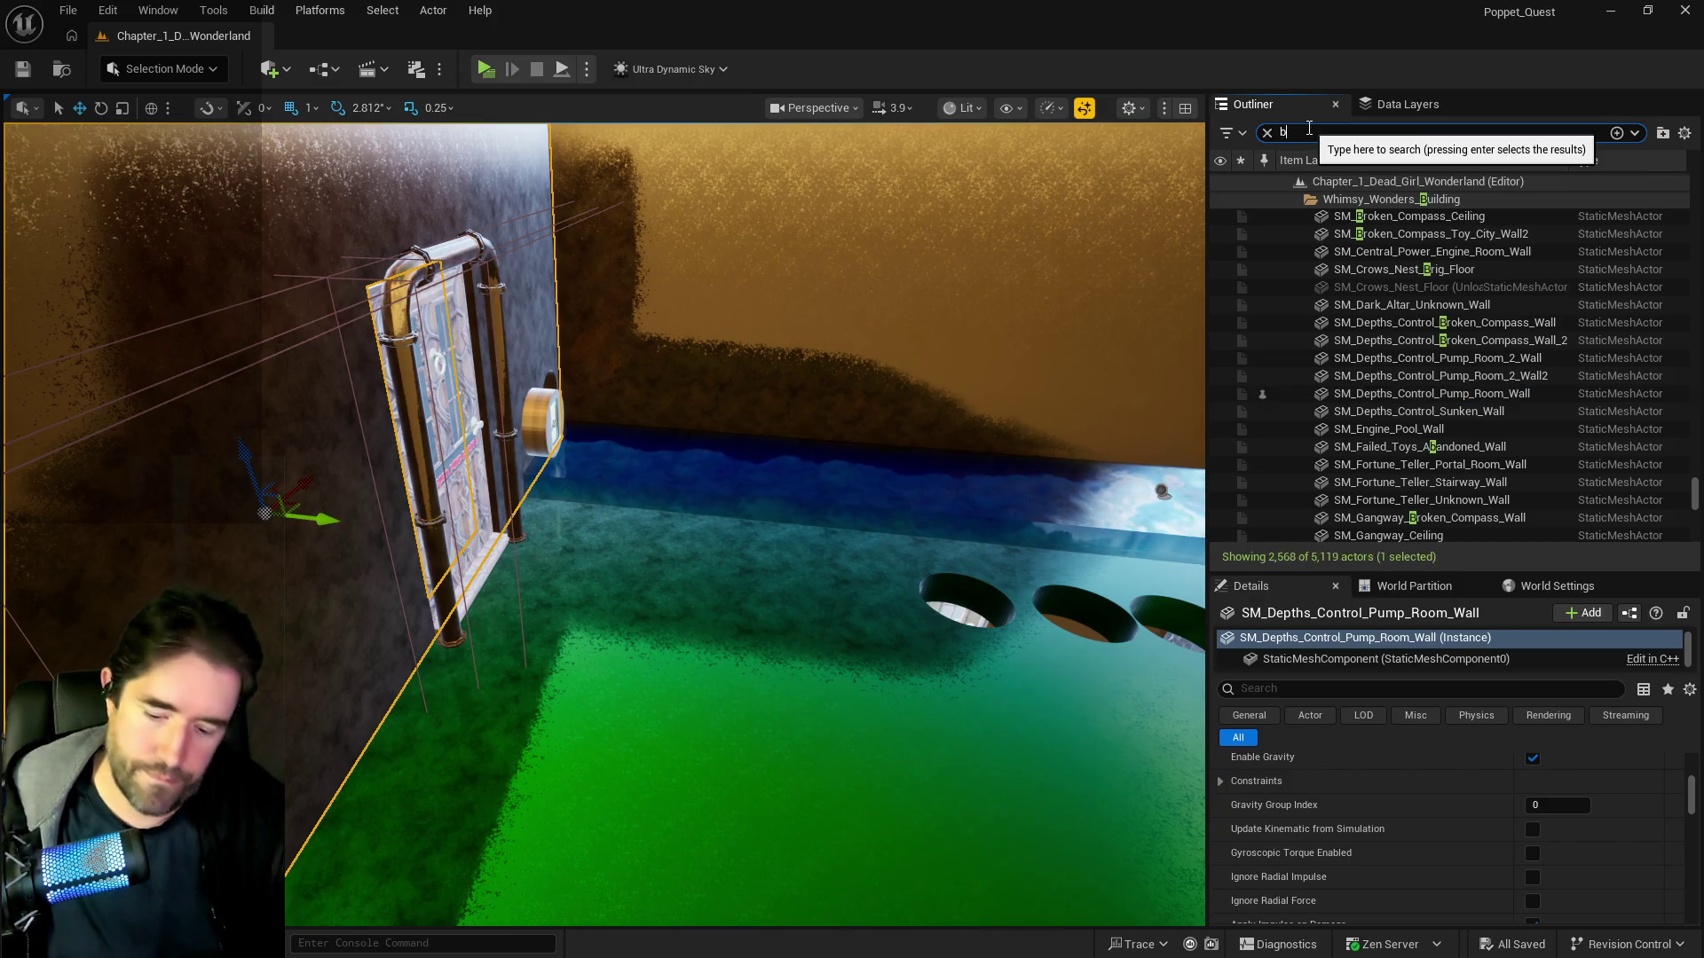
pyautogui.doubleClick(1355, 198)
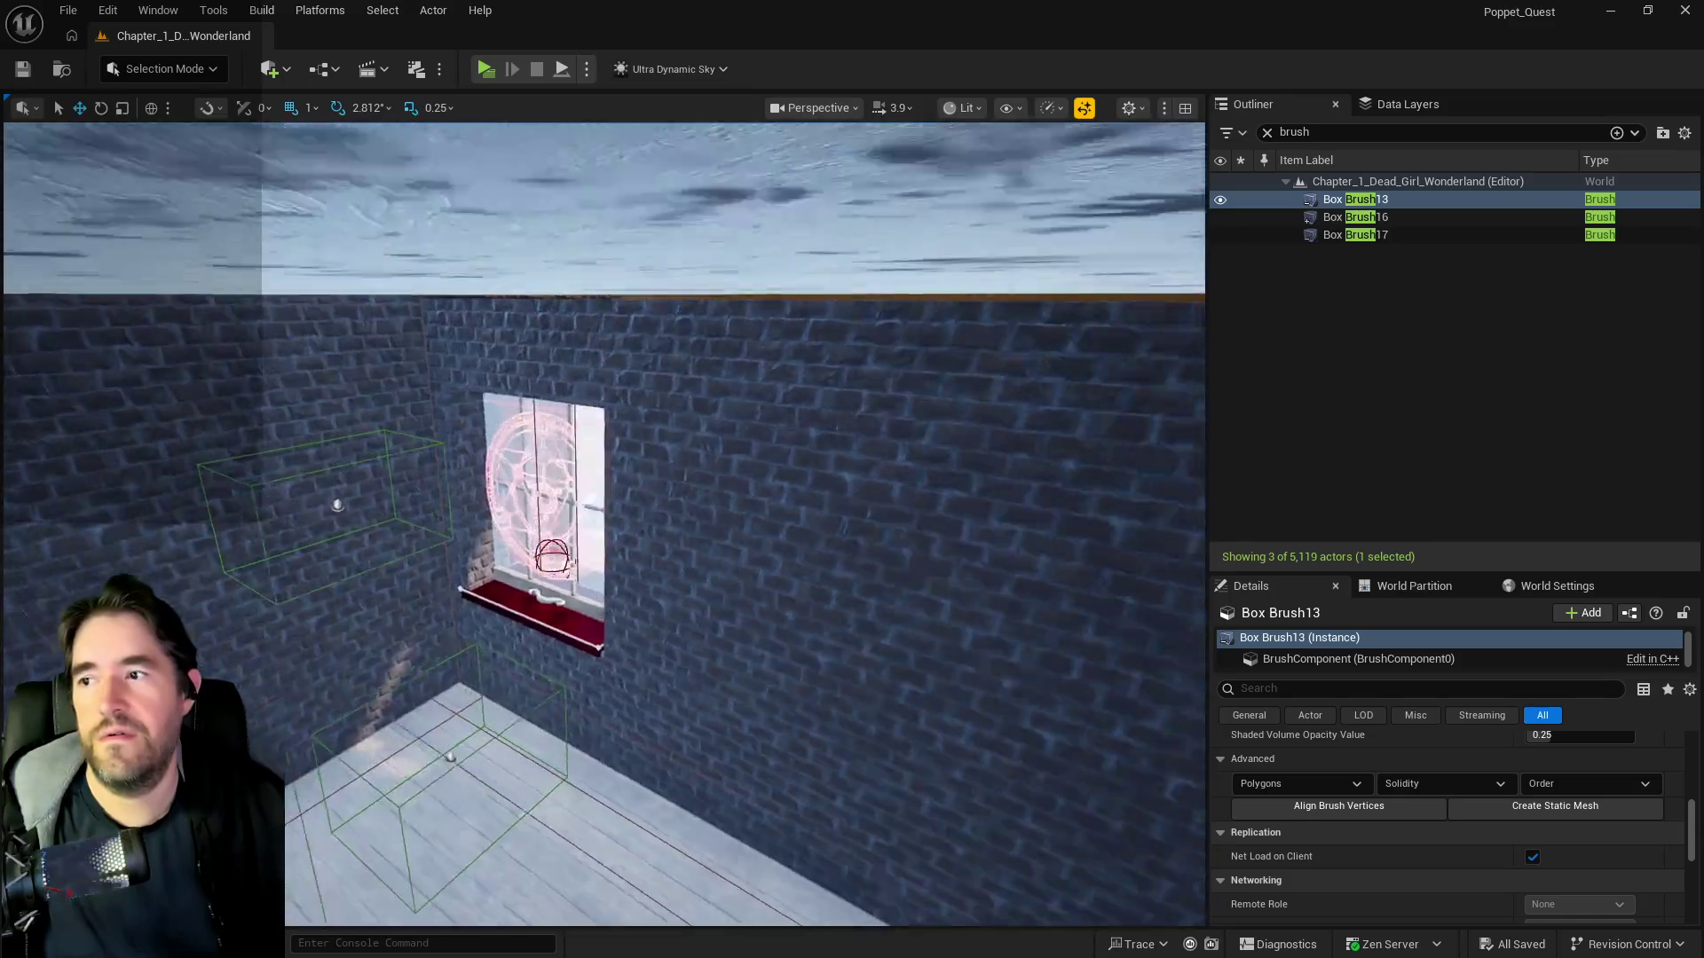
pyautogui.press('w')
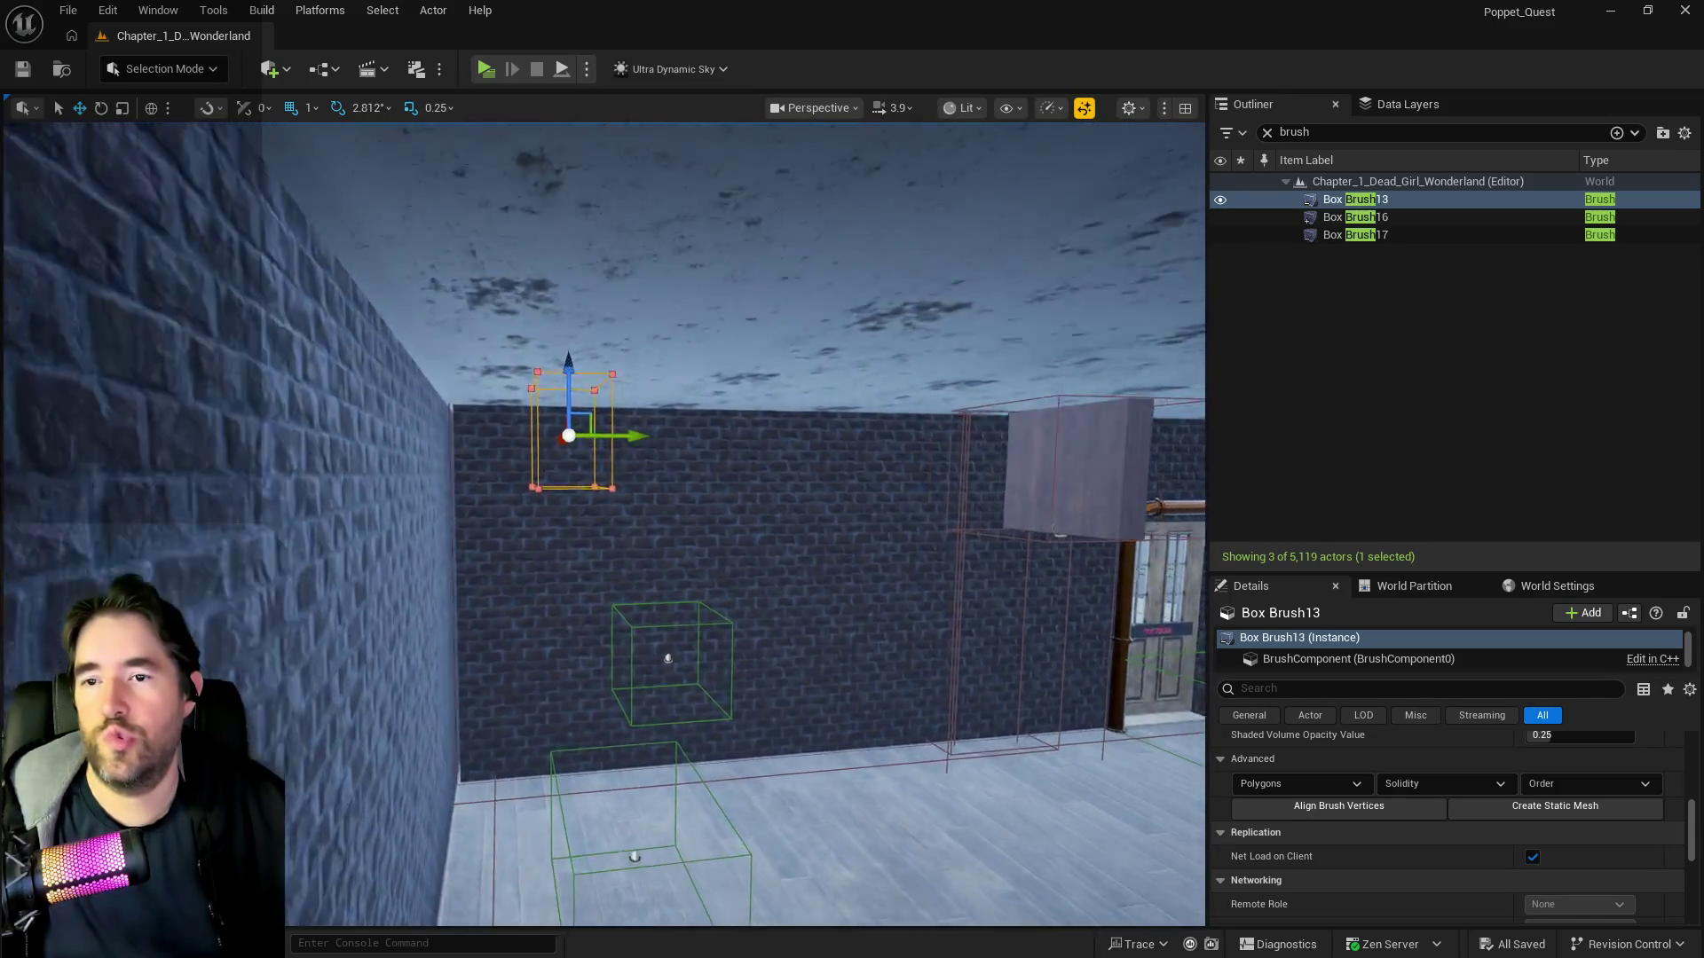
pyautogui.press('w')
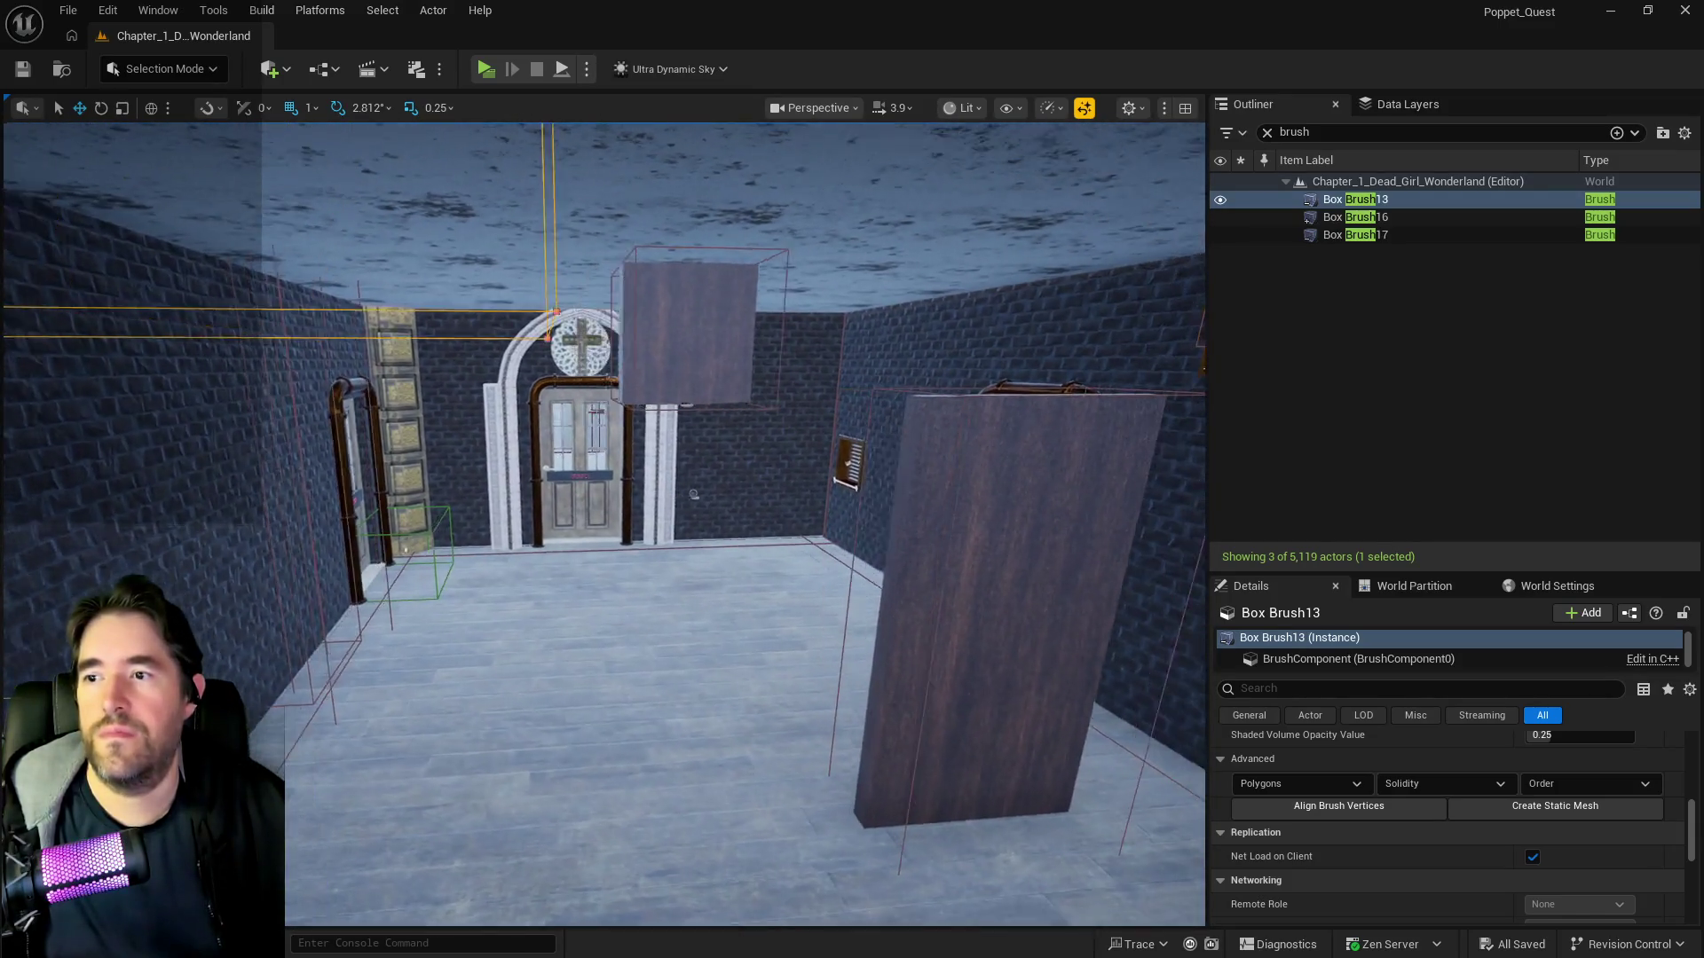
pyautogui.press('w')
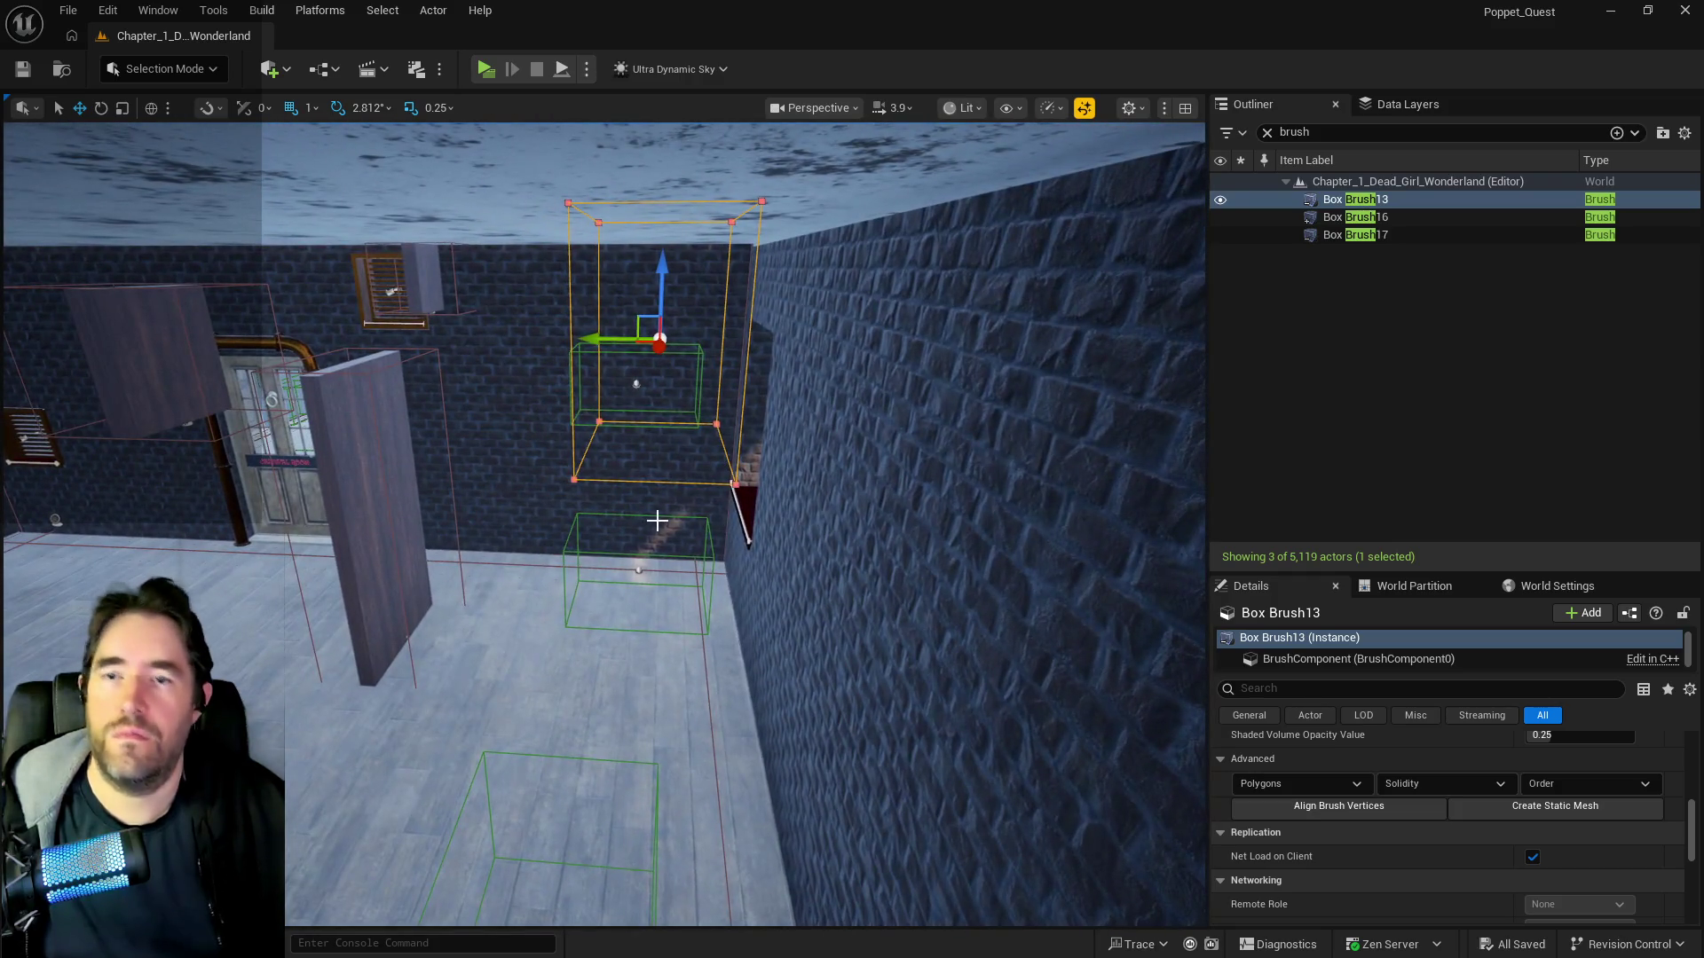
pyautogui.press('Delete')
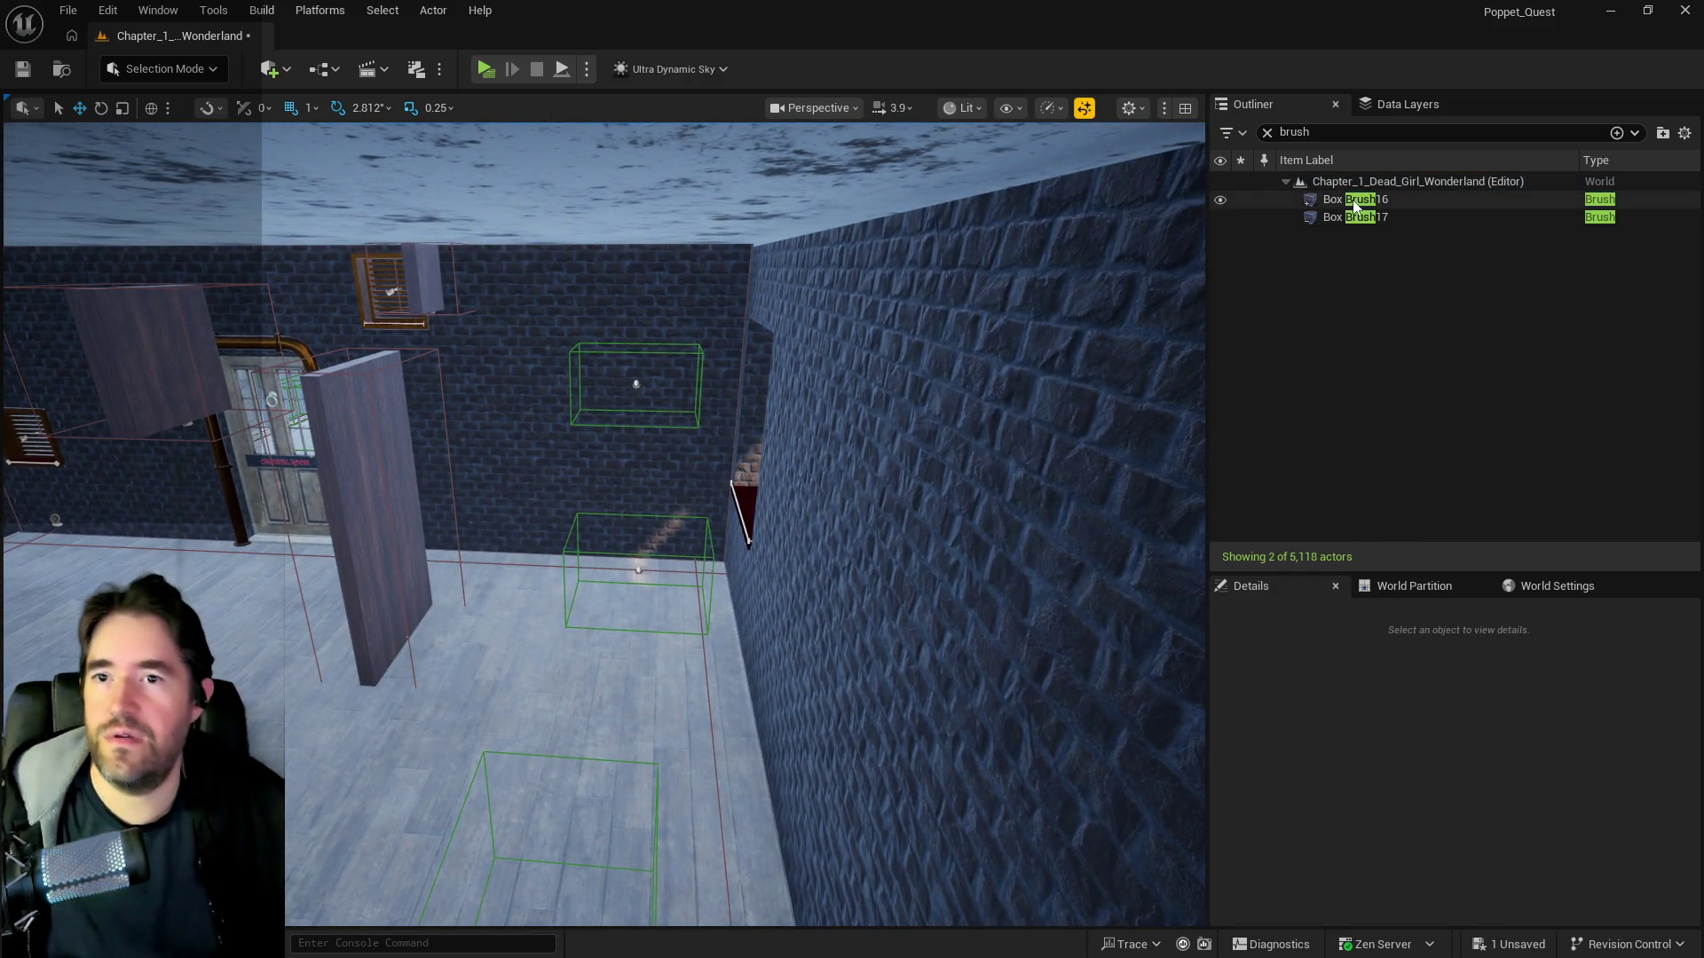
# - Select Box Brush16 and Box Brush17 together
pyautogui.click(1355, 199)
pyautogui.press('f')
pyautogui.press('w')
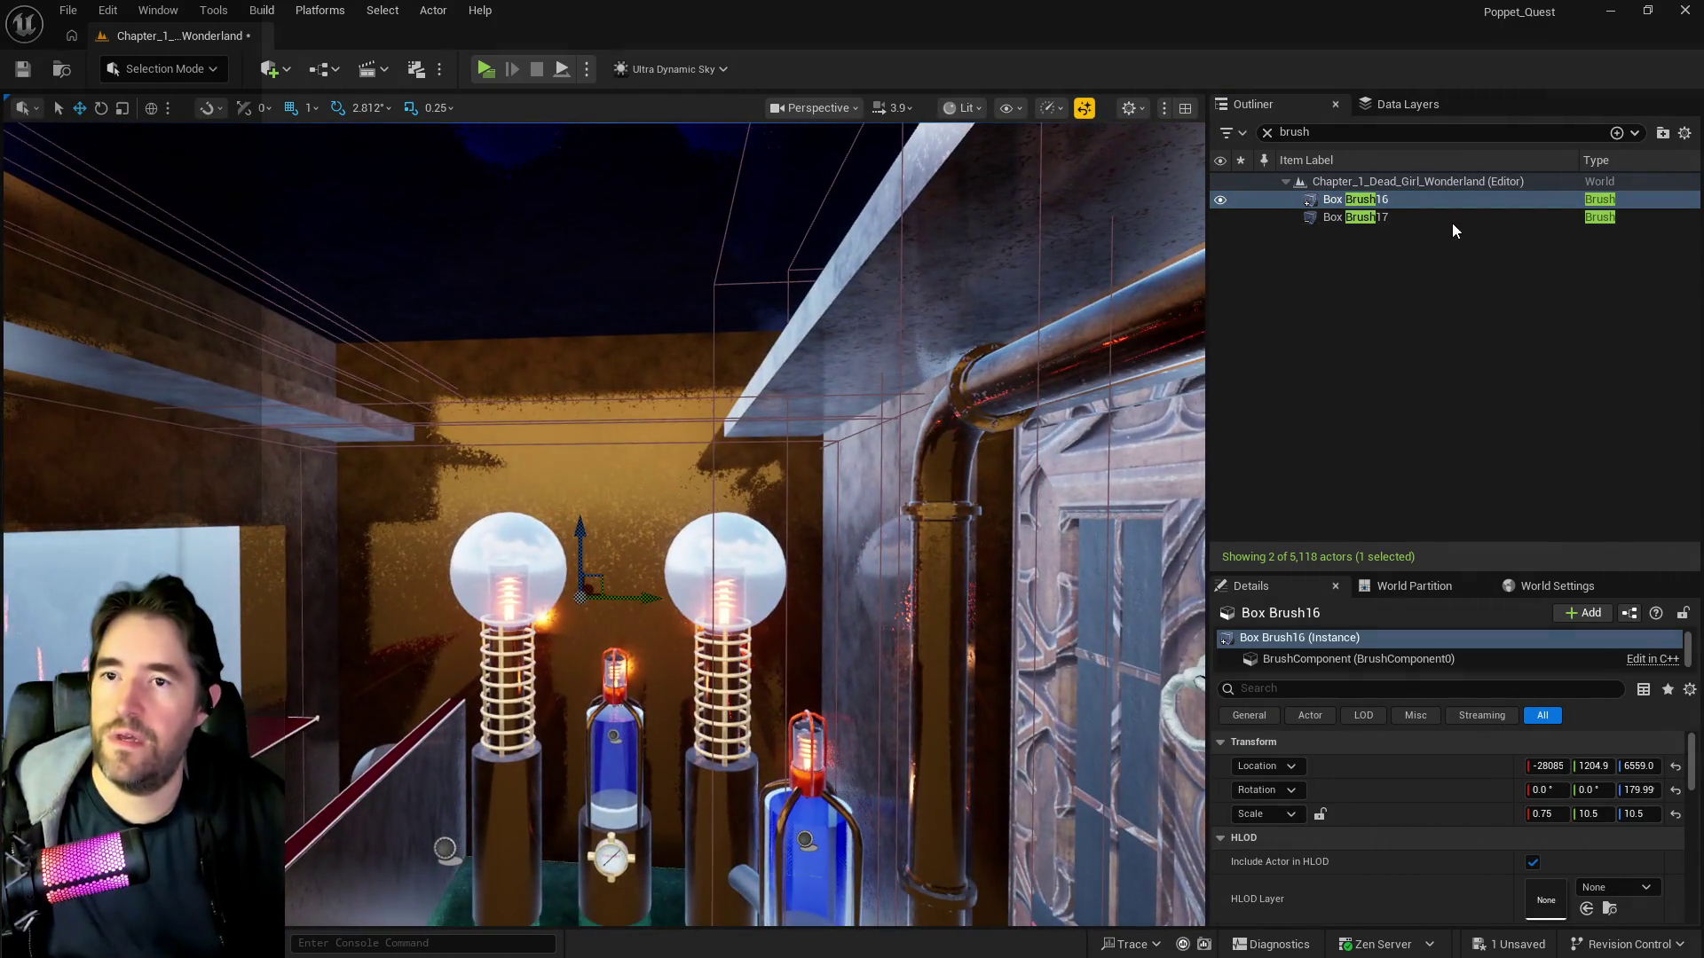
pyautogui.click(1407, 217)
pyautogui.press('f')
pyautogui.press('s')
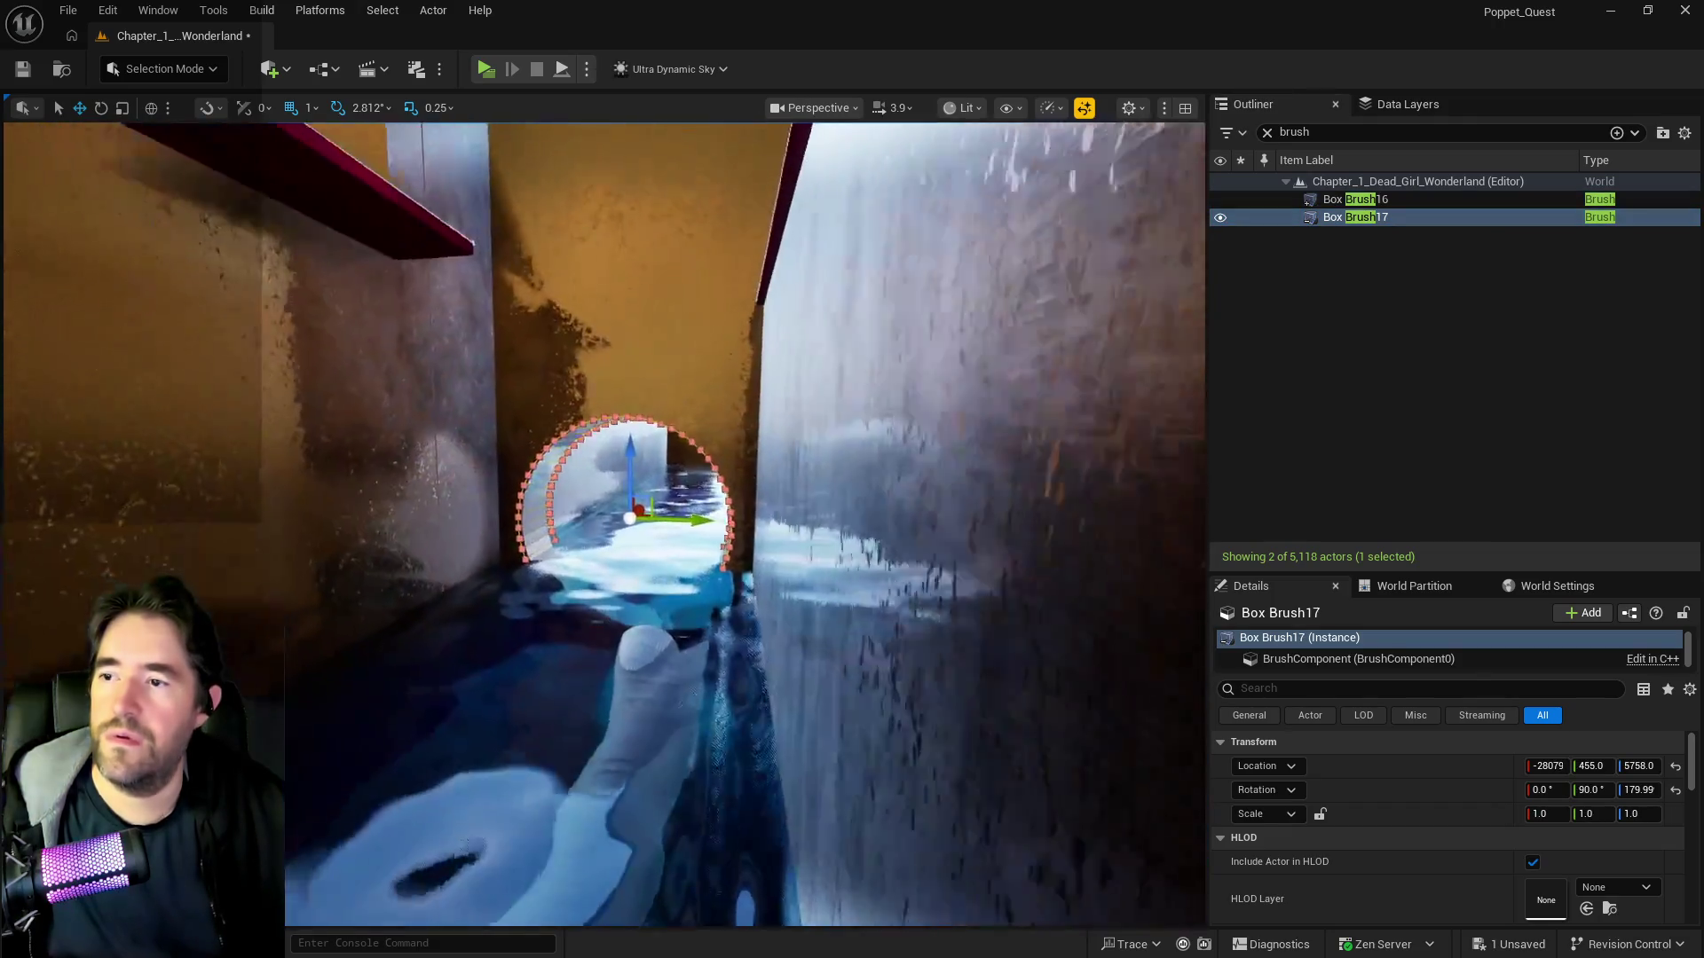
pyautogui.press('d')
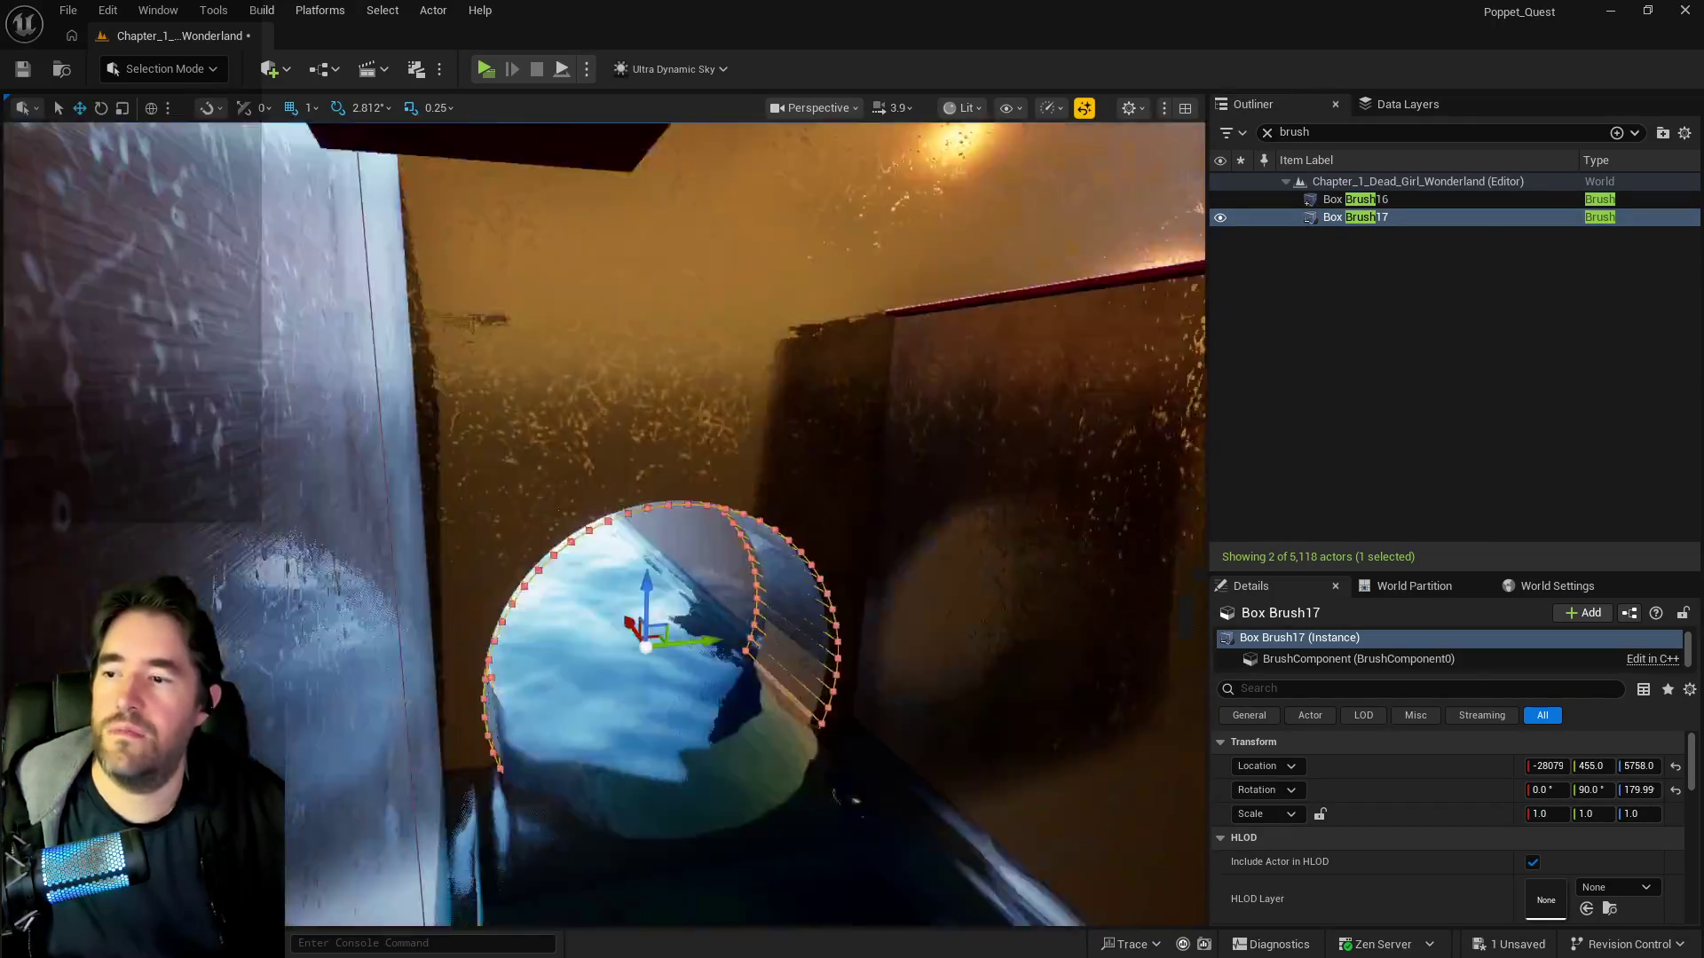
pyautogui.press('w')
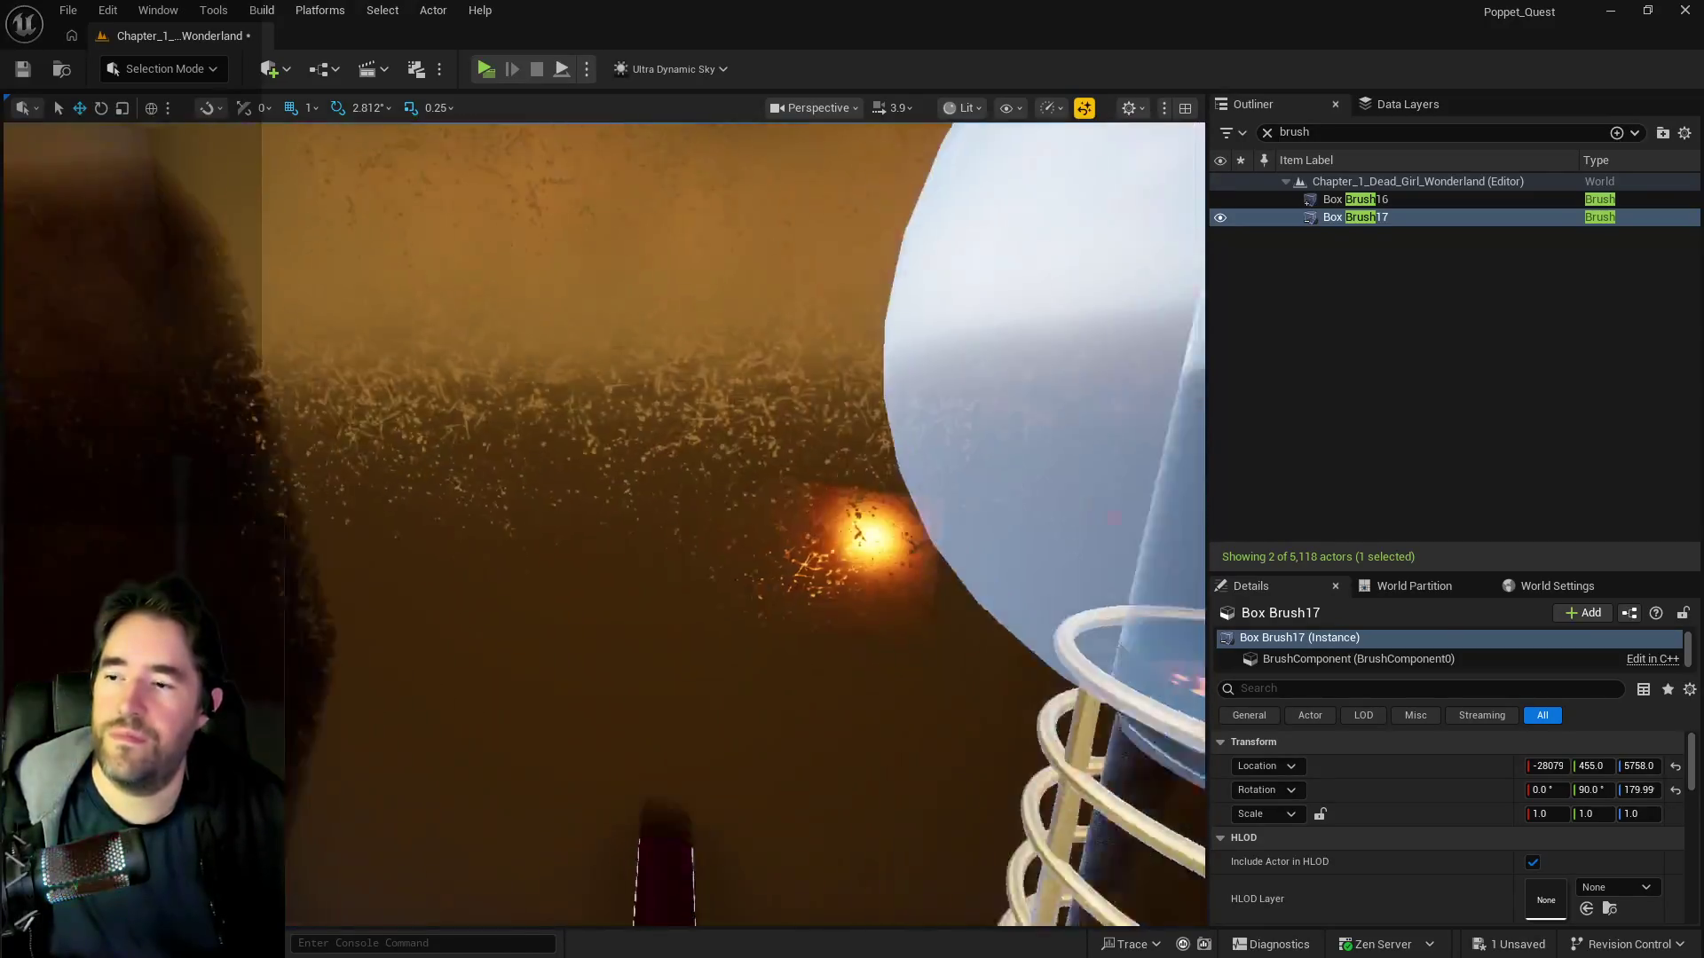
pyautogui.keyDown('ctrl'); pyautogui.click(740, 507); pyautogui.keyUp('ctrl')
pyautogui.press('s')
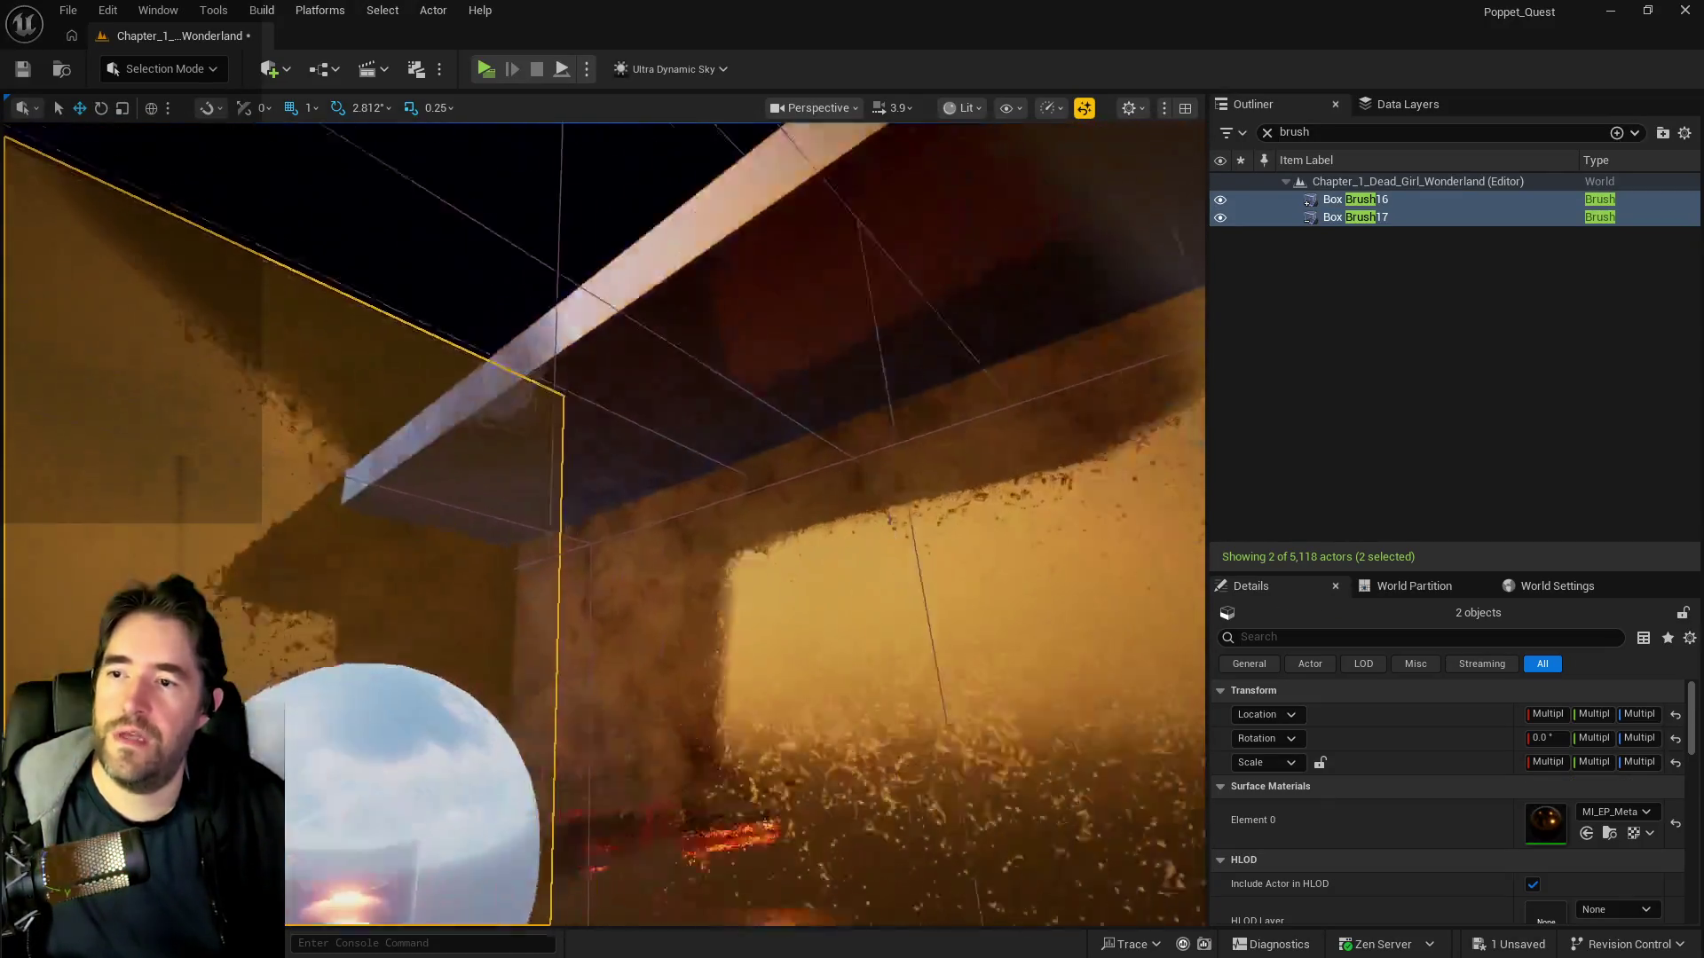
pyautogui.press('f')
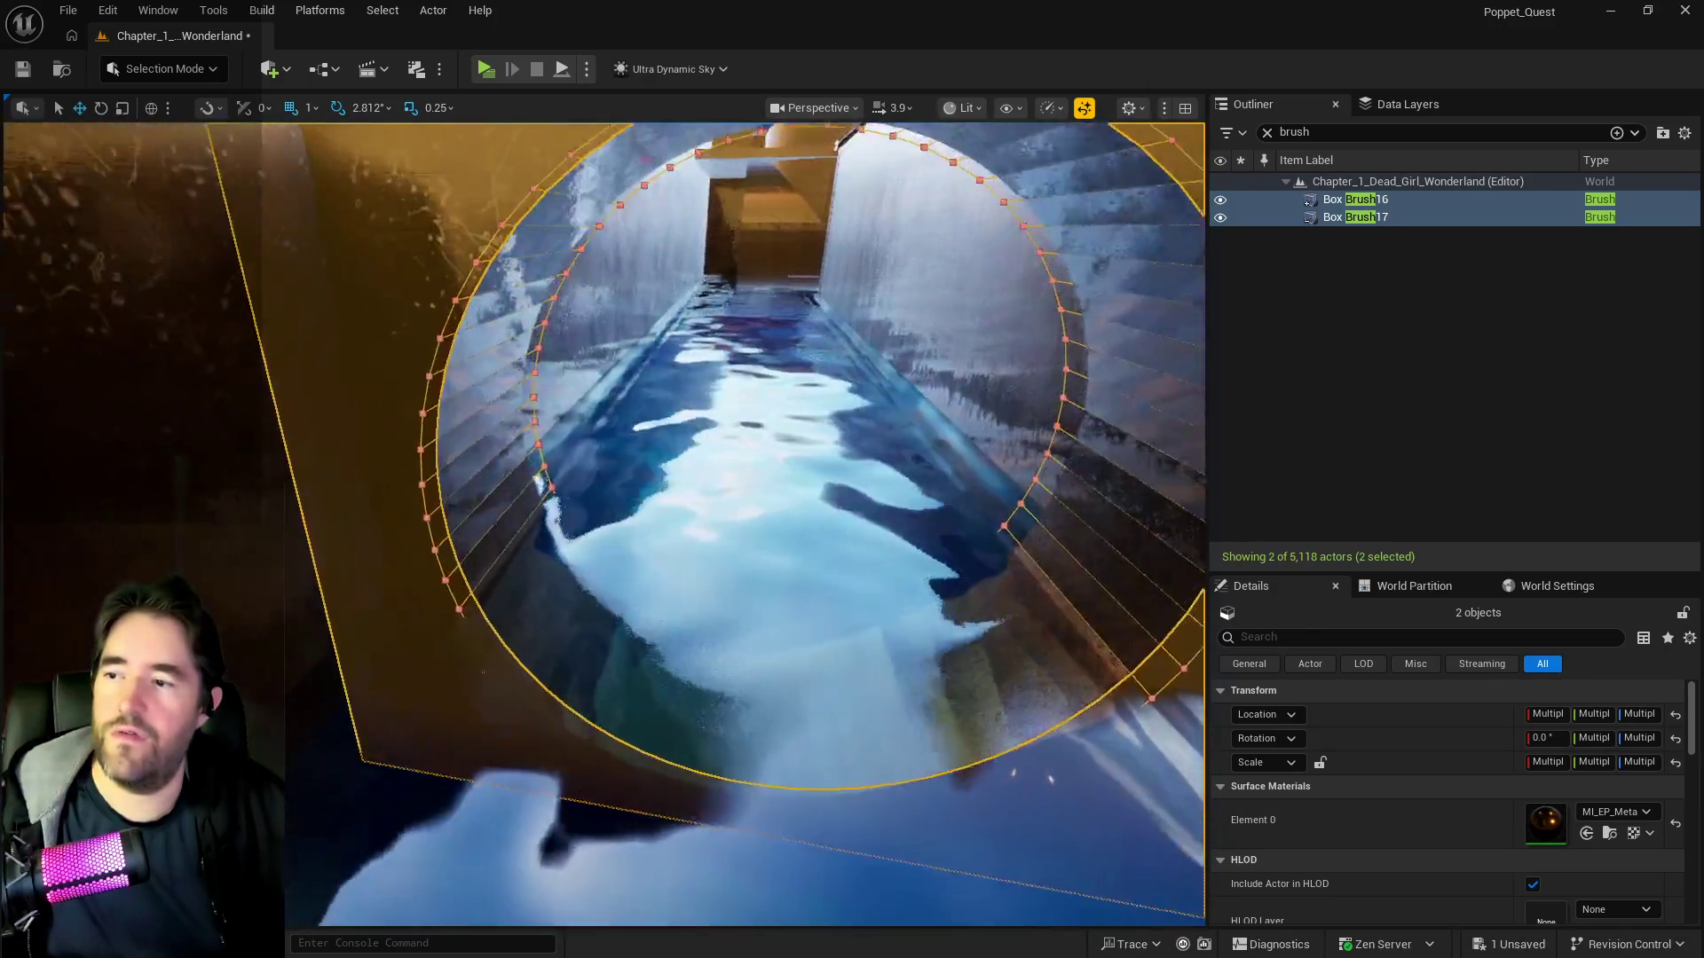
pyautogui.press('s')
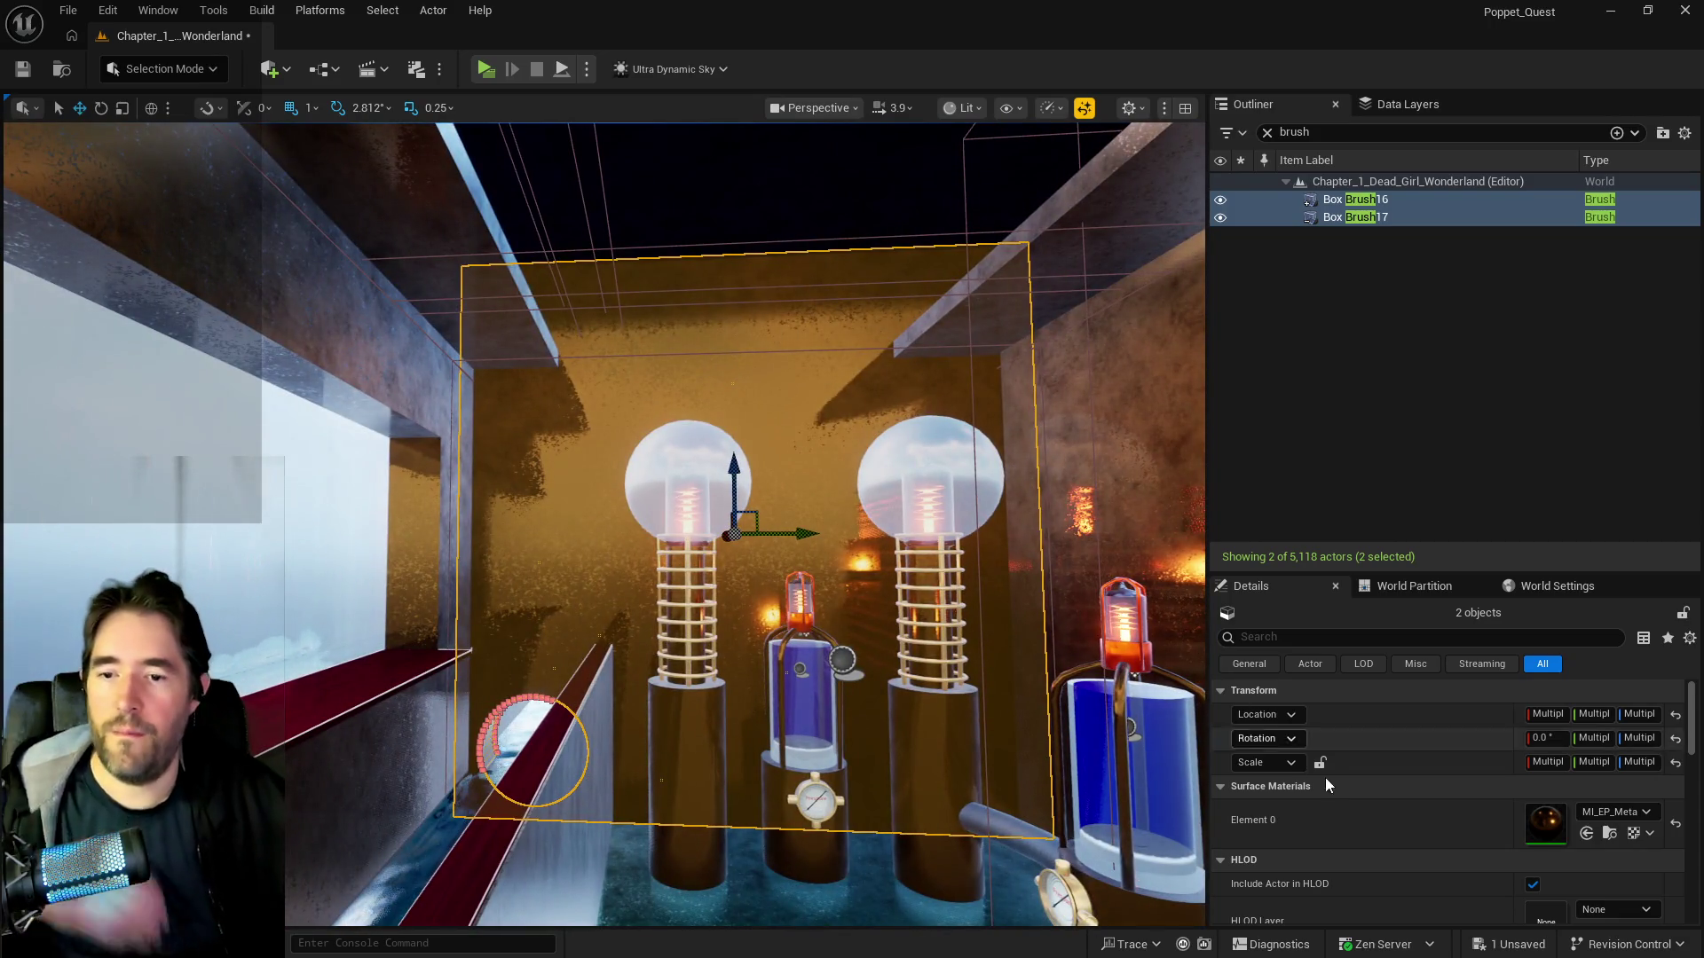
# - Select all adjacent surfaces of the two brushes
pyautogui.scroll(-3, 1280, 871)
pyautogui.click(1280, 871)
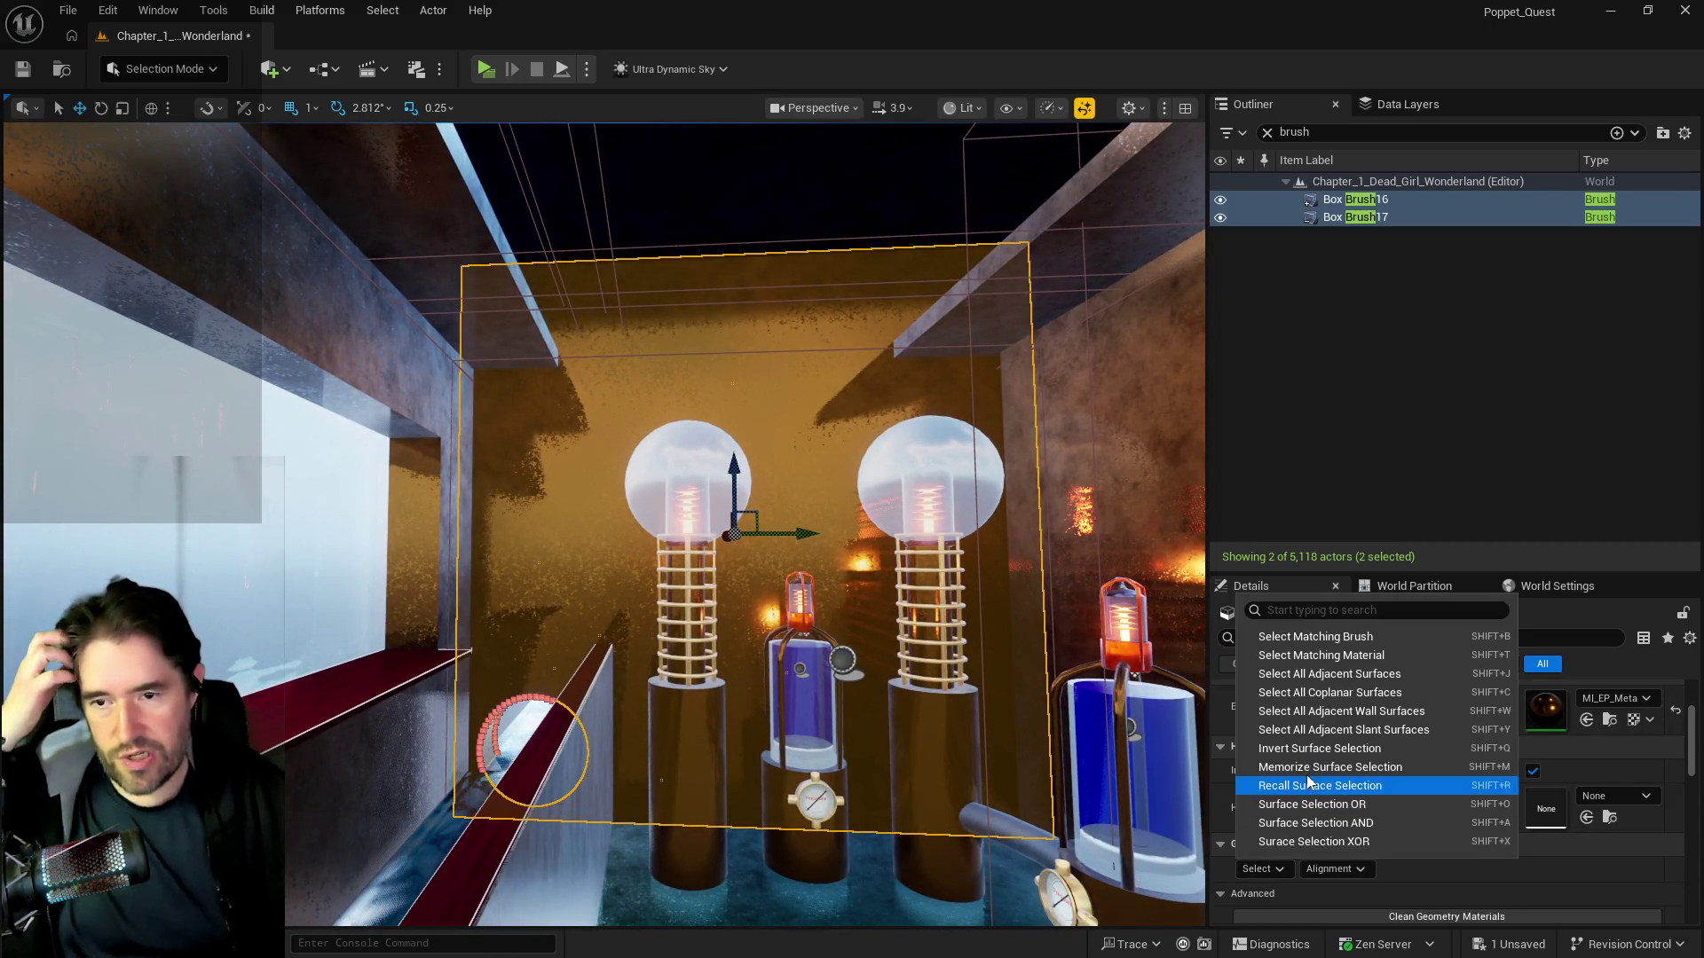
pyautogui.click(1323, 689)
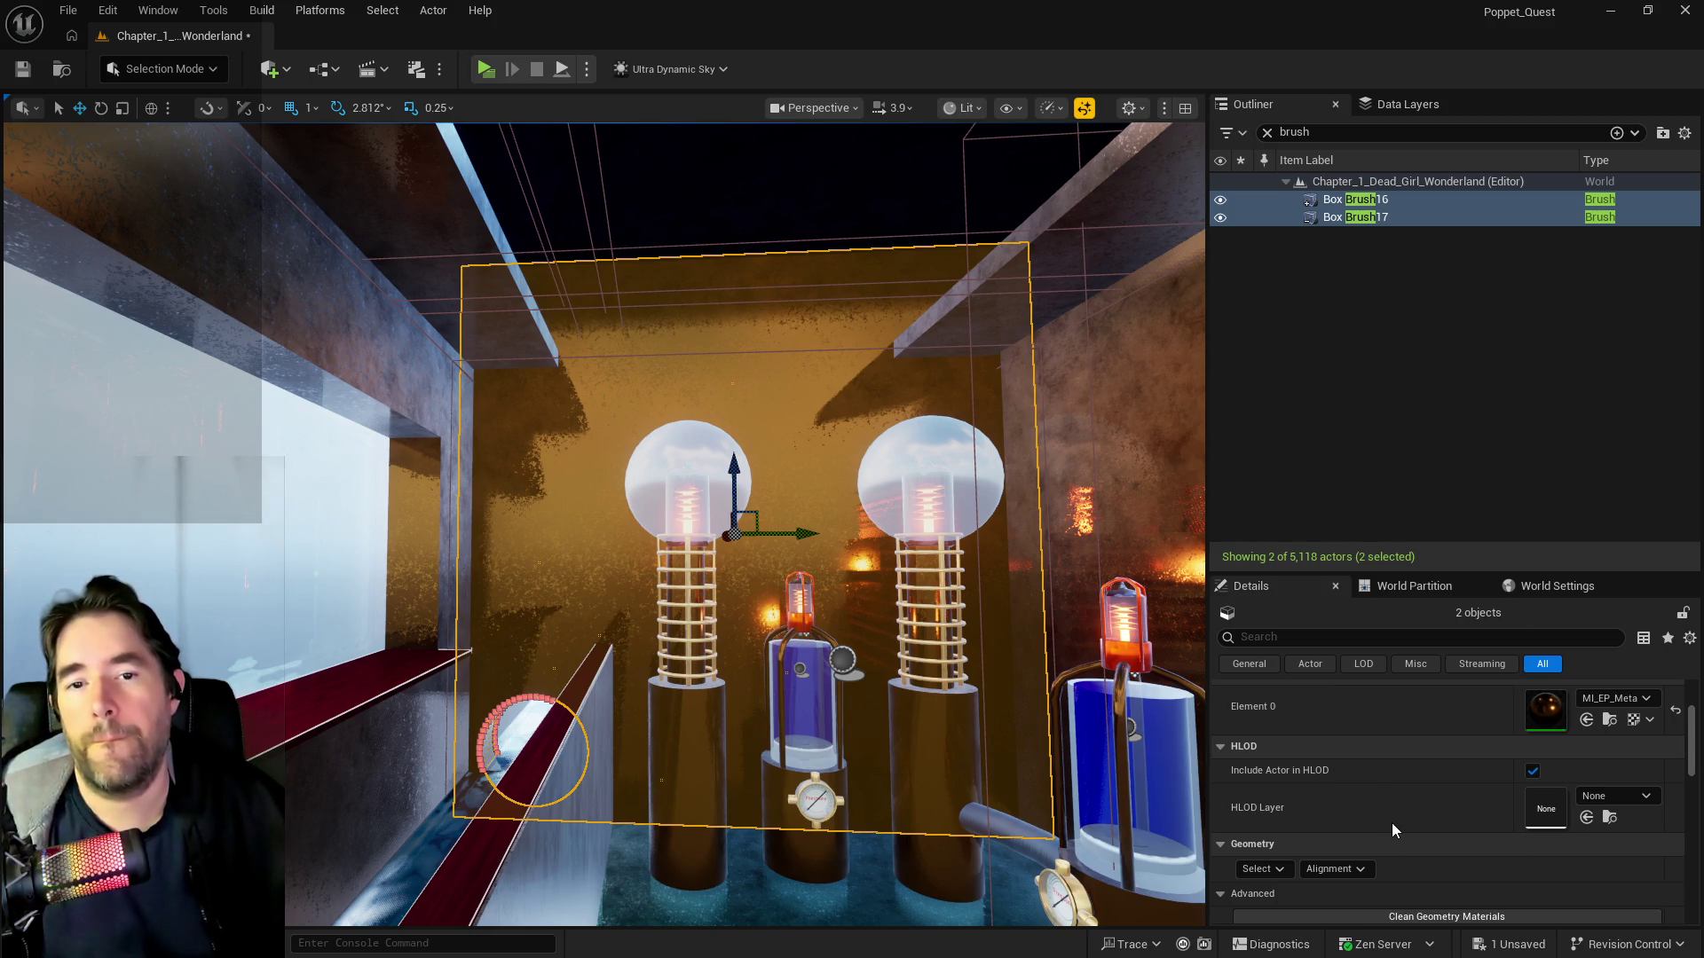
# - Set the brushes' surface Scale U and V to 10.0 and apply
pyautogui.scroll(-5, 1392, 823)
pyautogui.click(1301, 828)
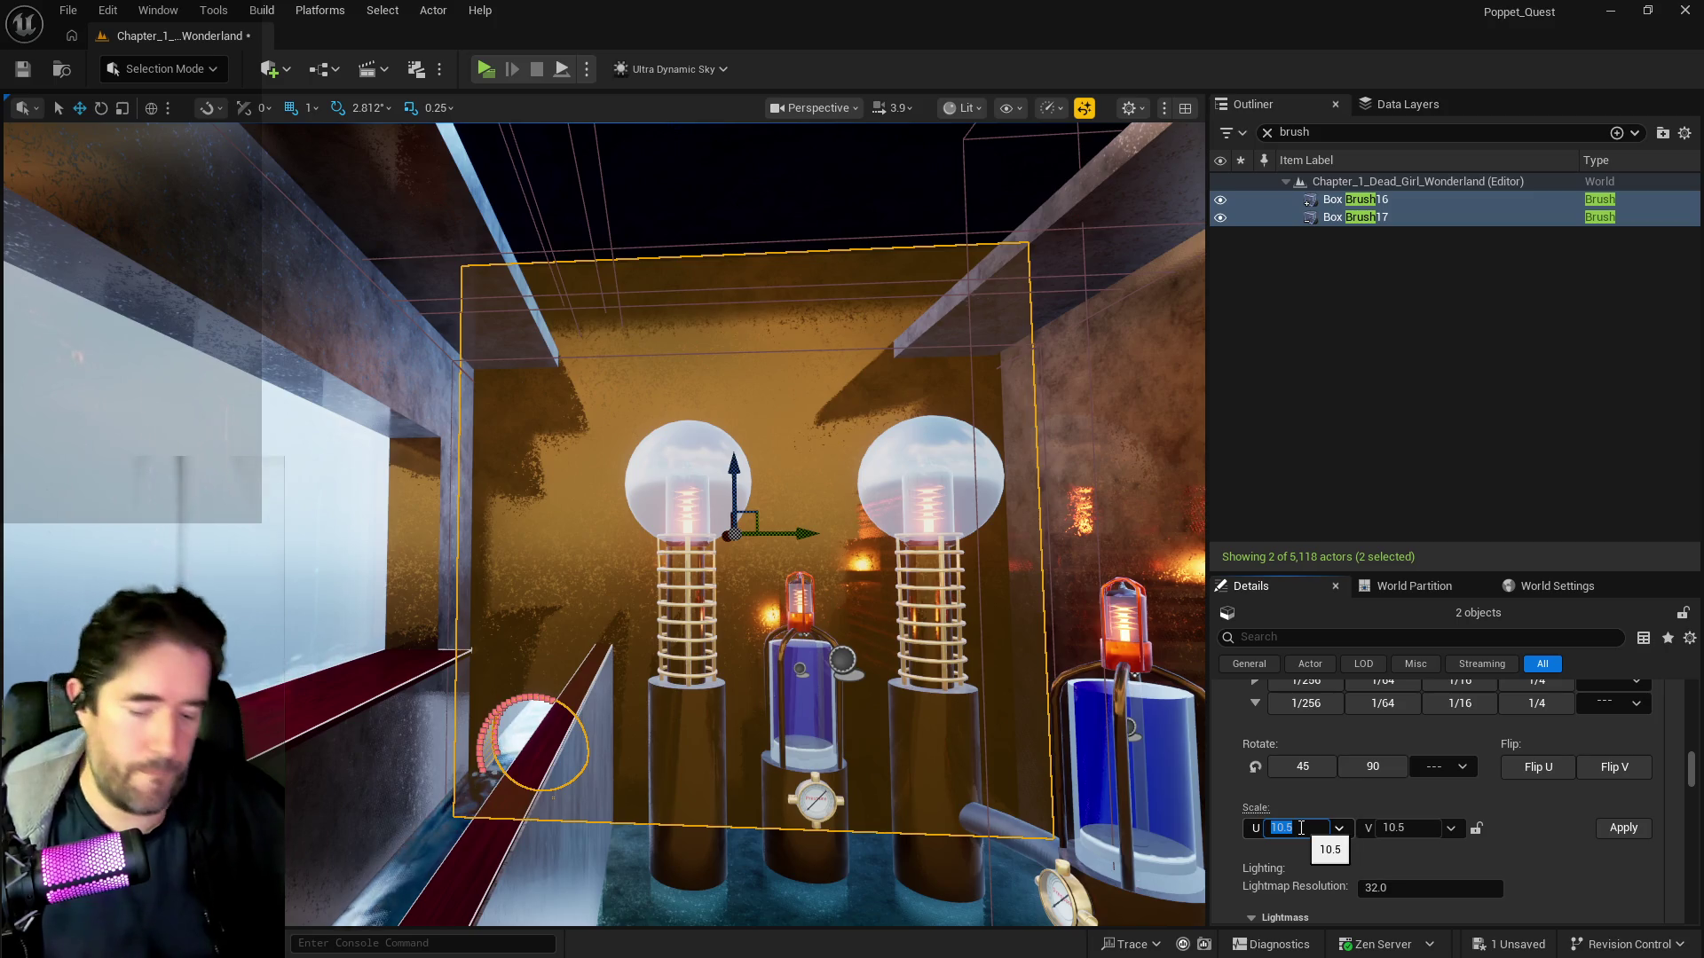
pyautogui.write('10')
pyautogui.click(1612, 831)
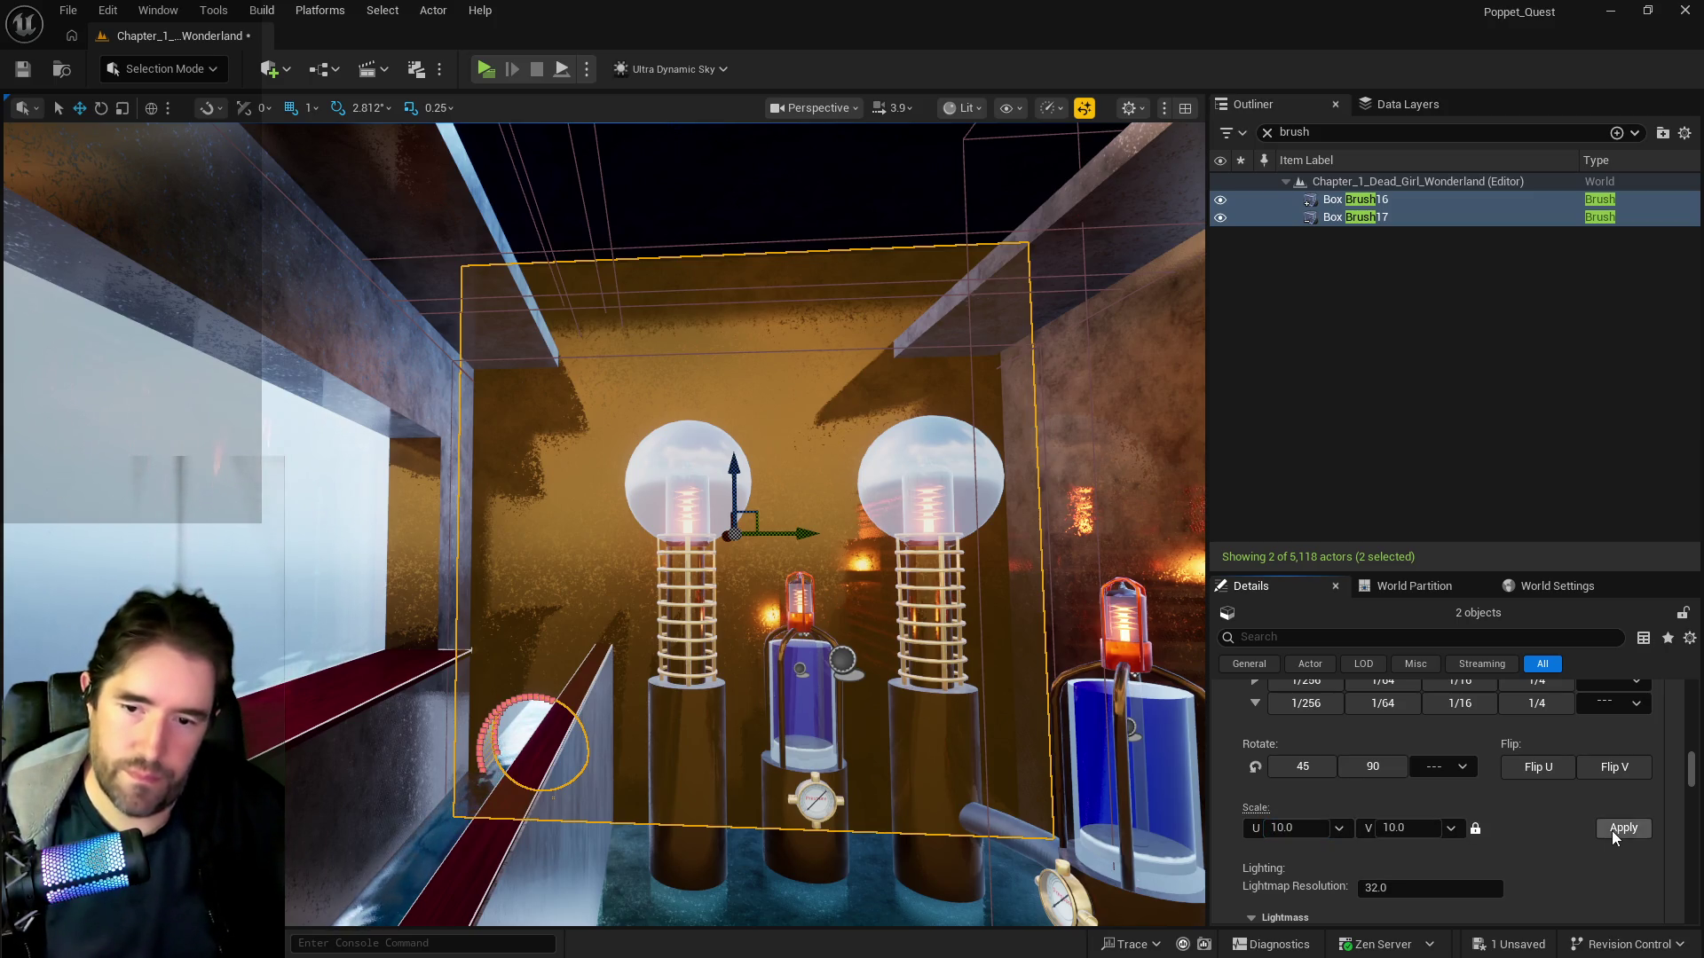
pyautogui.scroll(-6, 1562, 849)
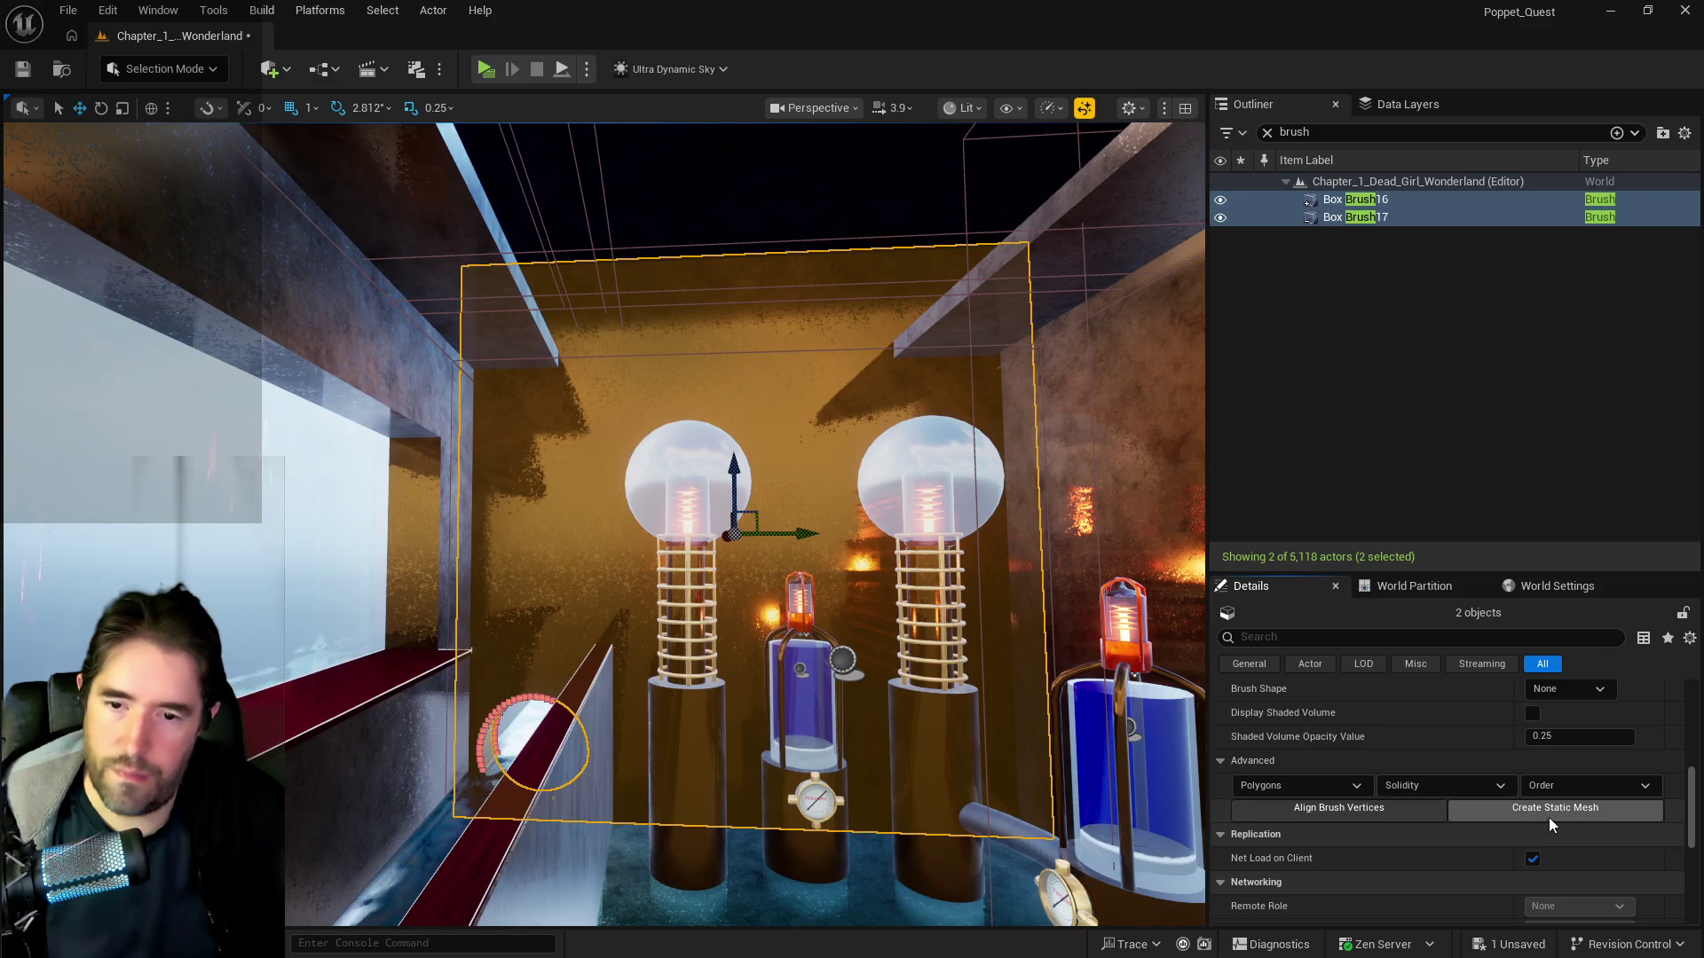
pyautogui.scroll(5, 1509, 798)
pyautogui.scroll(1, 1639, 802)
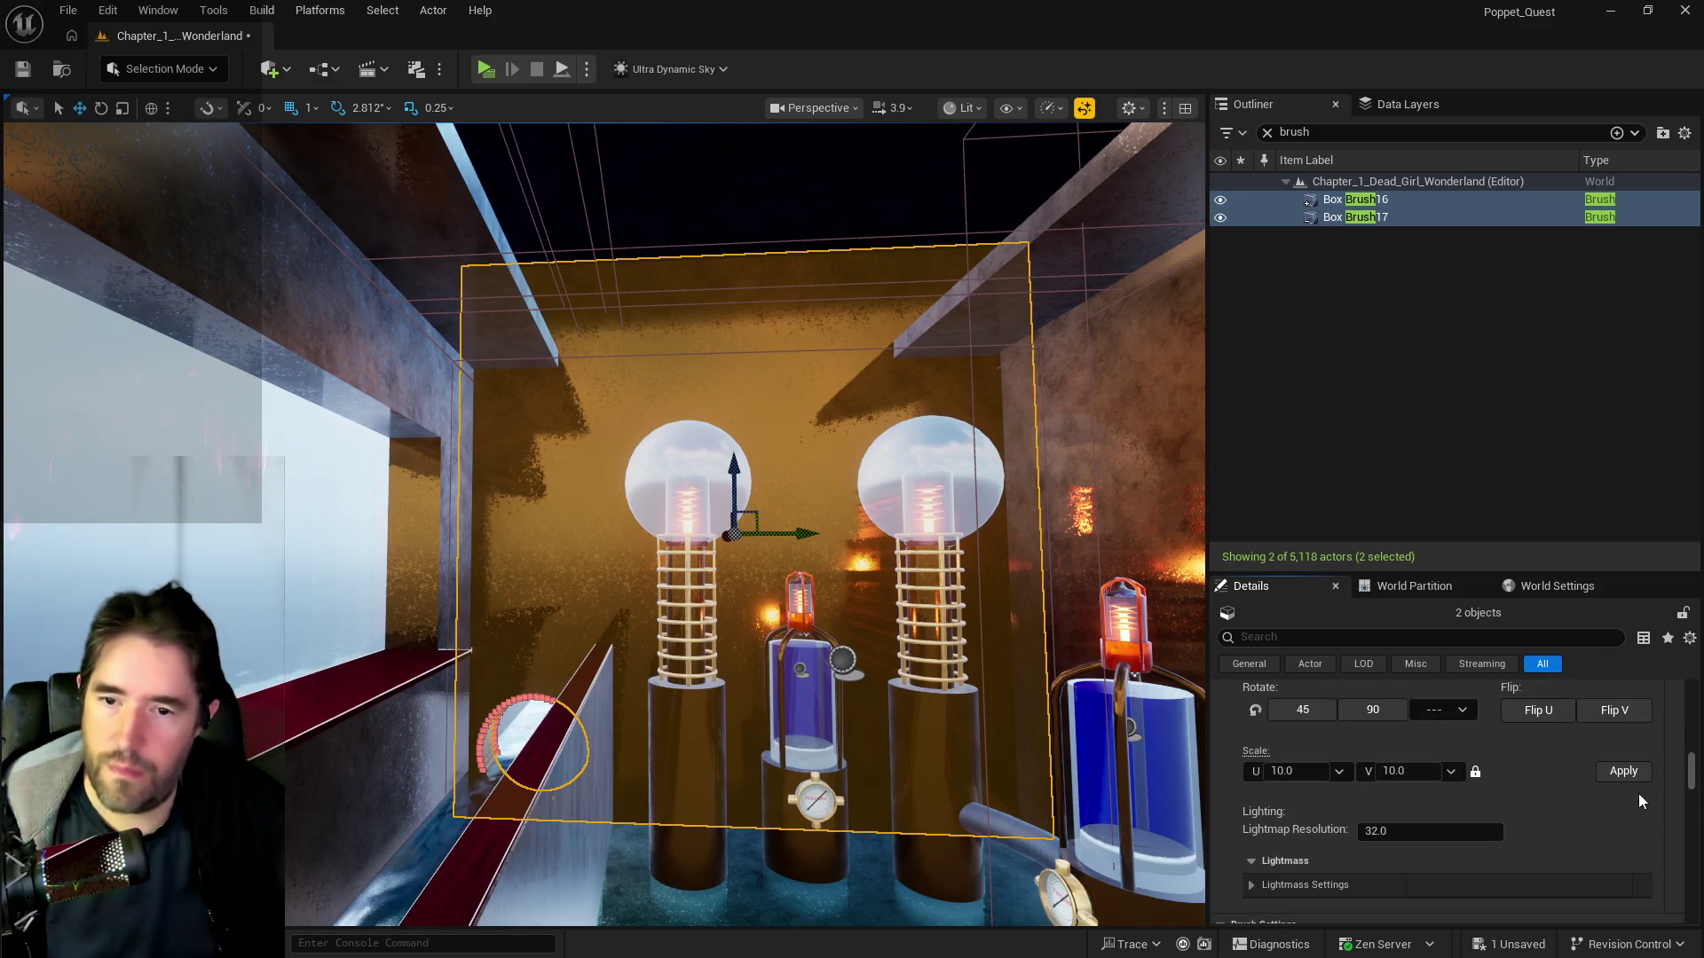
pyautogui.scroll(-2, 1570, 825)
# - Create static mesh SM_Garden_Pump_2_3_Wall in the Whimsy_Wonders folder
pyautogui.click(1555, 812)
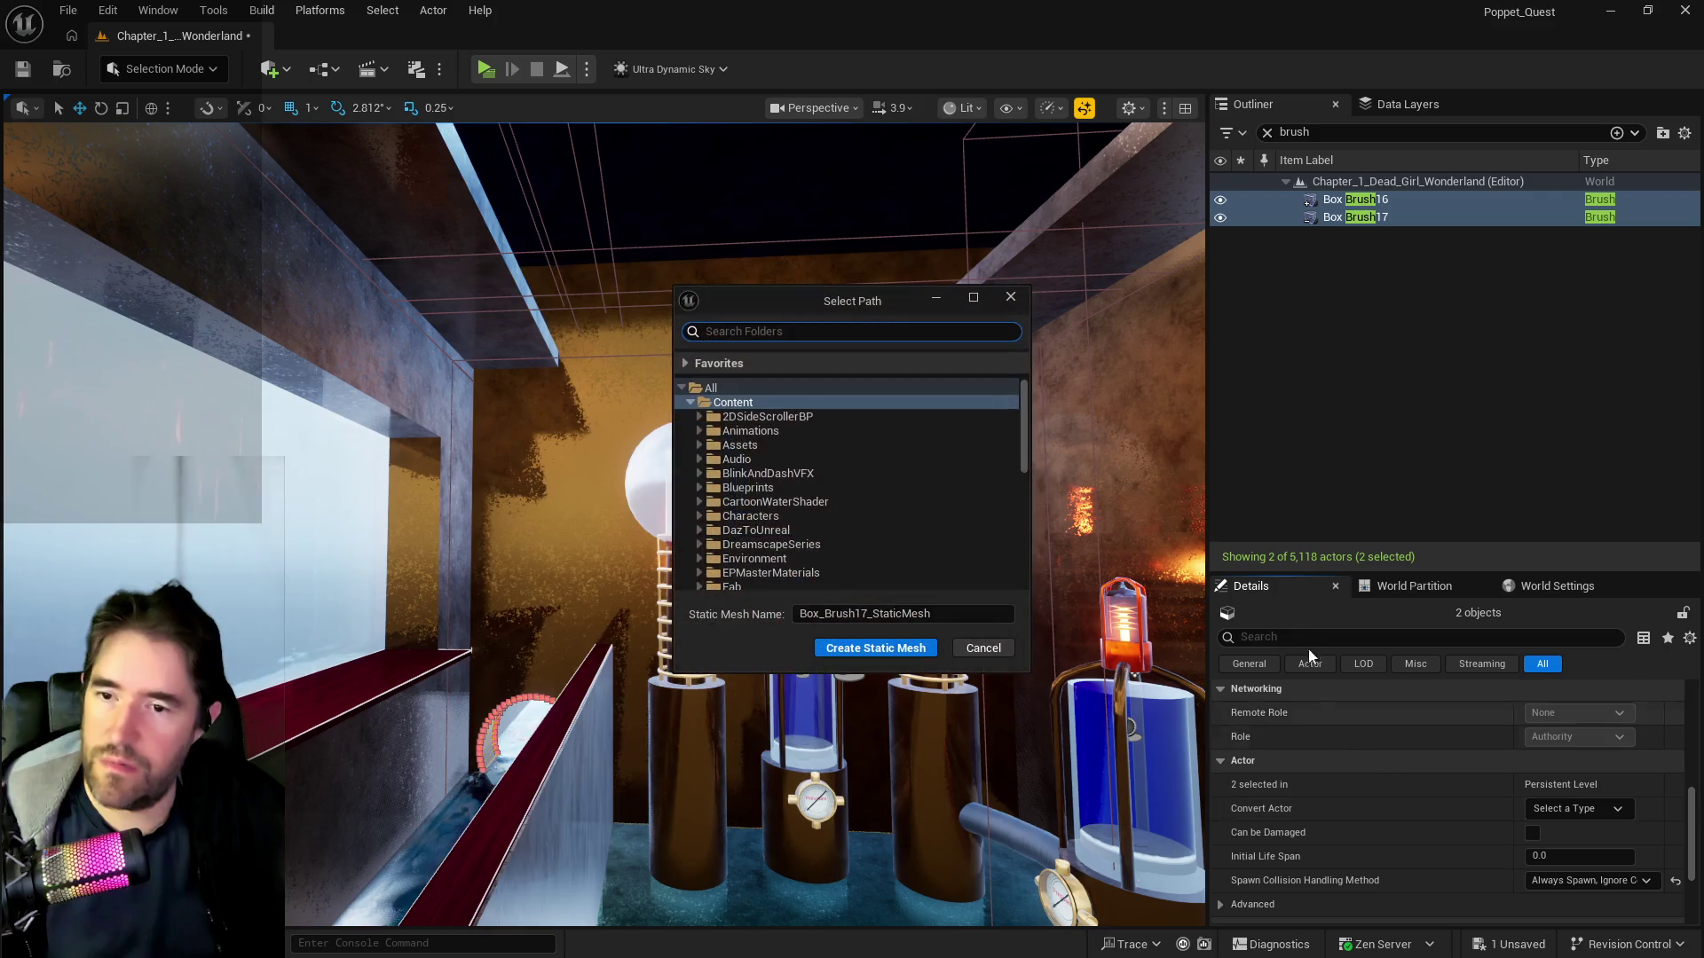
pyautogui.click(698, 417)
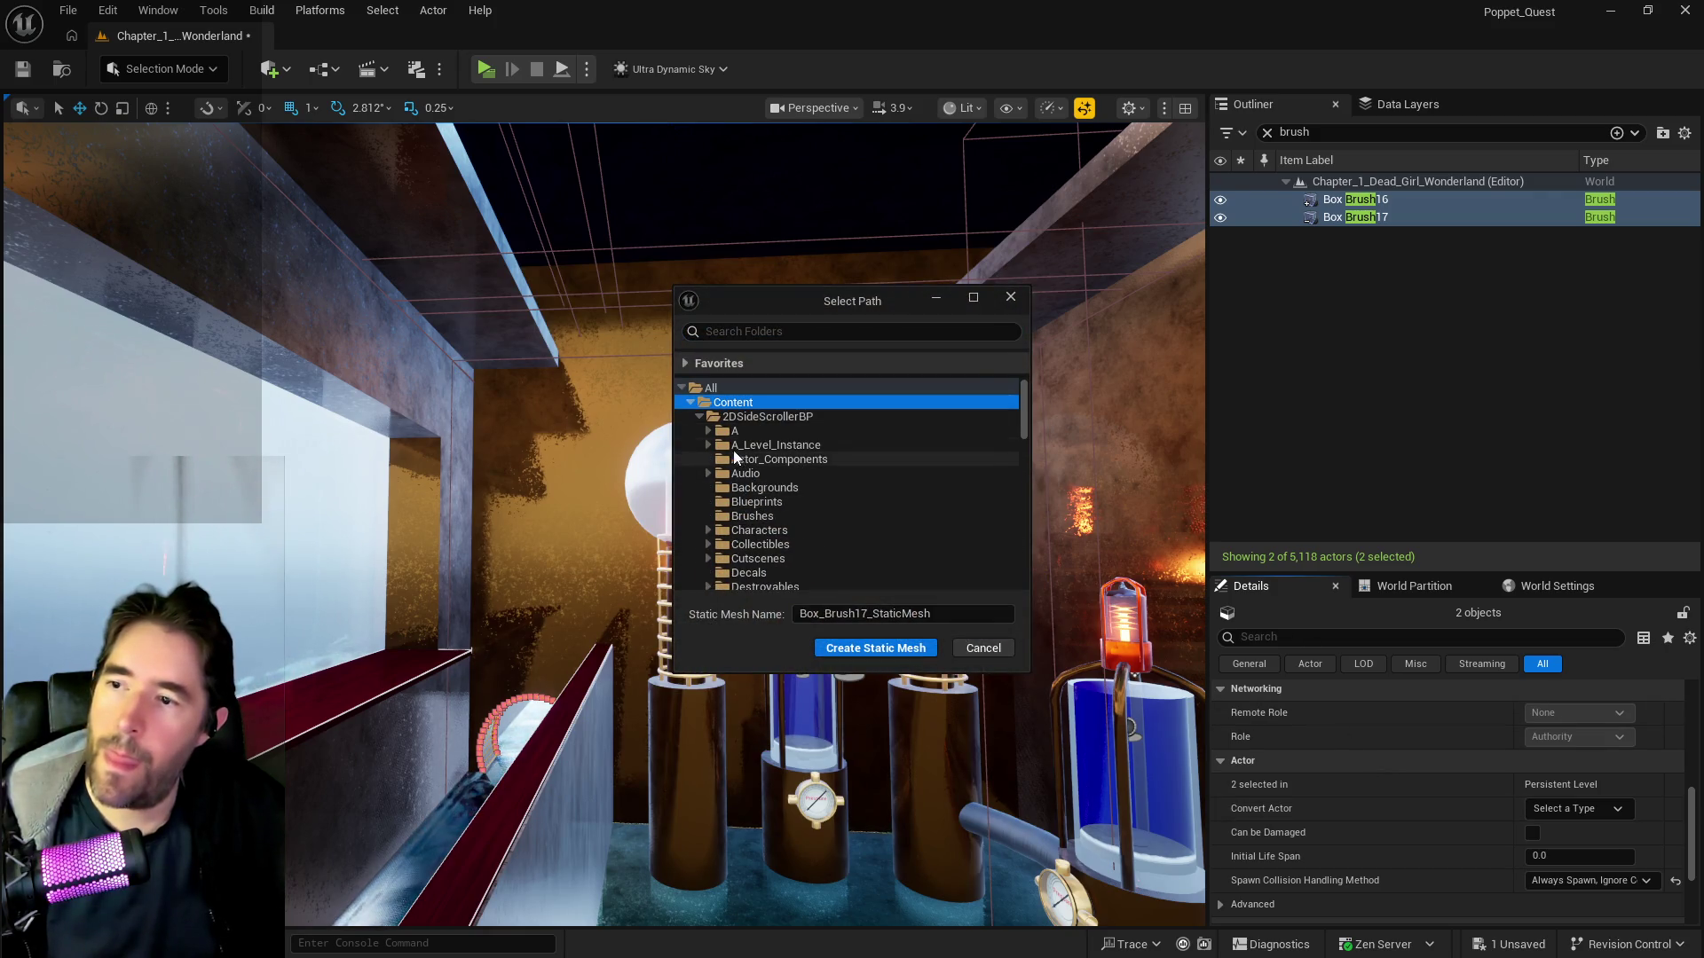
pyautogui.click(708, 432)
pyautogui.scroll(-5, 753, 499)
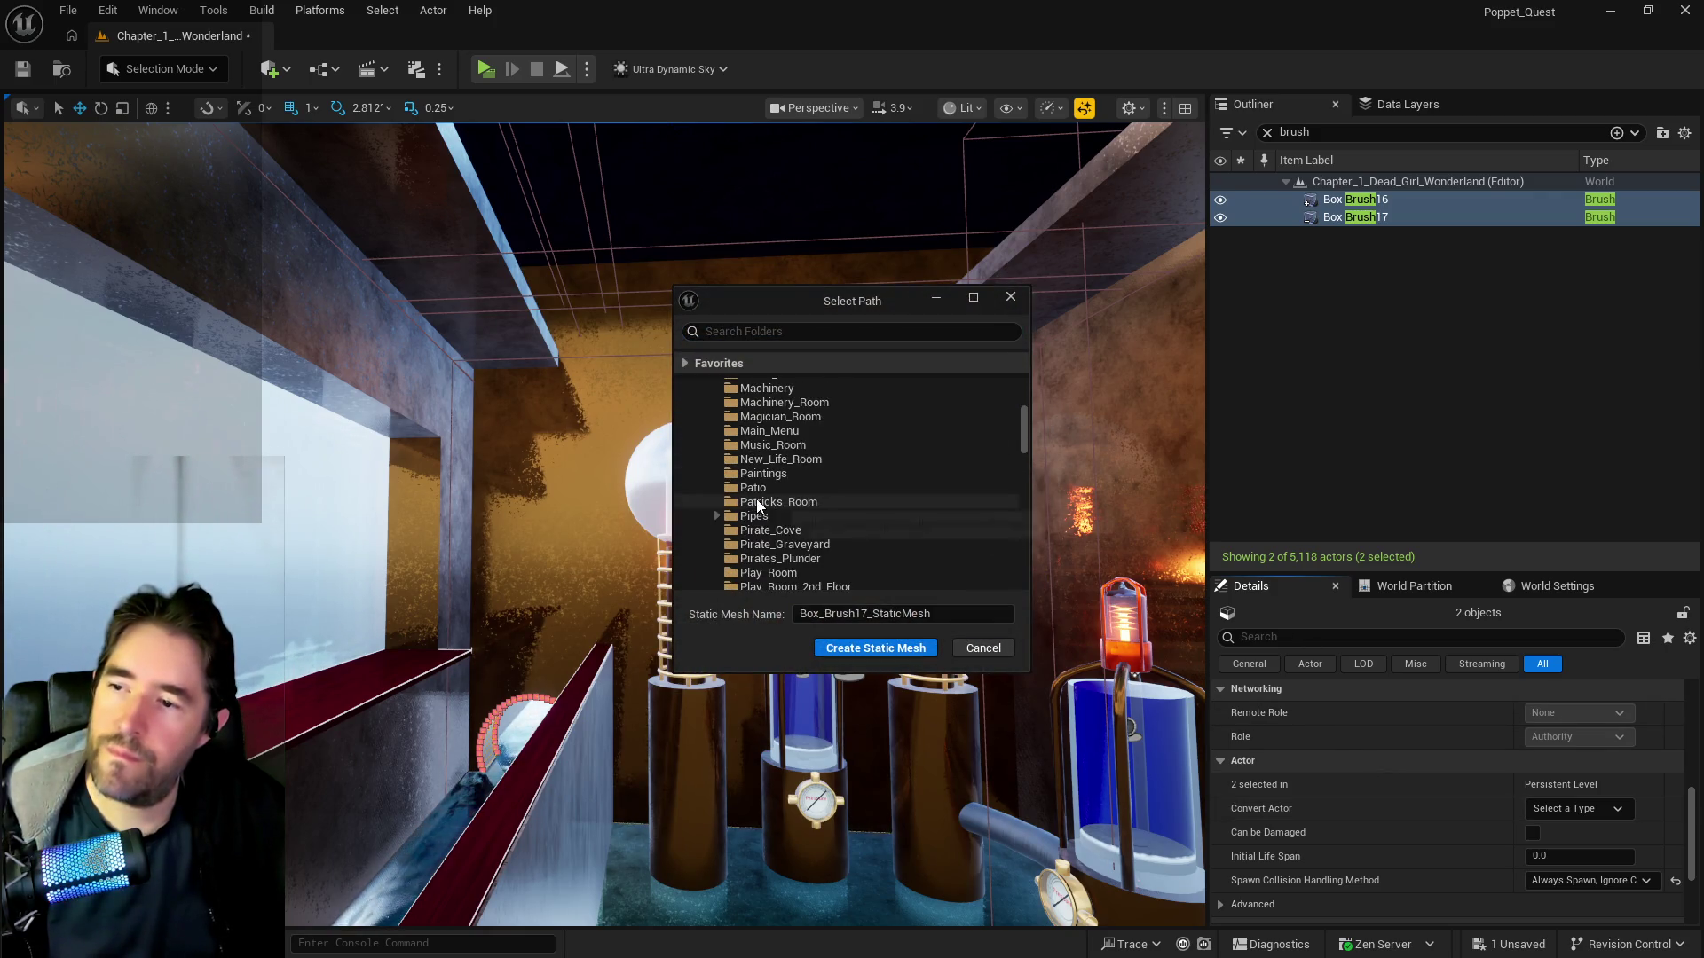
pyautogui.scroll(-7, 756, 501)
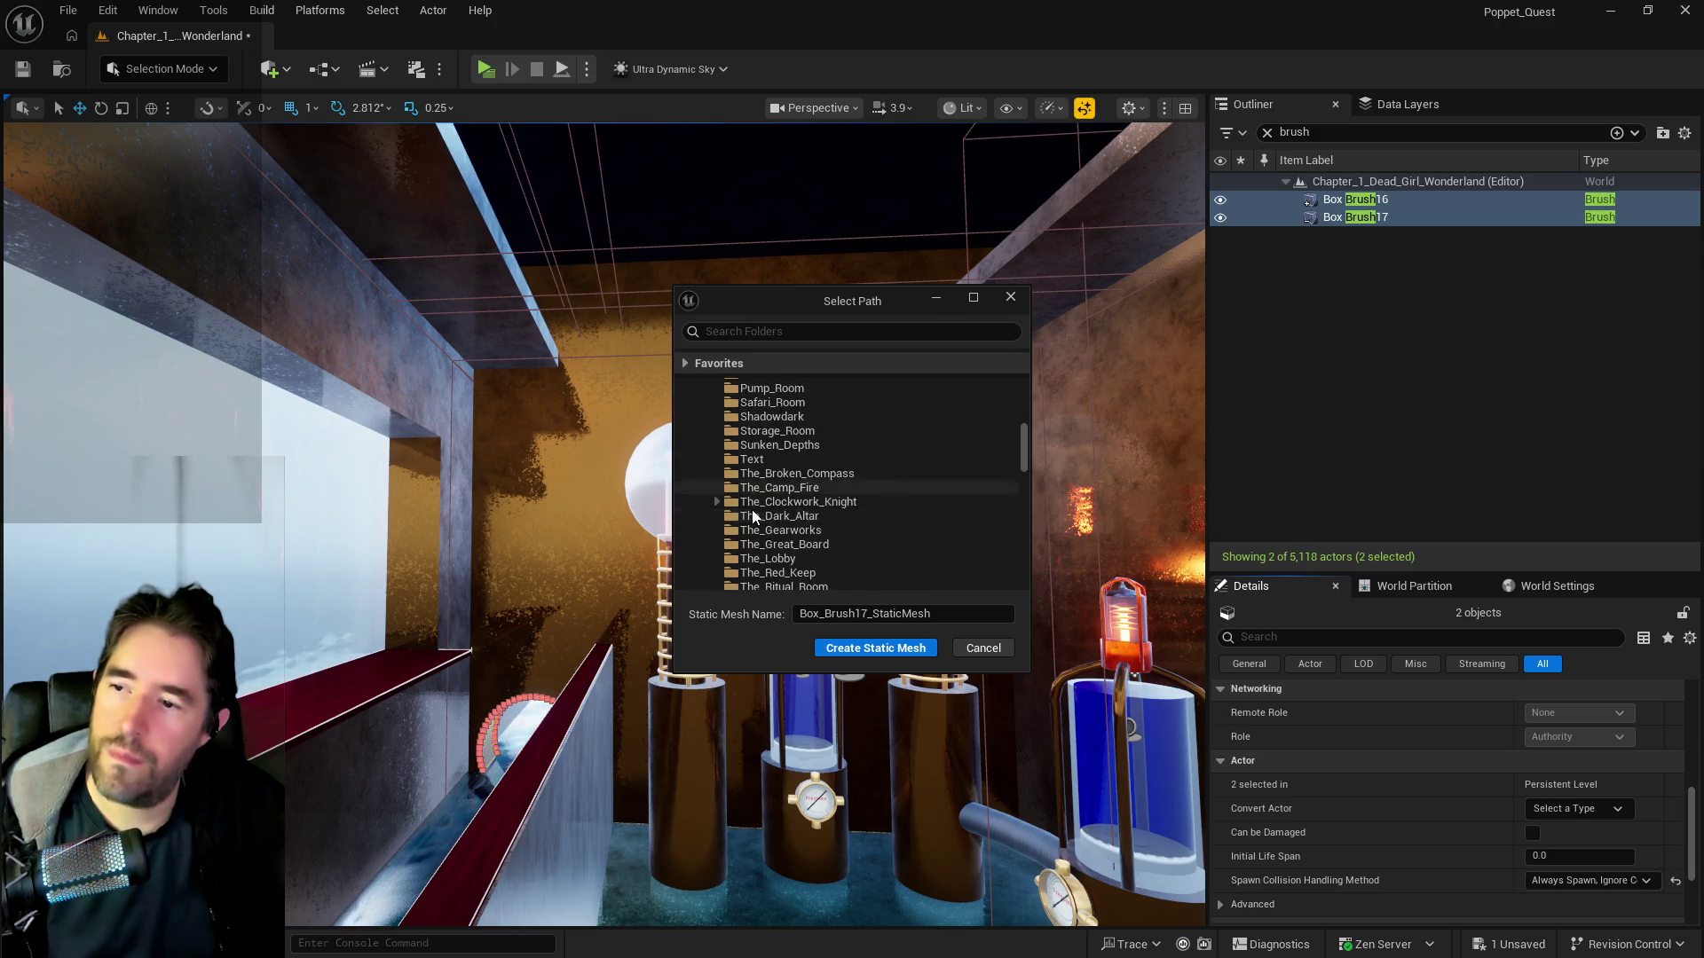
pyautogui.scroll(-6, 753, 506)
pyautogui.click(754, 545)
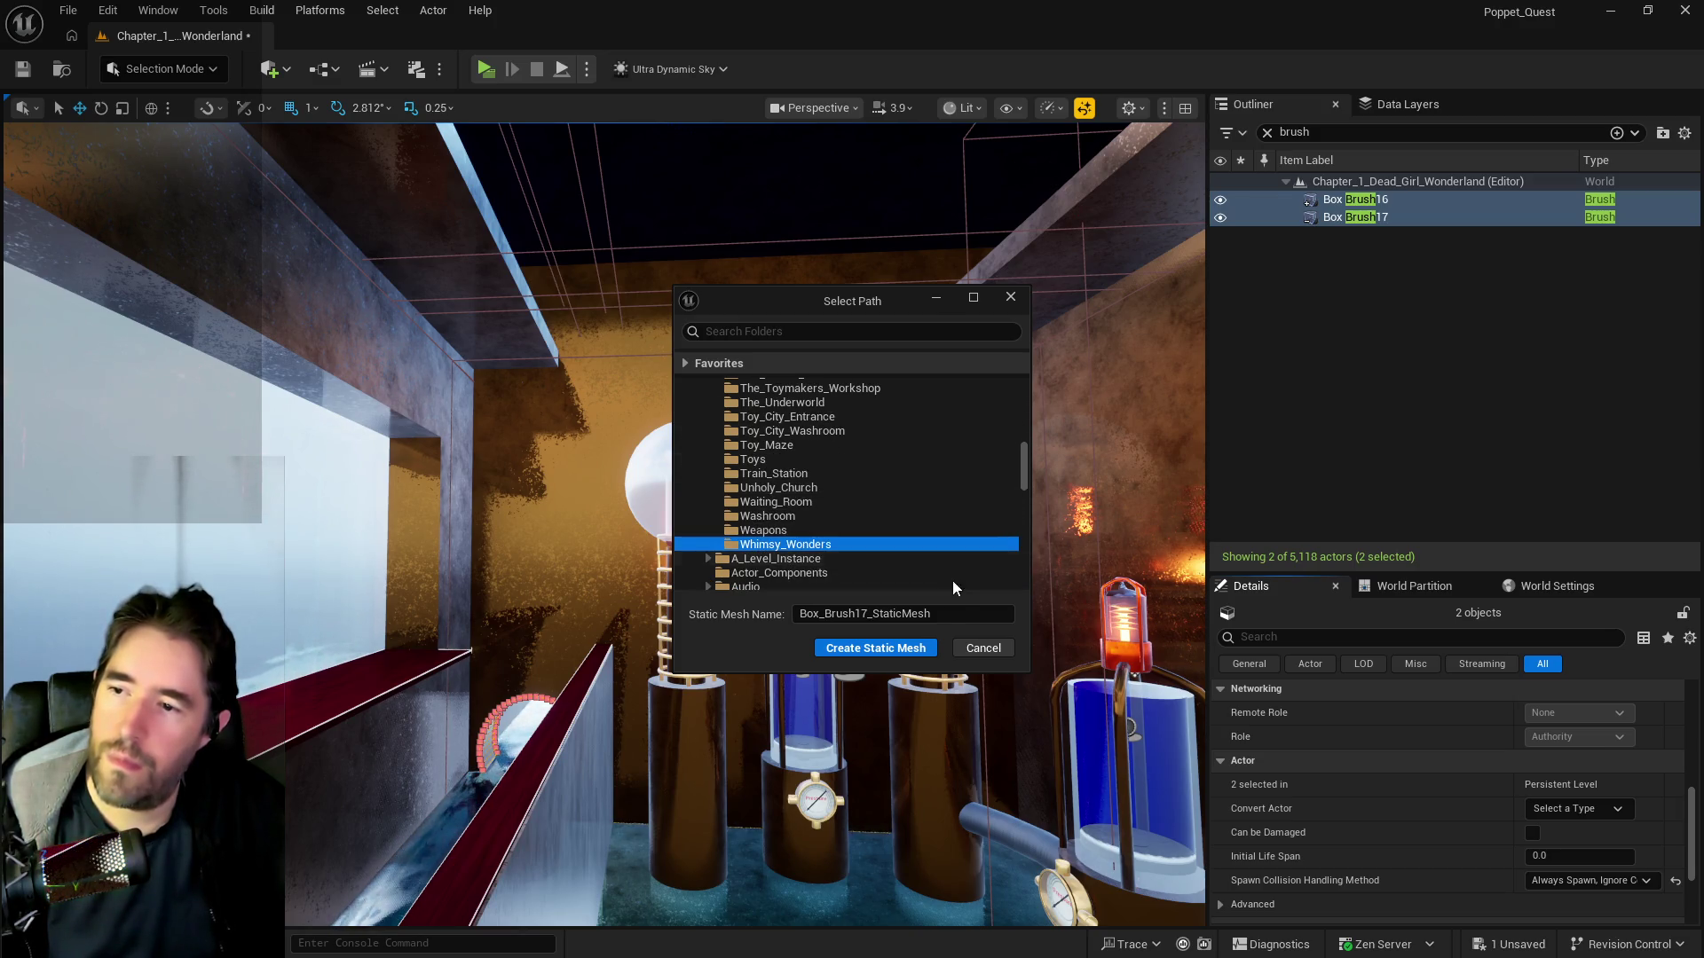
pyautogui.click(932, 608)
pyautogui.write('SM')
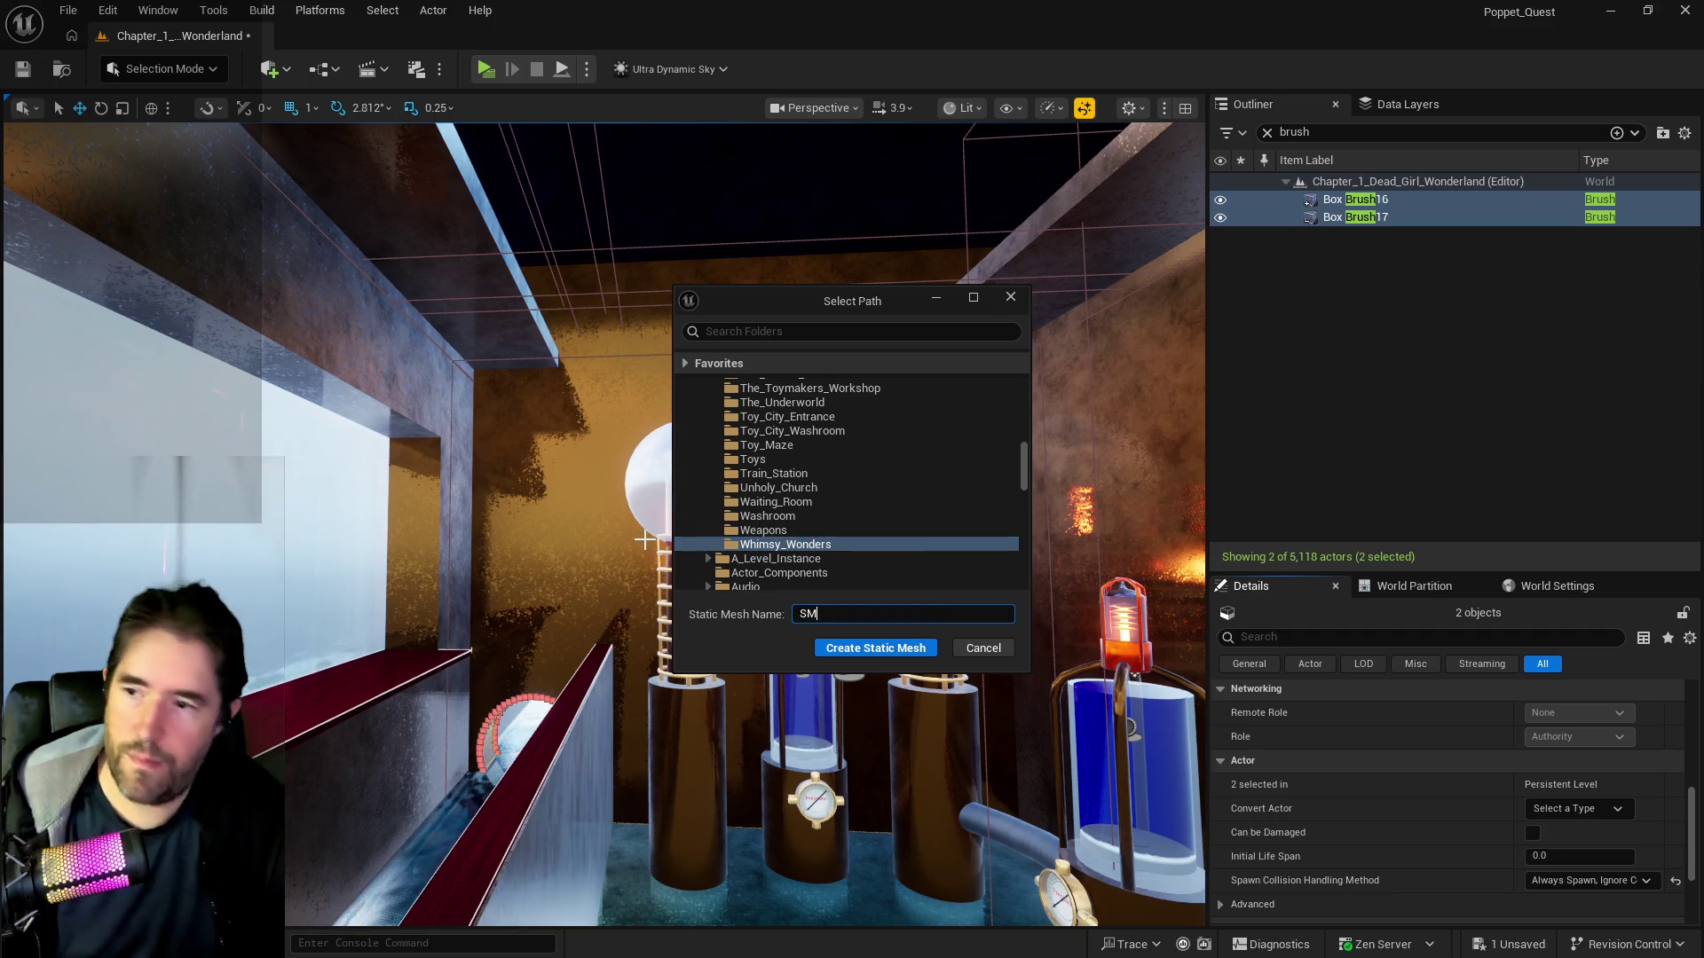
pyautogui.write('_Gro')
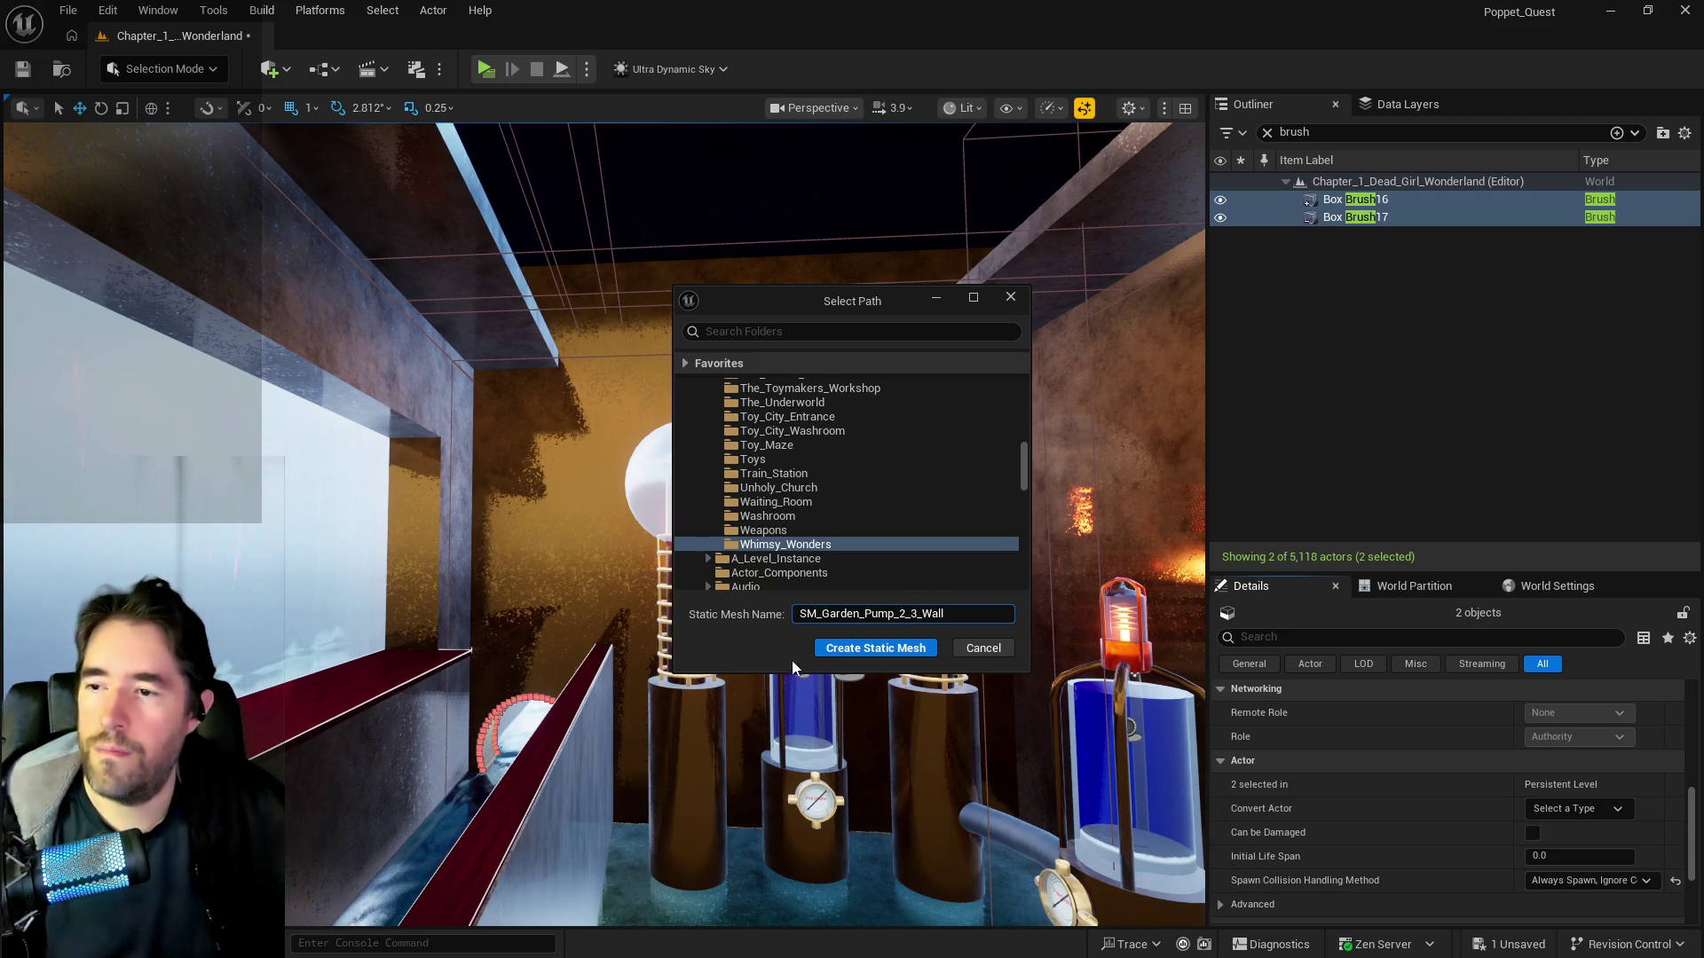
pyautogui.press('Return')
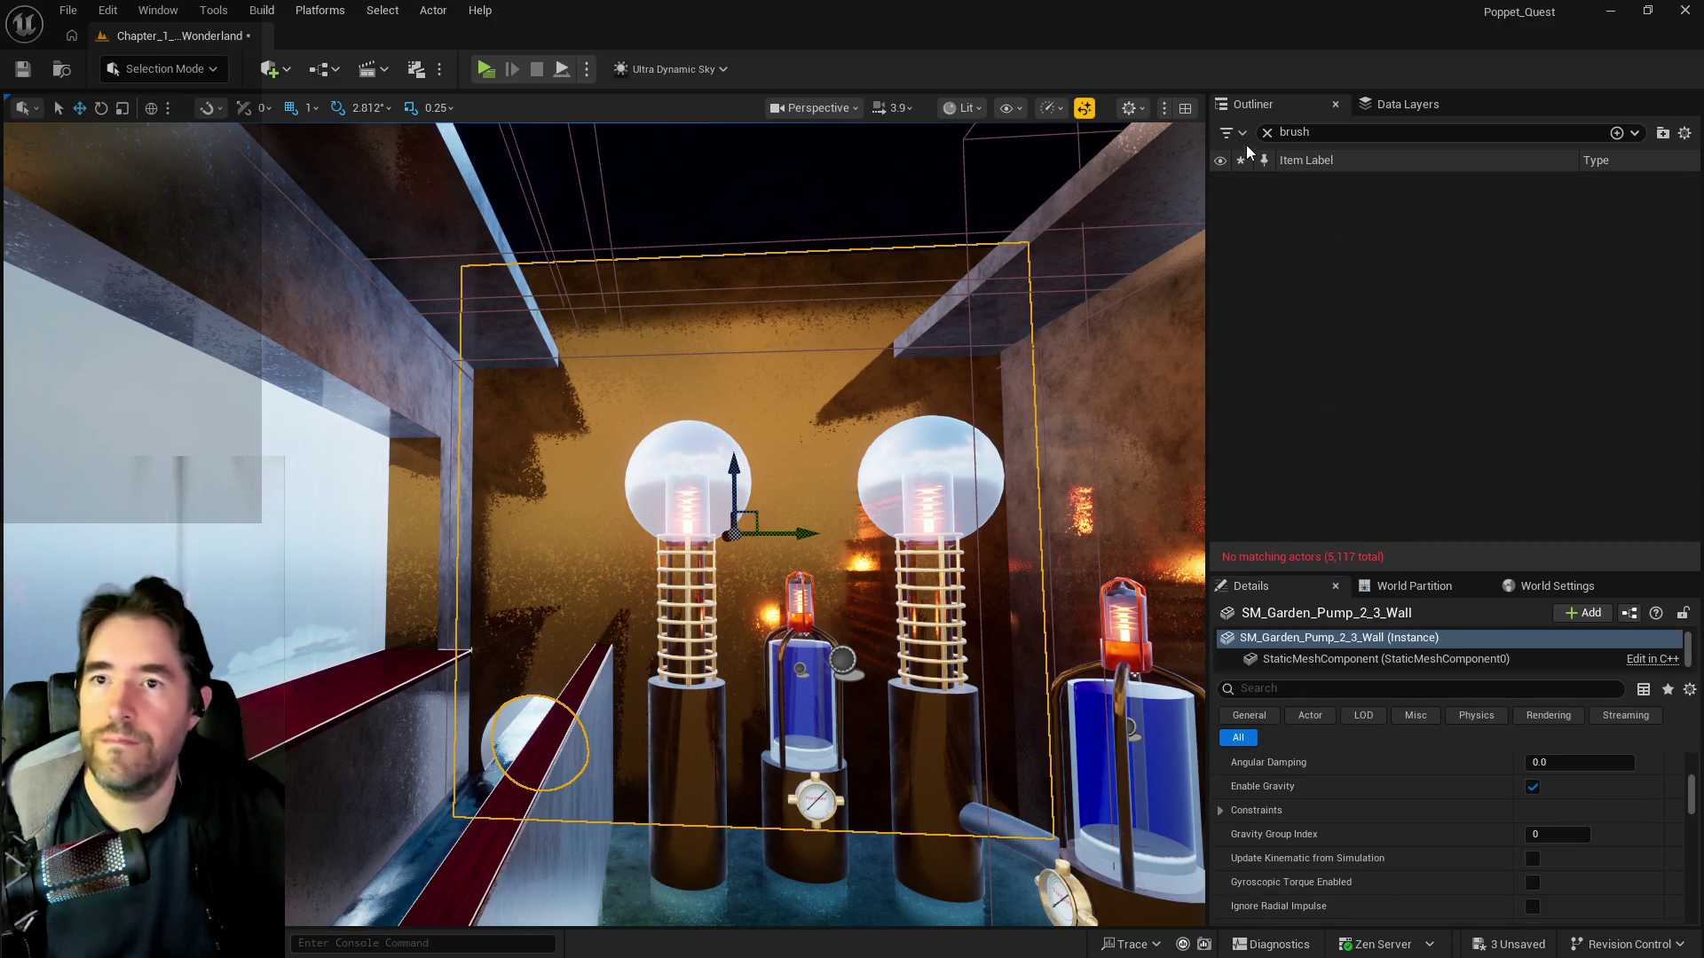
# - Move the new wall into the Whimsy_Wonders_Building folder and save the level
pyautogui.click(1268, 132)
pyautogui.rightClick(1412, 381)
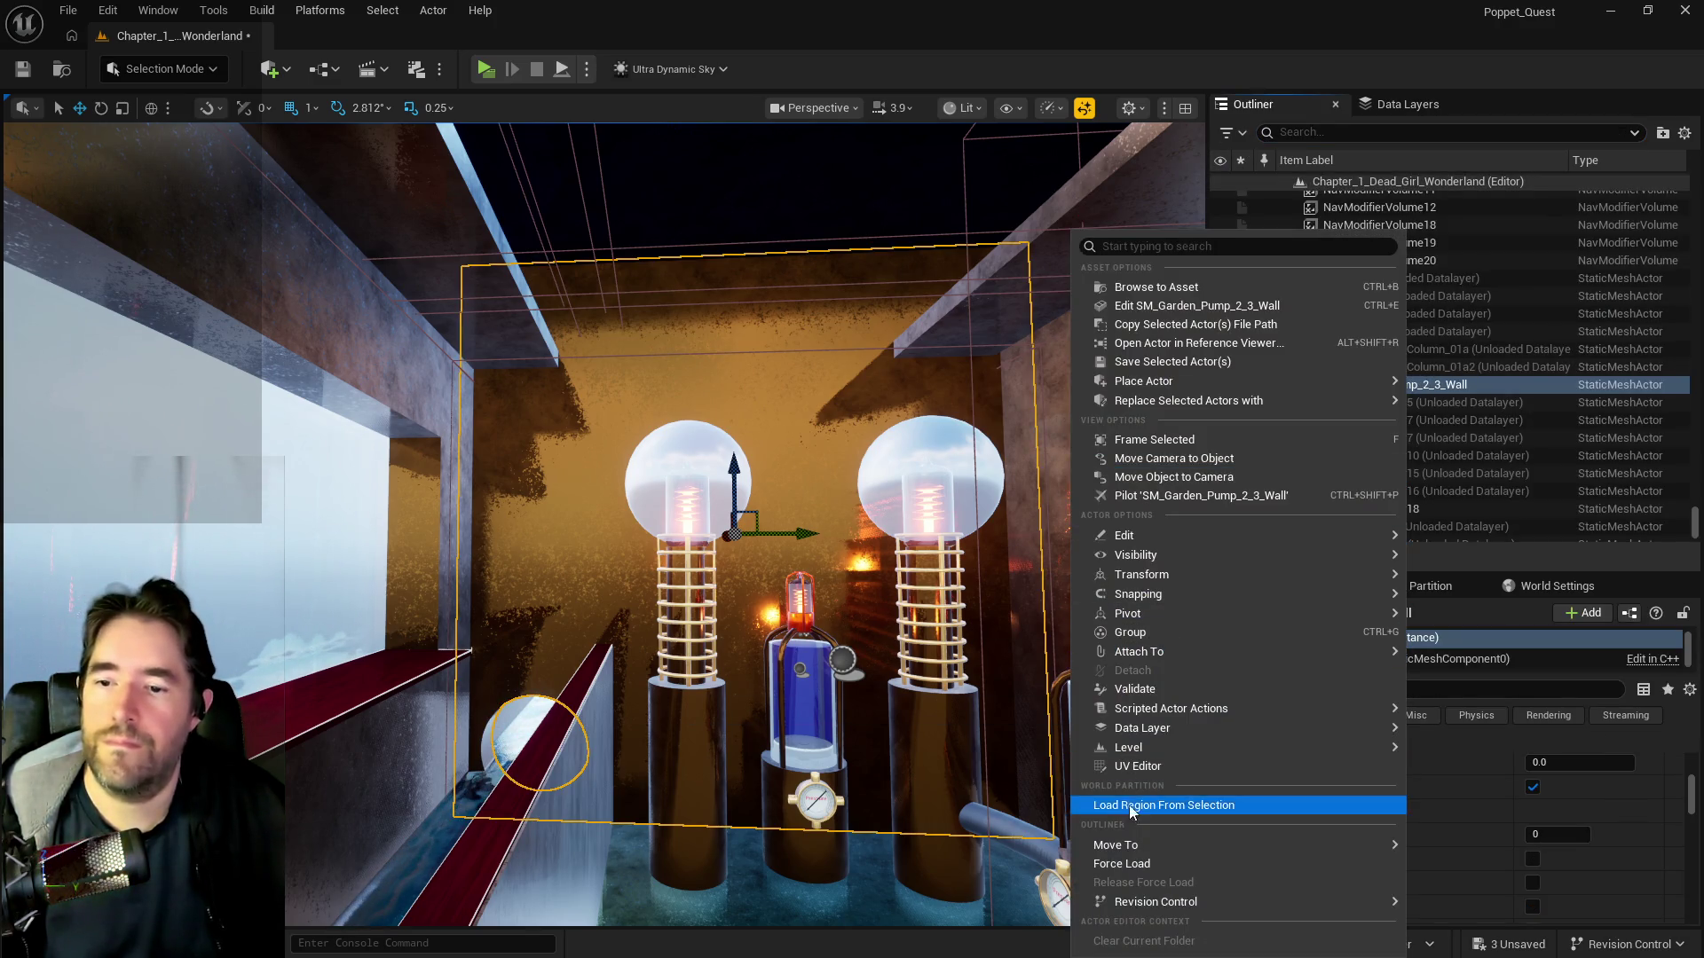
pyautogui.moveTo(1133, 842)
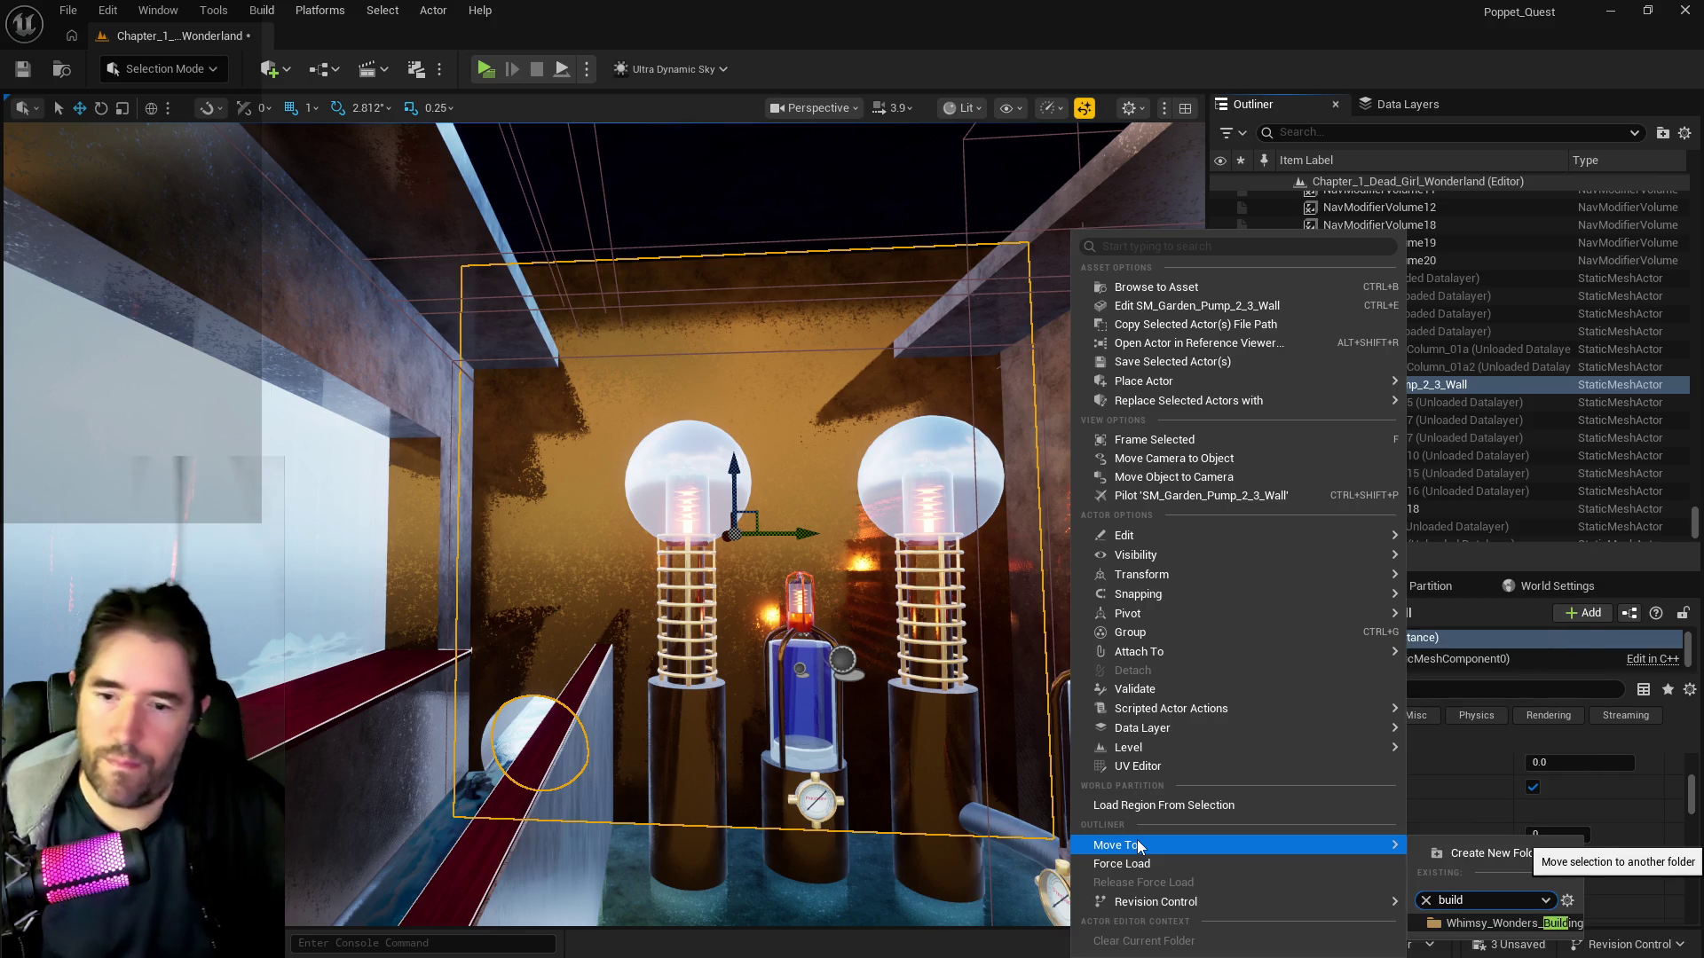
pyautogui.click(1507, 926)
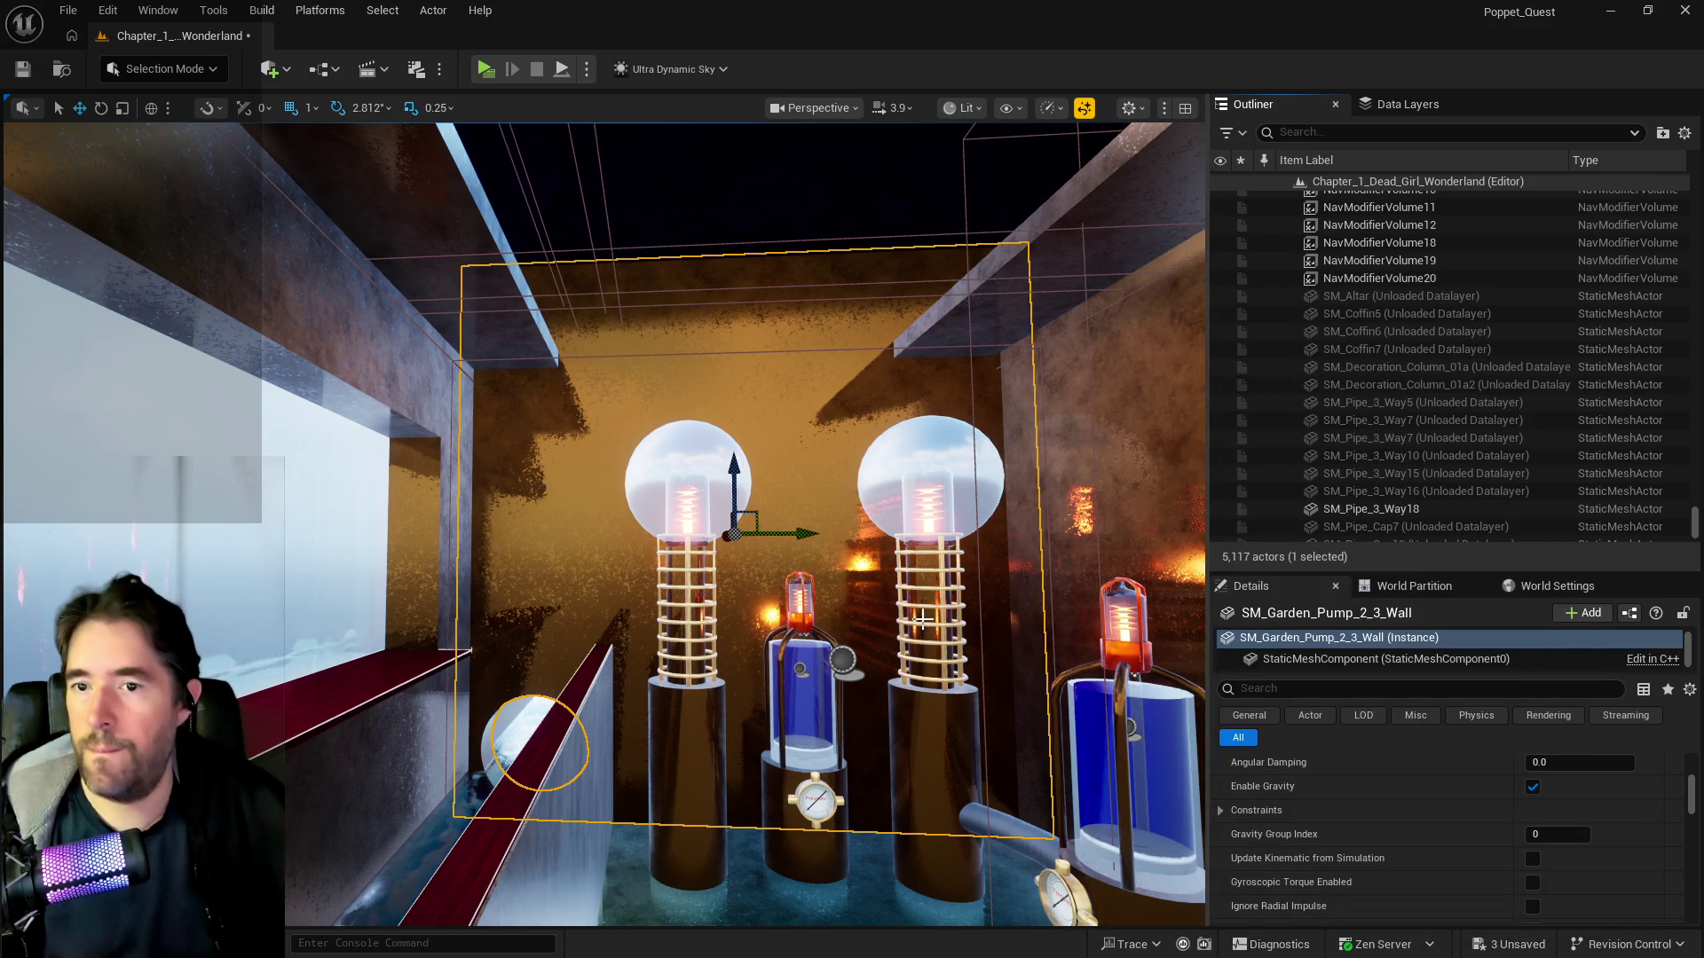
pyautogui.hotkey('ctrl', 's')
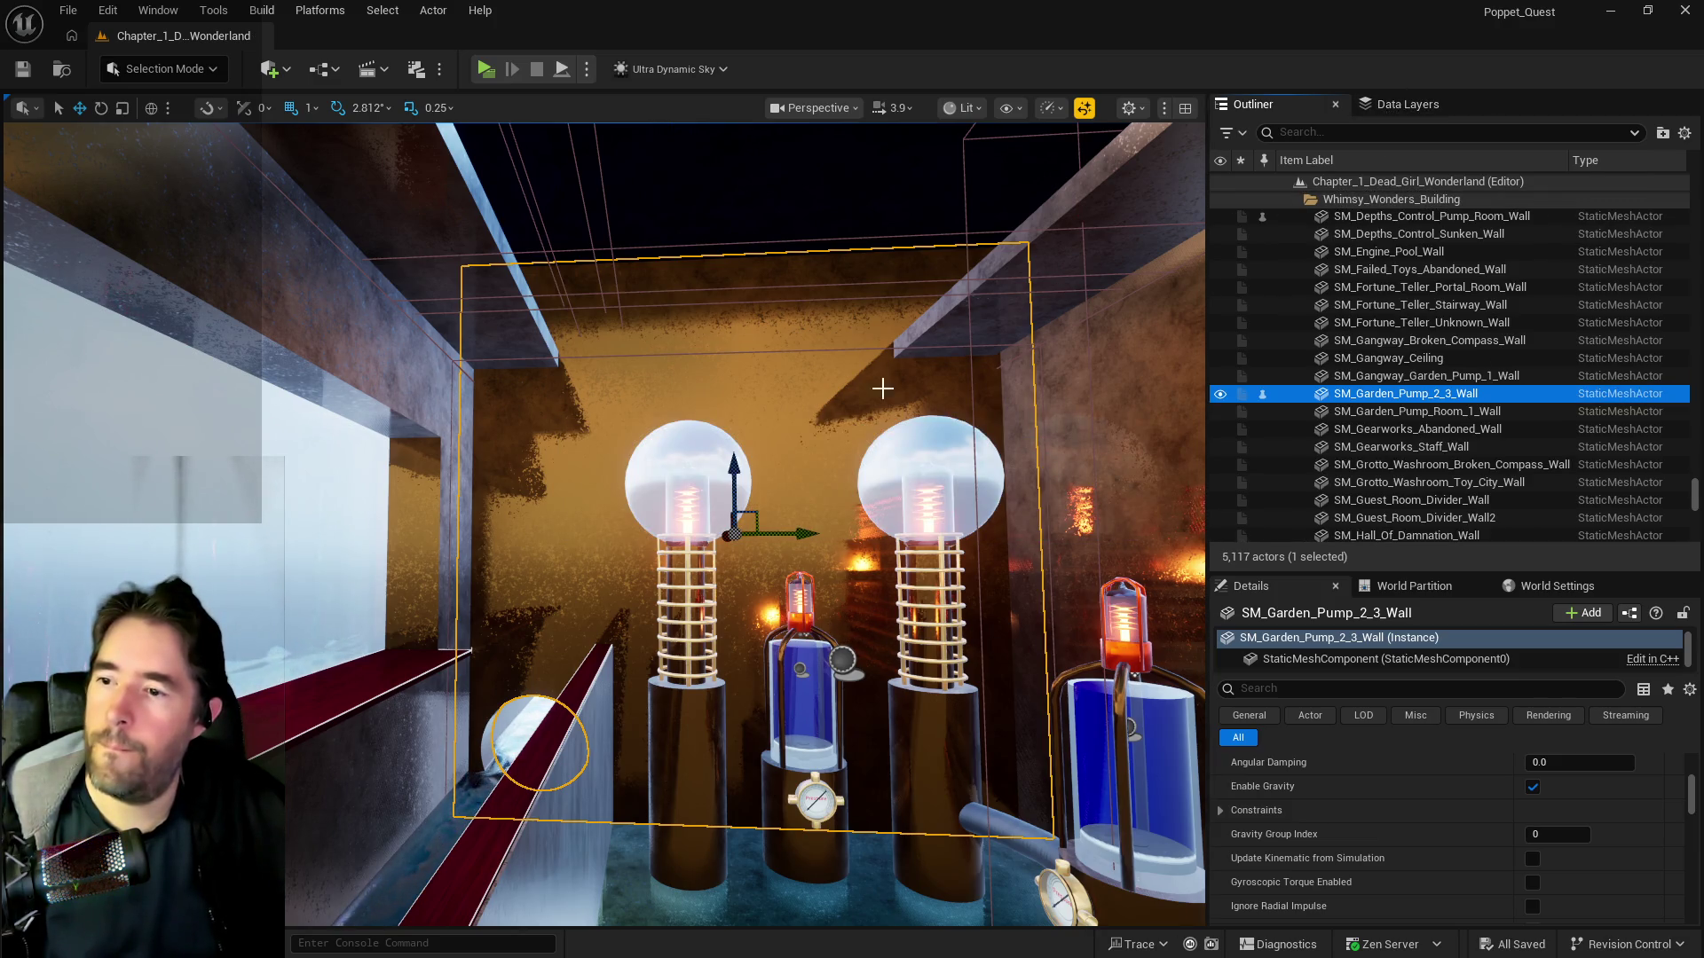
# - Open the wall's mesh asset in the Static Mesh Editor
pyautogui.rightClick(597, 454)
pyautogui.press('Escape')
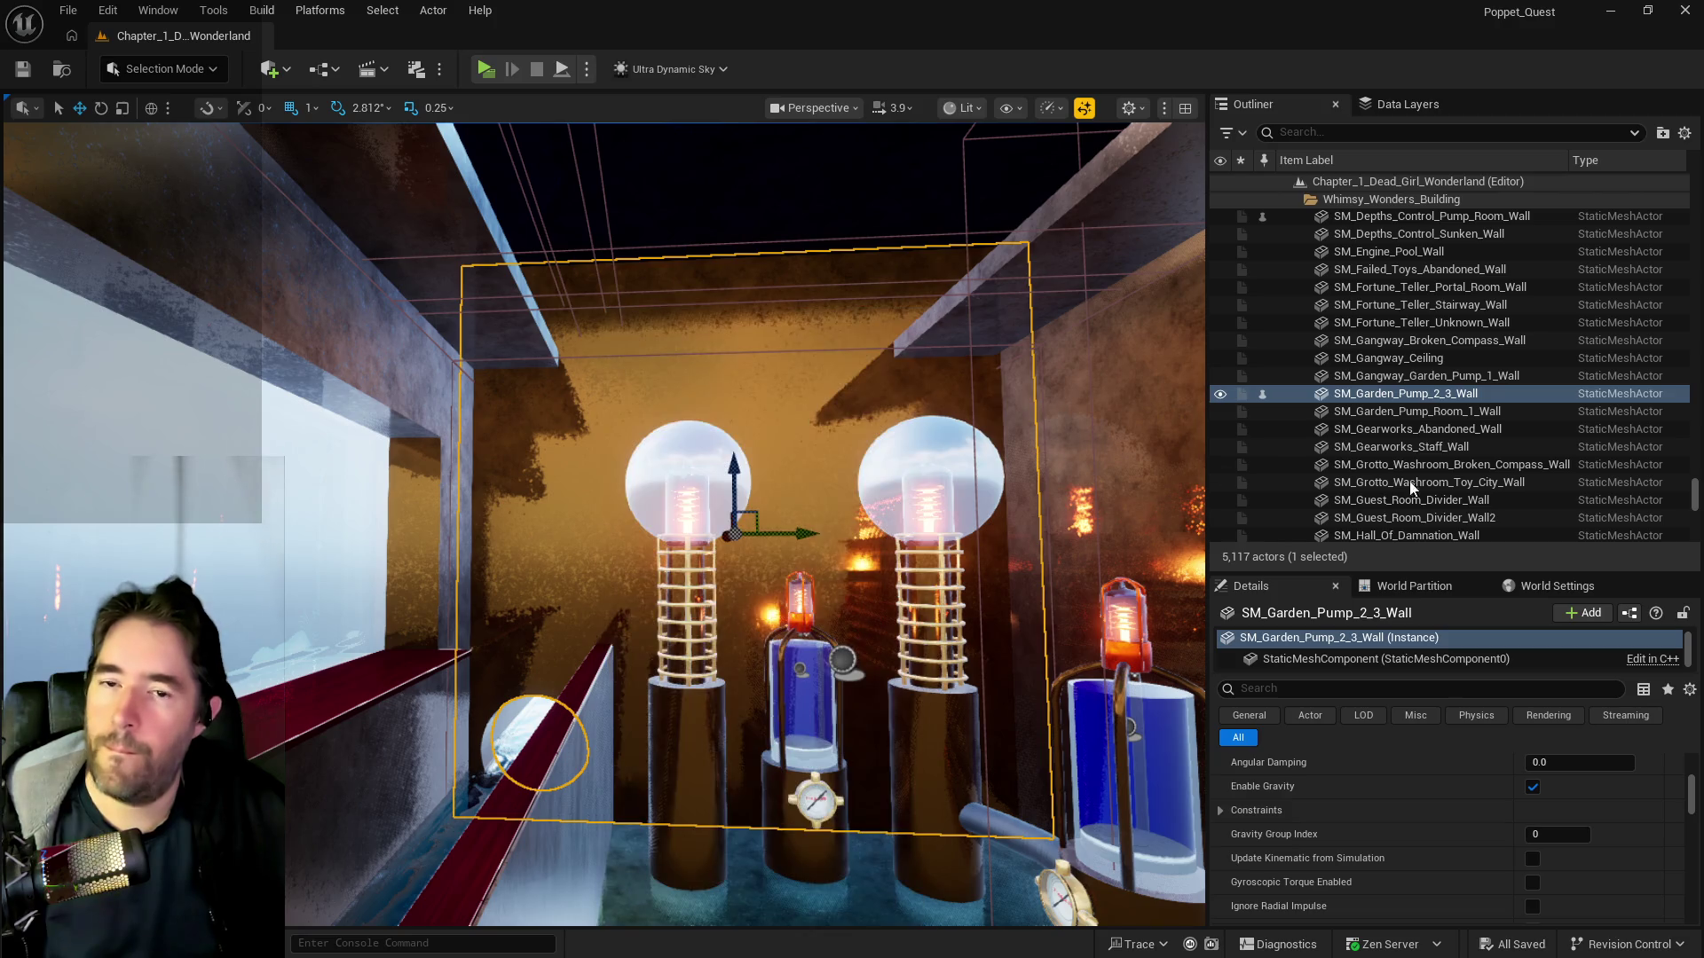
pyautogui.hotkey('ctrl', 'e')
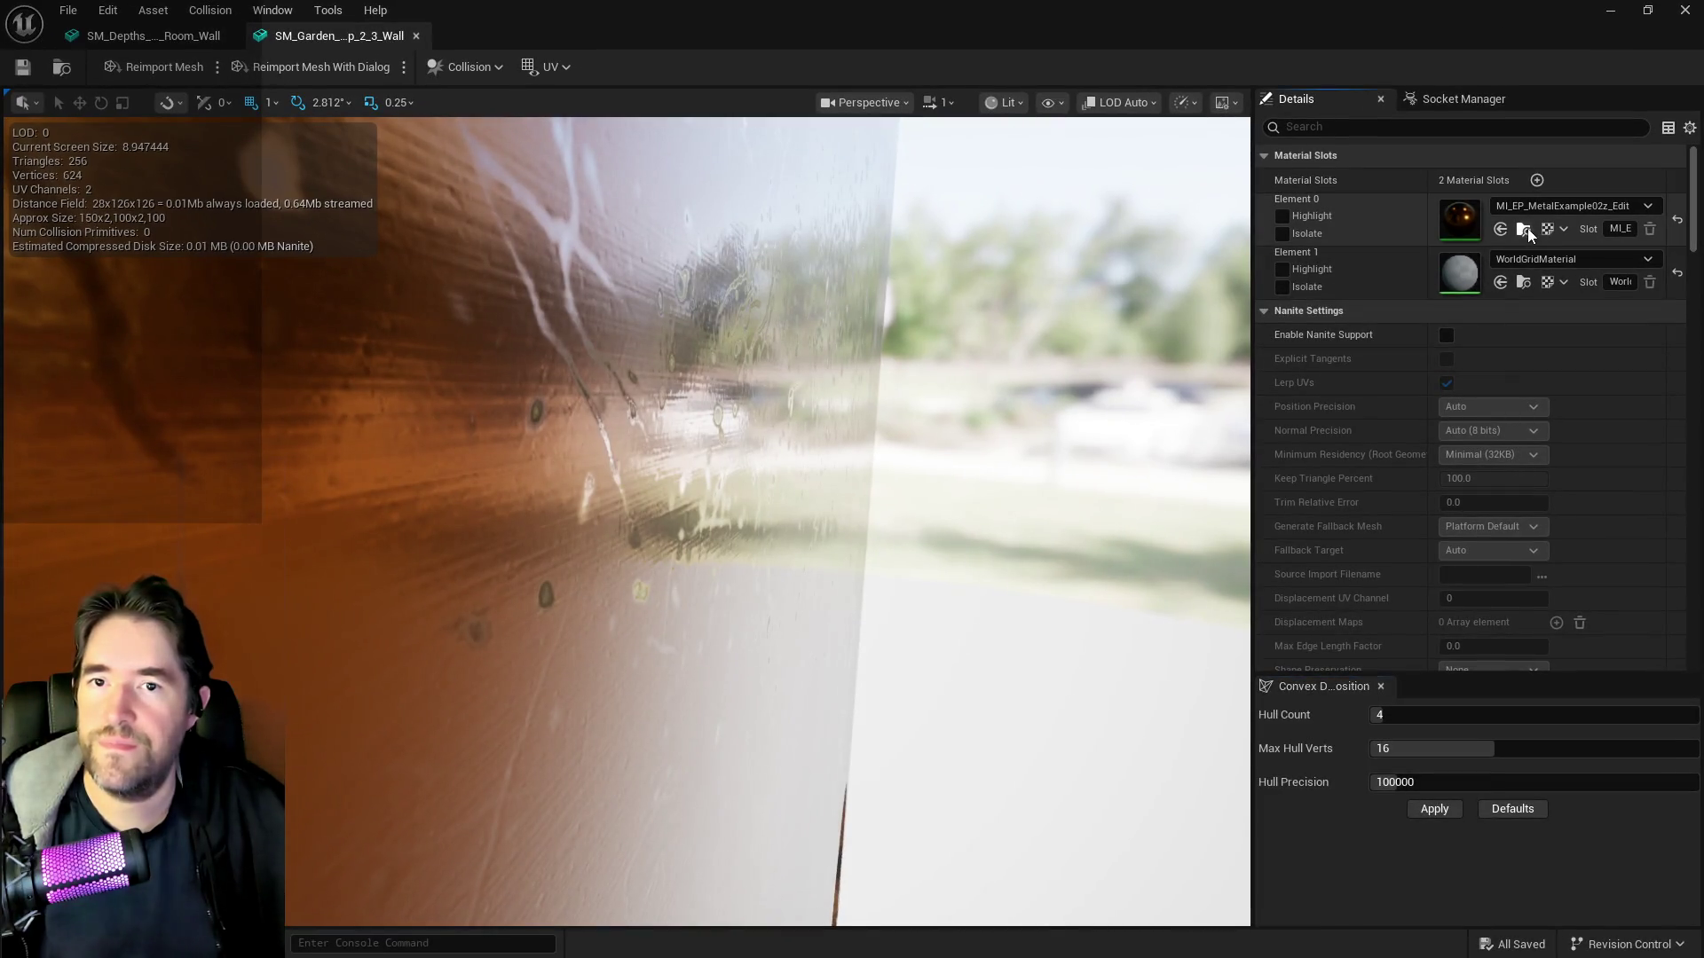
# - Assign MI_EP_MetalExample02z_Edit to Element 1, use complex collision as simple, and save
pyautogui.click(1524, 229)
pyautogui.click(1500, 282)
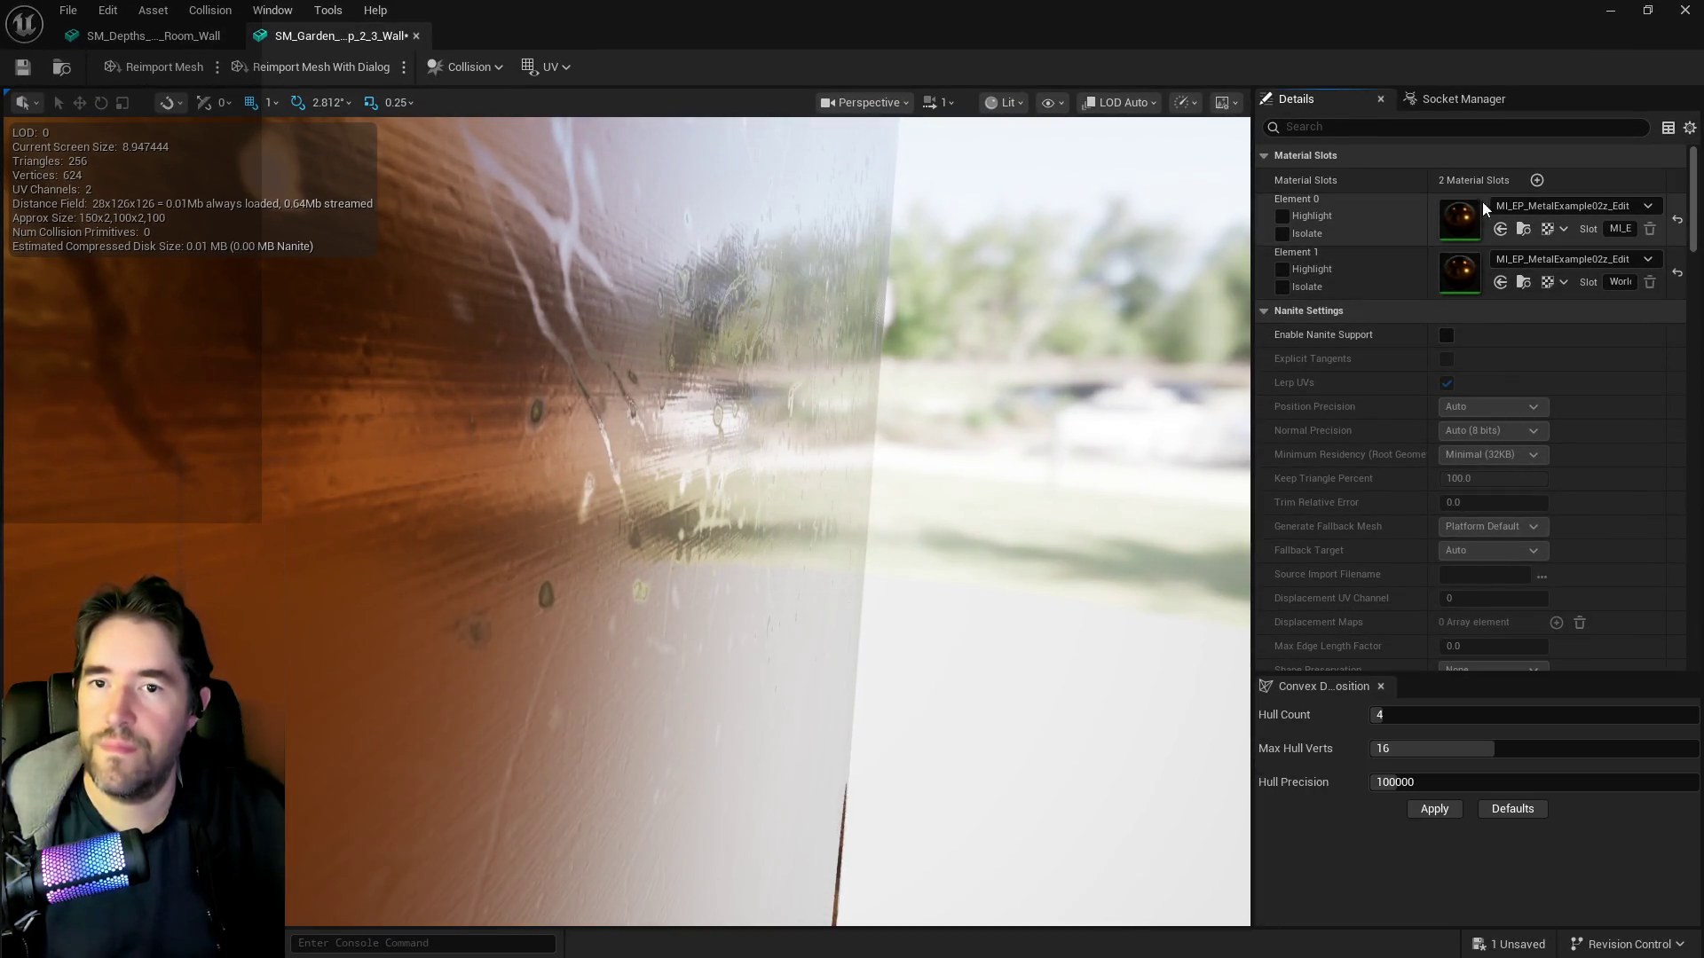
pyautogui.click(1395, 126)
pyautogui.write('com')
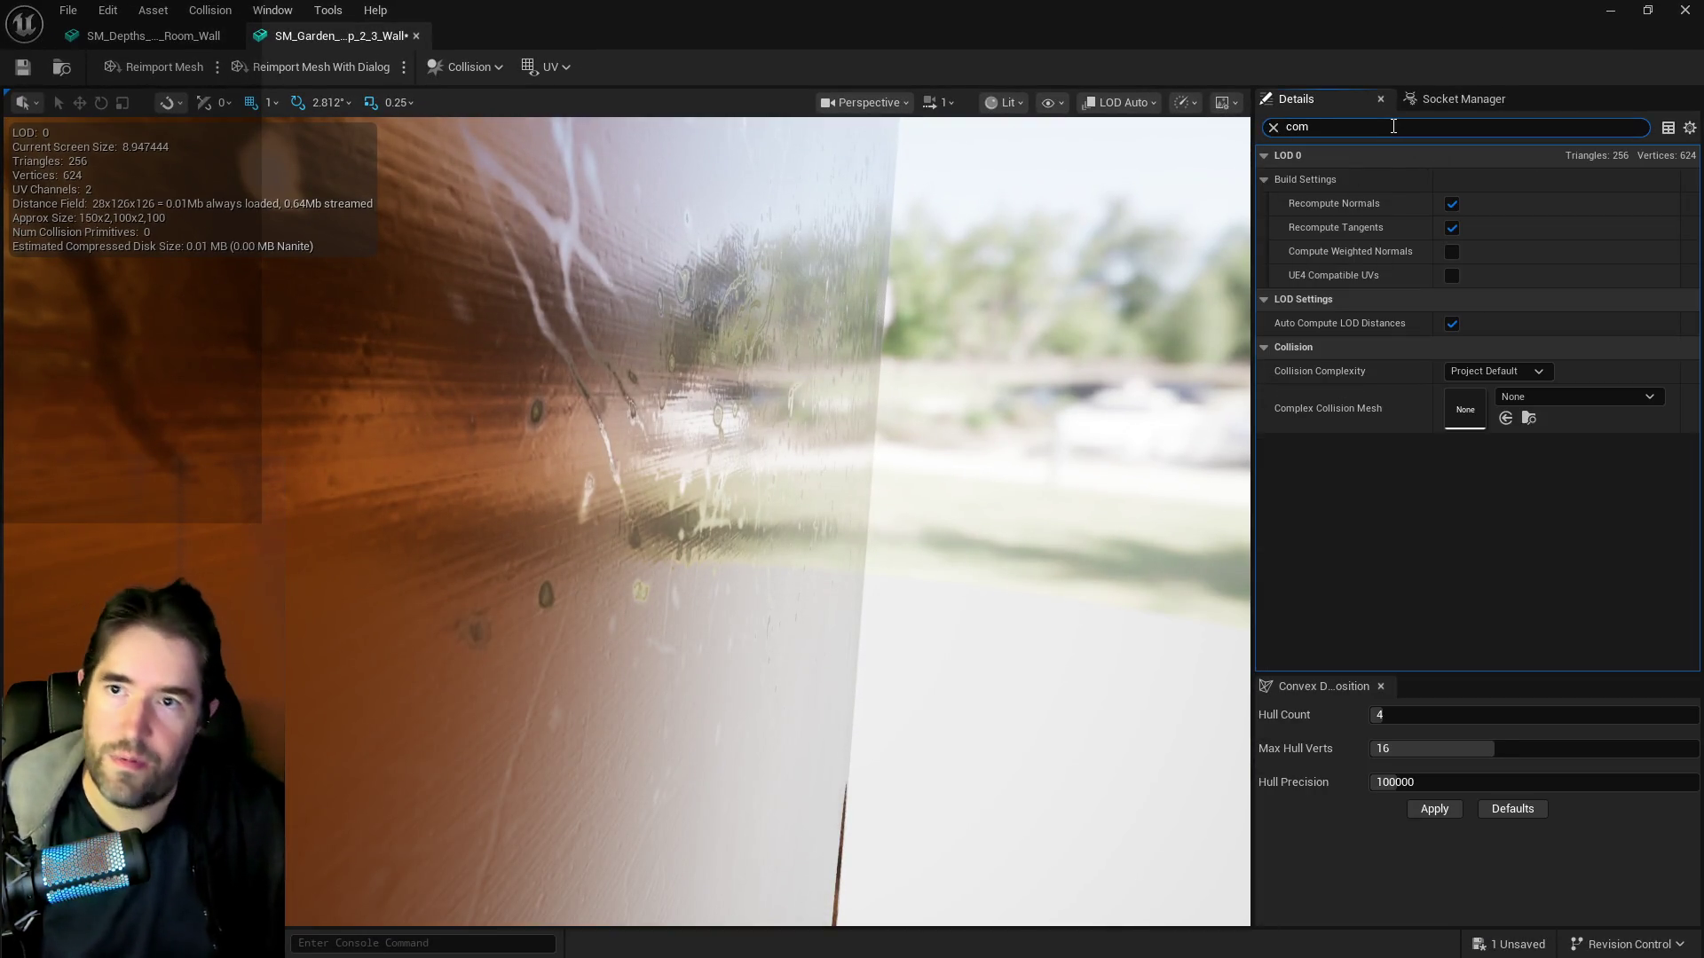
pyautogui.click(1454, 371)
pyautogui.click(1508, 441)
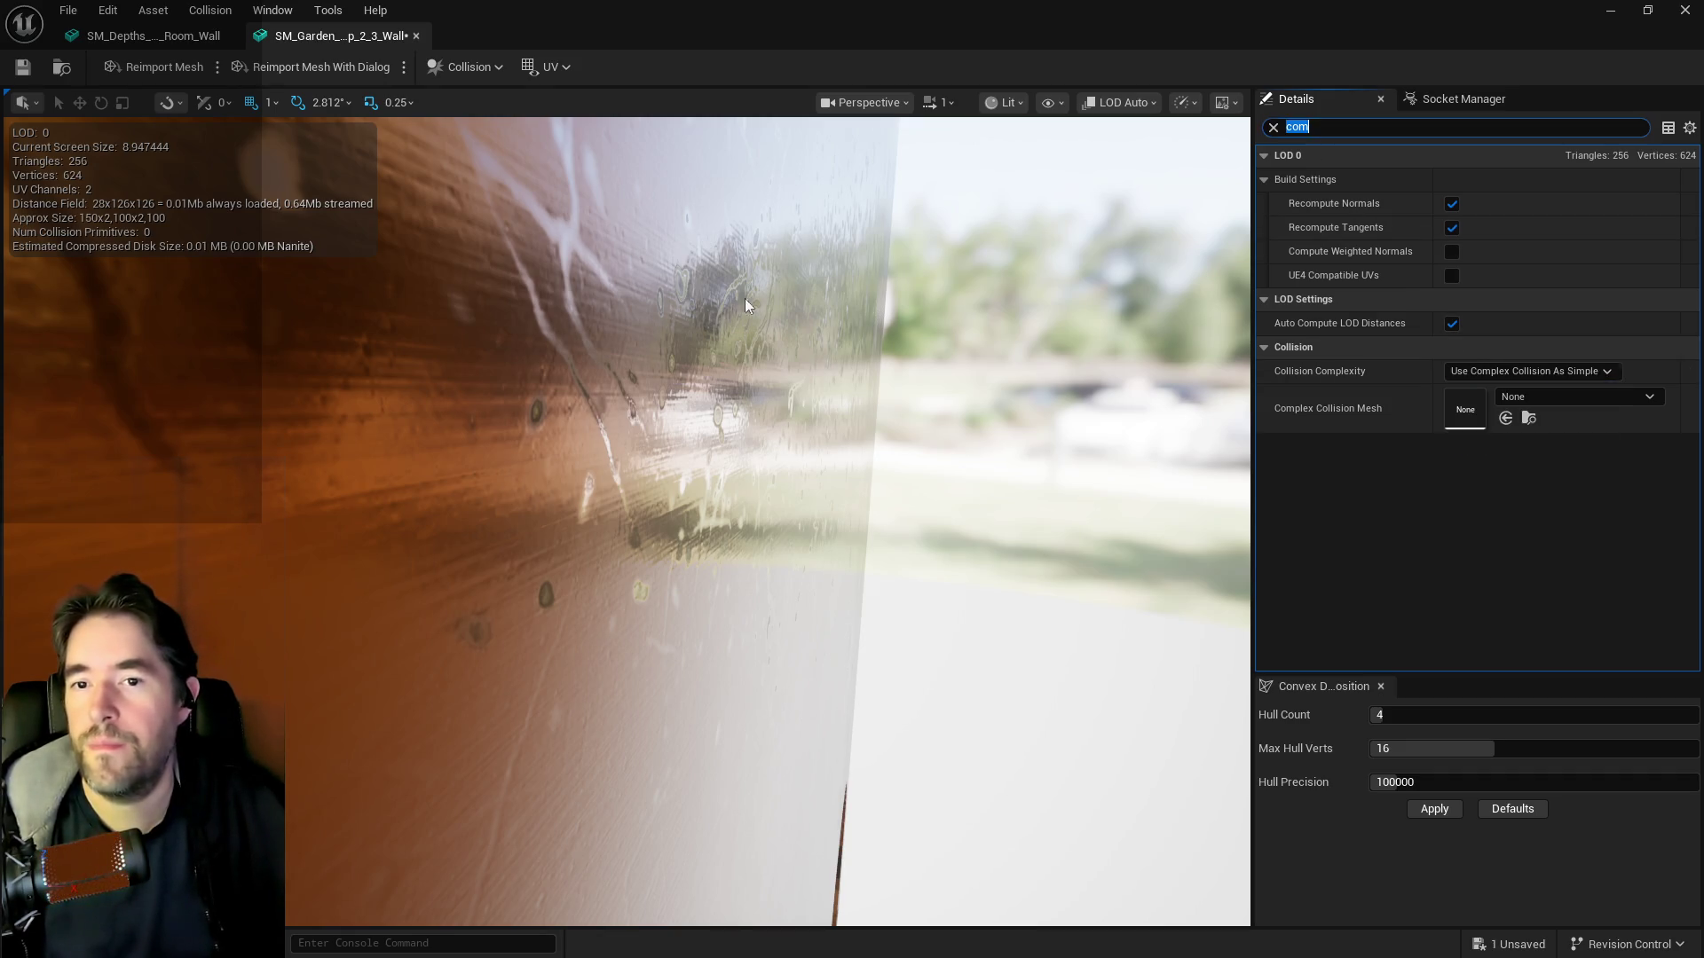
pyautogui.click(23, 67)
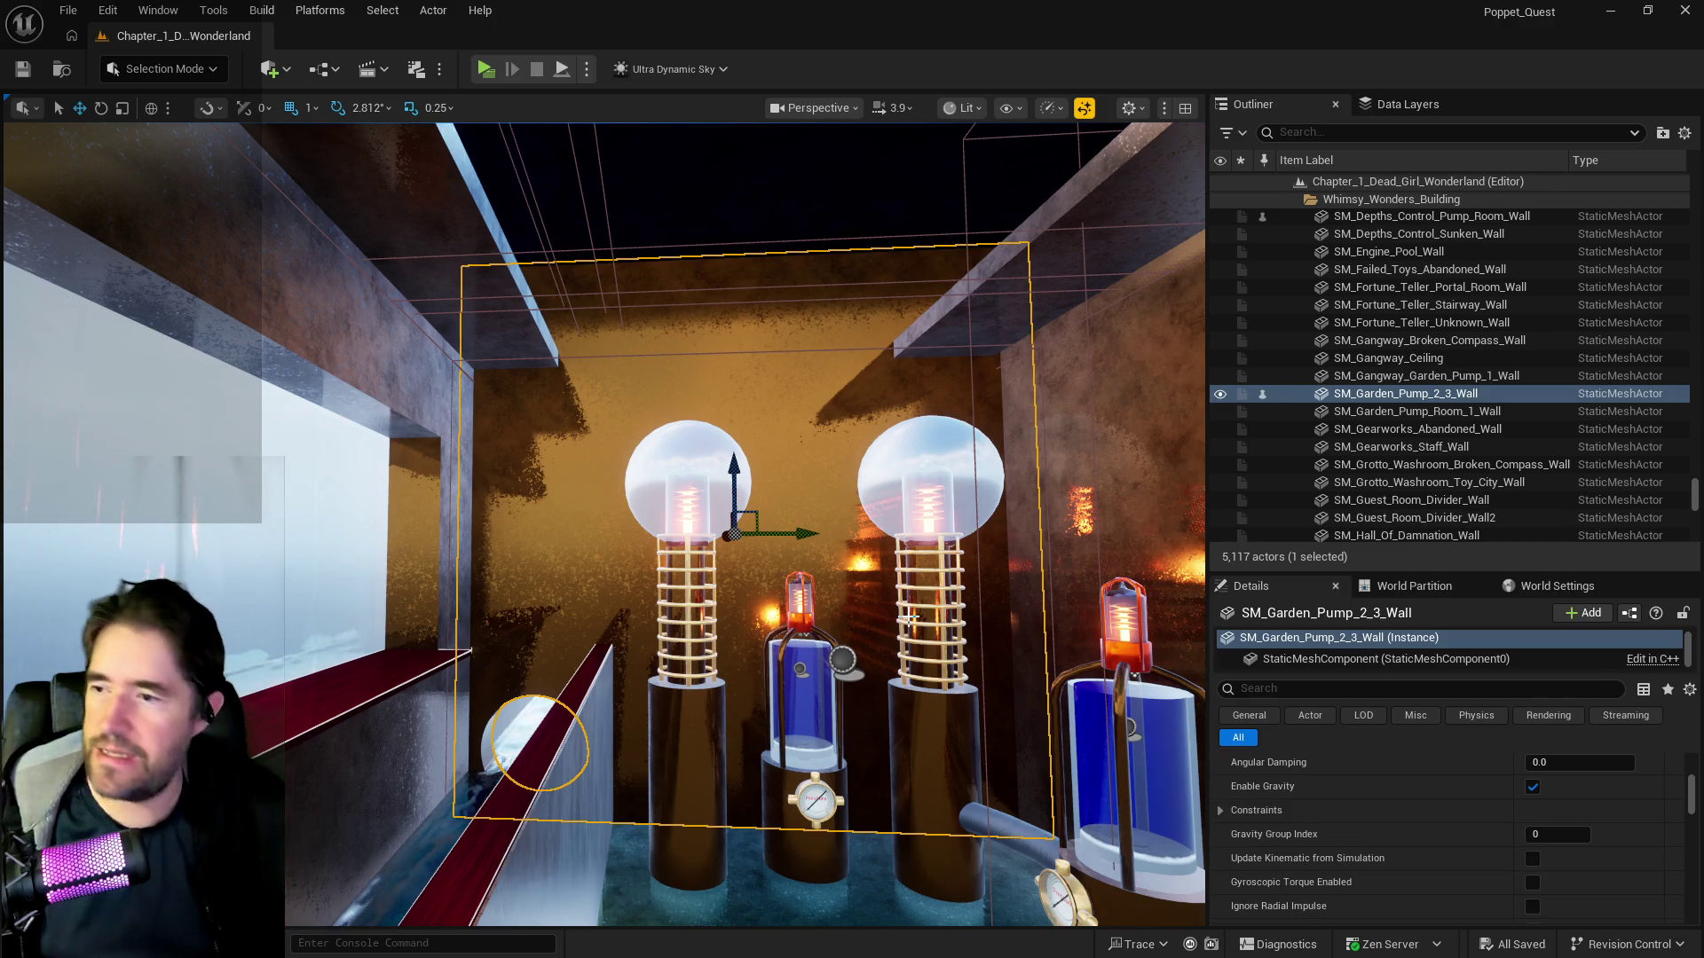
# - Duplicate the pipe and moon-door cap to the right, then save all changes
pyautogui.moveTo(777, 718); pyautogui.dragTo(731, 696)
pyautogui.click(619, 662)
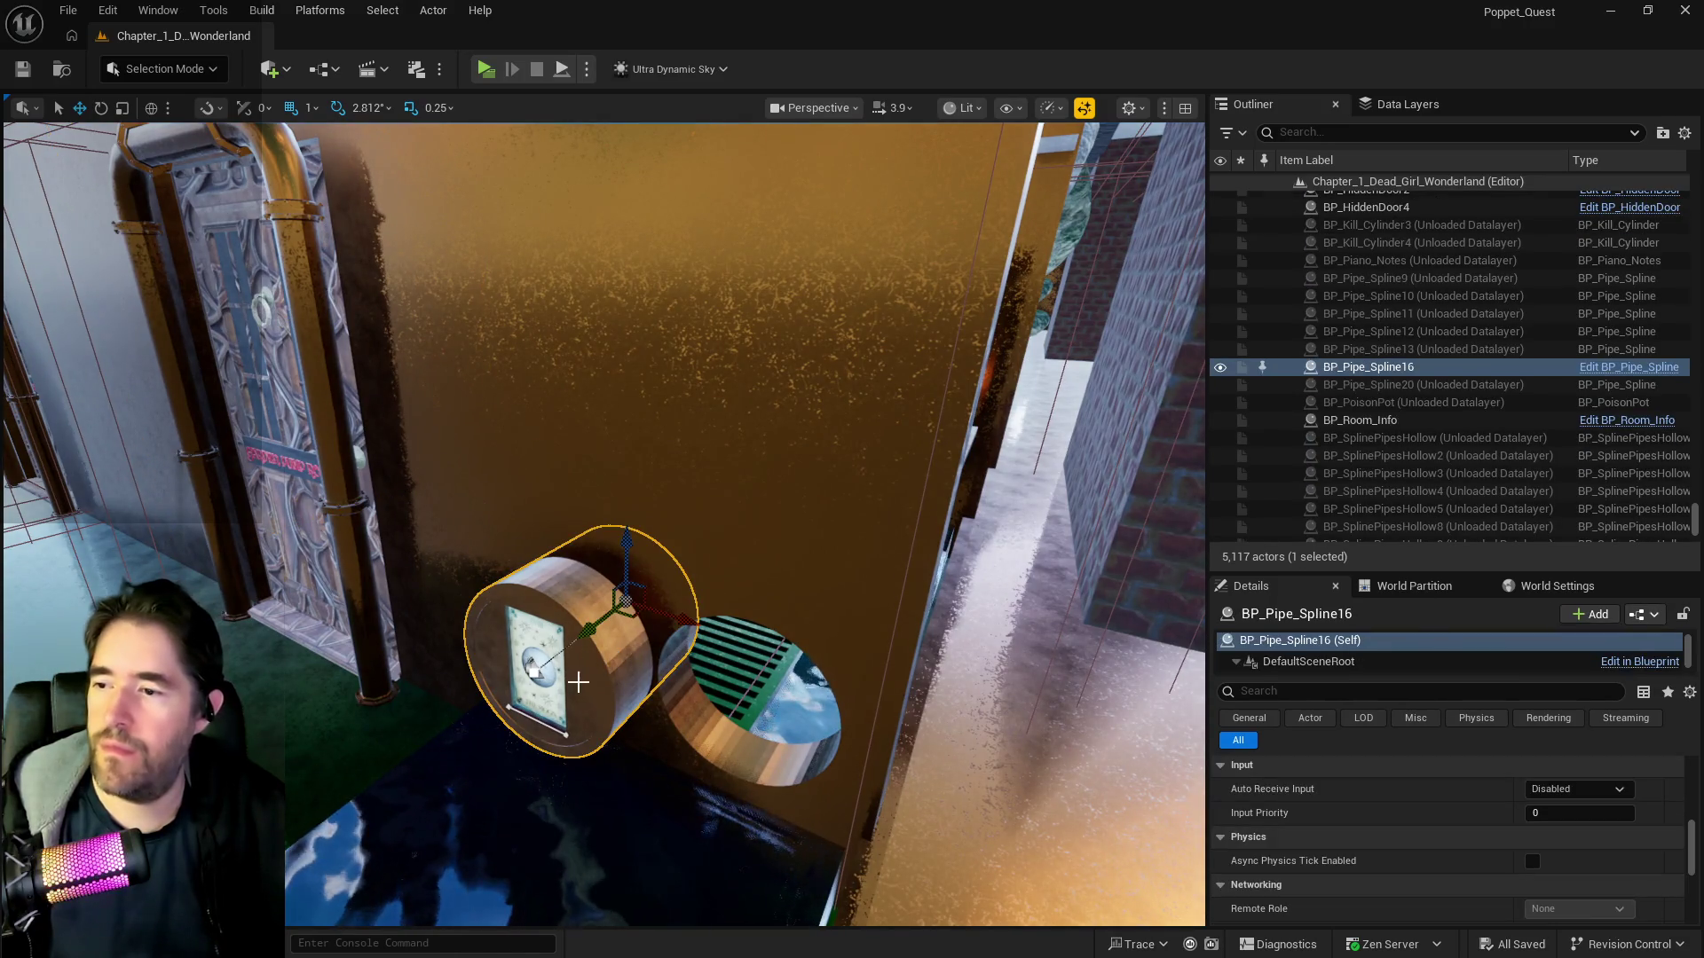
pyautogui.keyDown('ctrl'); pyautogui.click(545, 696); pyautogui.keyUp('ctrl')
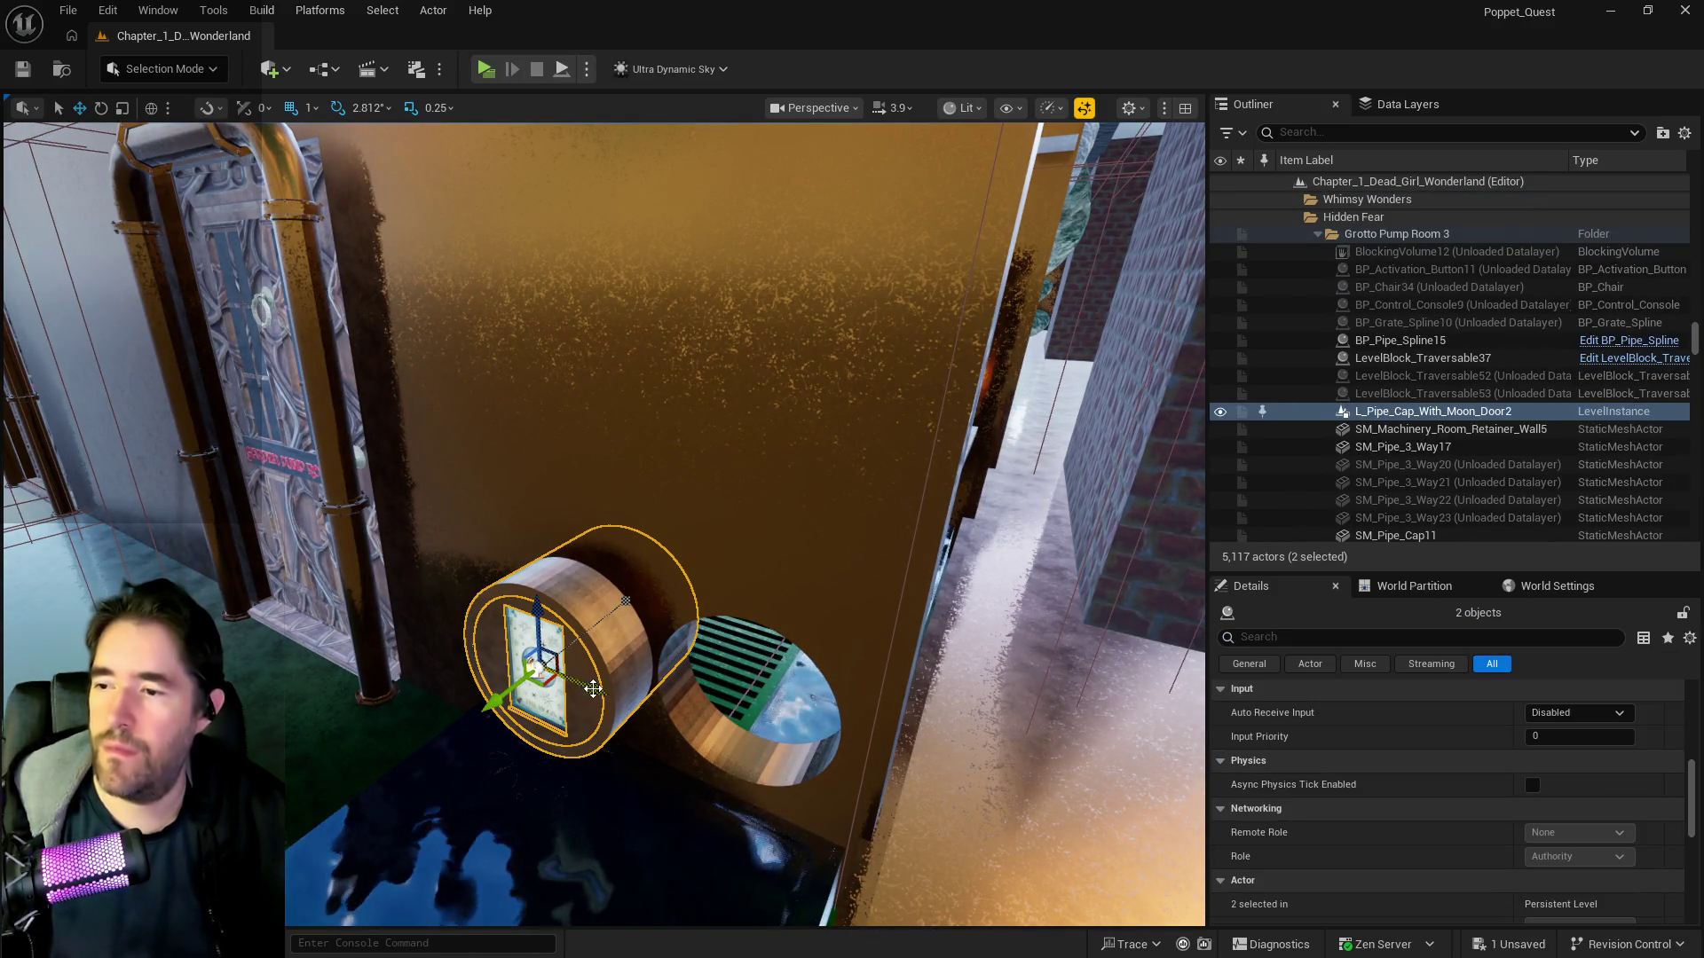
pyautogui.keyDown('alt'); pyautogui.moveTo(593, 689); pyautogui.dragTo(786, 776); pyautogui.keyUp('alt')
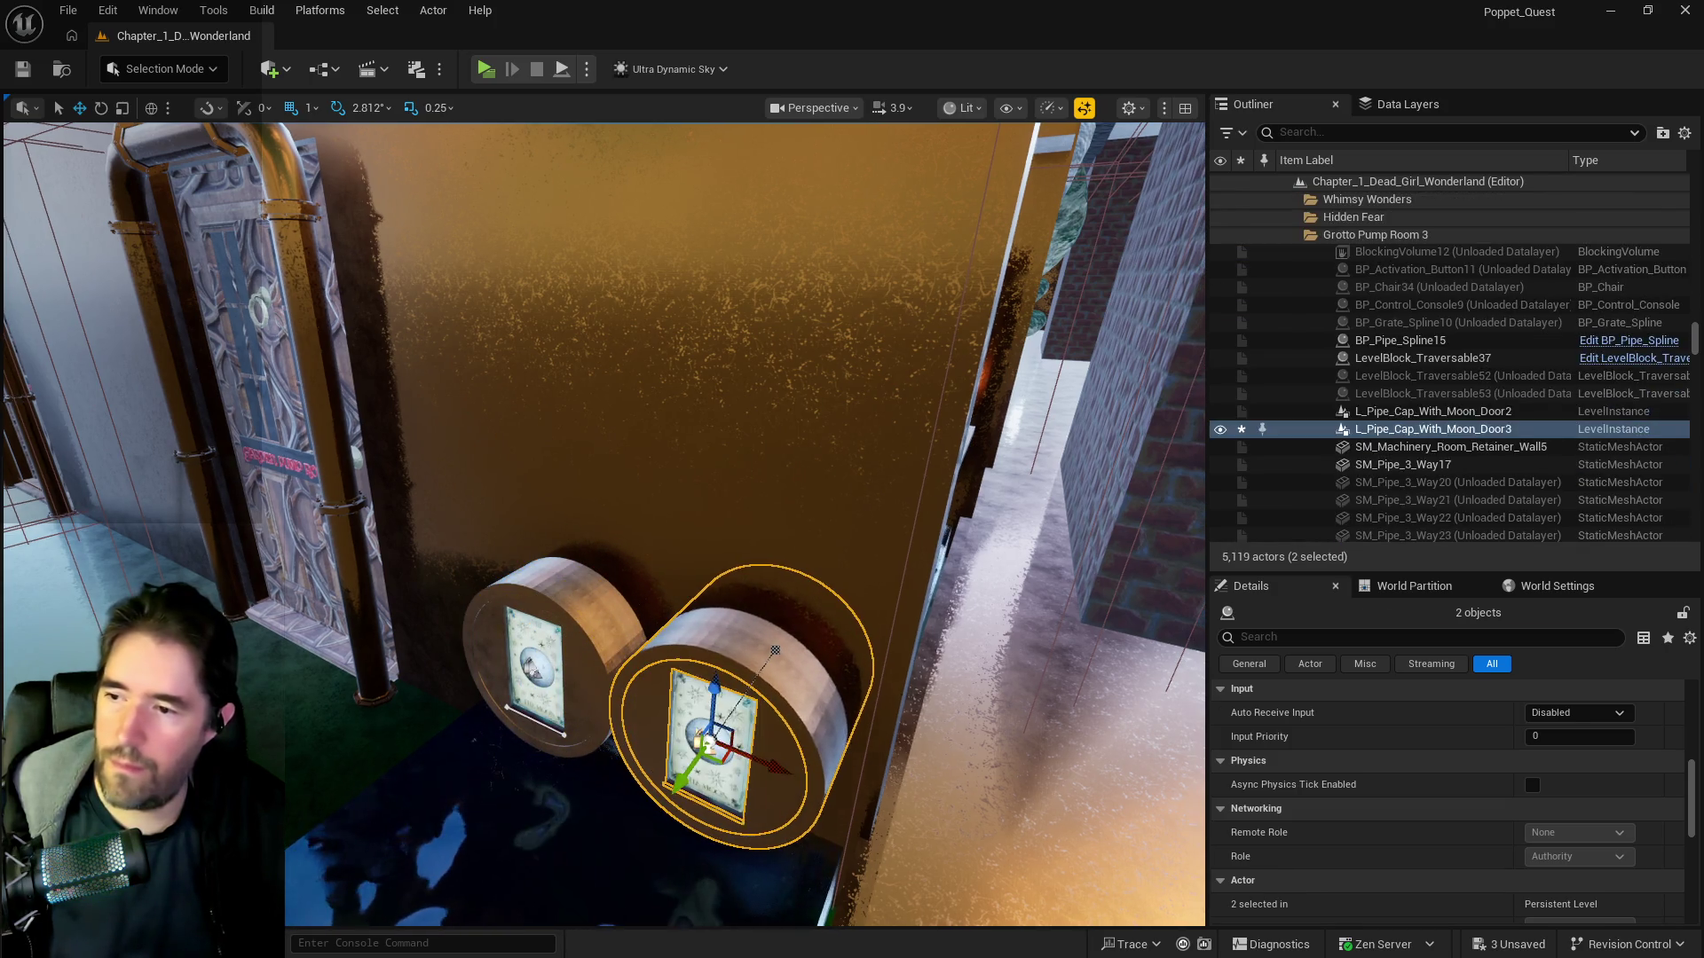
pyautogui.click(568, 683)
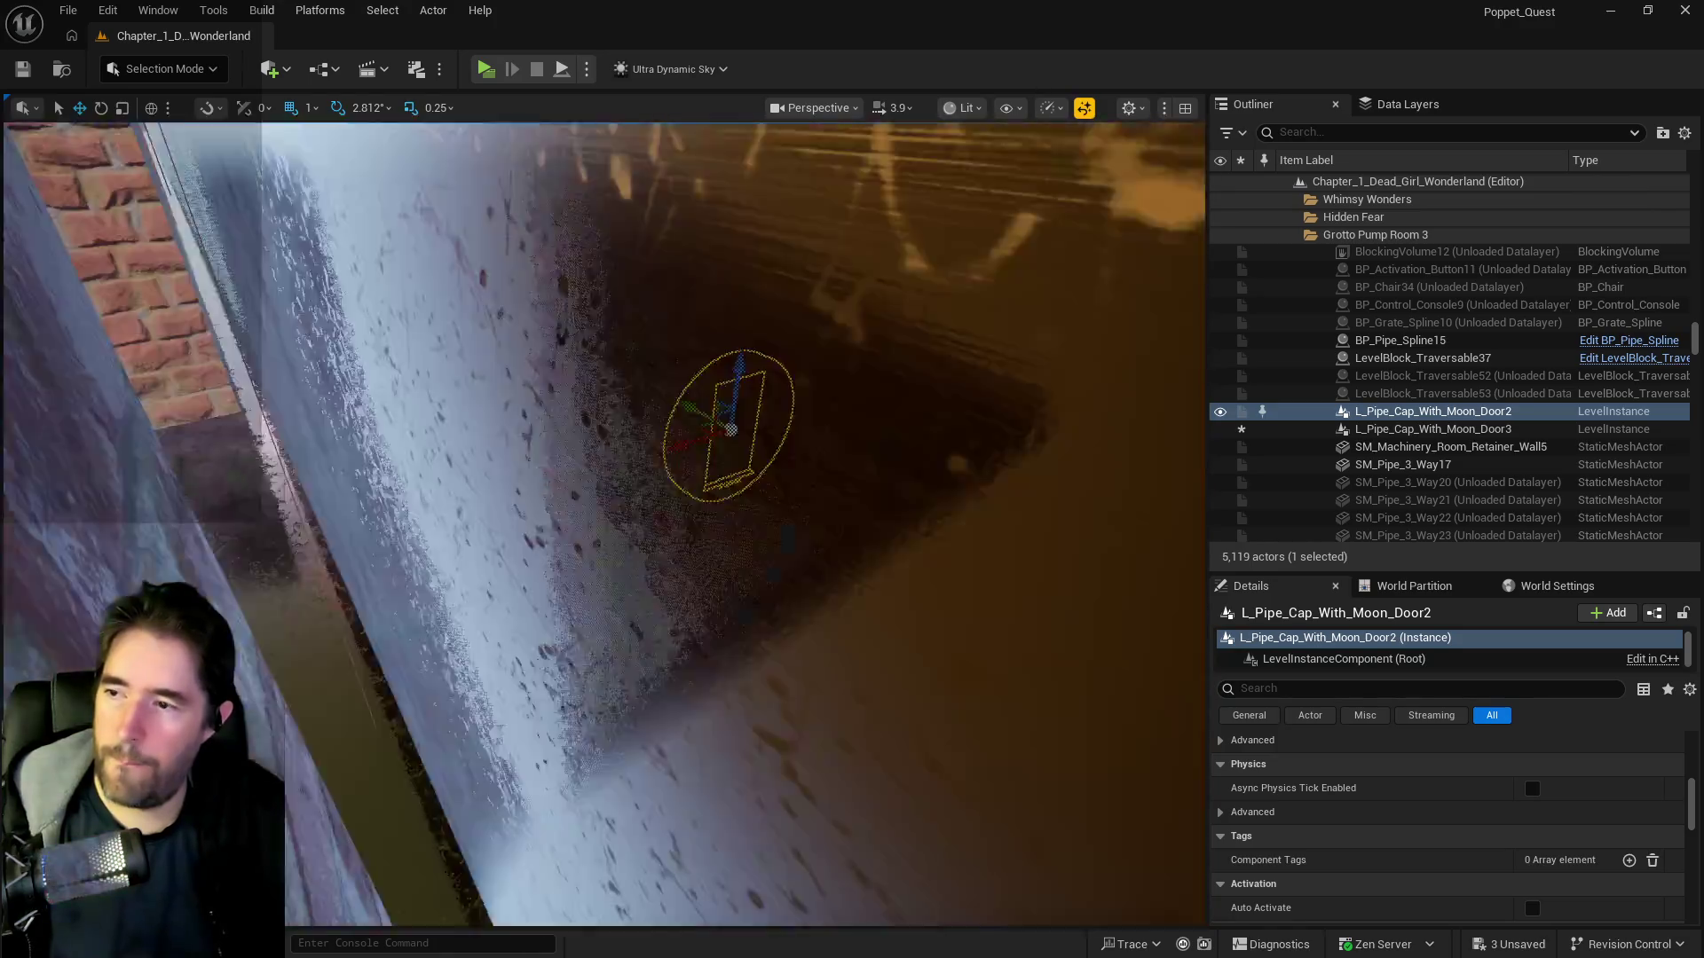
pyautogui.hotkey('ctrl', 's')
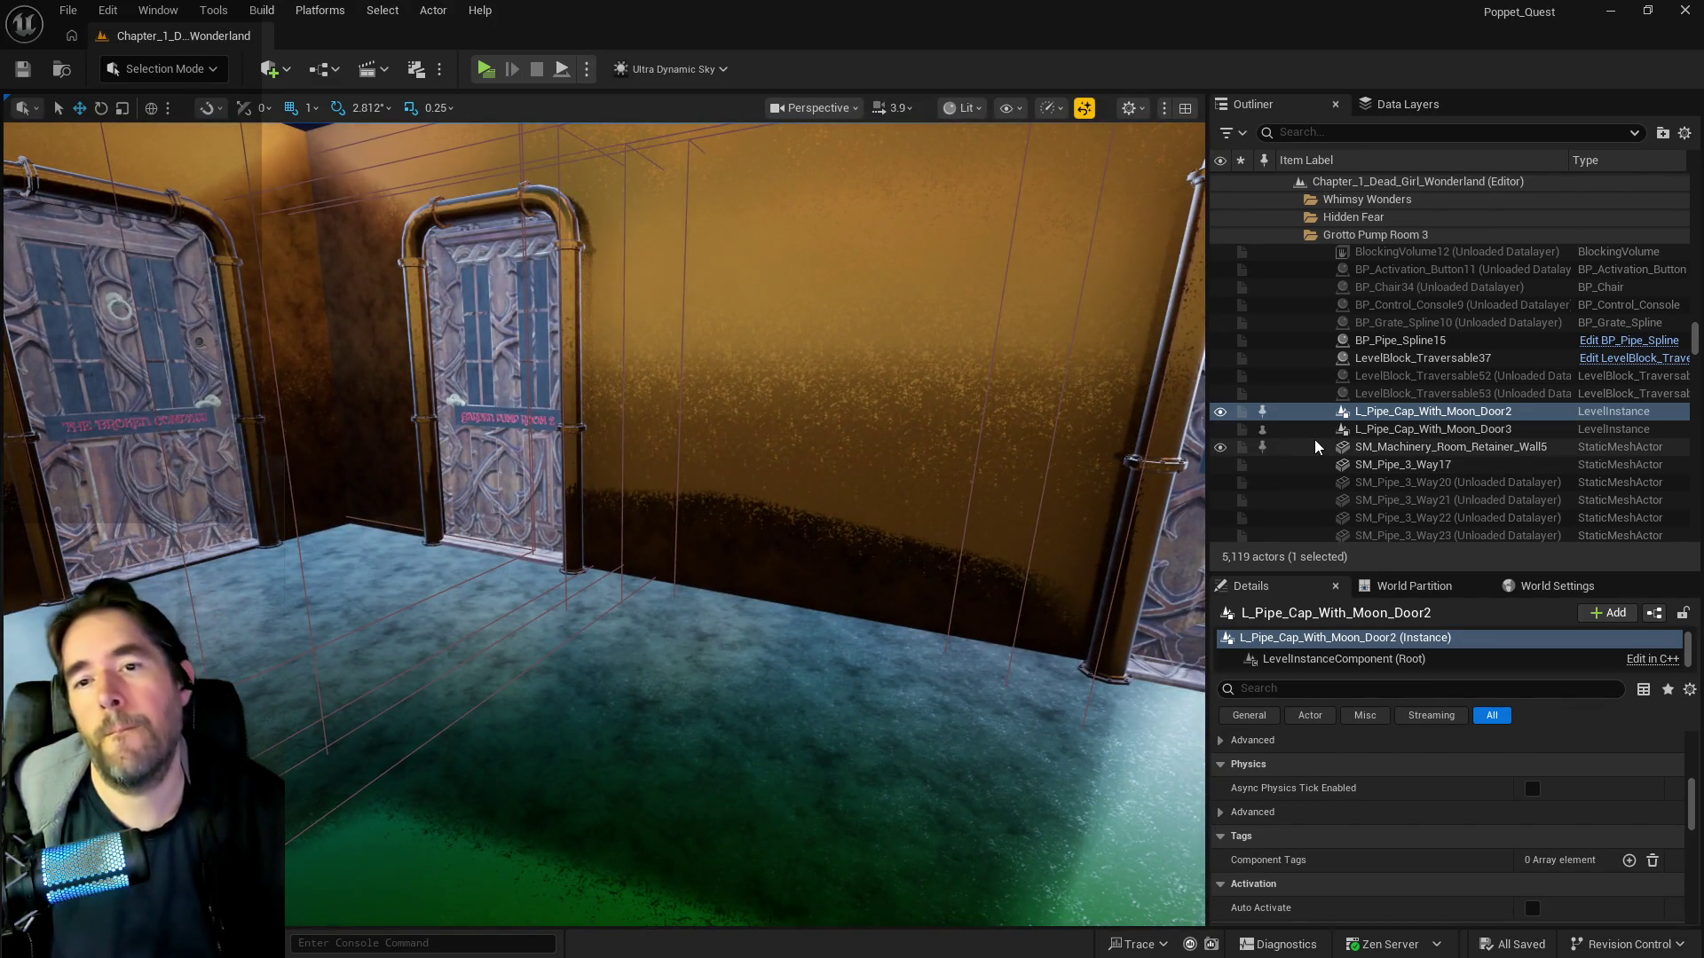
pyautogui.click(1328, 237)
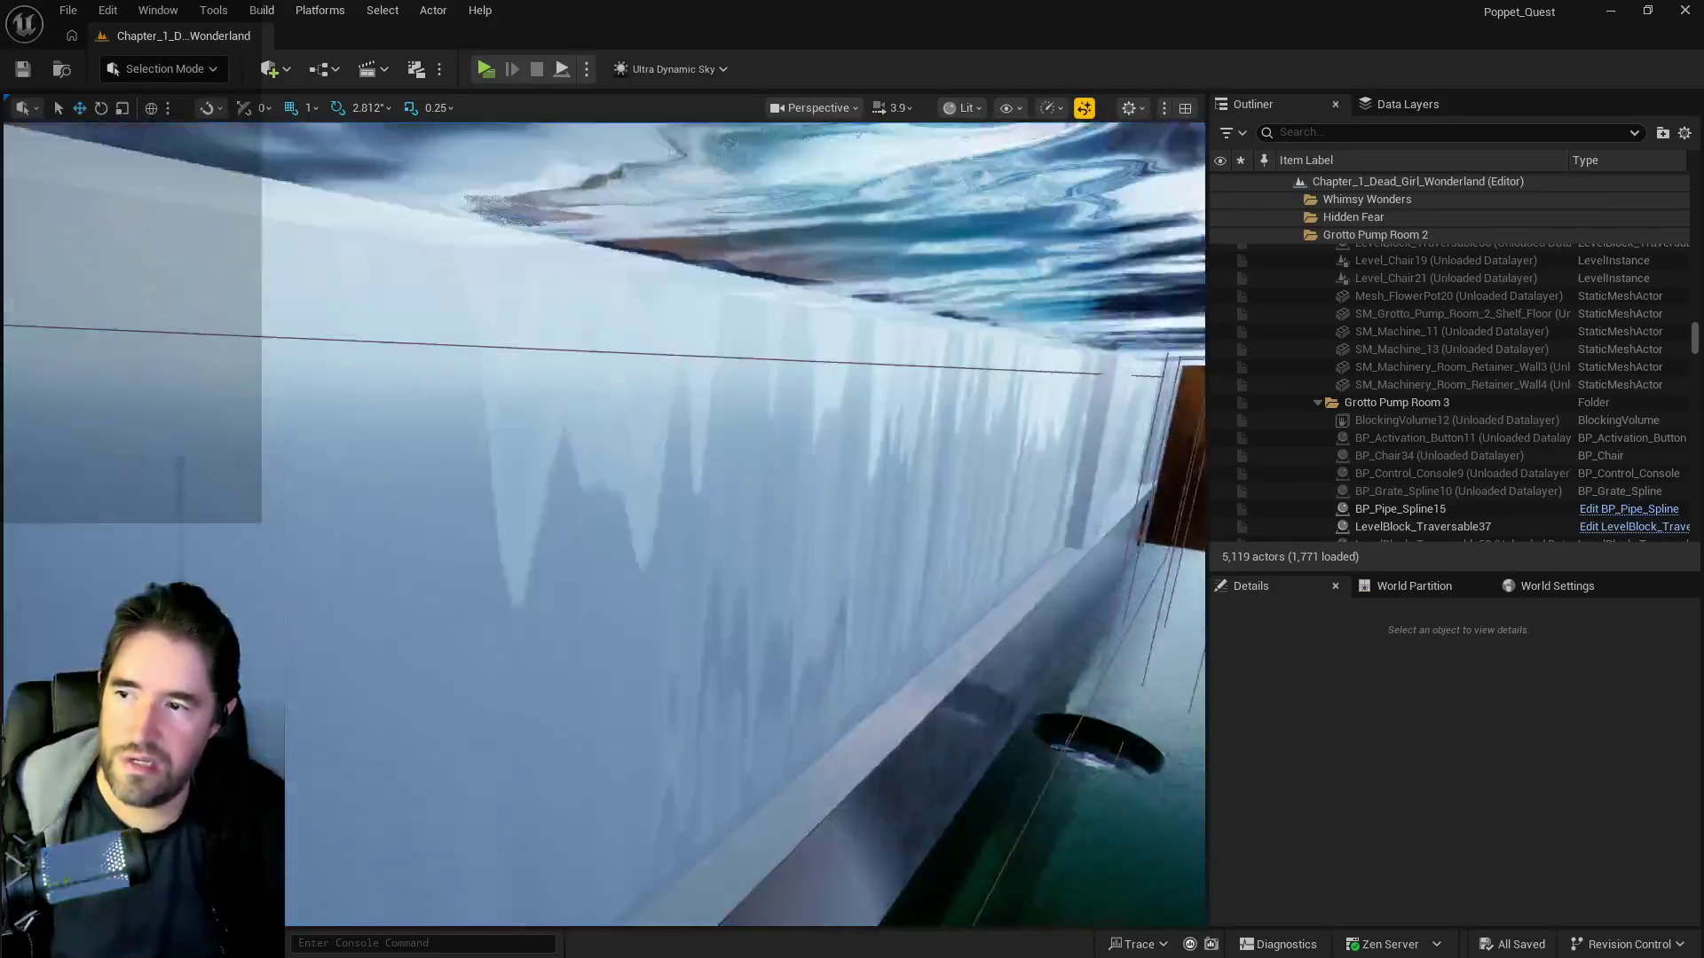
pyautogui.press('w')
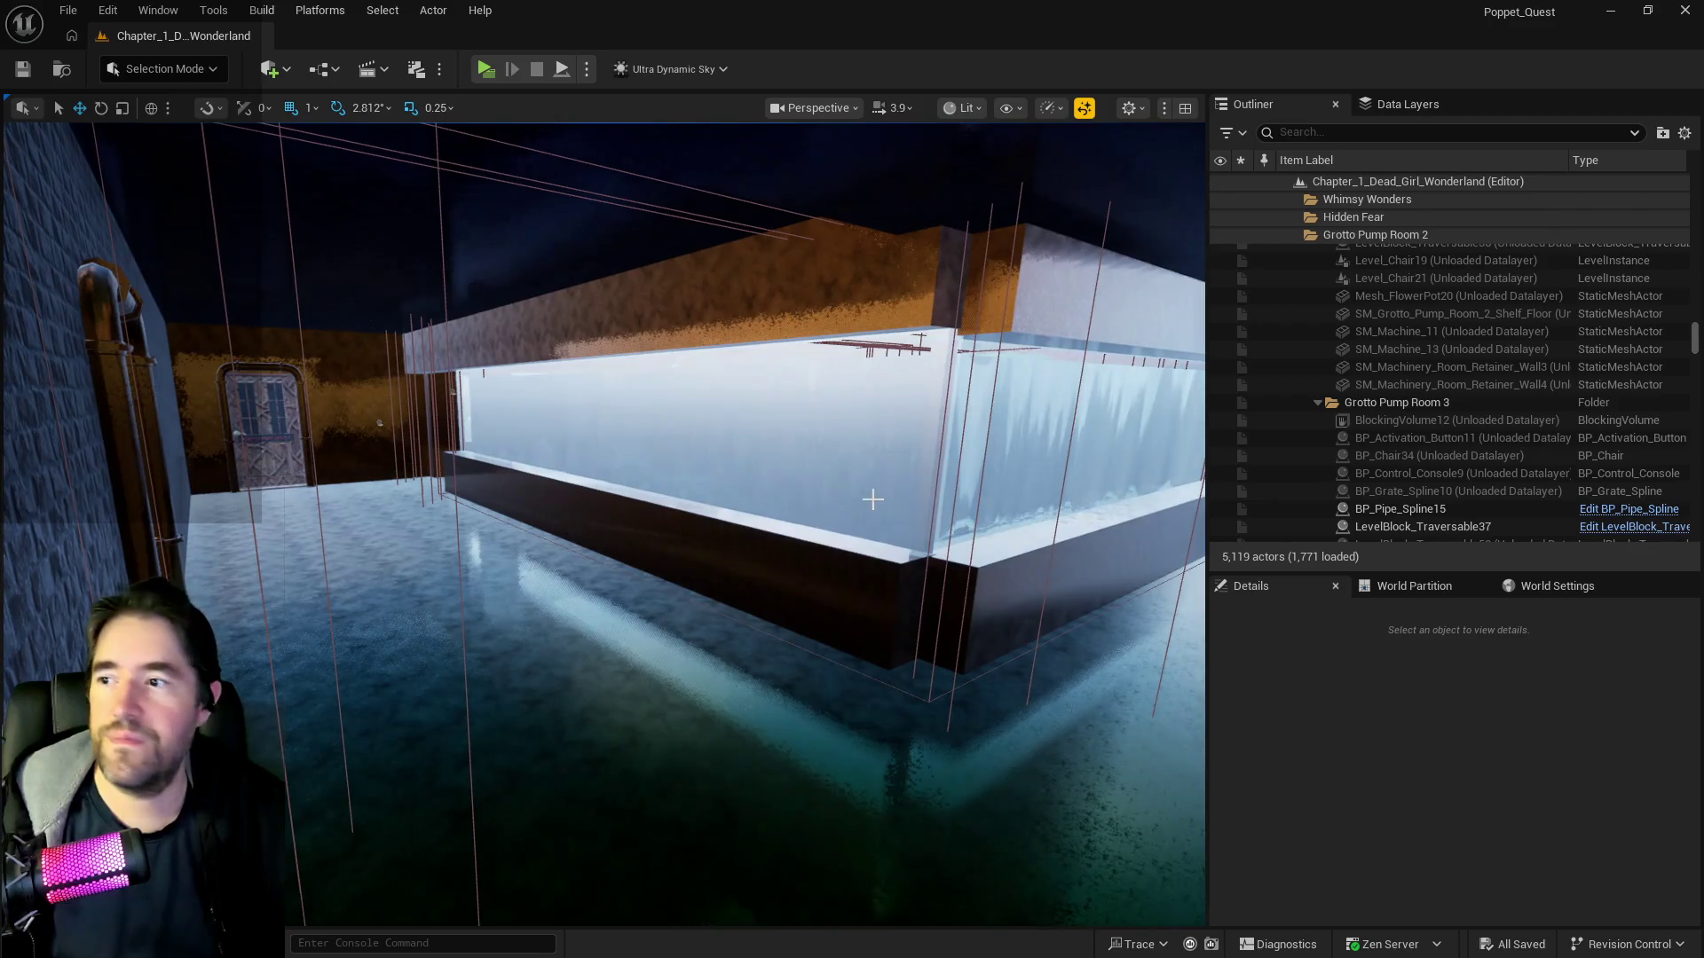
pyautogui.moveTo(872, 499)
pyautogui.mouseDown()
pyautogui.moveTo(798, 497)
pyautogui.moveTo(799, 373)
pyautogui.moveTo(763, 466)
pyautogui.mouseUp()
pyautogui.click(1308, 137)
pyautogui.write('ultra')
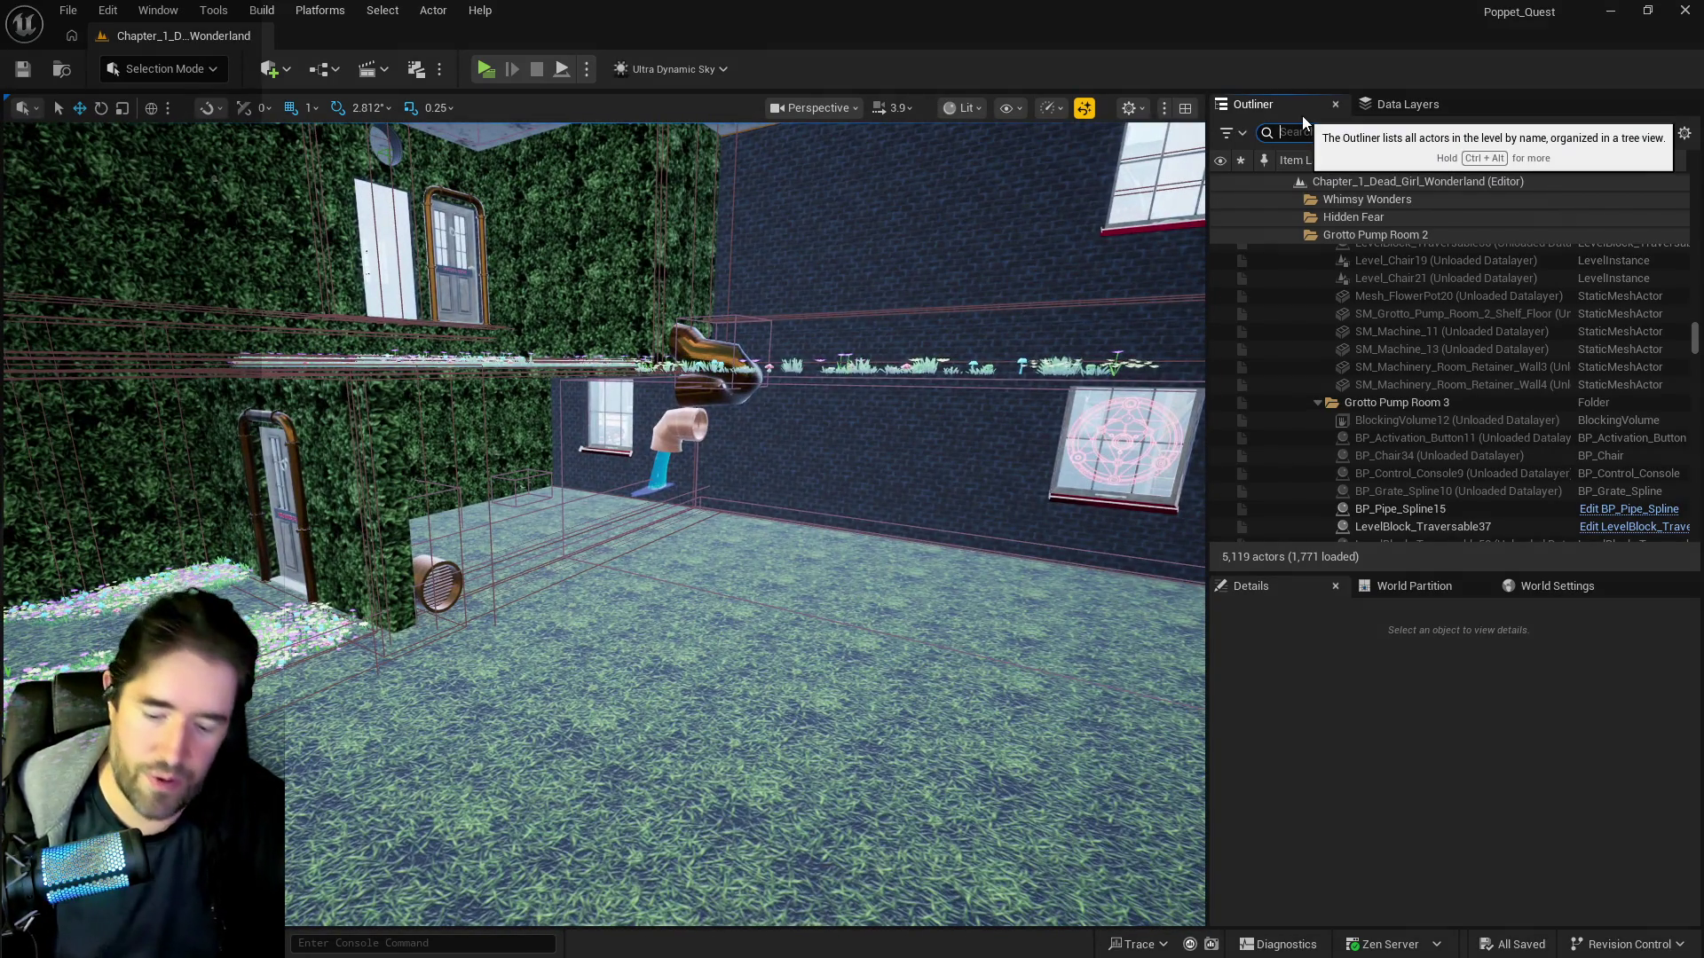
# - Select Ultra_Dynamic_Sky and set its Time Of Day to 2400 for night
pyautogui.click(1402, 216)
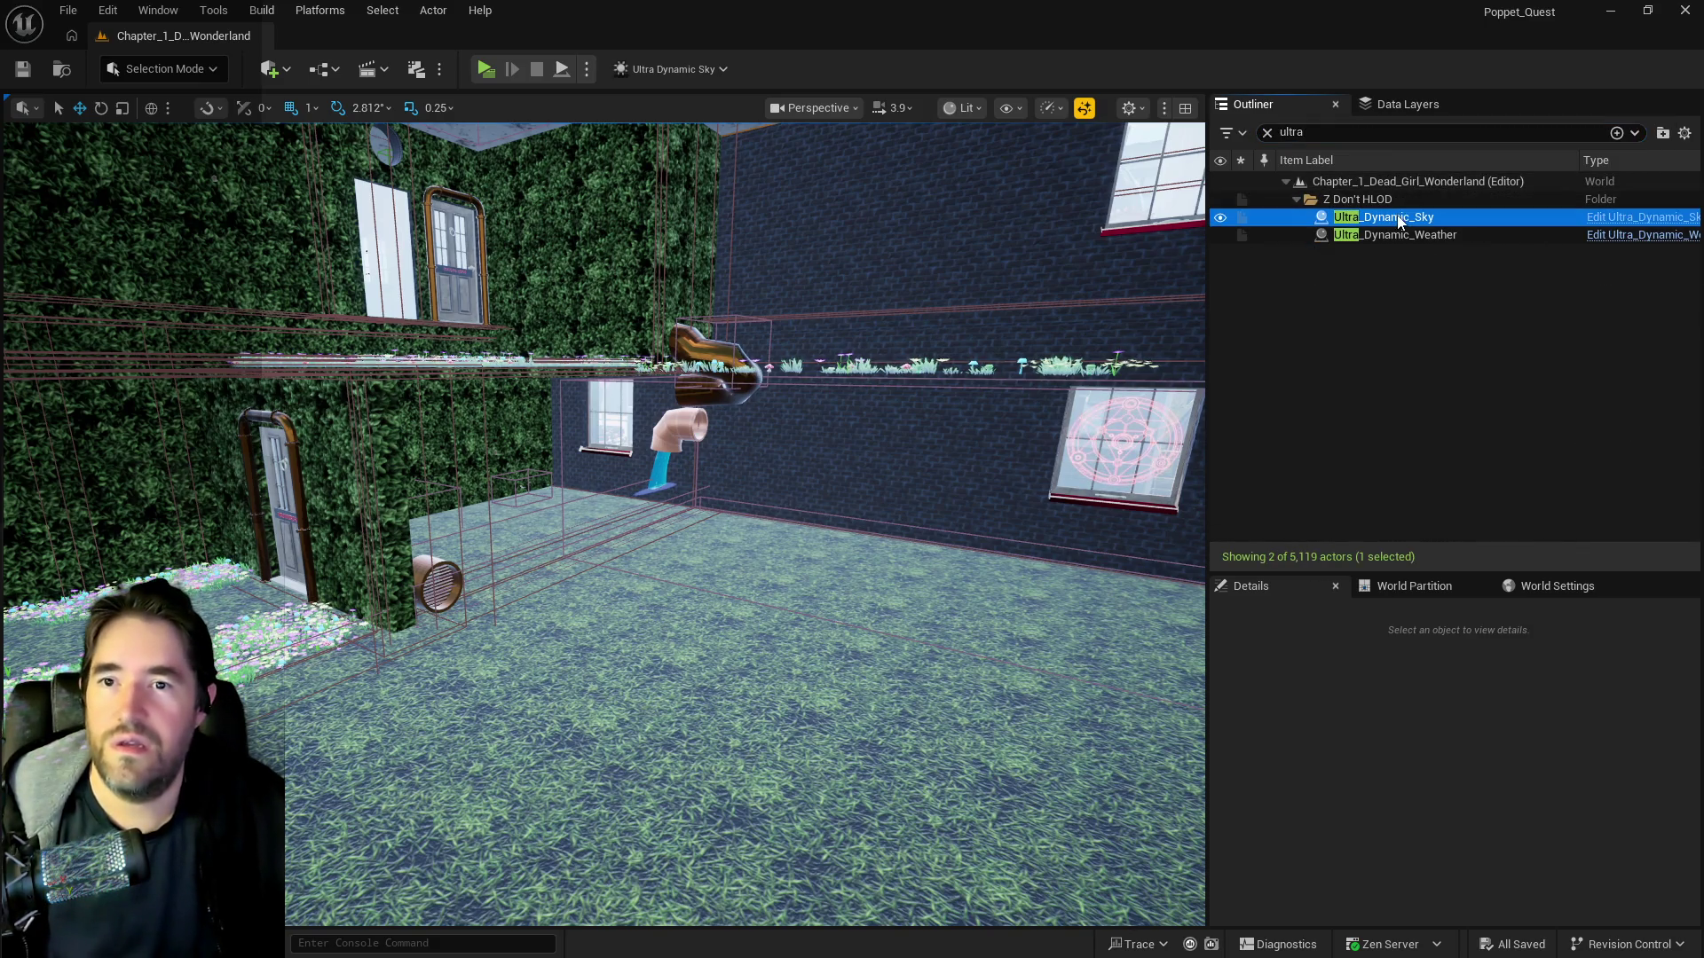
pyautogui.moveTo(1535, 912); pyautogui.dragTo(1548, 912)
pyautogui.moveTo(982, 742); pyautogui.dragTo(967, 656)
pyautogui.moveTo(872, 511)
pyautogui.mouseDown()
pyautogui.moveTo(872, 497)
pyautogui.moveTo(873, 511)
pyautogui.mouseUp()
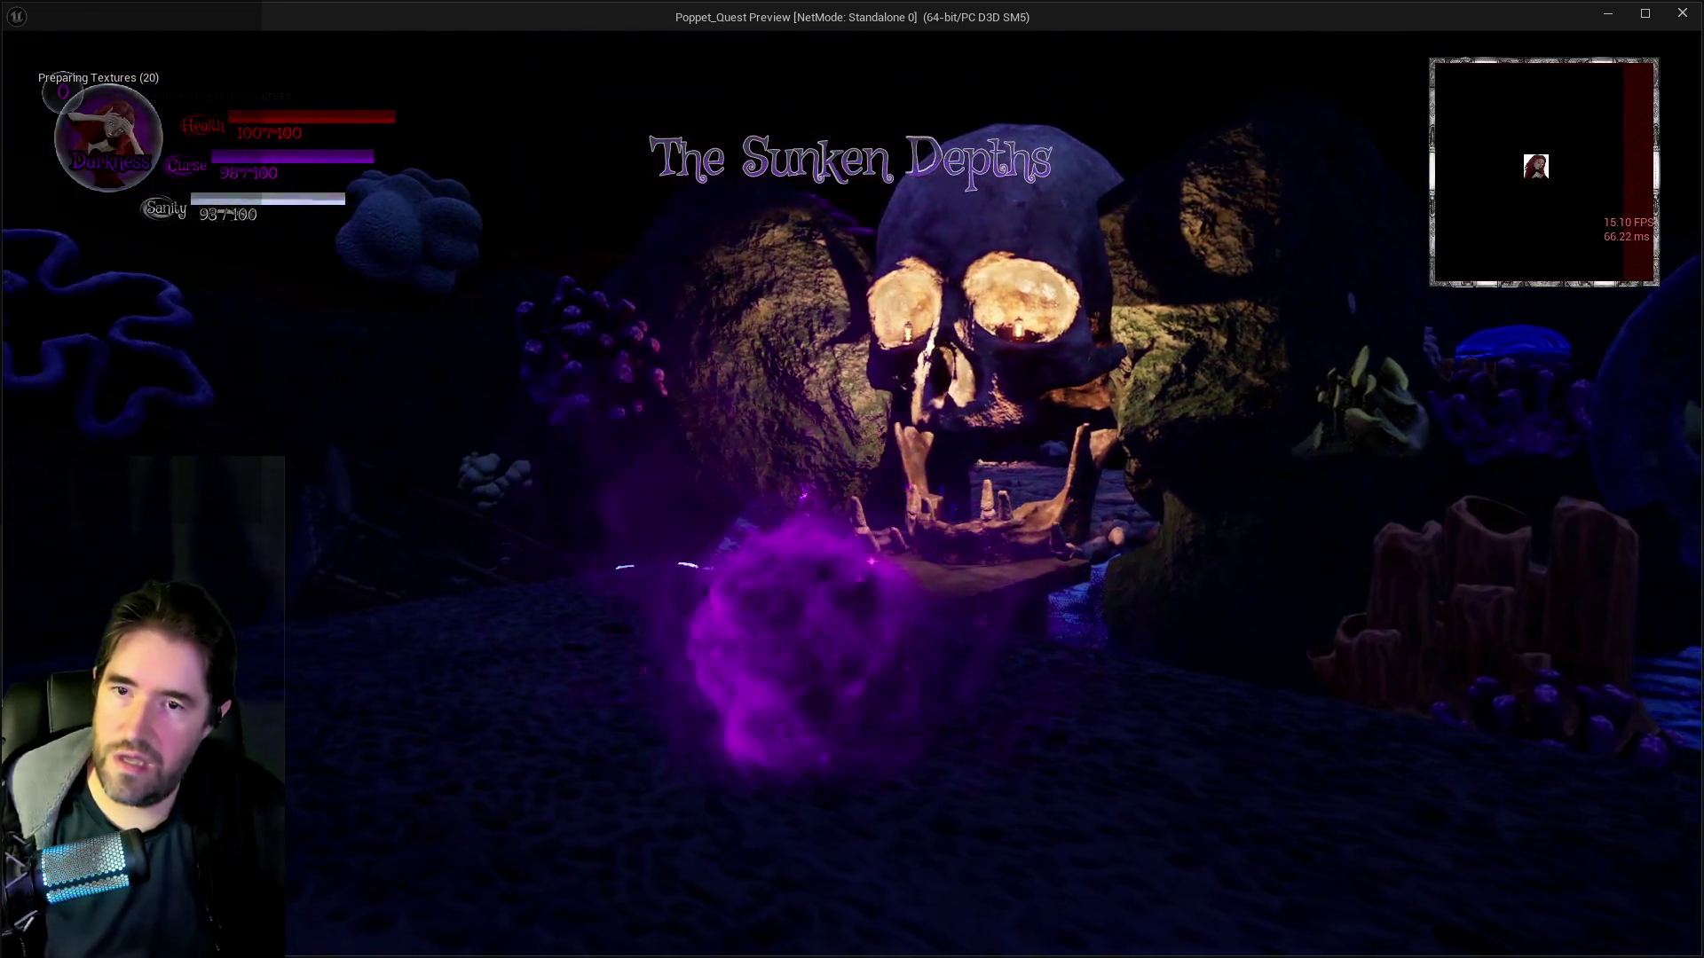
# - Show a frame-rate readout in the game view with the stat fps console command
pyautogui.click(1236, 850)
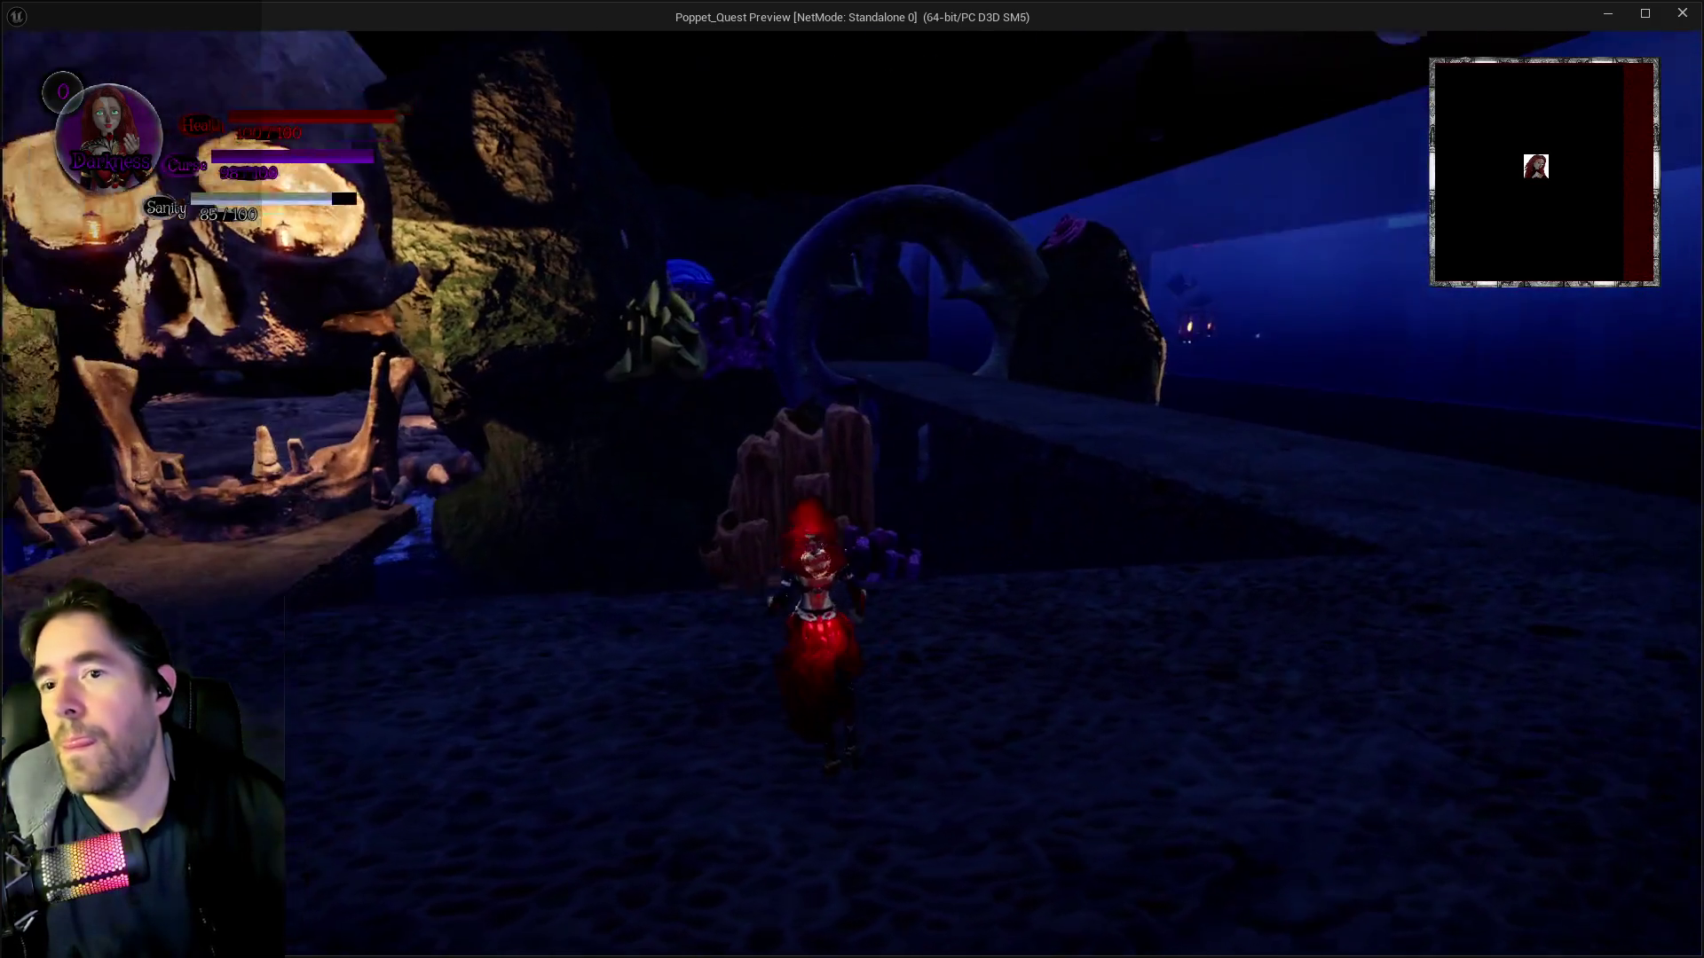
pyautogui.press('`')
pyautogui.write('stat fps')
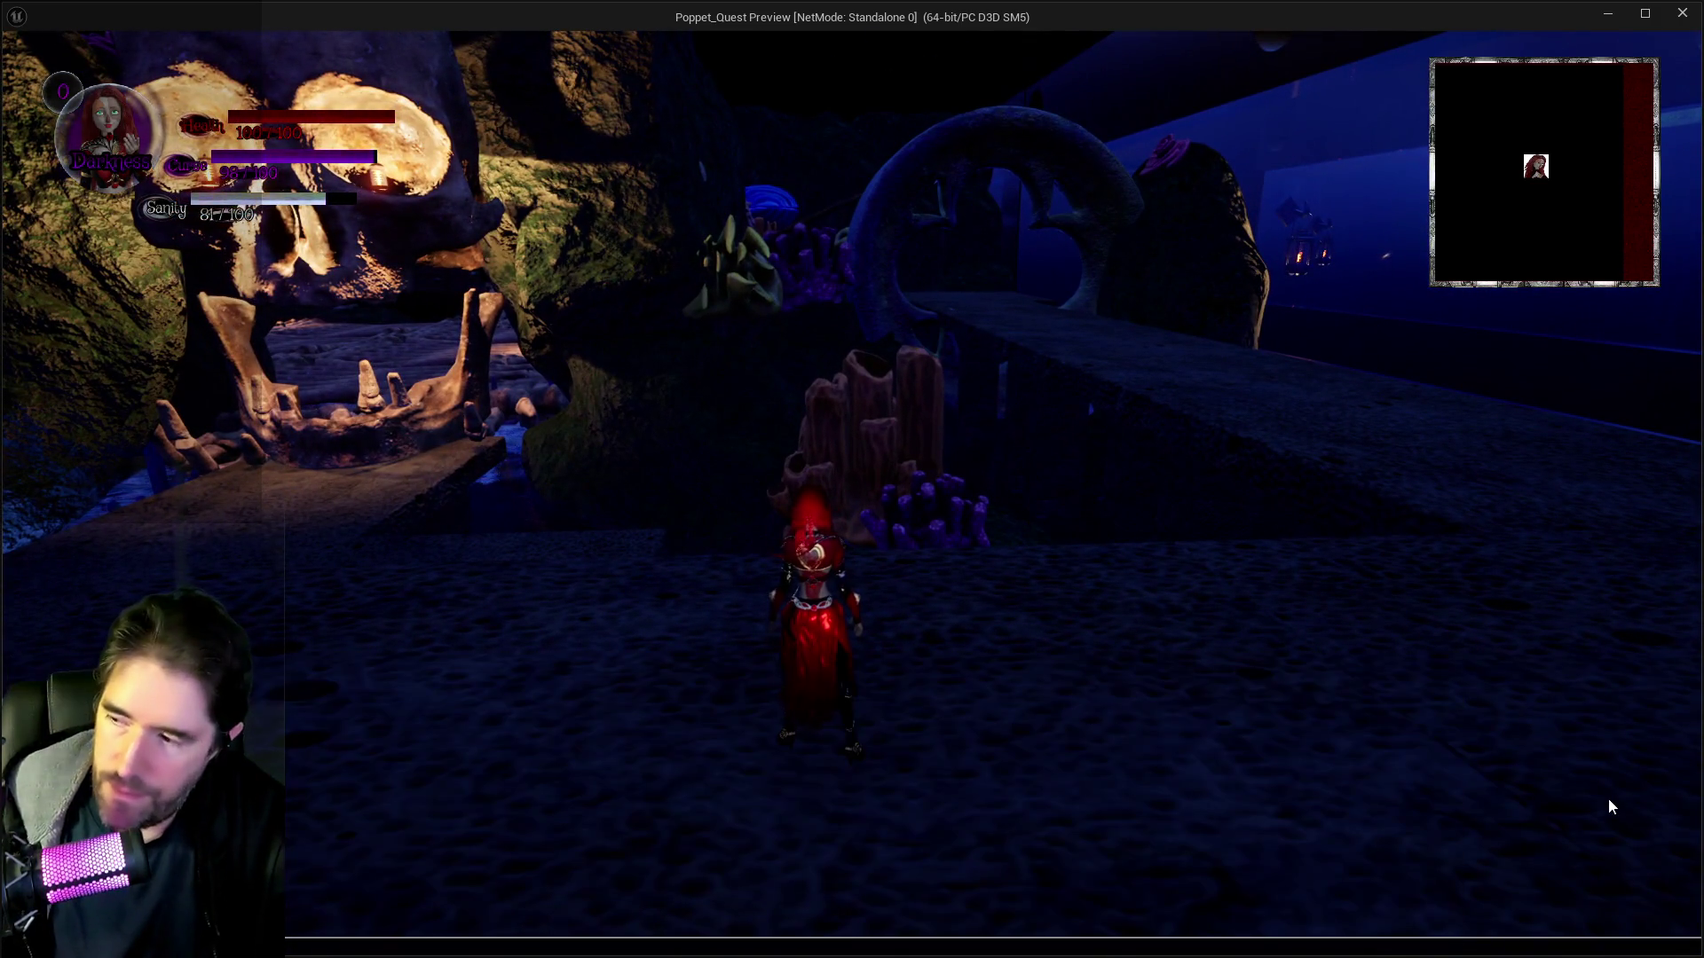
pyautogui.press('Return')
pyautogui.click(1608, 797)
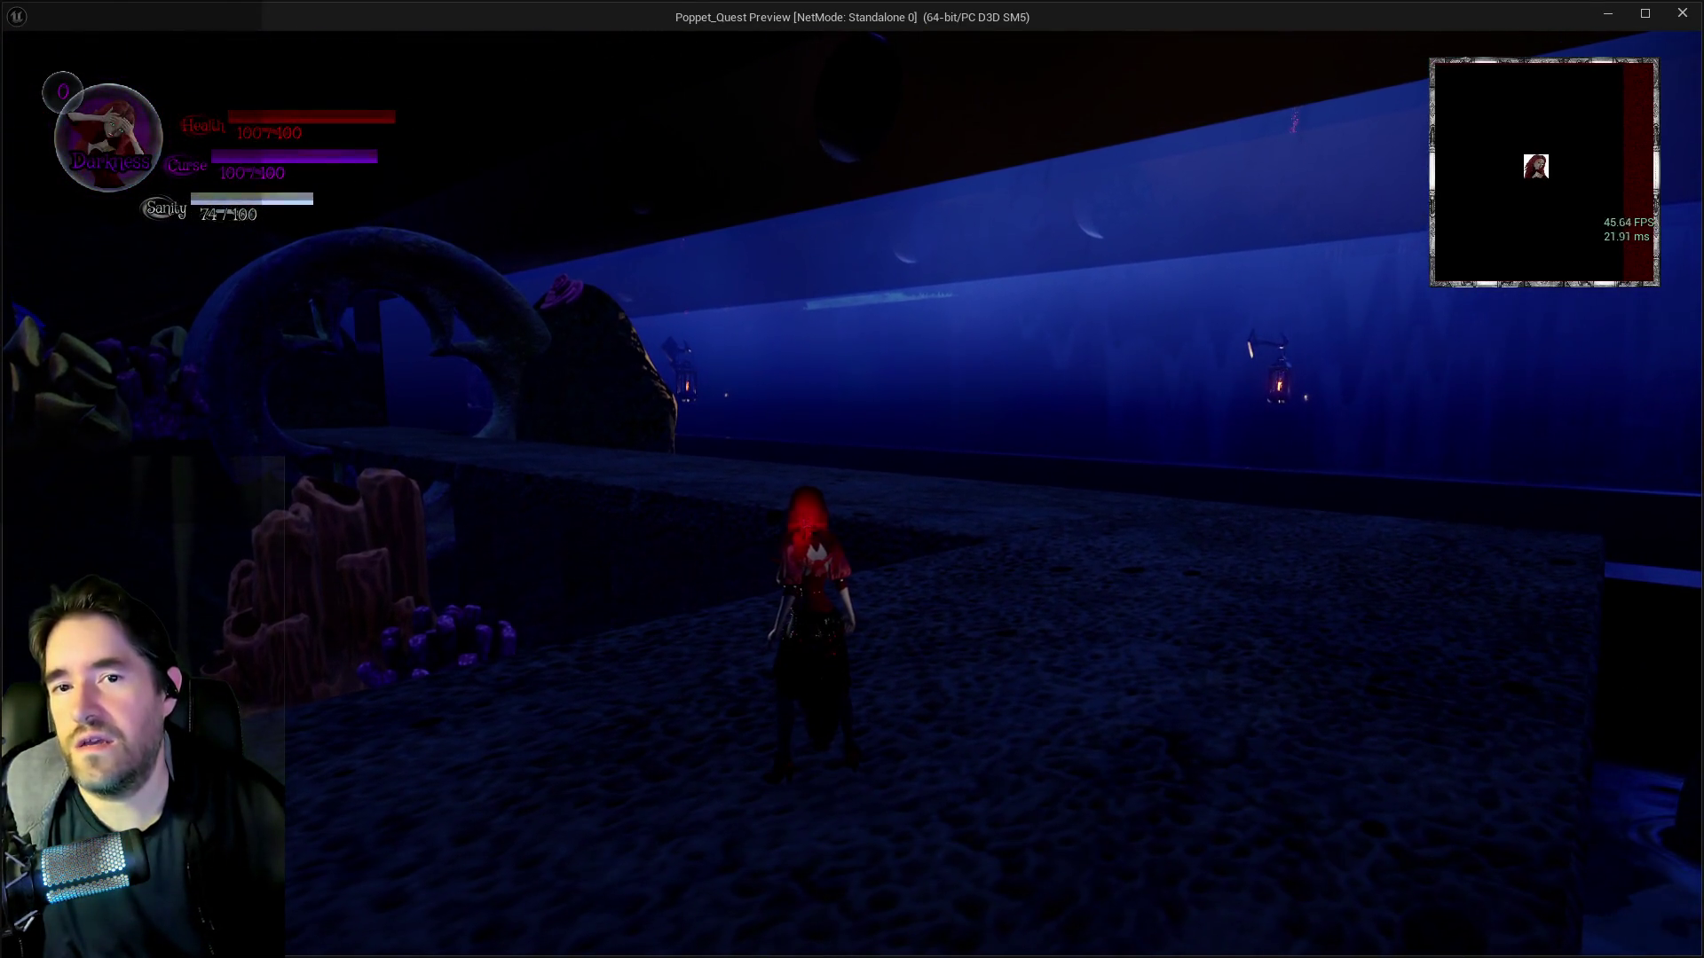
# - Run the character past the giant skull to the blue wall, then return to the editor
pyautogui.press('w')
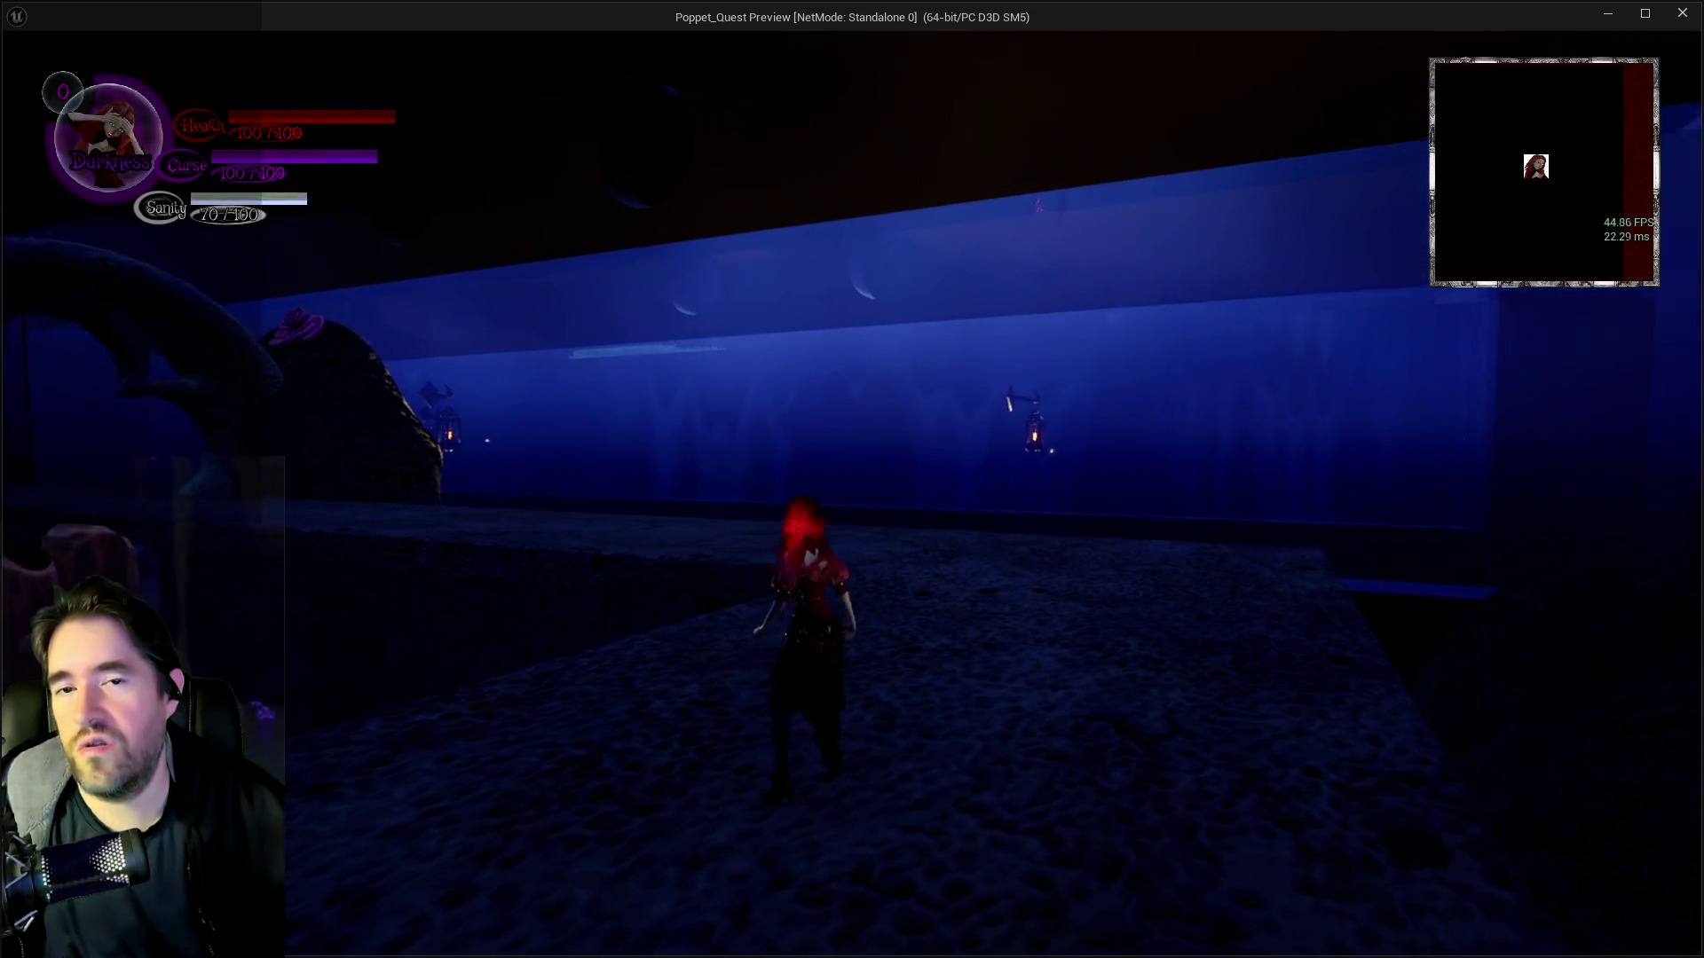
pyautogui.press('w')
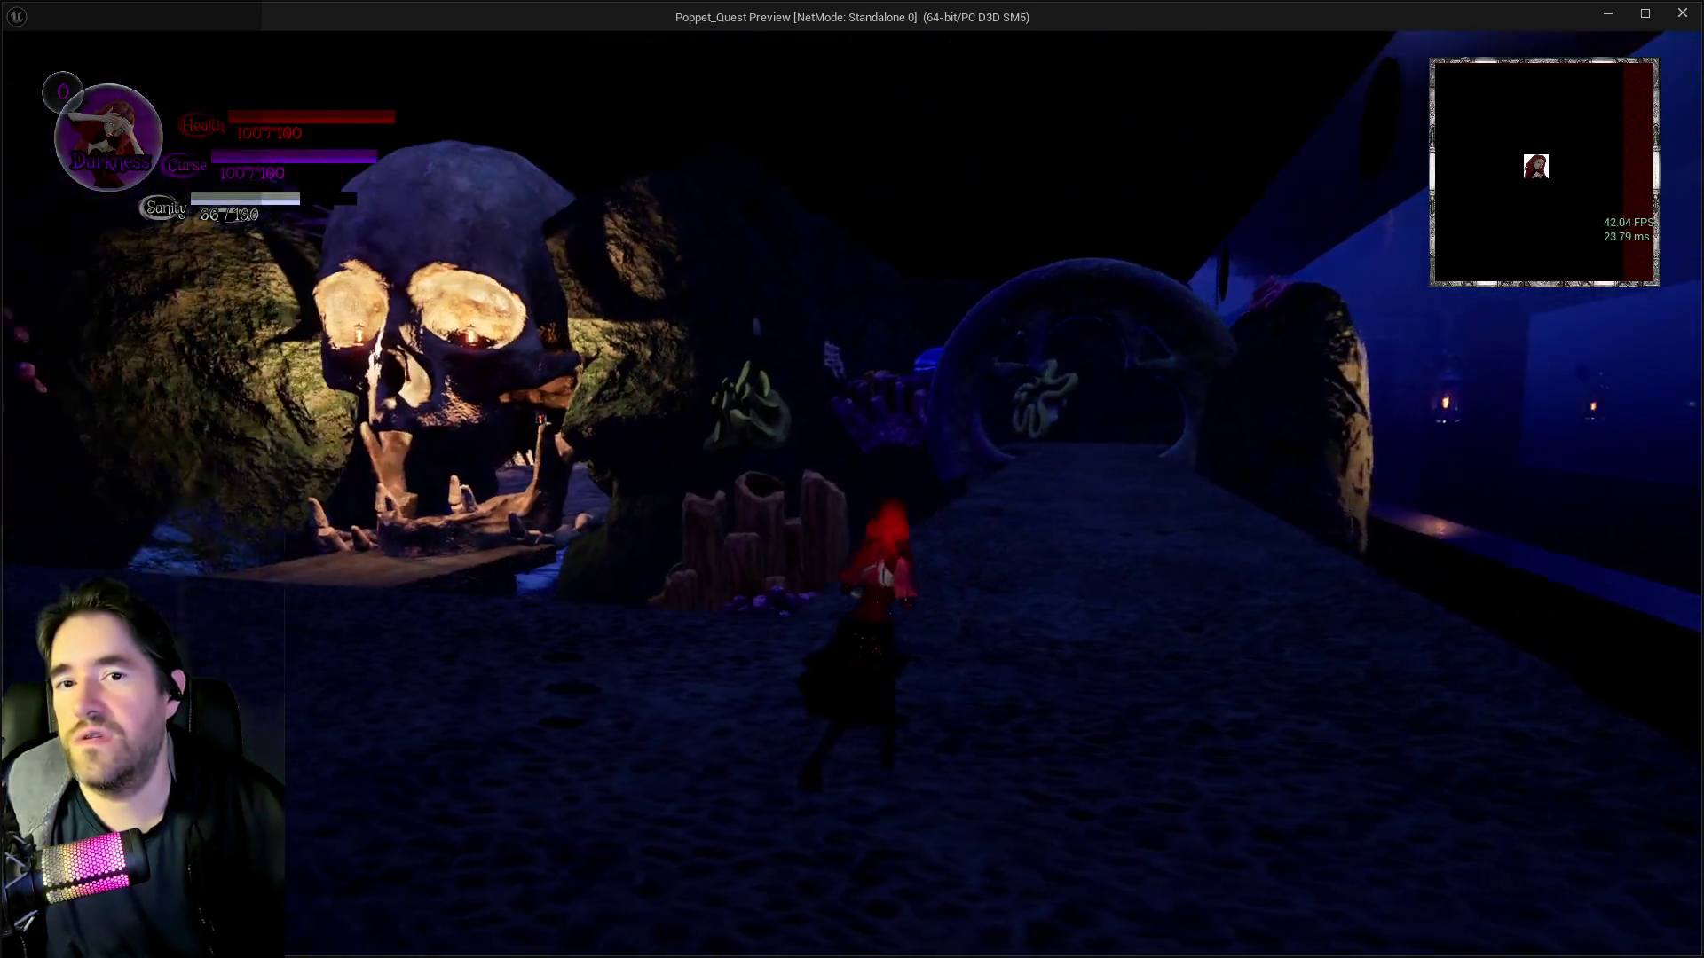
pyautogui.press('w')
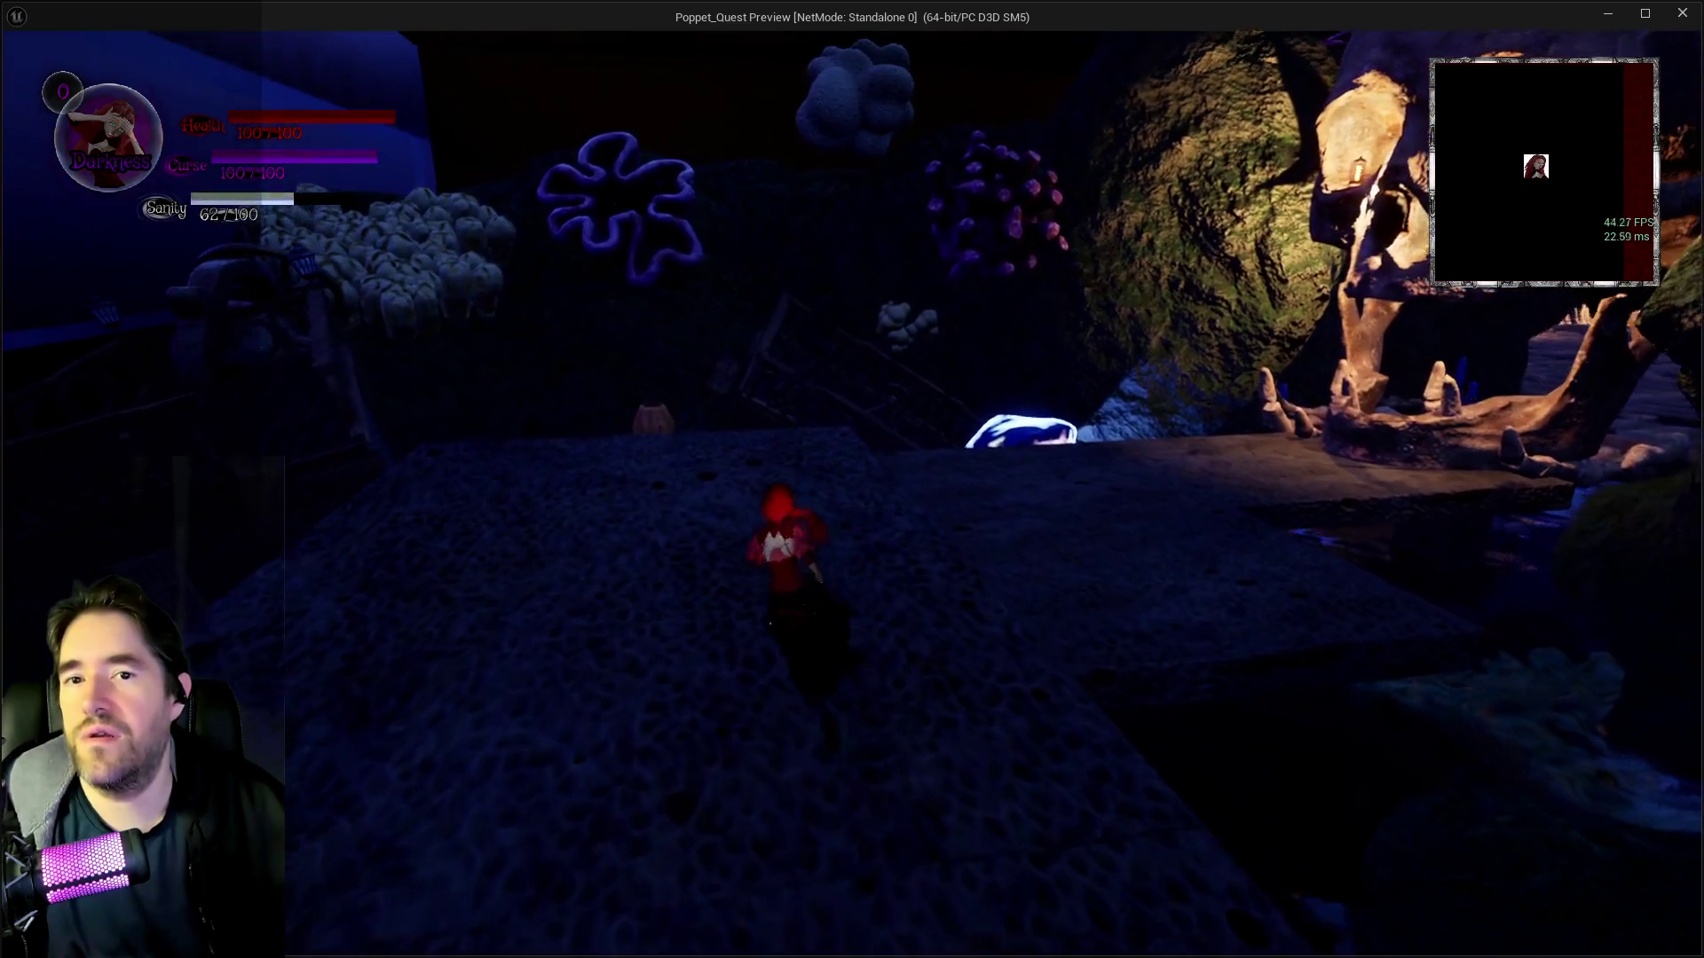
pyautogui.press('w')
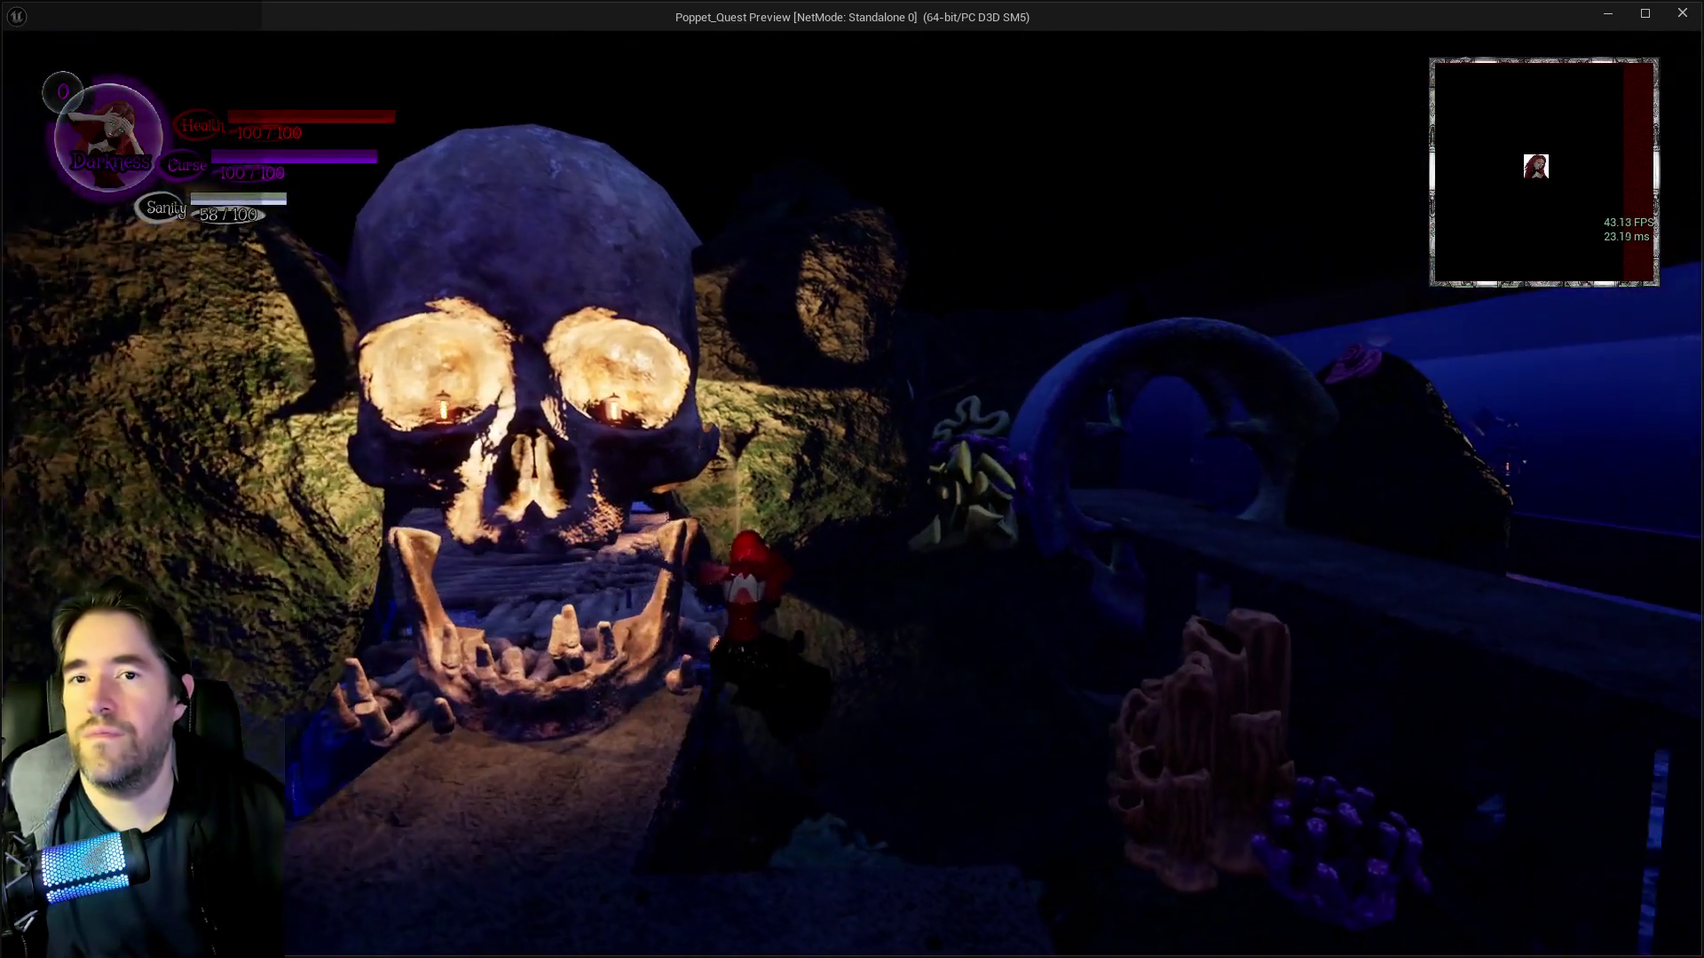
pyautogui.press('w')
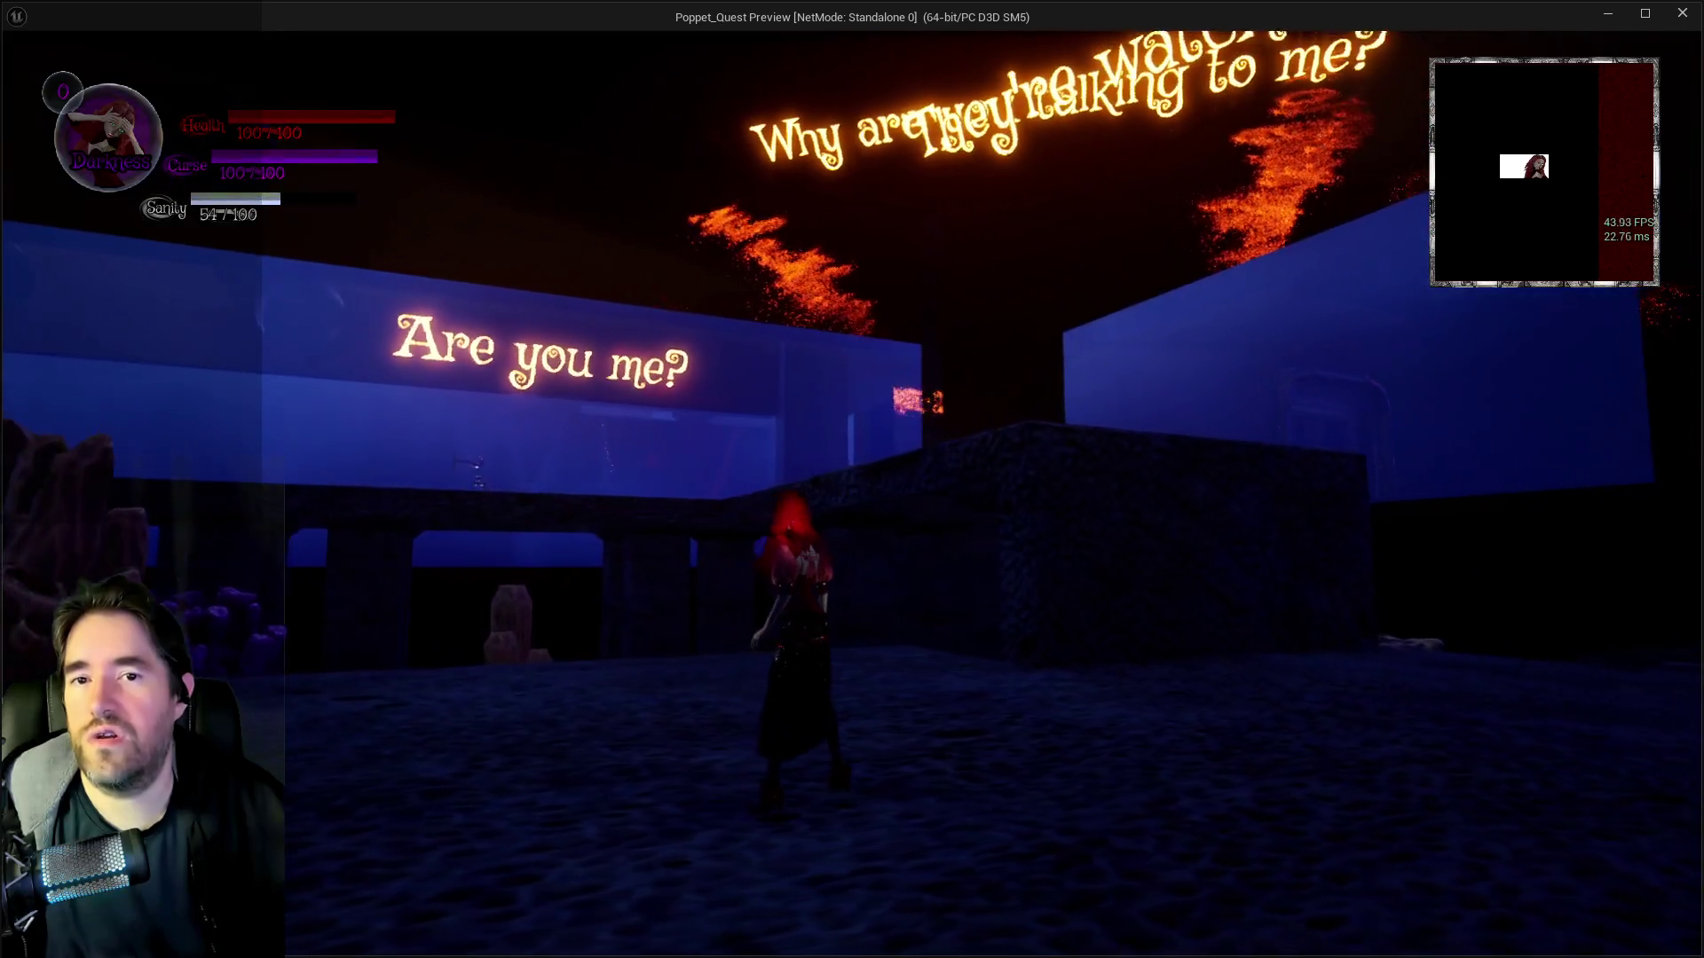
pyautogui.press('w')
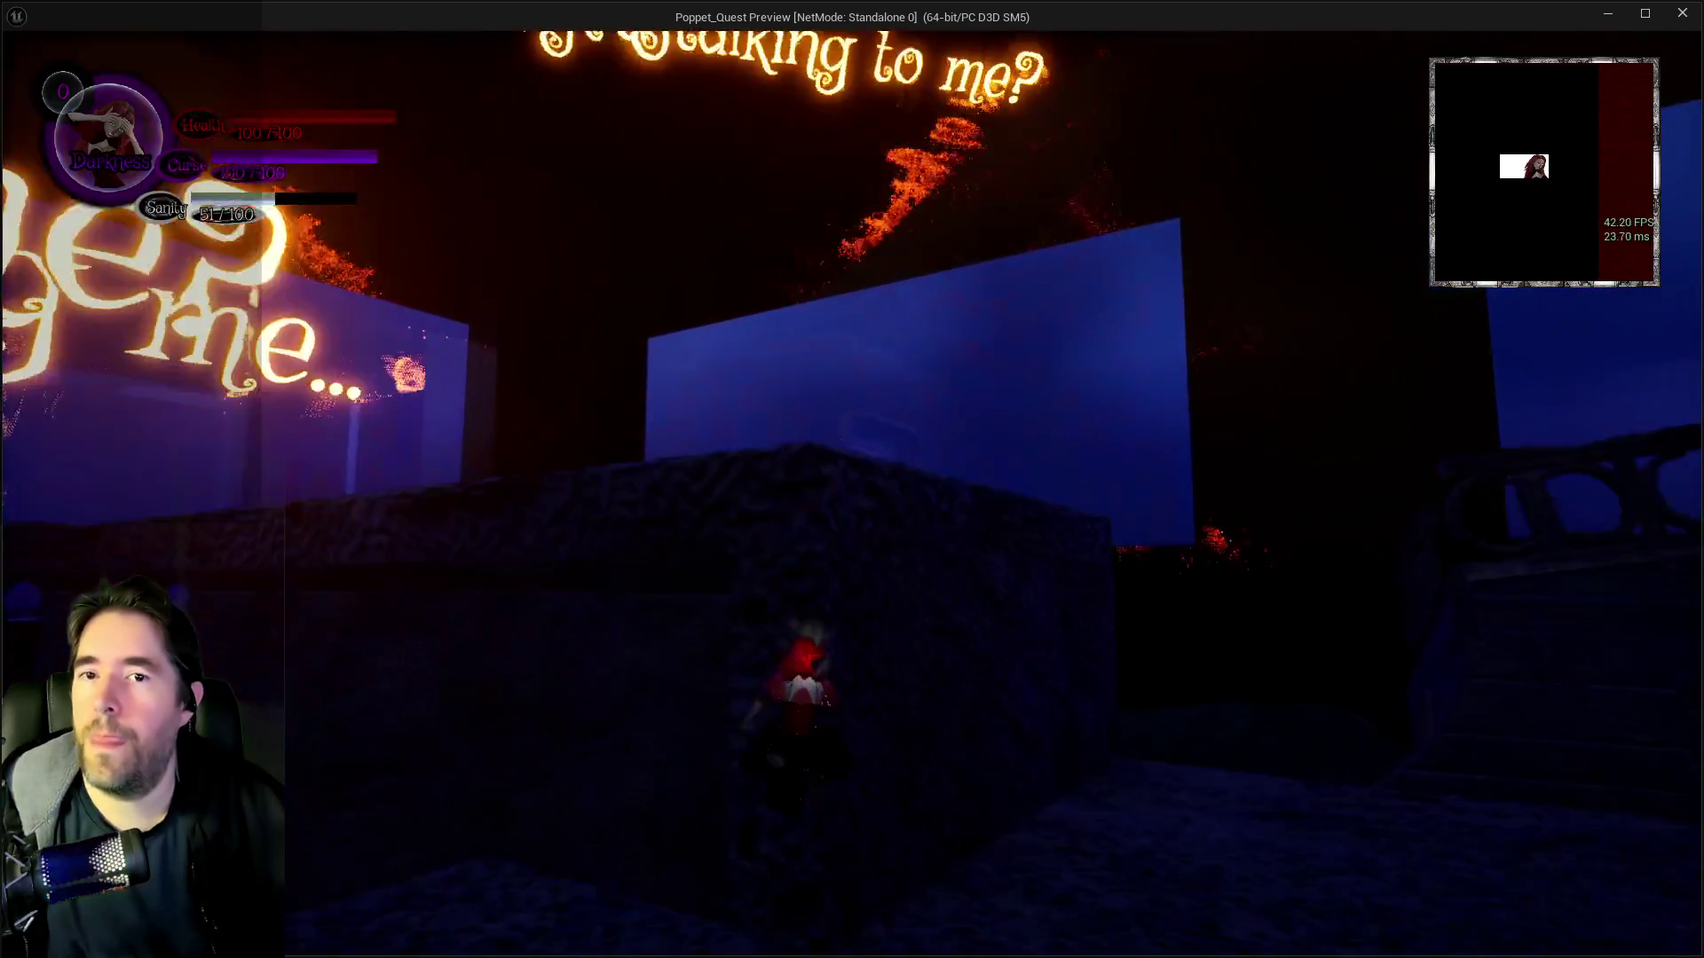
pyautogui.press('w')
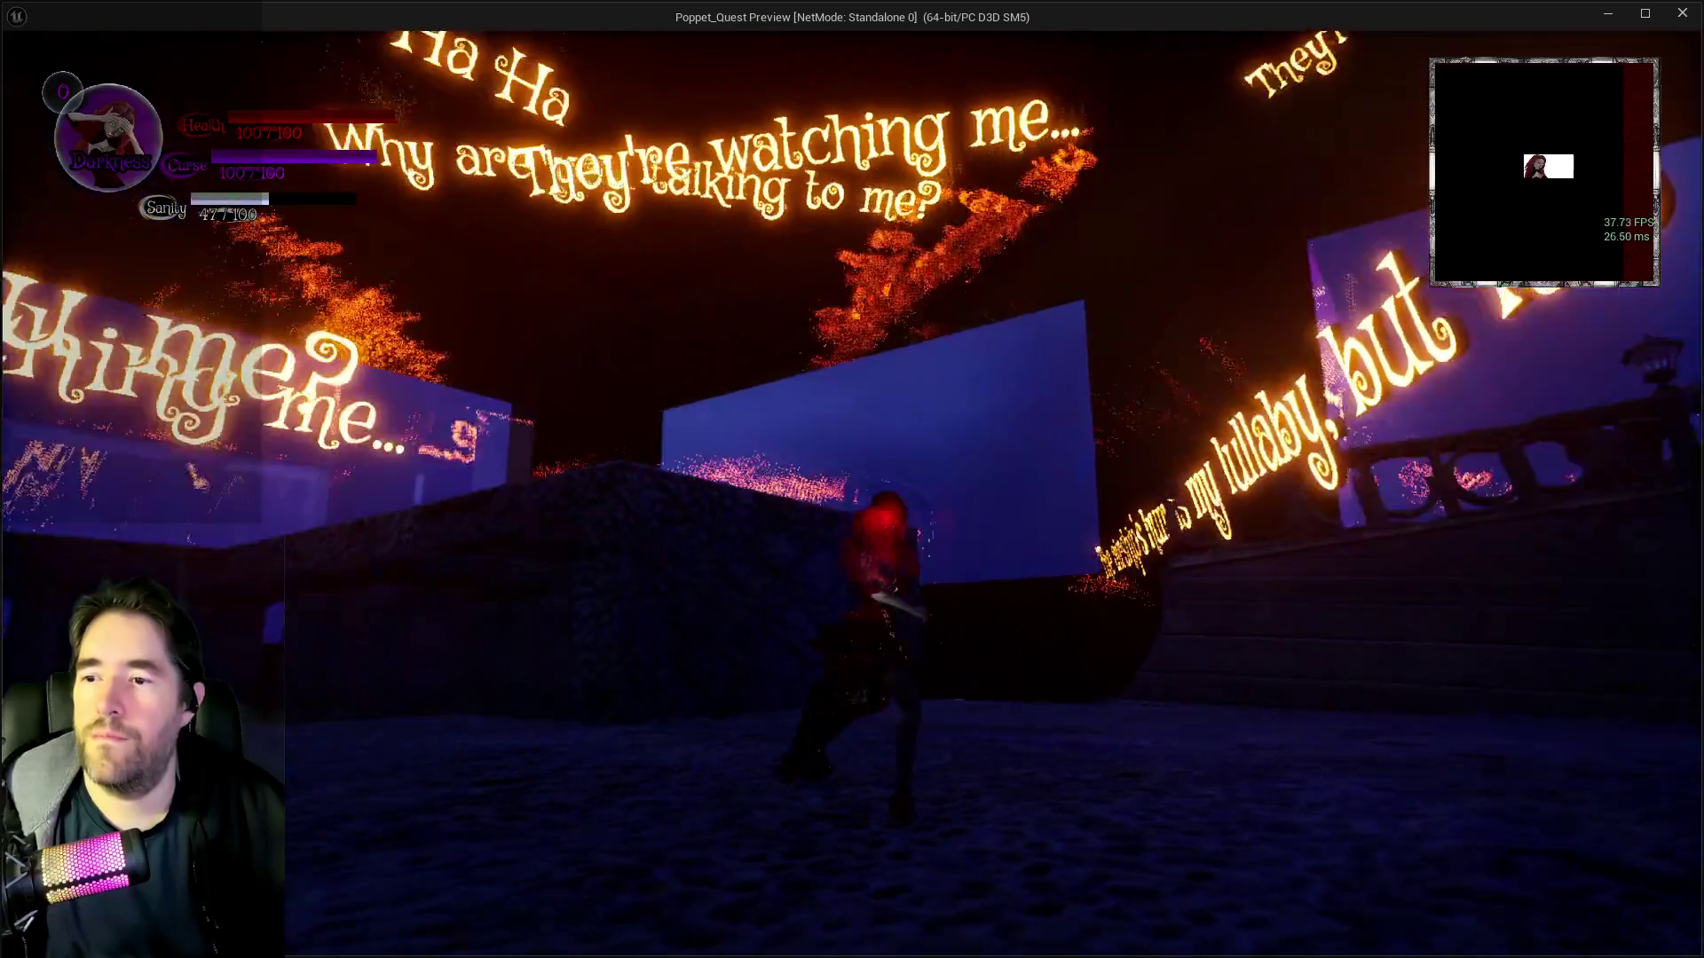
pyautogui.press('a')
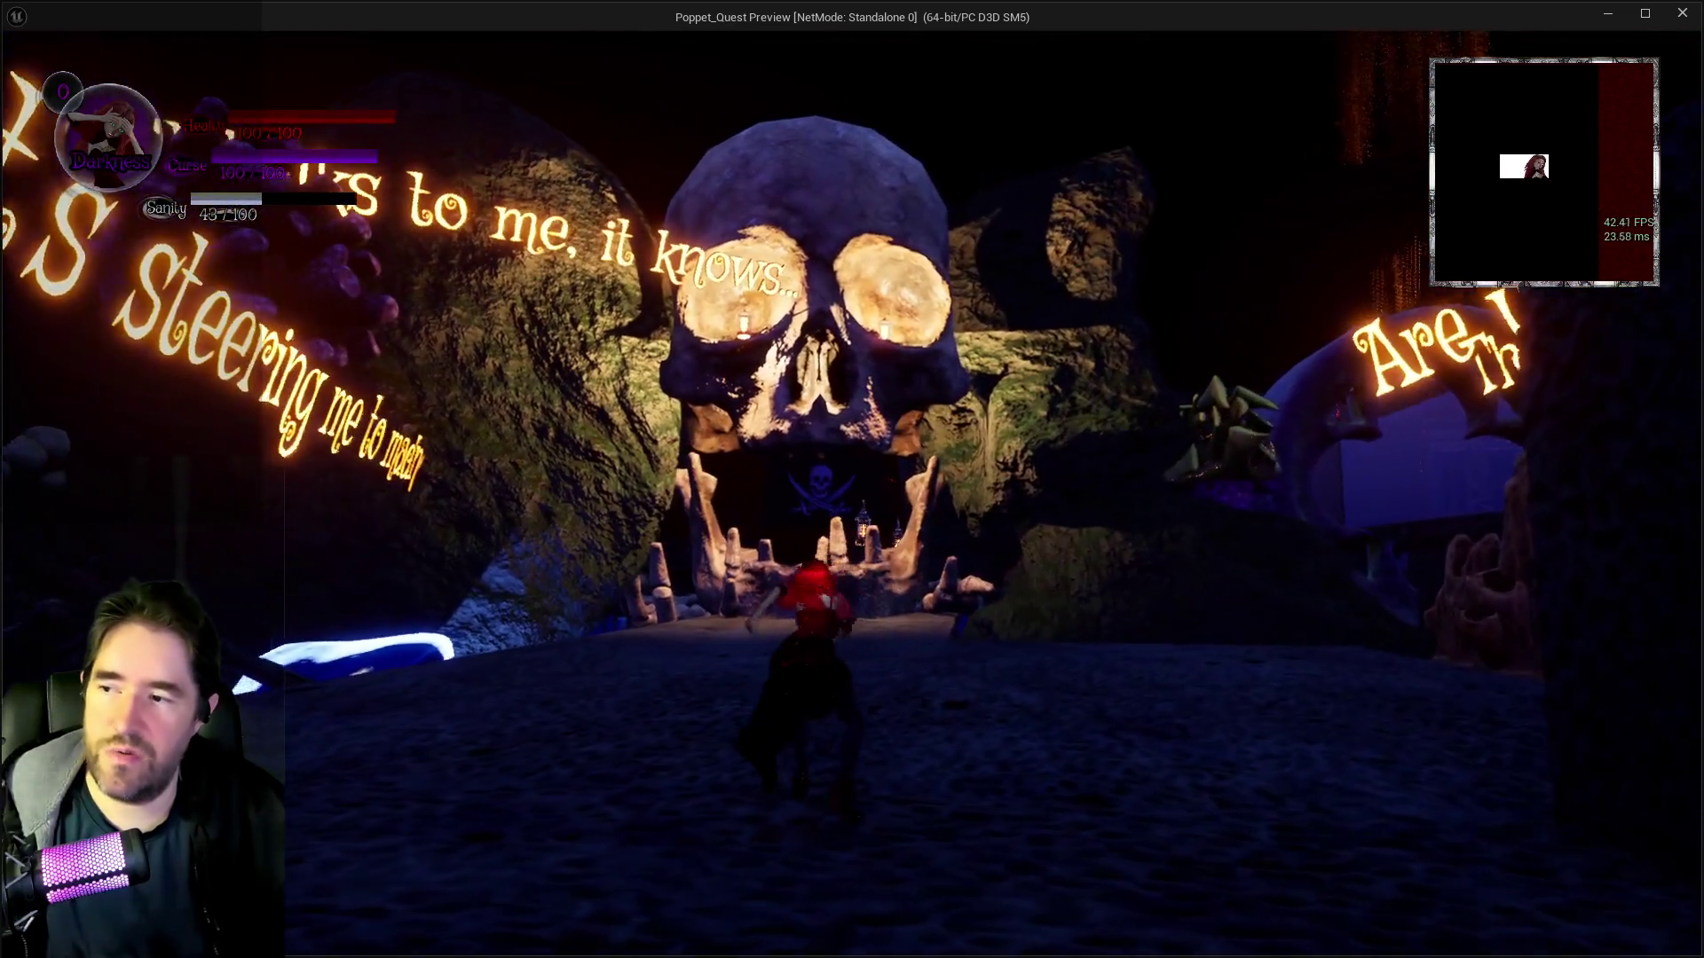
pyautogui.hotkey('alt', 'Tab')
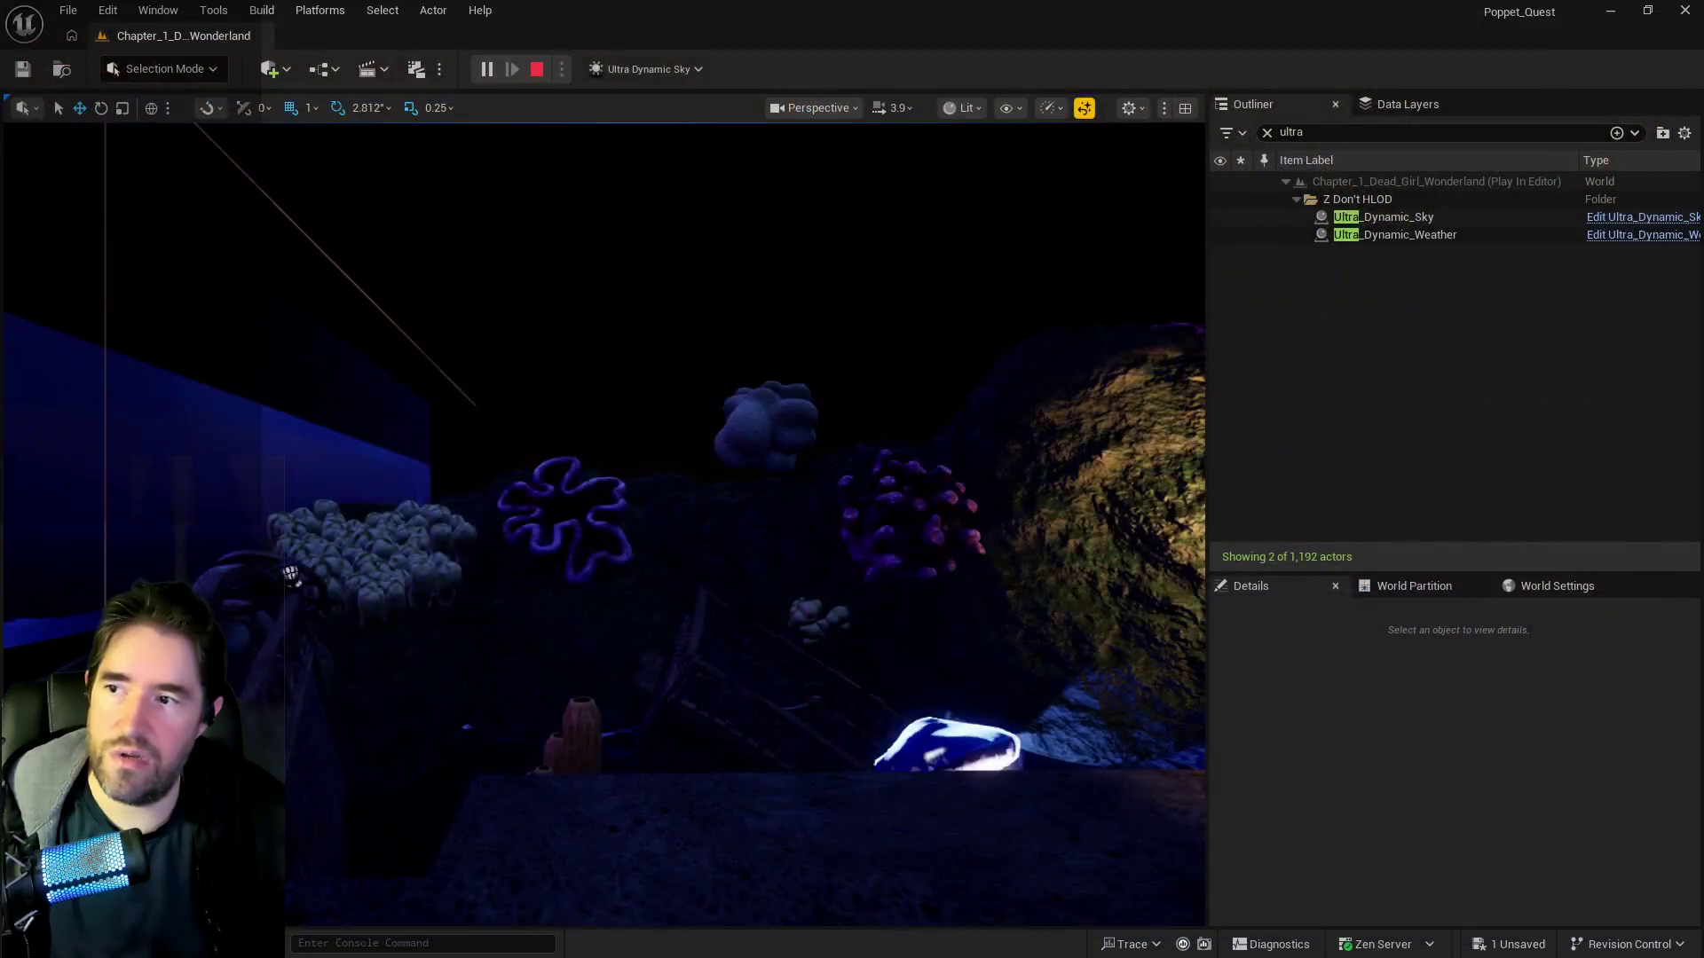